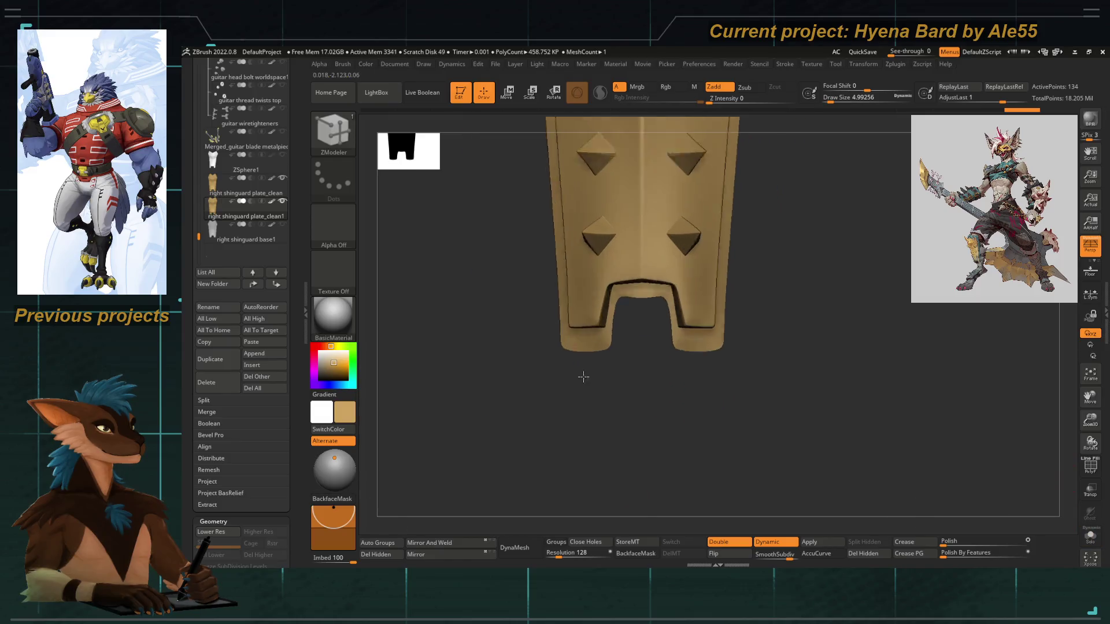
Inspect the shinguard plate with PolyF toggled and Double-sided display enabled
mouse_move(579, 389)
left_mouse_down()
mouse_move(550, 377)
mouse_move(582, 378)
mouse_move(538, 390)
mouse_move(618, 389)
mouse_move(586, 390)
left_mouse_up()
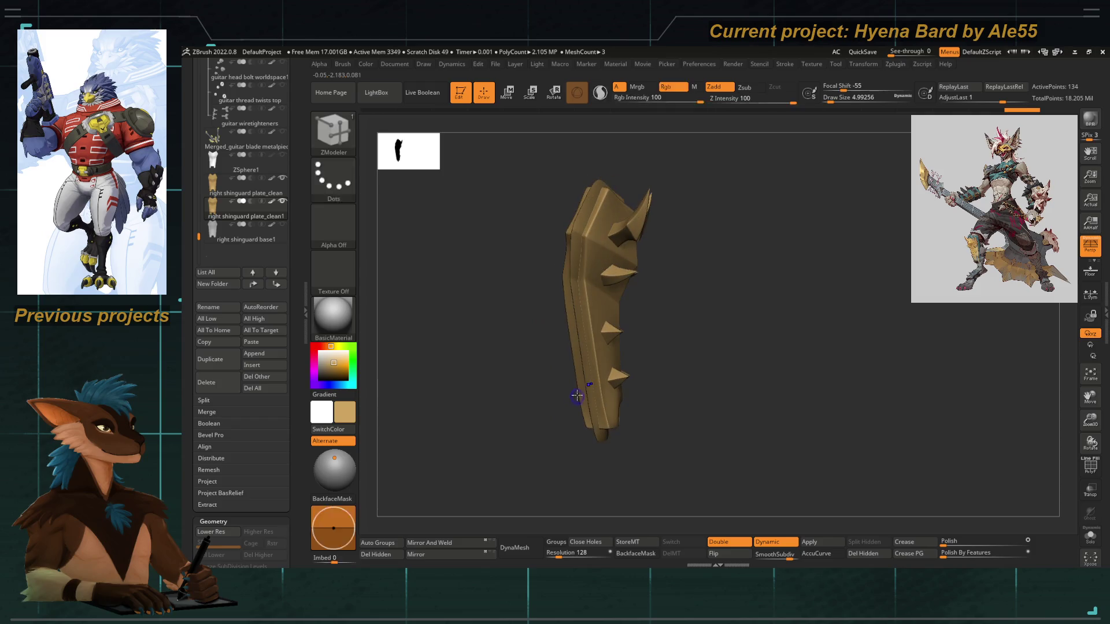
key("e")
mouse_move(590, 334)
left_mouse_down()
mouse_move(565, 412)
mouse_move(529, 439)
left_mouse_up()
left_click(1090, 468)
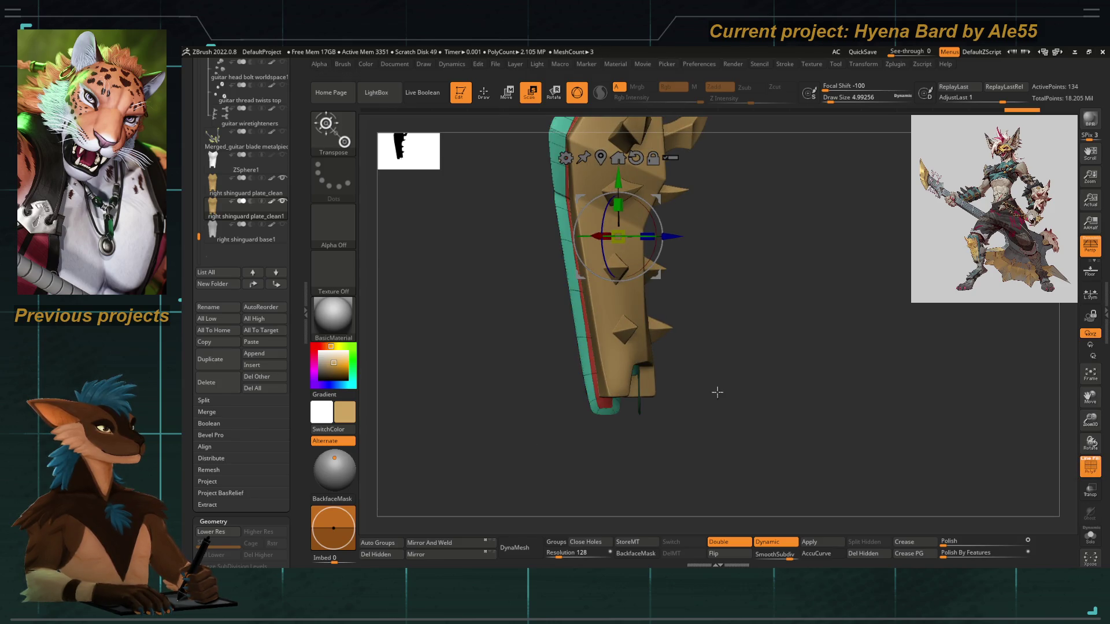
left_click(1091, 468)
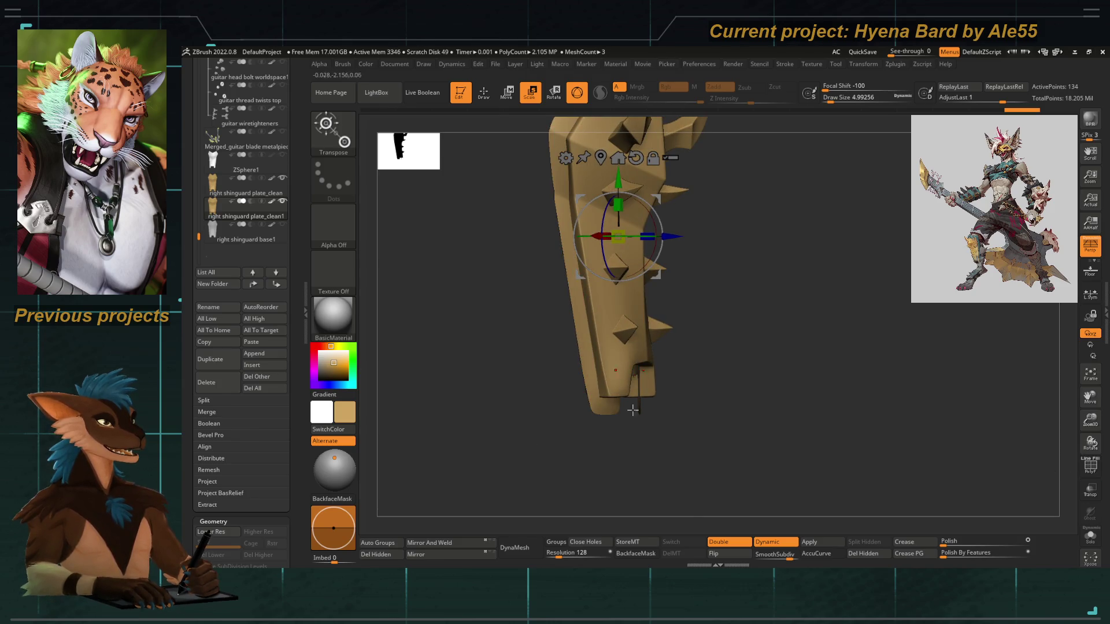
left_click(718, 542)
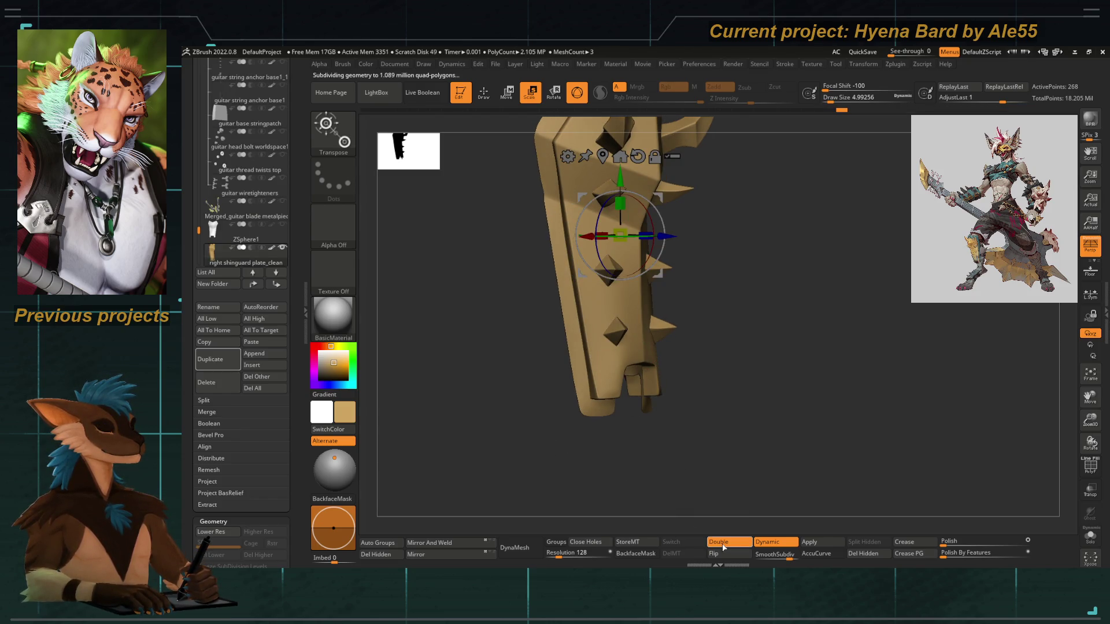
Flip the plate's surface normals and switch to the right shinguard plate_clean1 subtool
left_click_drag(711, 469, 681, 471, "shift")
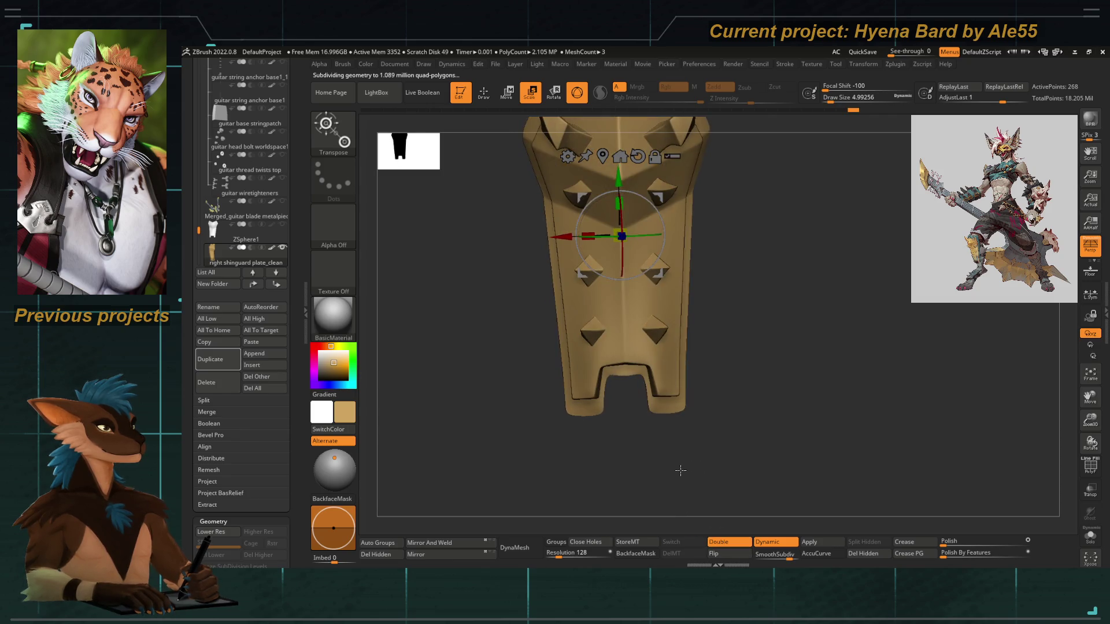
scroll(319, 277, "up", 2)
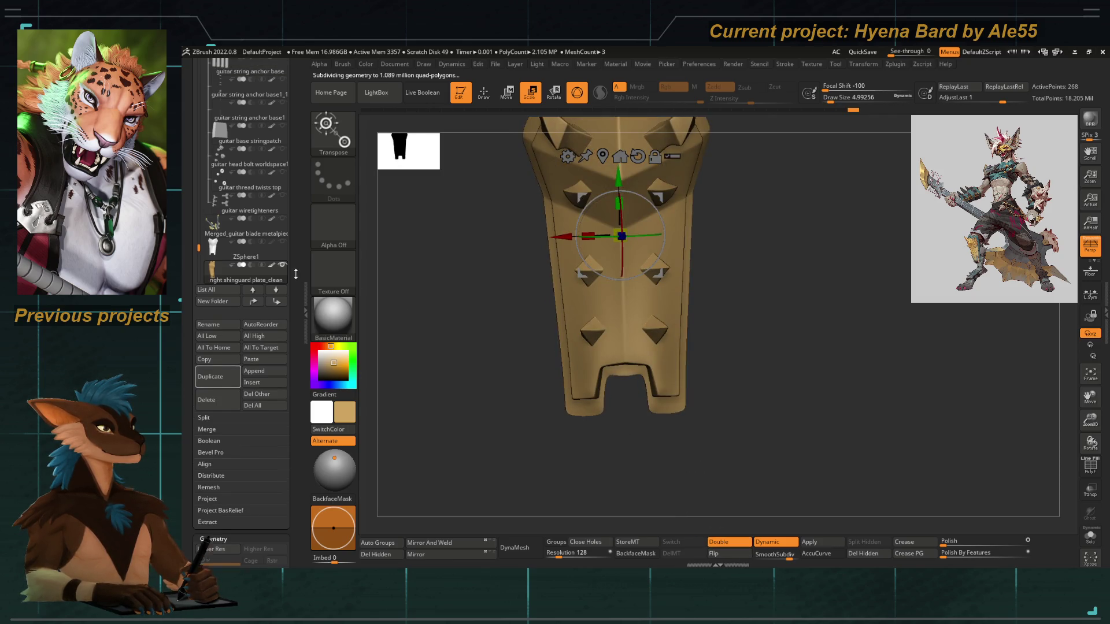
left_click(725, 555)
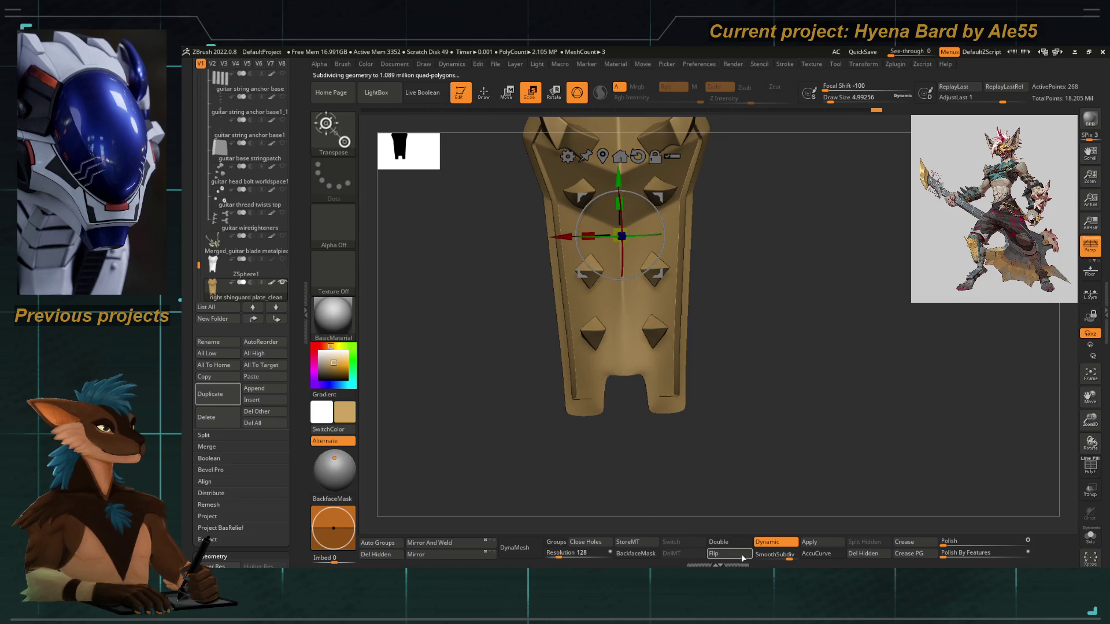
left_click_drag(548, 454, 550, 451)
left_click(550, 409, "alt")
left_click_drag(550, 409, 524, 399, "shift")
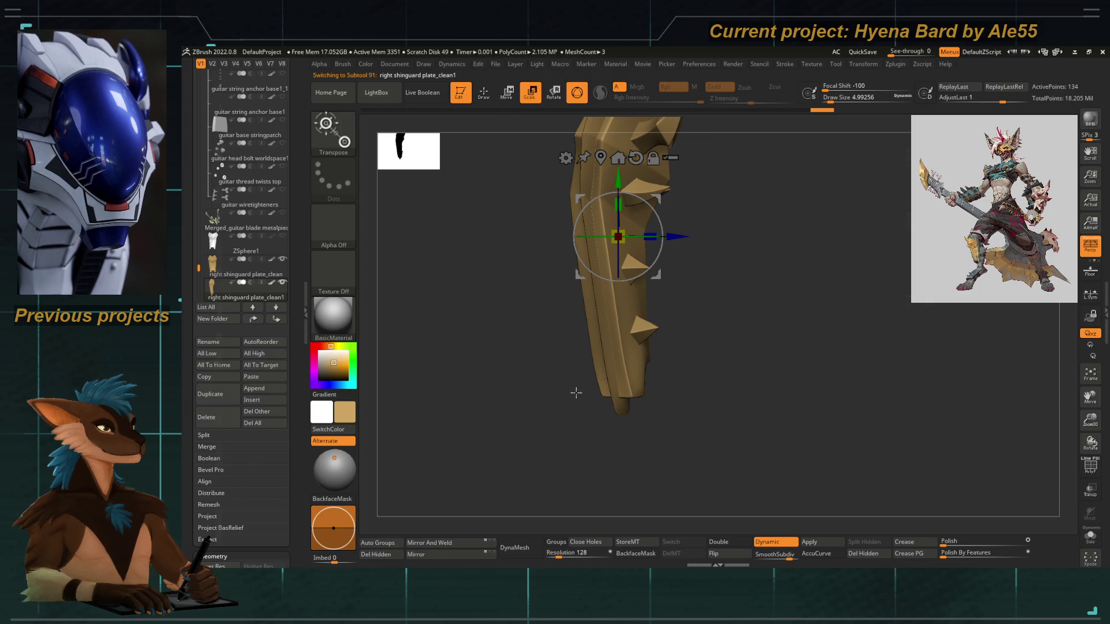
Switch to the ZModeler brush (B-Z-M) and show the plate's polygroups
key("b")
key("z")
key("m")
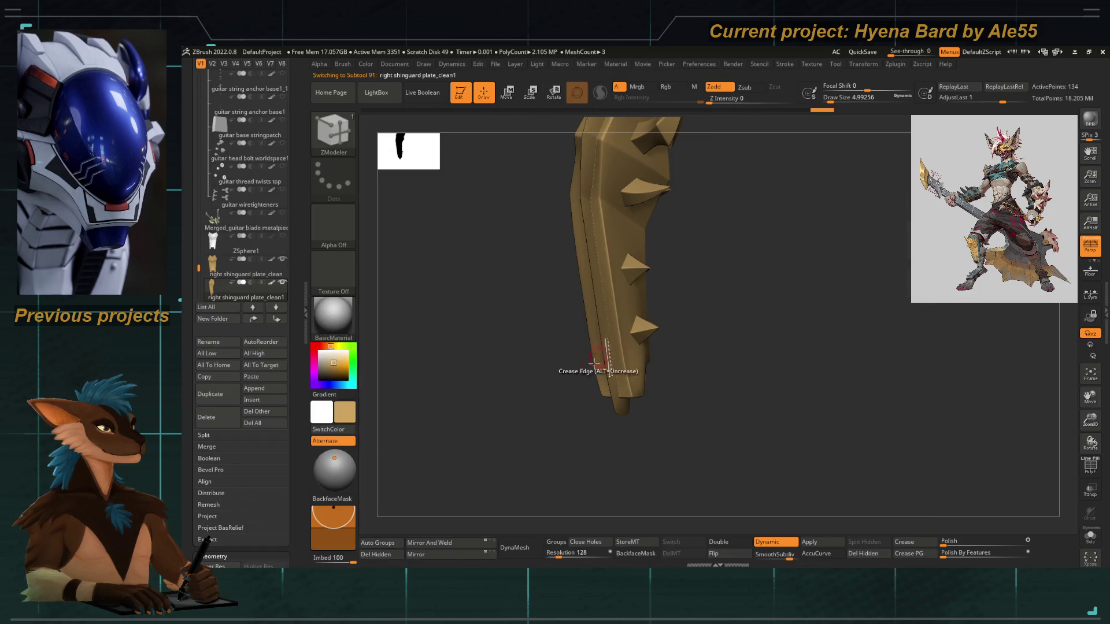
left_click_drag(798, 460, 852, 487)
left_click(1090, 466)
scroll(743, 396, "up", 2)
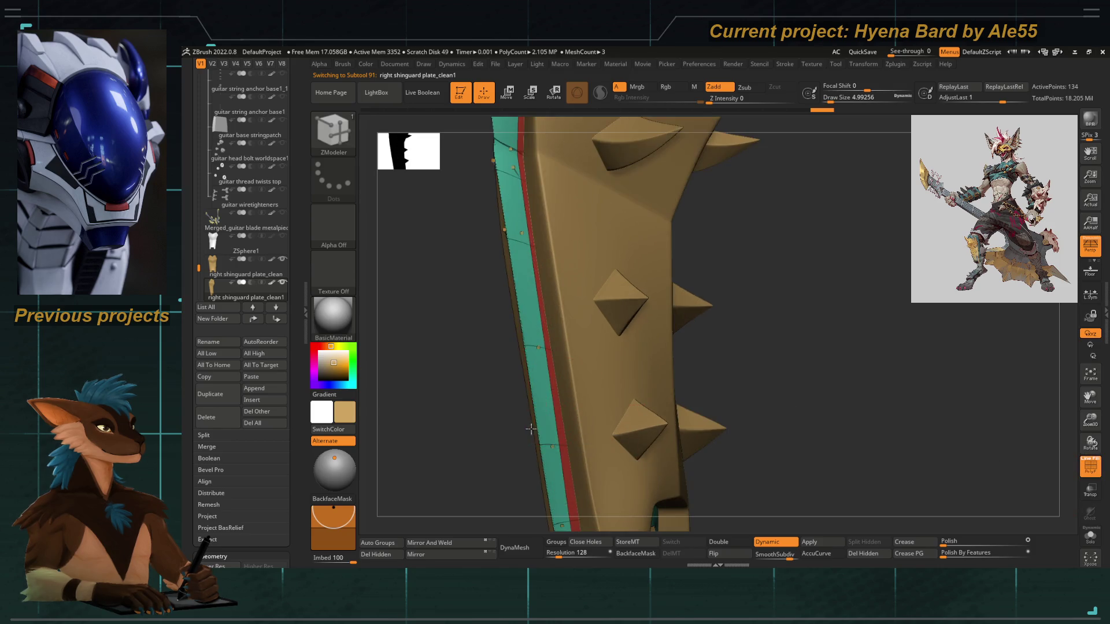
scroll(479, 453, "up", 2)
Choose point Stitch from the ZModeler actions and turn off double-sided display
key("space")
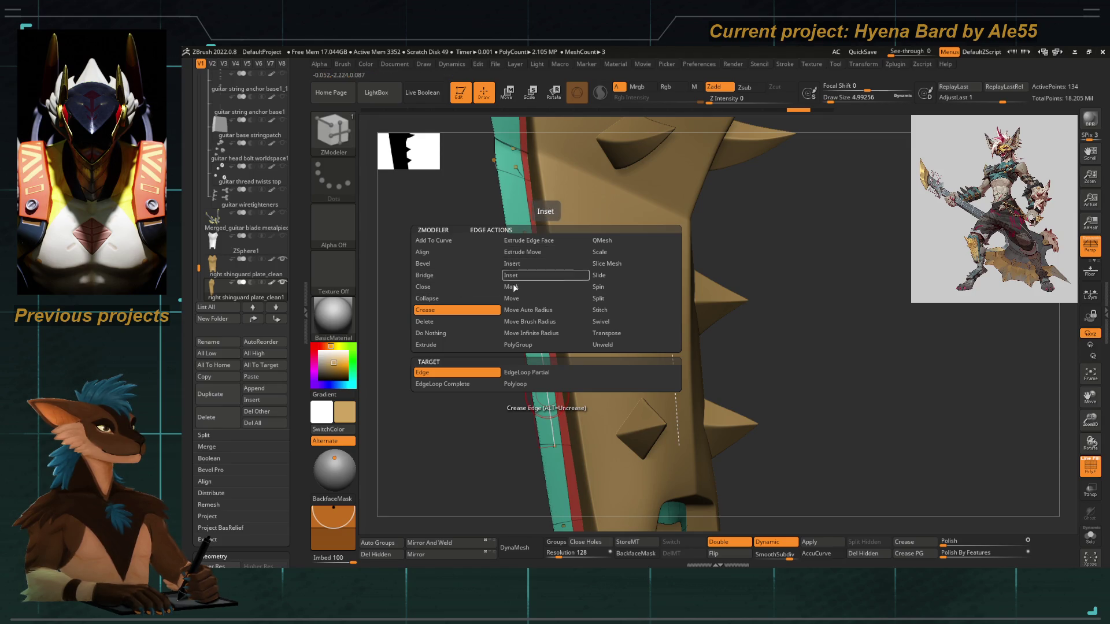
key("space")
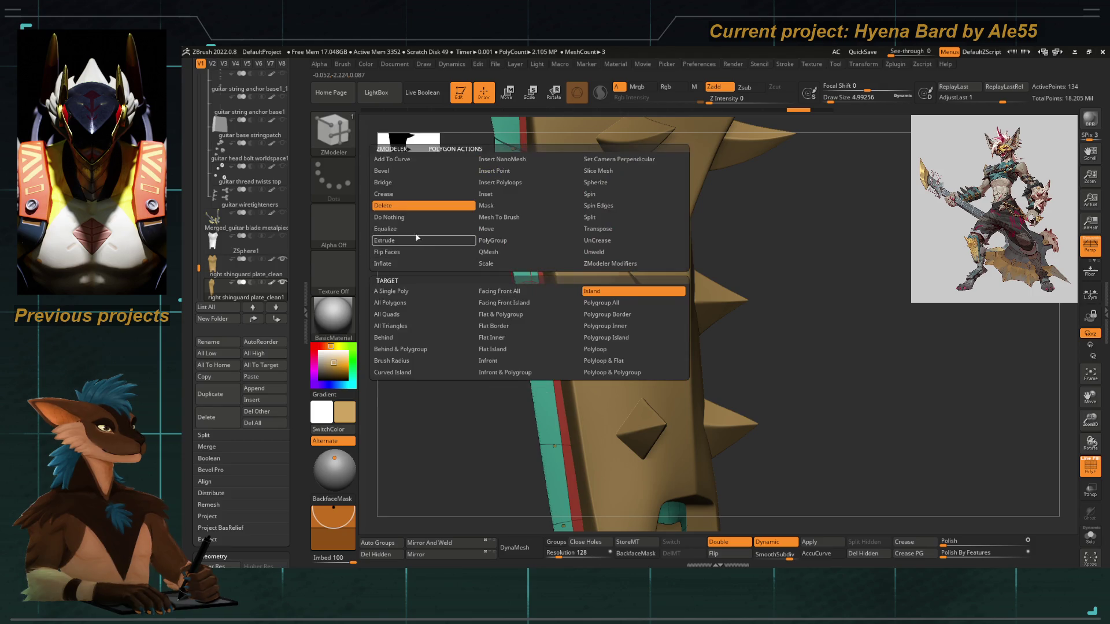
left_click(416, 315)
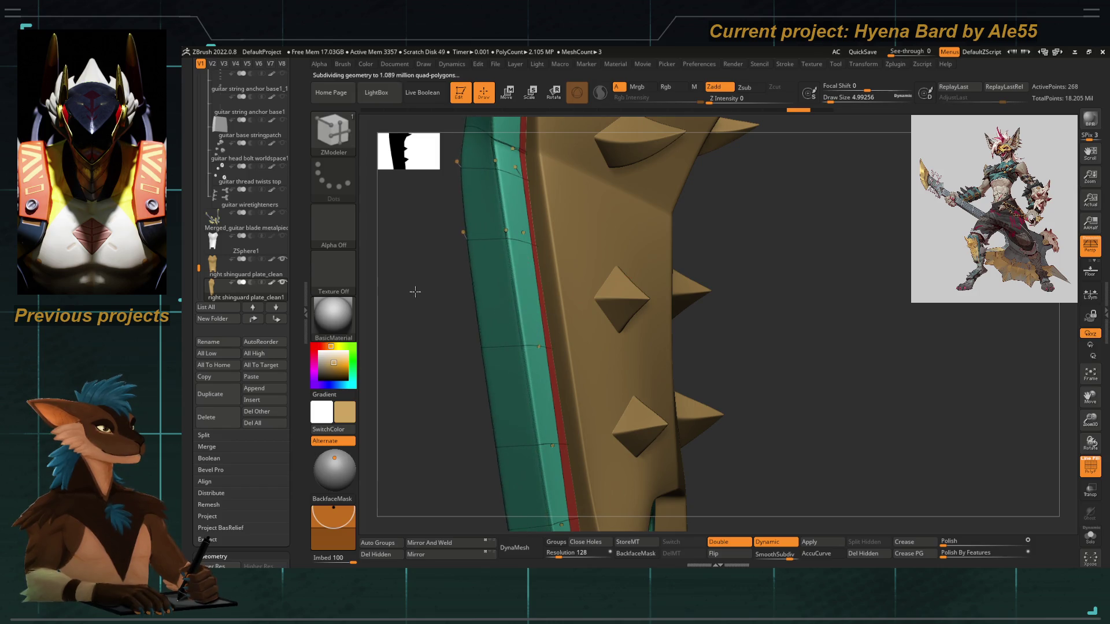
mouse_move(433, 298)
left_mouse_down()
mouse_move(407, 331)
mouse_move(602, 408)
left_mouse_up()
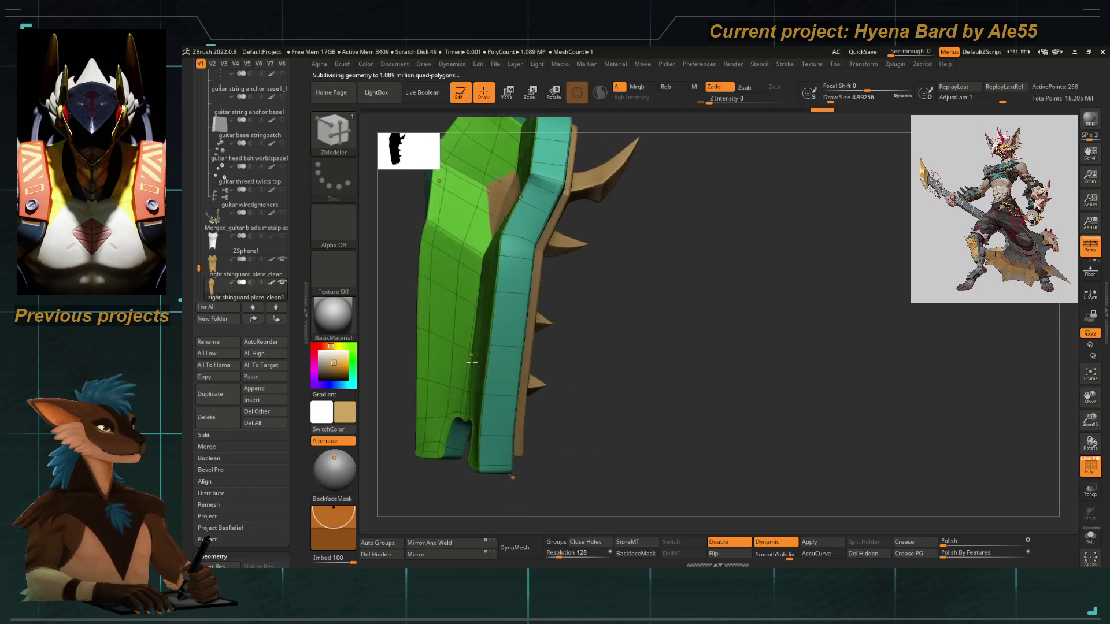
left_click(743, 543)
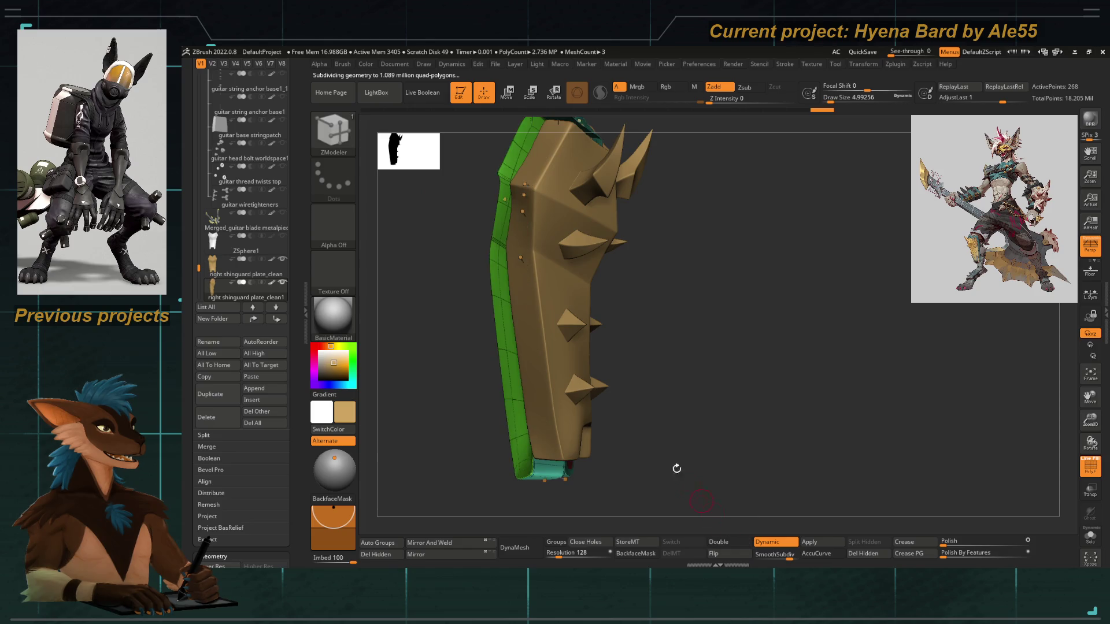
left_click_drag(674, 466, 642, 411)
left_click_drag(503, 386, 486, 418)
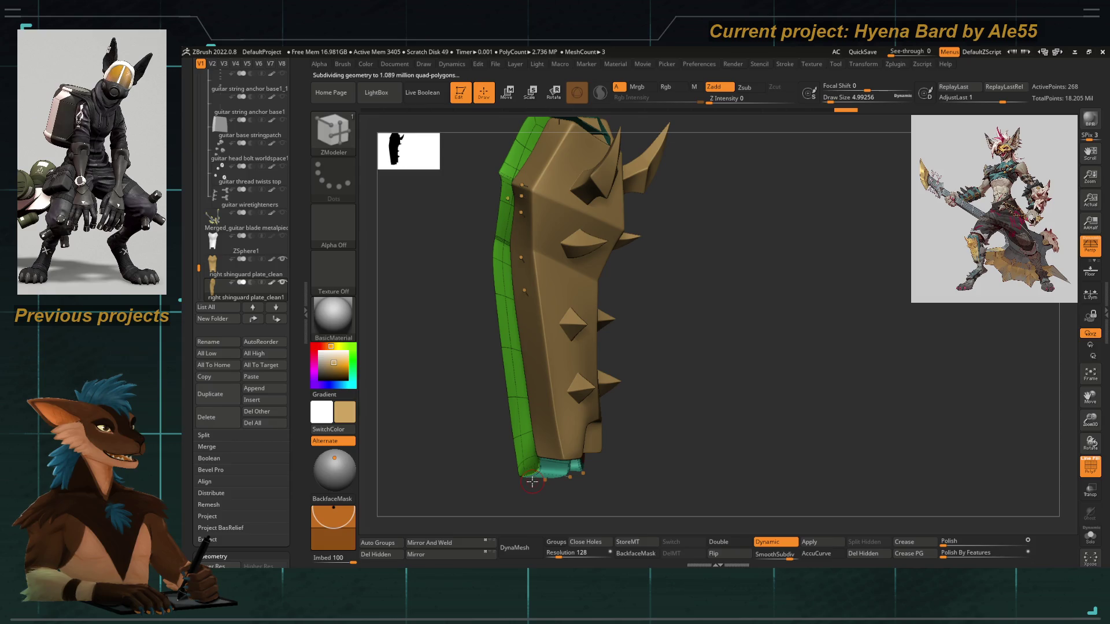
mouse_move(532, 482)
left_mouse_down()
mouse_move(471, 397)
mouse_move(532, 339)
mouse_move(617, 377)
mouse_move(577, 386)
left_mouse_up()
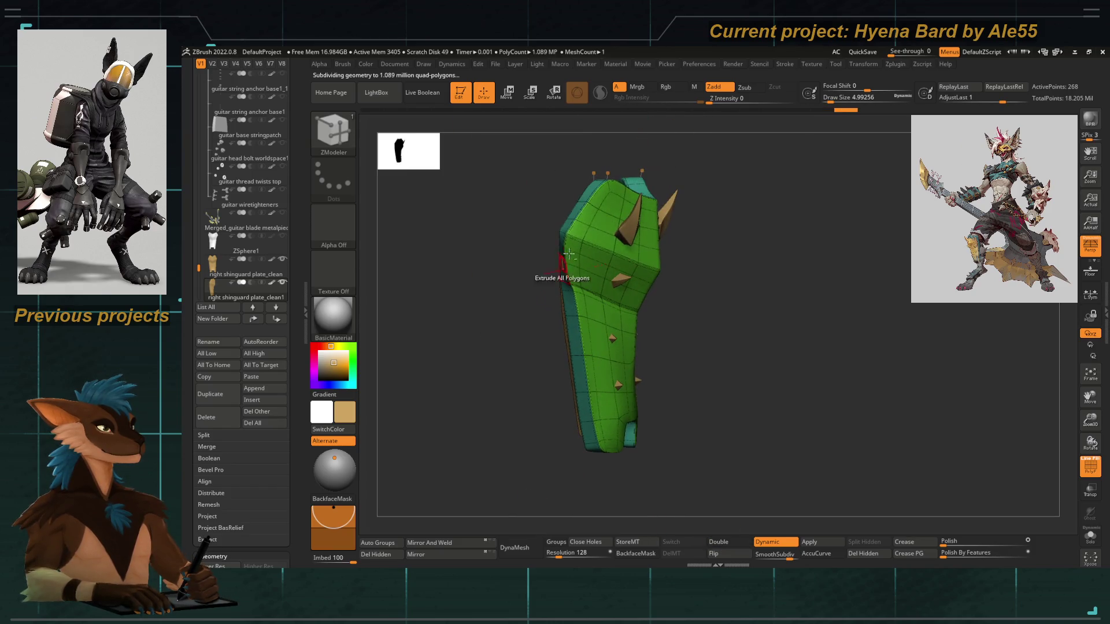
Hide the green front polygroup and extrude the teal edge strip outward into a thick rim
right_click_drag(576, 386, 578, 451, "ctrl")
left_click(579, 451, "ctrl+shift")
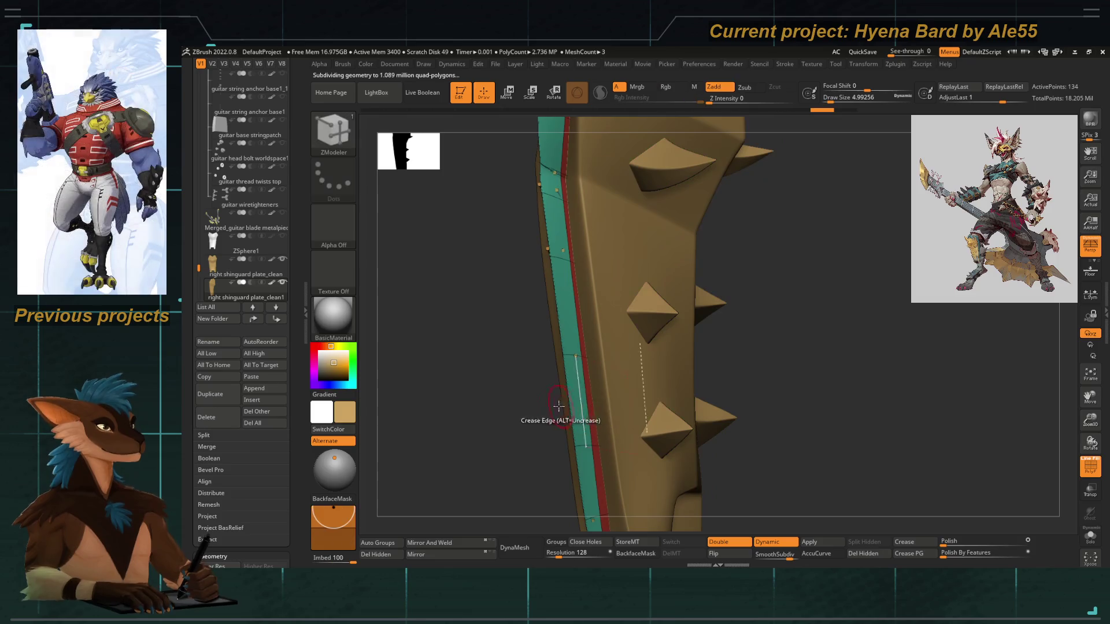
left_click_drag(573, 394, 495, 371)
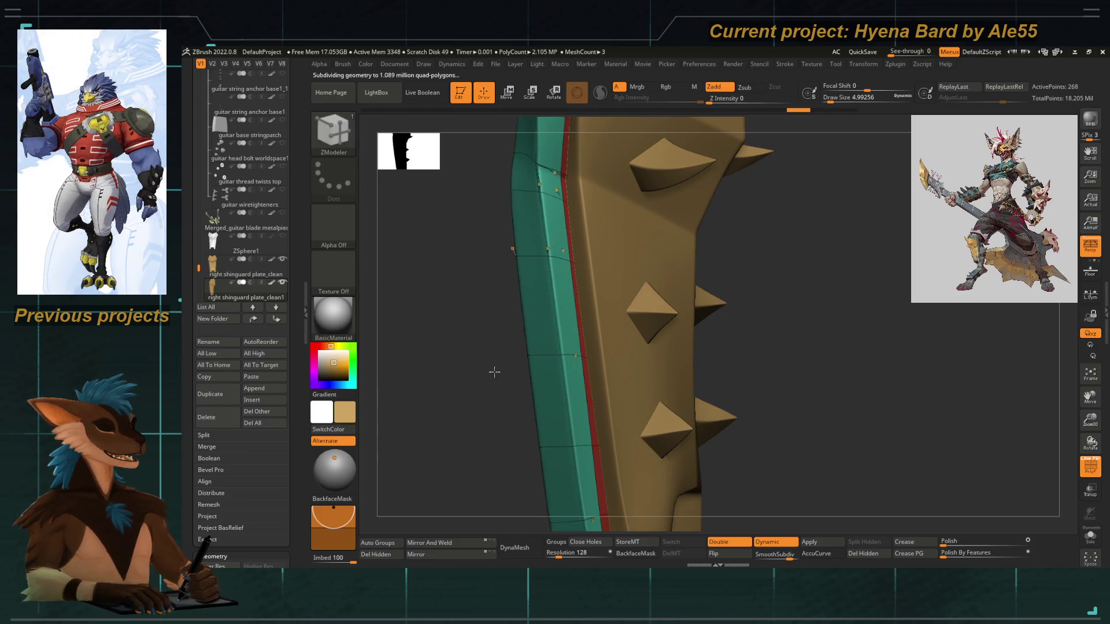
left_click(718, 543)
mouse_move(471, 411)
left_mouse_down()
mouse_move(491, 395)
mouse_move(477, 339)
mouse_move(478, 379)
left_mouse_up()
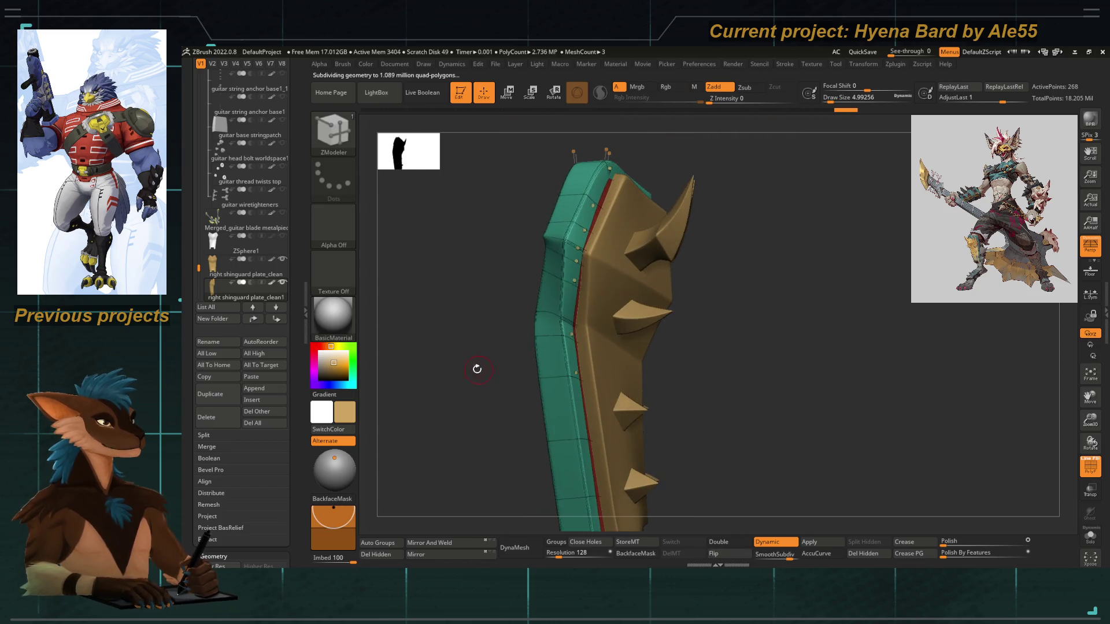
Turn off Dynamic subdivision to show facets and switch to Move Topological (B-M-T)
key("shift+d")
mouse_move(446, 325)
left_mouse_down()
mouse_move(456, 390)
mouse_move(569, 252)
left_mouse_up()
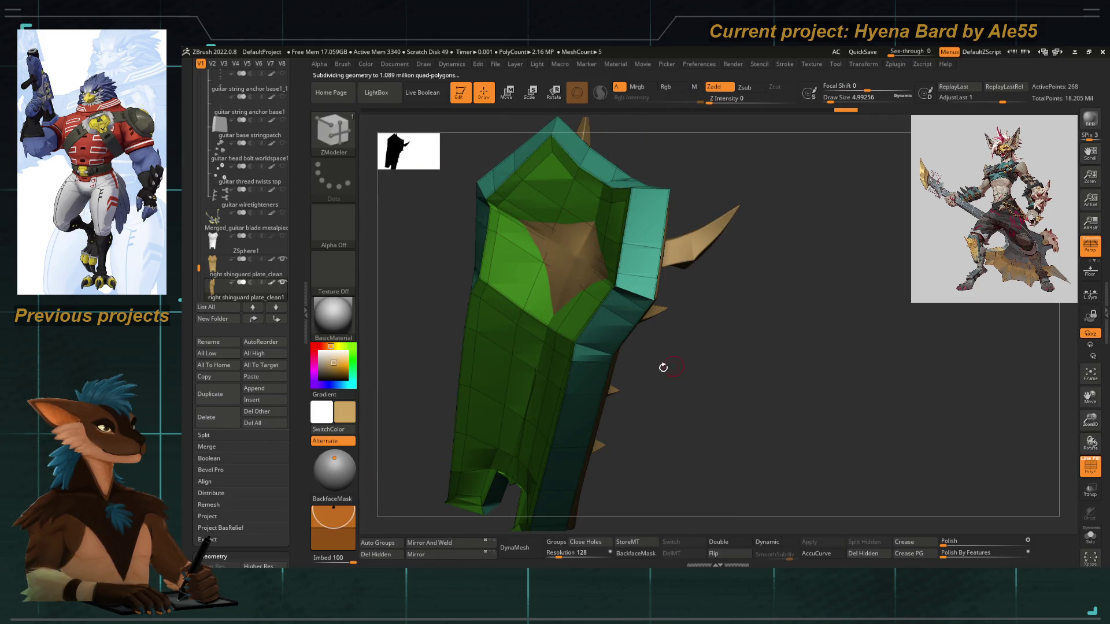
key("b")
key("m")
key("t")
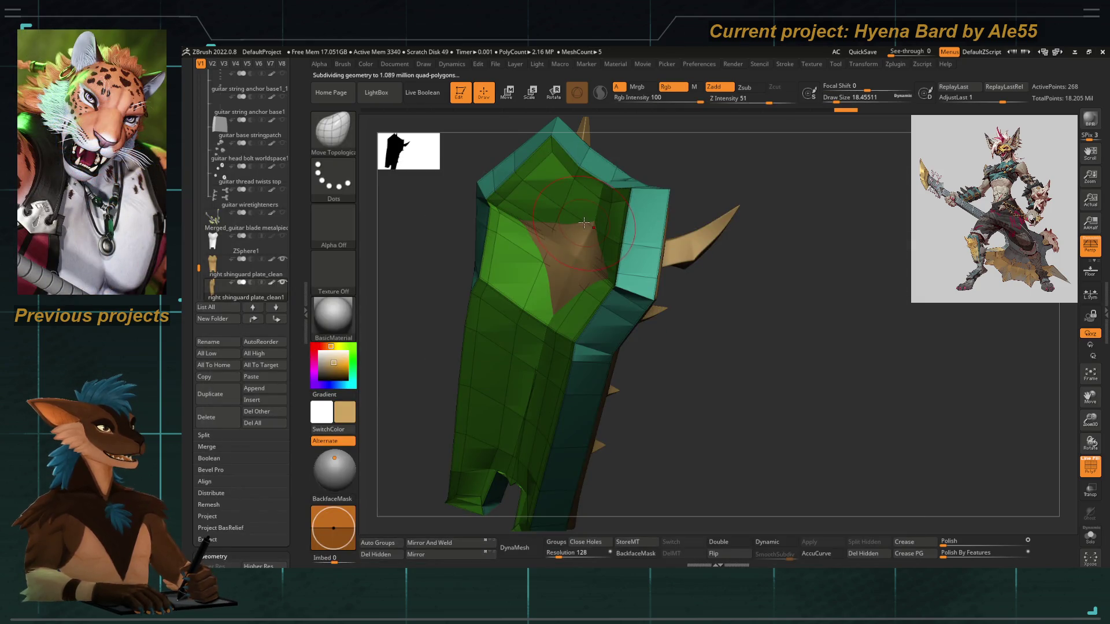
Reduce the Draw Size and Shift-smooth the edges near the plate's top centre
mouse_move(715, 372)
left_mouse_down()
mouse_move(538, 237)
mouse_move(545, 375)
mouse_move(675, 378)
mouse_move(668, 391)
mouse_move(573, 393)
mouse_move(608, 313)
left_mouse_up()
key("space")
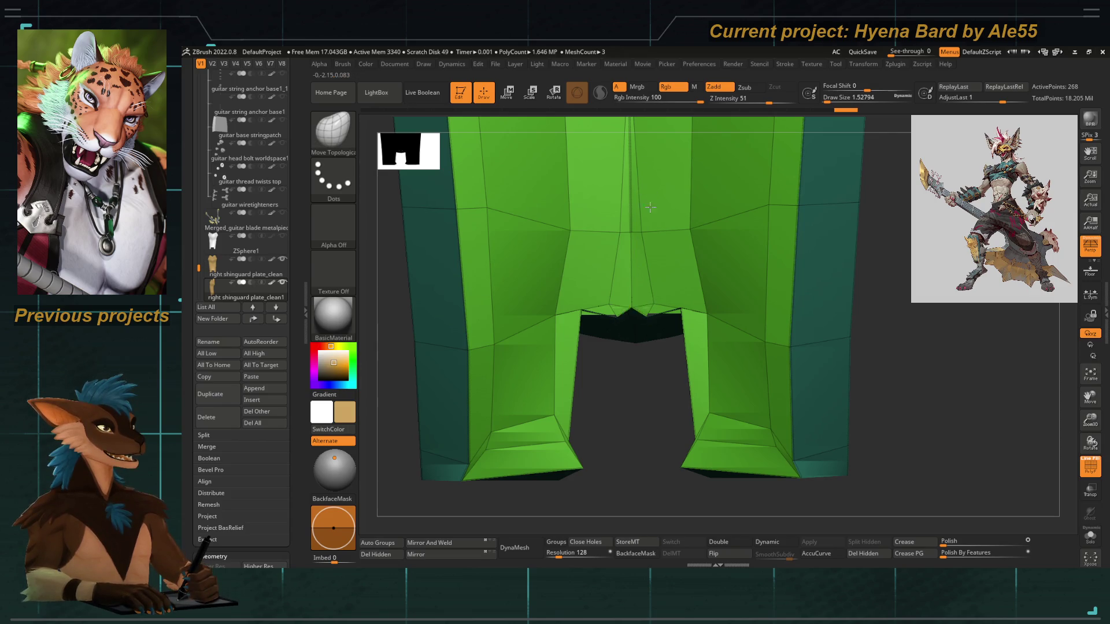
key("space")
left_click_drag(591, 281, 610, 295)
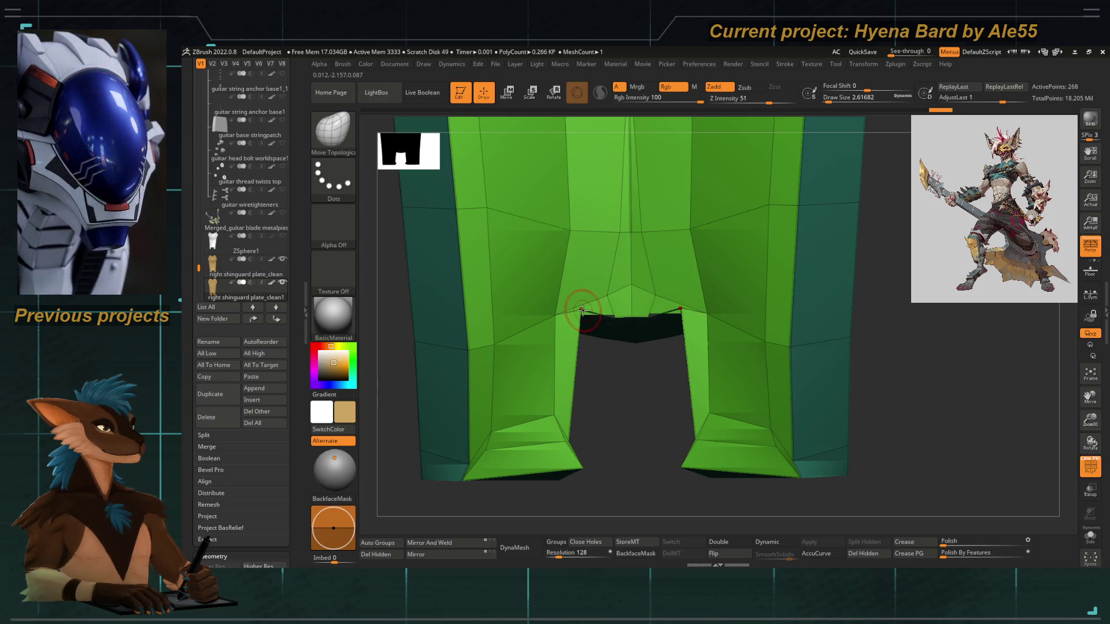
key("shift")
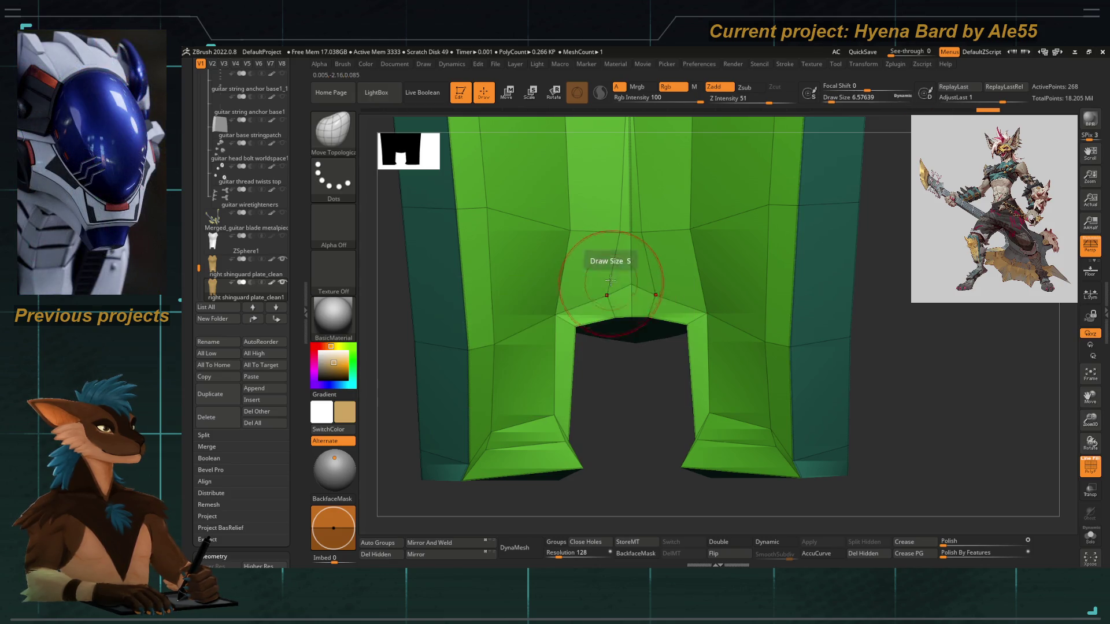
mouse_move(619, 245)
left_mouse_down("shift")
mouse_move(581, 236)
mouse_move(629, 259)
left_mouse_up("shift")
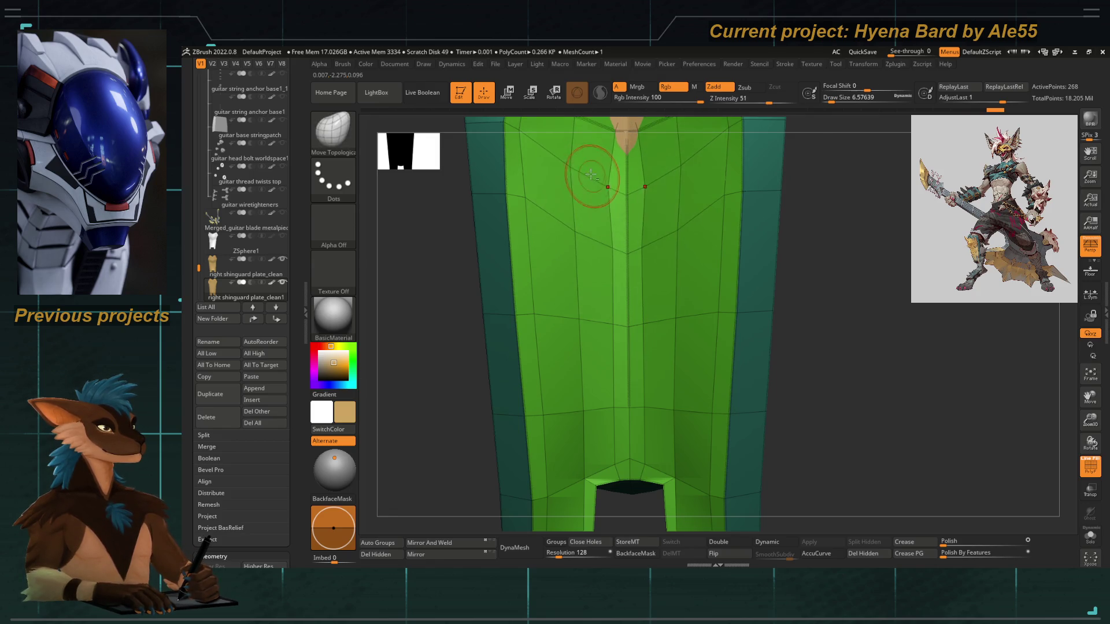
Pull the top-centre notch vertices upward into a cleaner V shape
left_click_drag(595, 174, 635, 384)
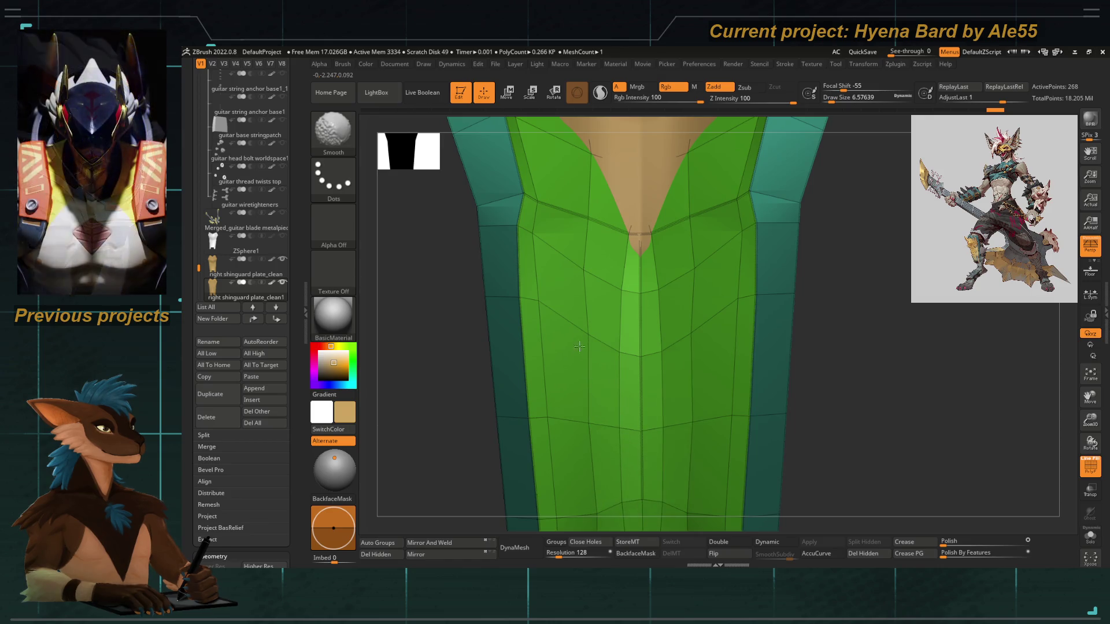
mouse_move(633, 185)
right_mouse_down()
mouse_move(616, 310)
mouse_move(604, 274)
right_mouse_up()
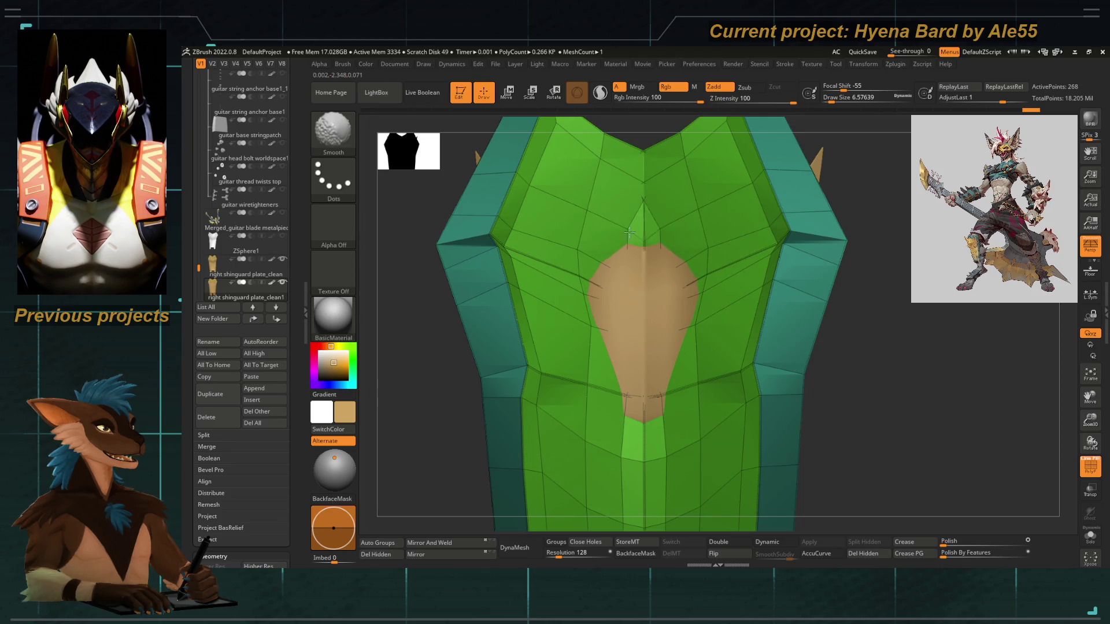
left_click_drag(640, 199, 641, 172)
right_click_drag(621, 156, 618, 249)
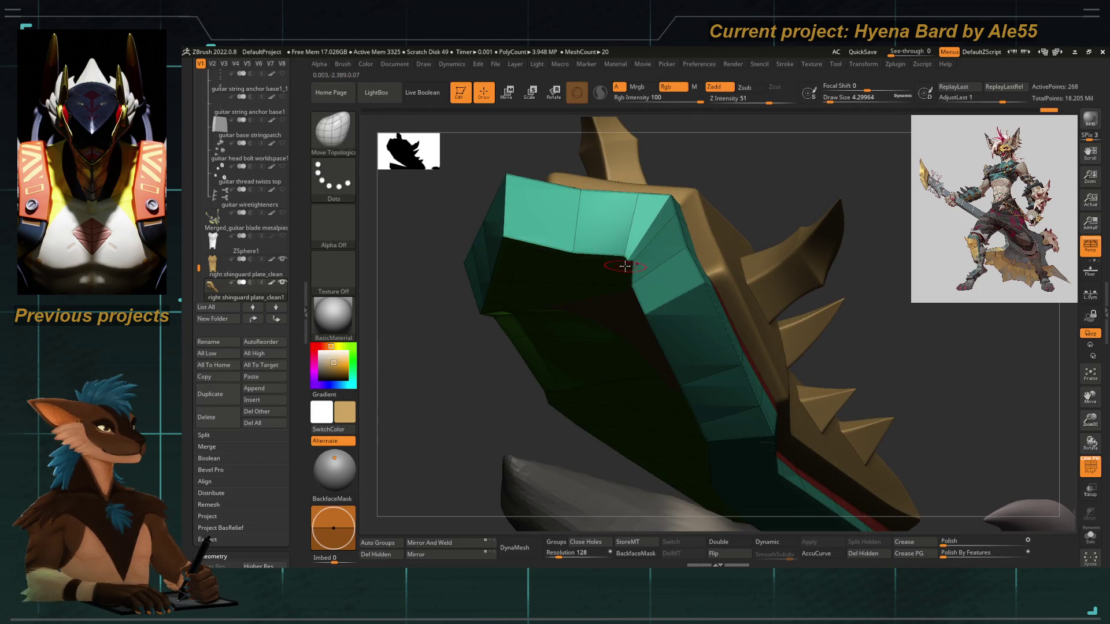
Shrink the brush, then enlarge its Draw Size from the quick menu over the plate
mouse_move(589, 252)
right_mouse_down()
mouse_move(426, 269)
mouse_move(453, 182)
right_mouse_up()
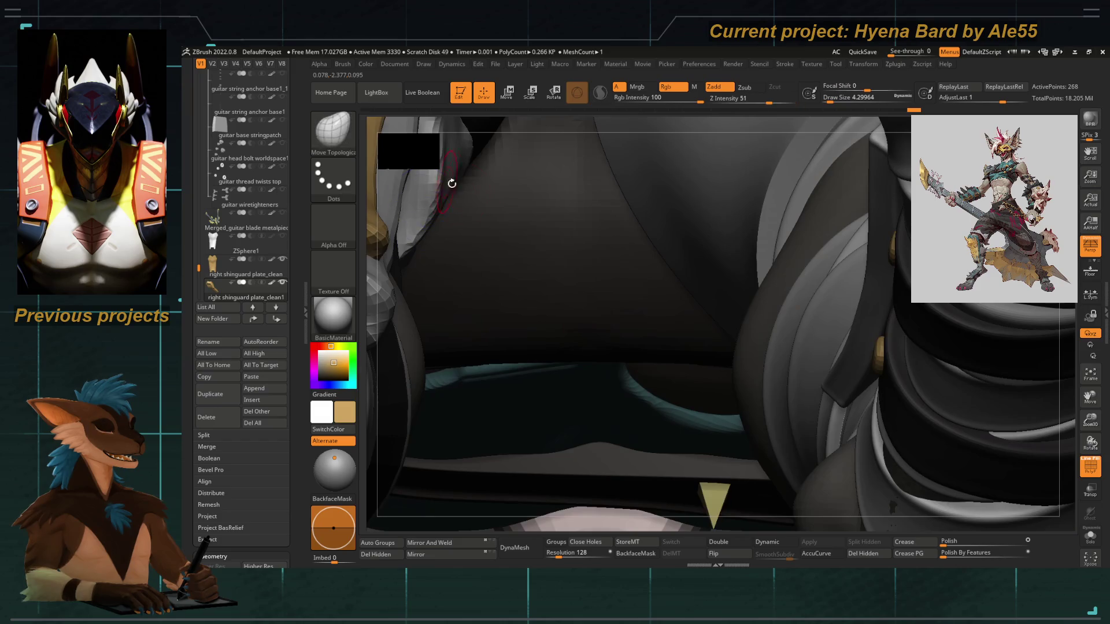
mouse_move(436, 279)
right_mouse_down()
mouse_move(521, 448)
mouse_move(498, 374)
mouse_move(603, 261)
mouse_move(574, 242)
mouse_move(650, 250)
mouse_move(589, 276)
right_mouse_up()
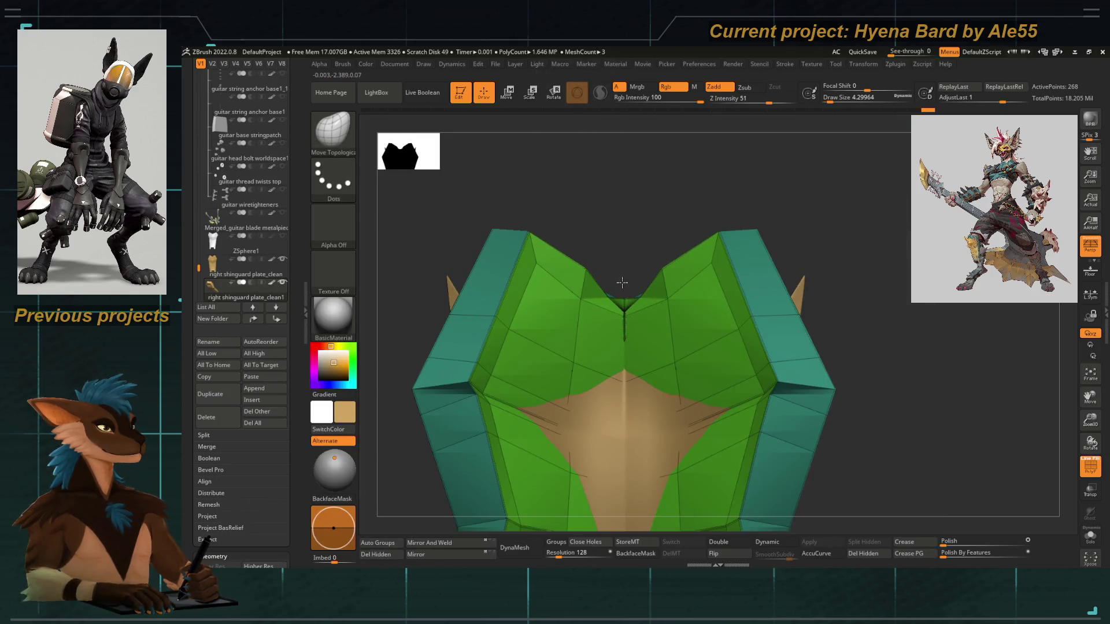
key("bracketleft")
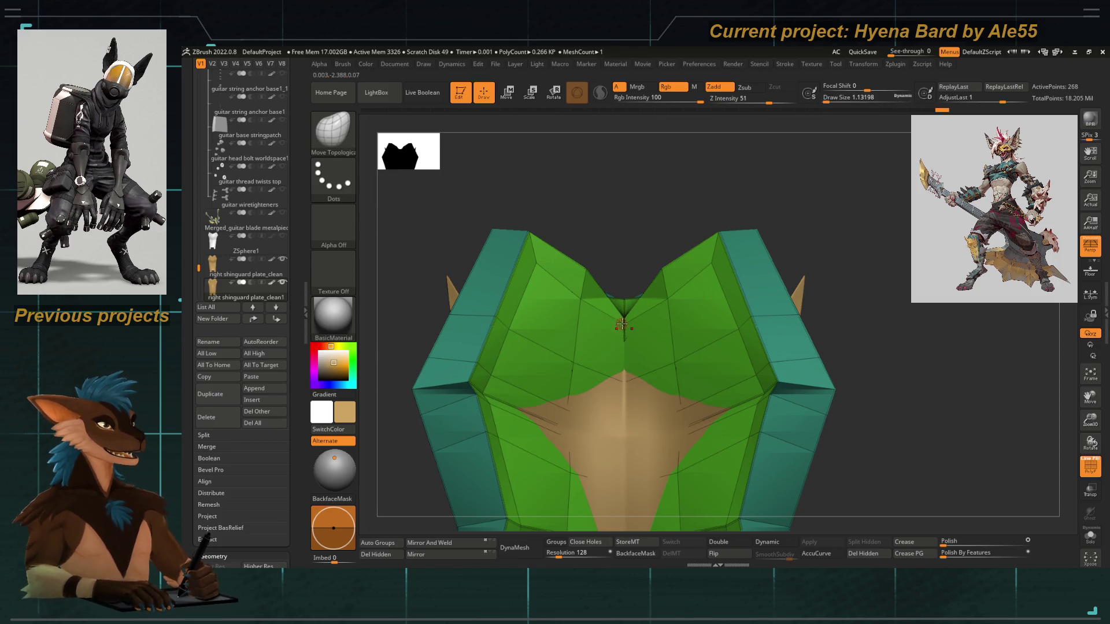
right_click(618, 292)
left_click_drag(617, 292, 659, 293)
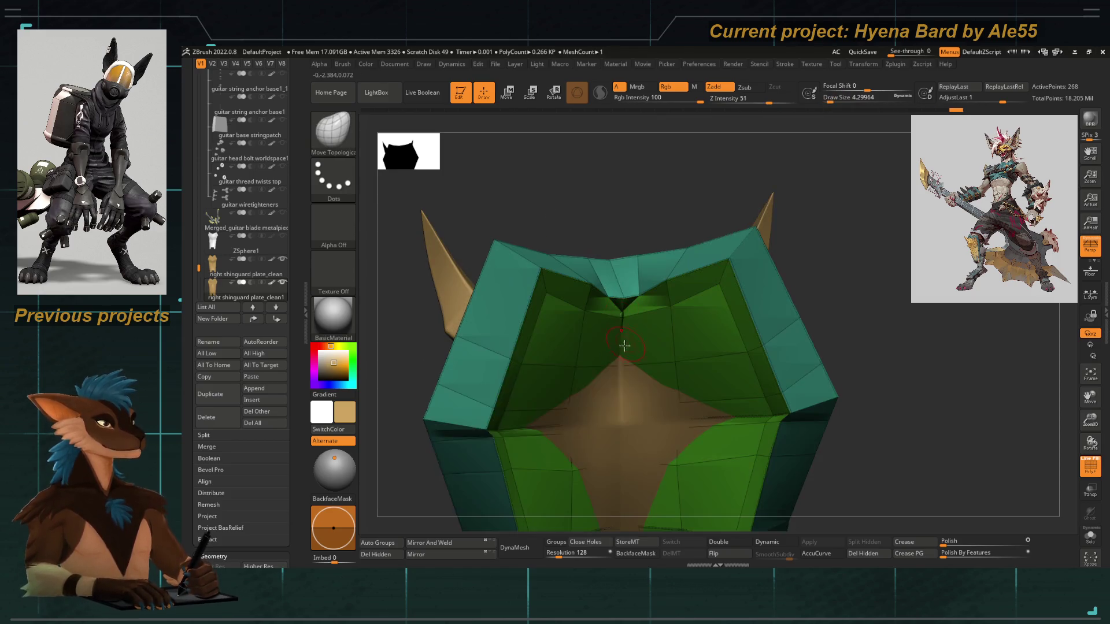
key("shift")
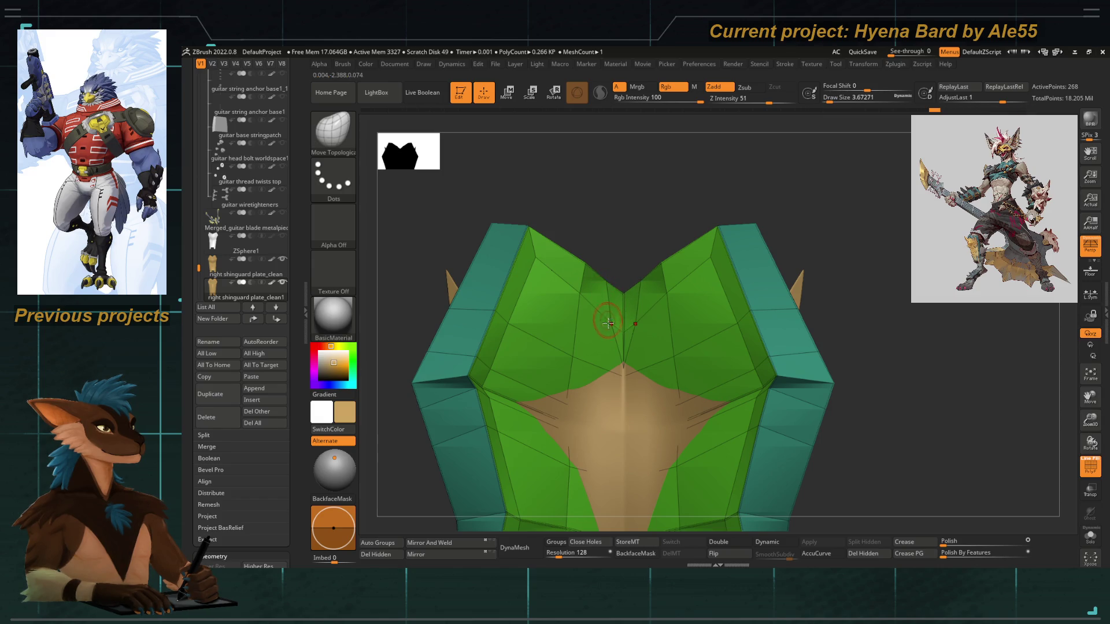
Smooth the green under-plate centre so the tan plate stops poking through
right_click_drag(608, 323, 839, 420)
left_click_drag(608, 347, 598, 268, "shift")
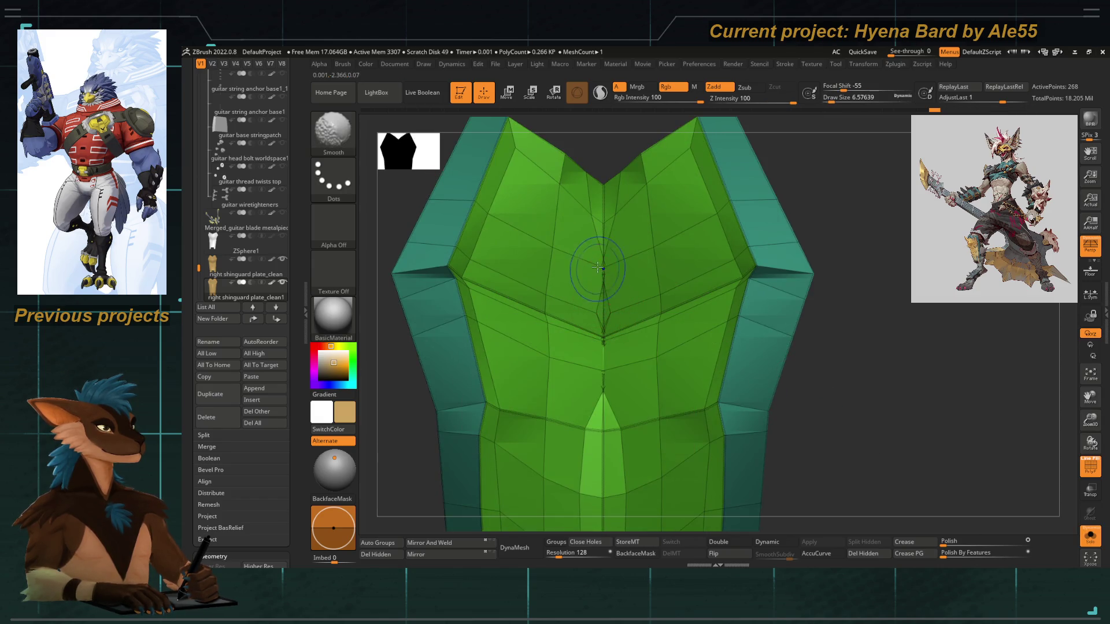
left_click_drag(605, 360, 567, 308, "shift")
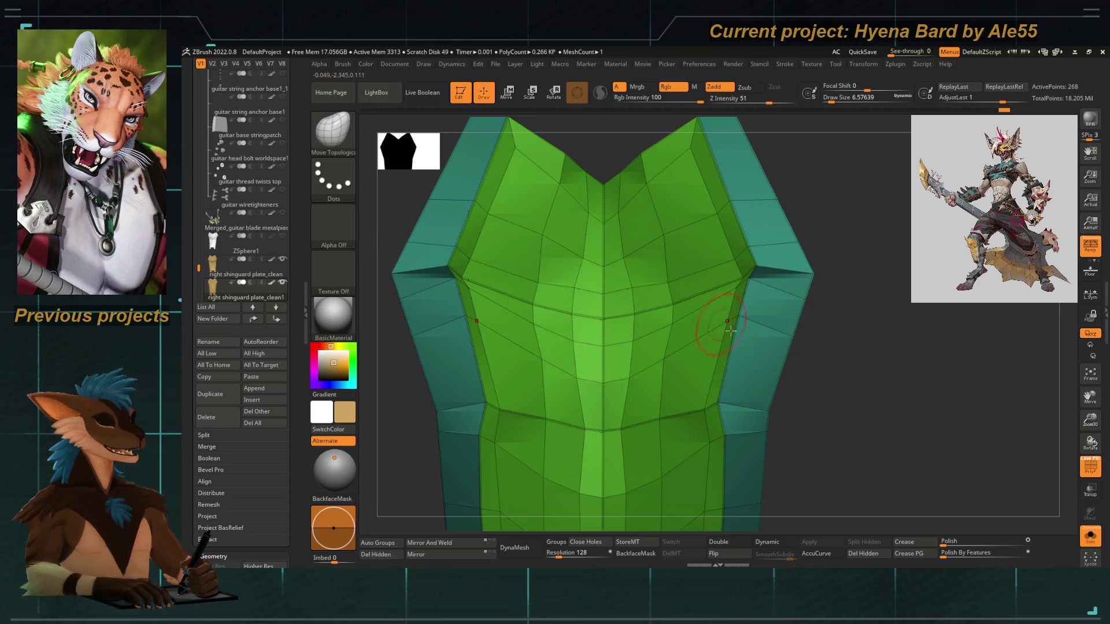
right_click_drag(707, 322, 642, 288)
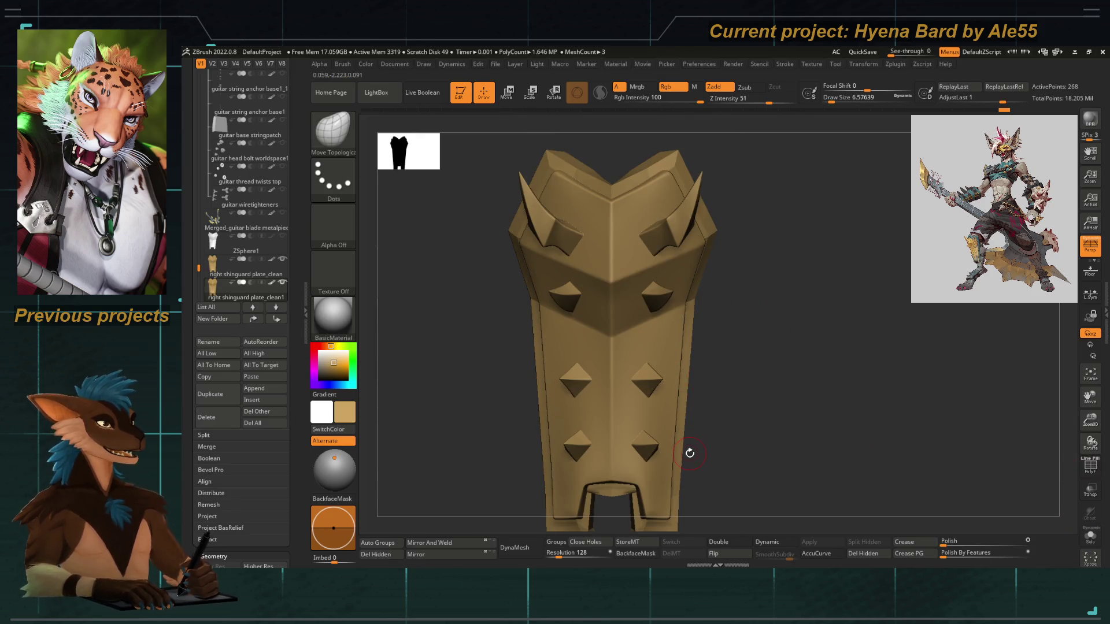
Inspect the bottom arch with PolyF and Dynamic subdivision toggled on and off
mouse_move(689, 451)
right_mouse_down("alt")
mouse_move(540, 323)
mouse_move(700, 371)
right_mouse_up("alt")
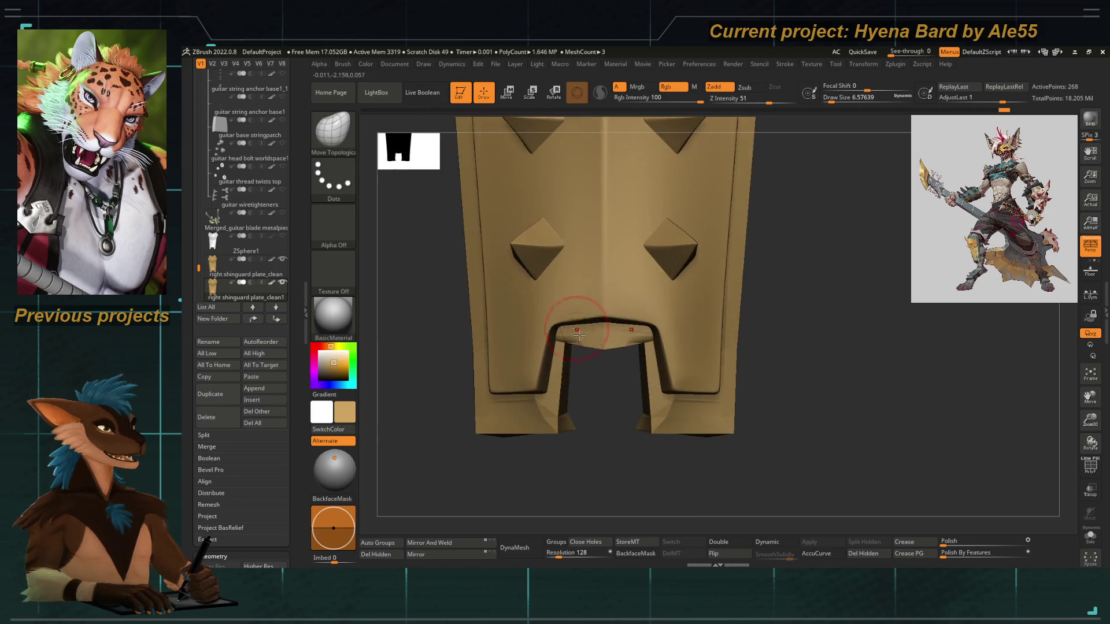
left_click(1090, 466)
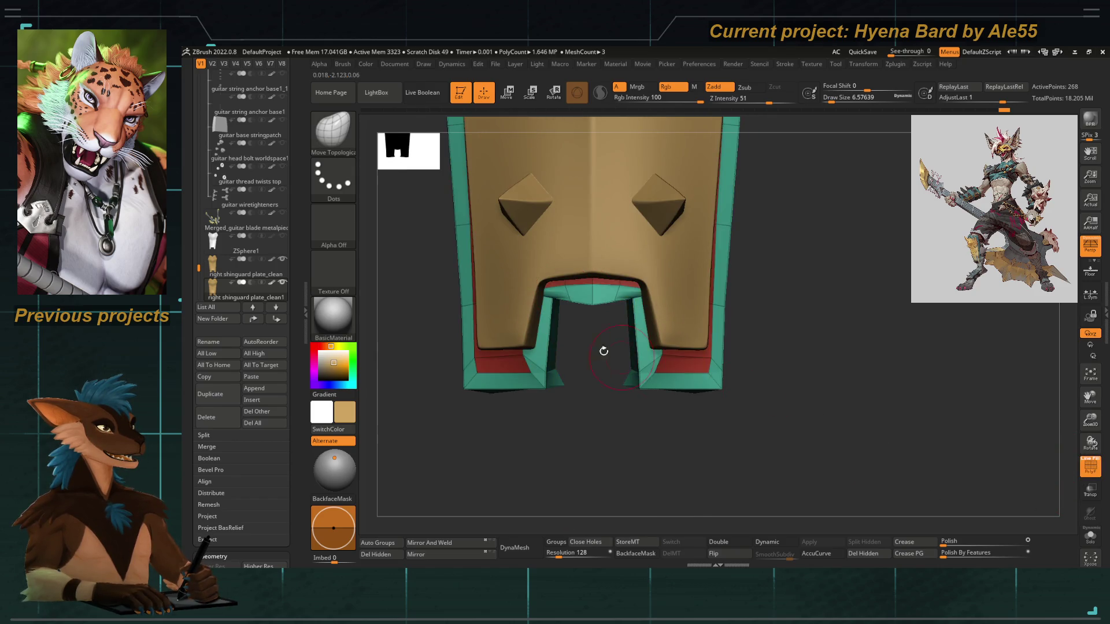
mouse_move(602, 352)
right_mouse_down()
mouse_move(599, 435)
mouse_move(465, 410)
right_mouse_up()
key("d")
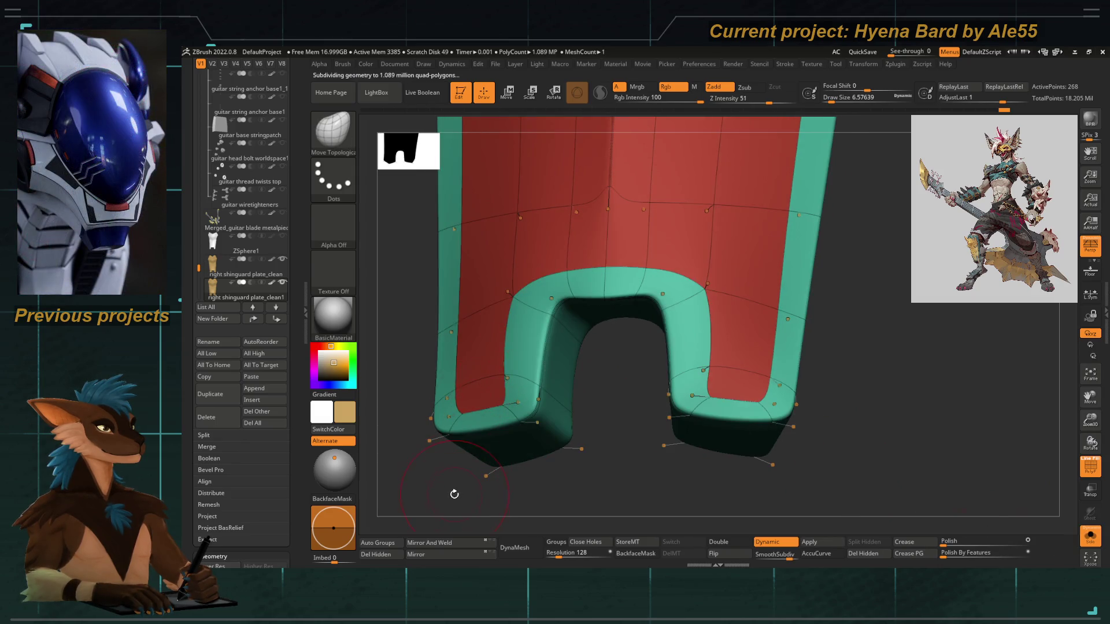
right_click_drag(486, 460, 799, 468)
key("shift+f")
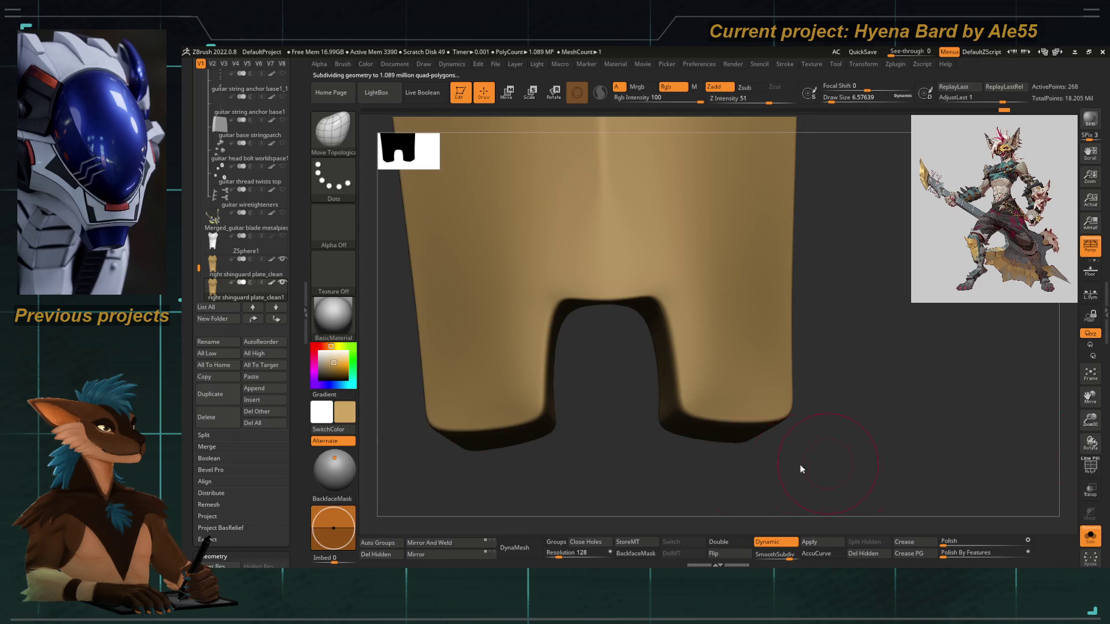
right_click_drag(605, 493, 617, 468)
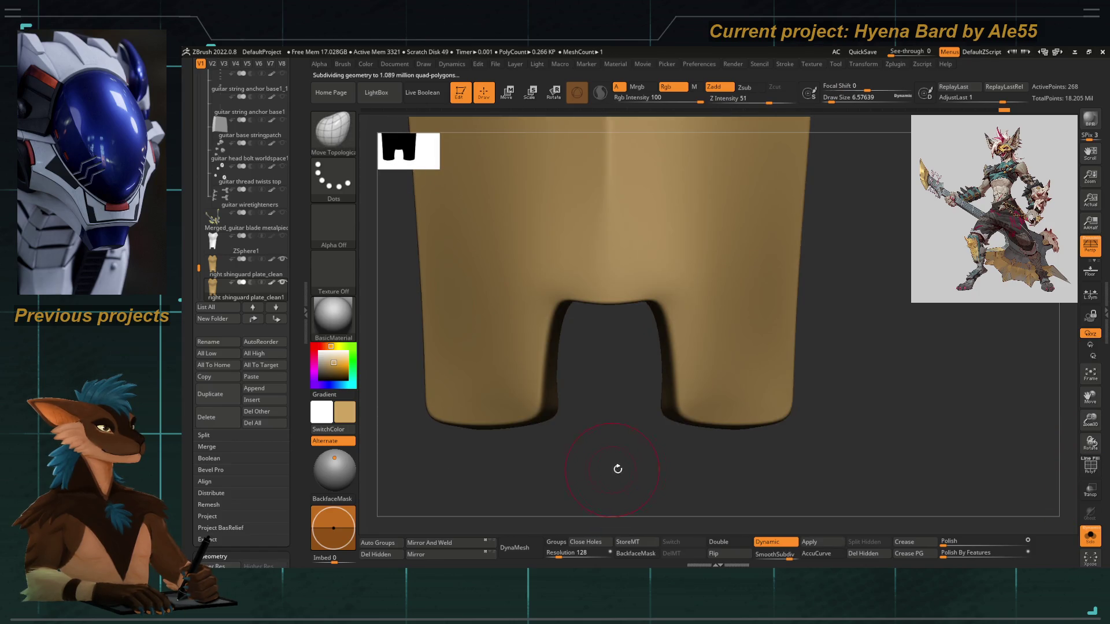
Reshape the upper inner edge of the arch with Move Topological, then show the cage faceted
key("b")
key("space")
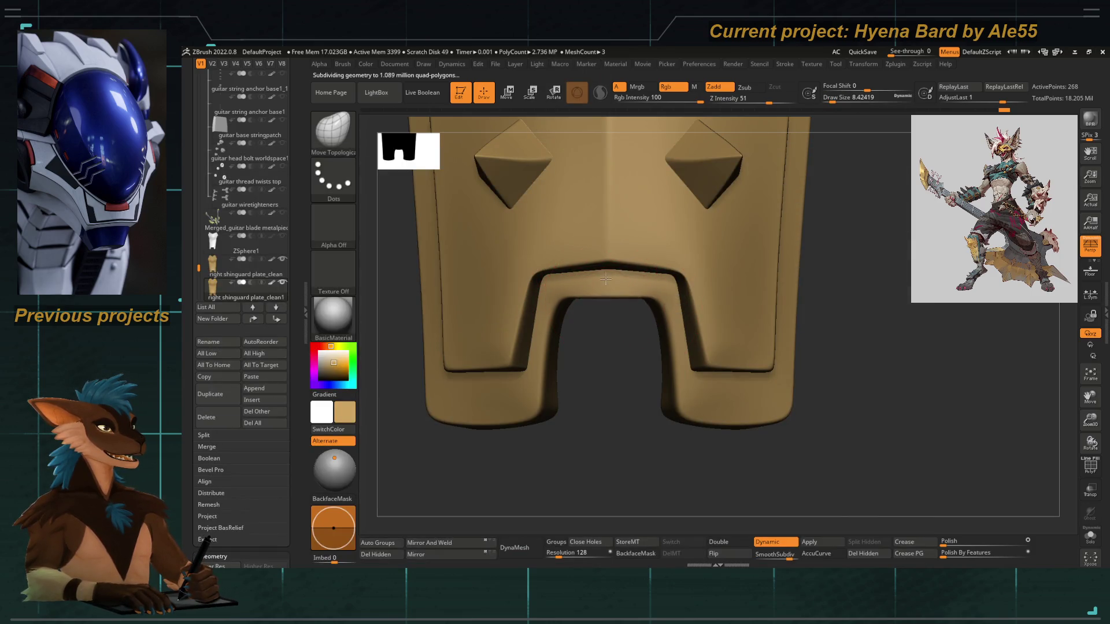
left_click_drag(606, 268, 557, 277)
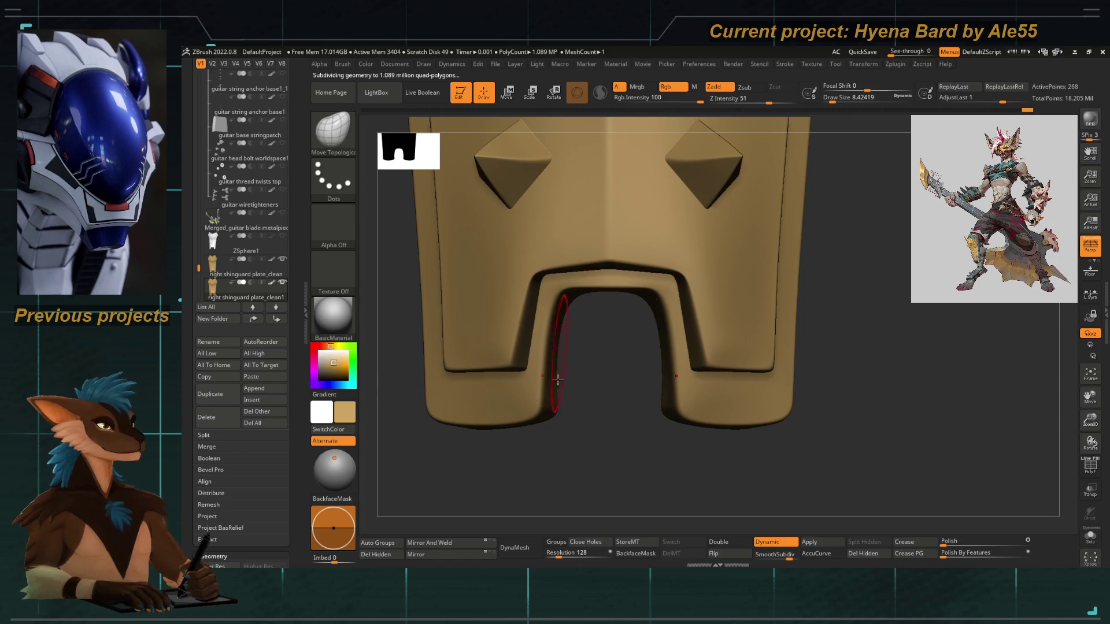
key("shift+f")
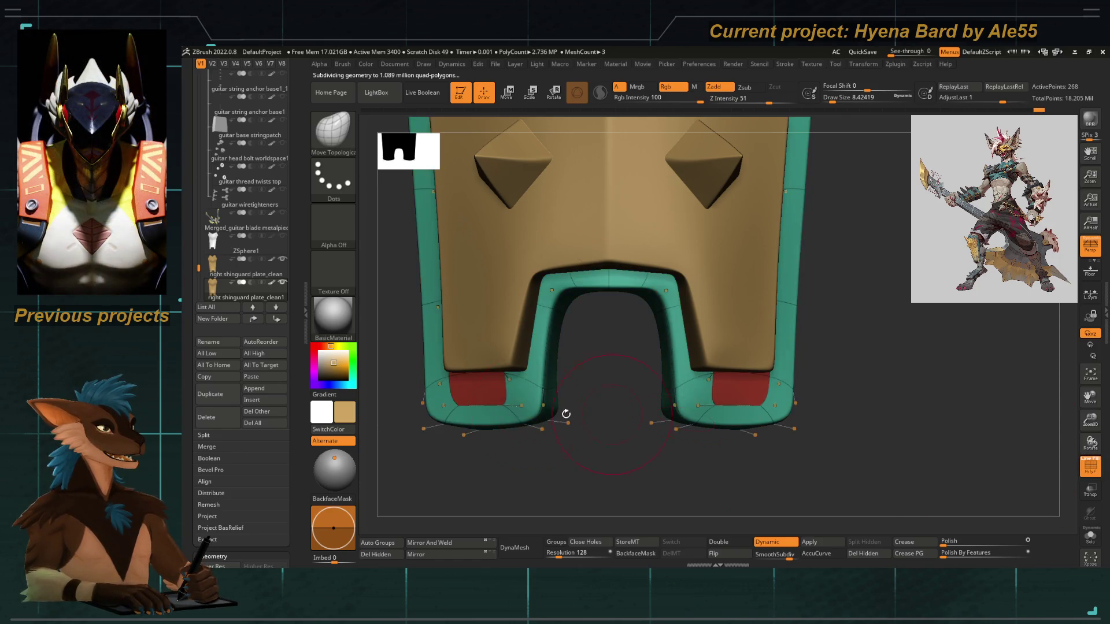
key("shift+d")
Shrink the Draw Size for fine adjustments around the arch's back side
key("space")
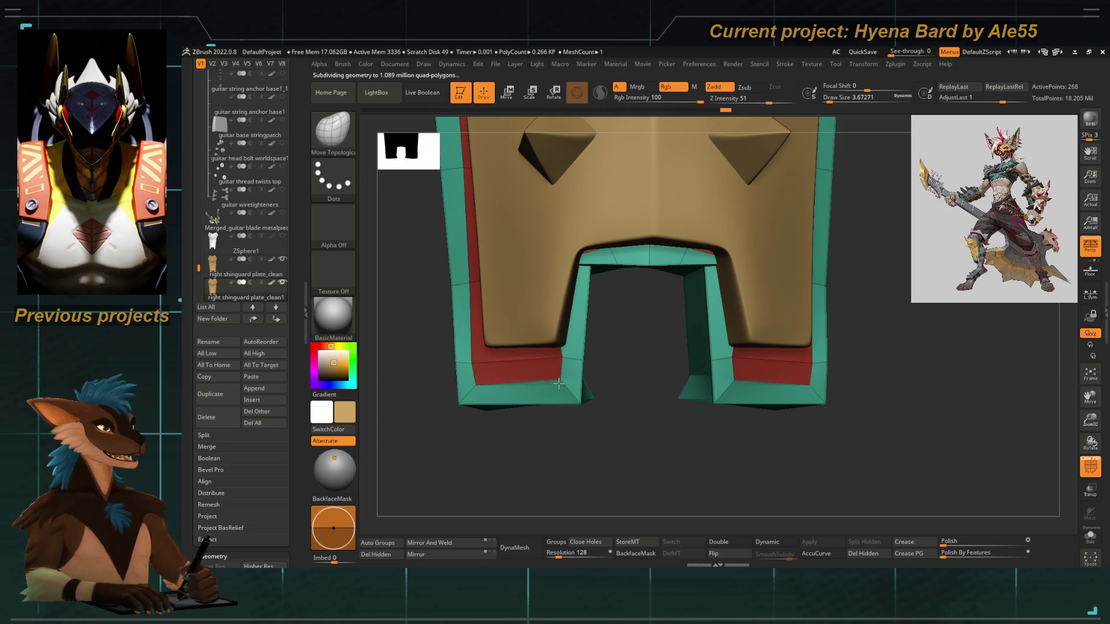
mouse_move(595, 406)
left_mouse_down()
mouse_move(578, 436)
mouse_move(524, 433)
mouse_move(536, 408)
left_mouse_up()
key("space")
mouse_move(505, 318)
left_mouse_down()
mouse_move(458, 330)
mouse_move(529, 451)
mouse_move(556, 408)
left_mouse_up()
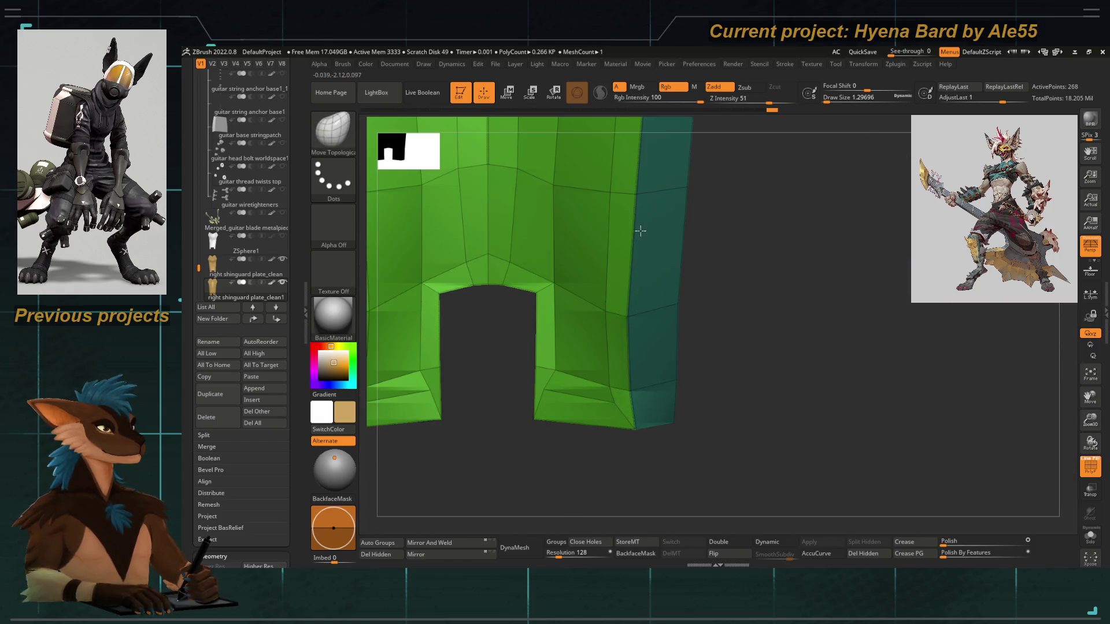
Shift-smooth the crease on the arch's lower right leg and frame the plate
mouse_move(603, 375)
left_mouse_down()
mouse_move(699, 424)
mouse_move(627, 386)
left_mouse_up()
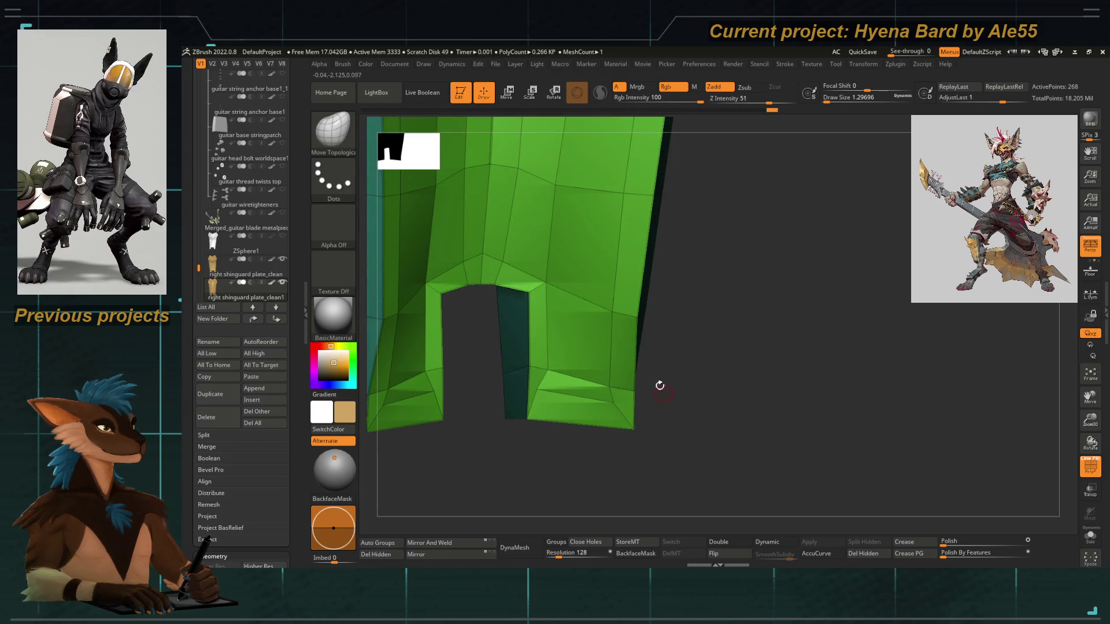
key("shift")
left_click_drag(562, 384, 569, 315, "shift")
mouse_move(546, 429)
left_mouse_down()
mouse_move(559, 335)
mouse_move(491, 353)
left_mouse_up()
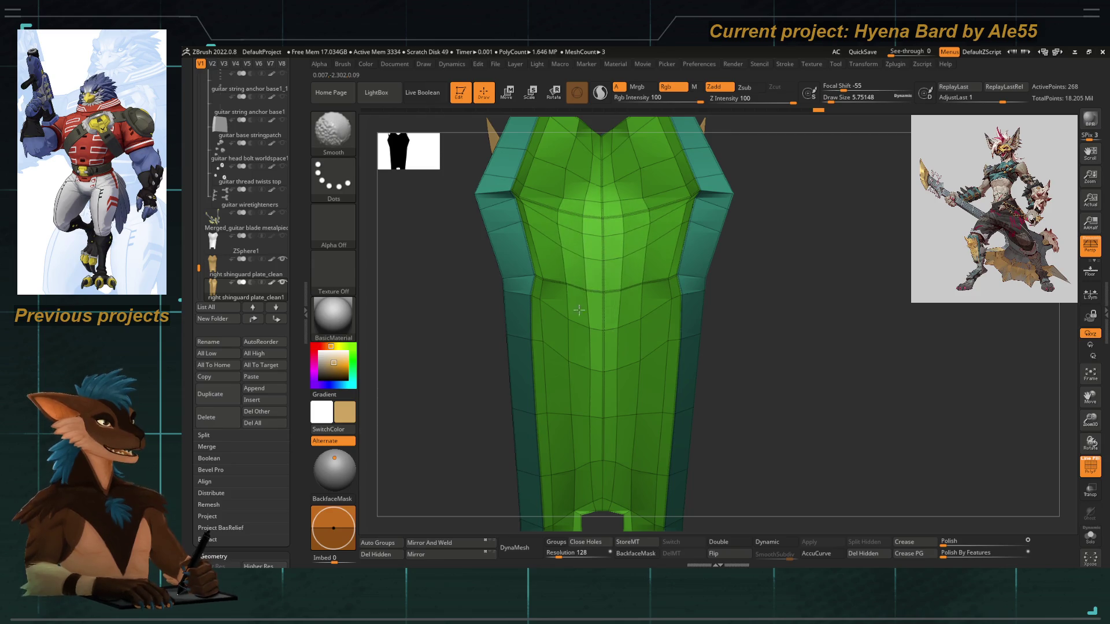
mouse_move(417, 458)
left_mouse_down()
mouse_move(379, 463)
mouse_move(387, 476)
mouse_move(407, 461)
left_mouse_up()
key("f")
Hide the polygroup colours and preview the shin guard with Dynamic subdivision
mouse_move(401, 414)
left_mouse_down()
mouse_move(438, 391)
mouse_move(417, 427)
mouse_move(409, 420)
mouse_move(471, 430)
mouse_move(444, 443)
left_mouse_up()
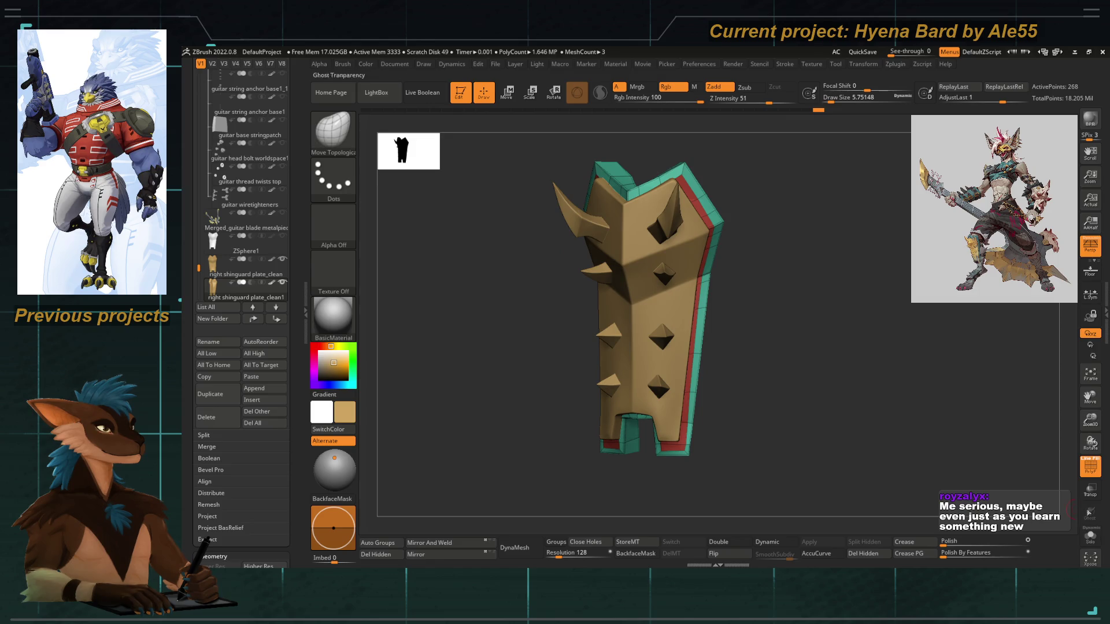
left_click(1089, 466)
mouse_move(714, 416)
left_mouse_down()
mouse_move(452, 350)
mouse_move(471, 365)
left_mouse_up()
key("d")
mouse_move(484, 372)
left_mouse_down()
mouse_move(506, 362)
mouse_move(516, 318)
mouse_move(580, 501)
left_mouse_up()
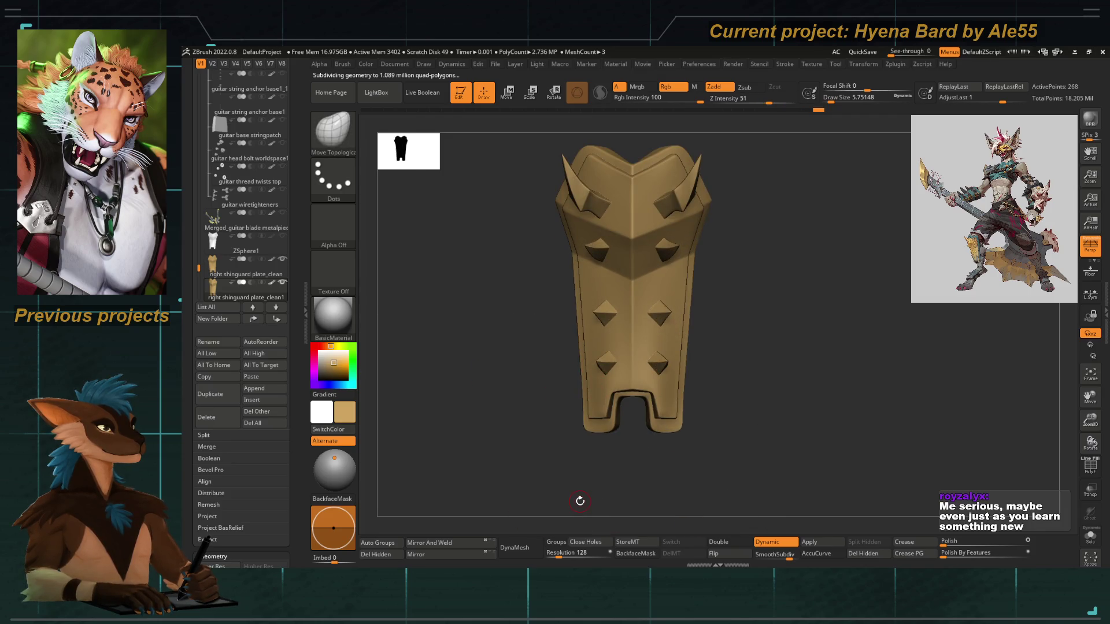
Lower the Draw Size to about 12.9 and inspect the back and front of the lower opening
left_click_drag(565, 436, 543, 345, "alt")
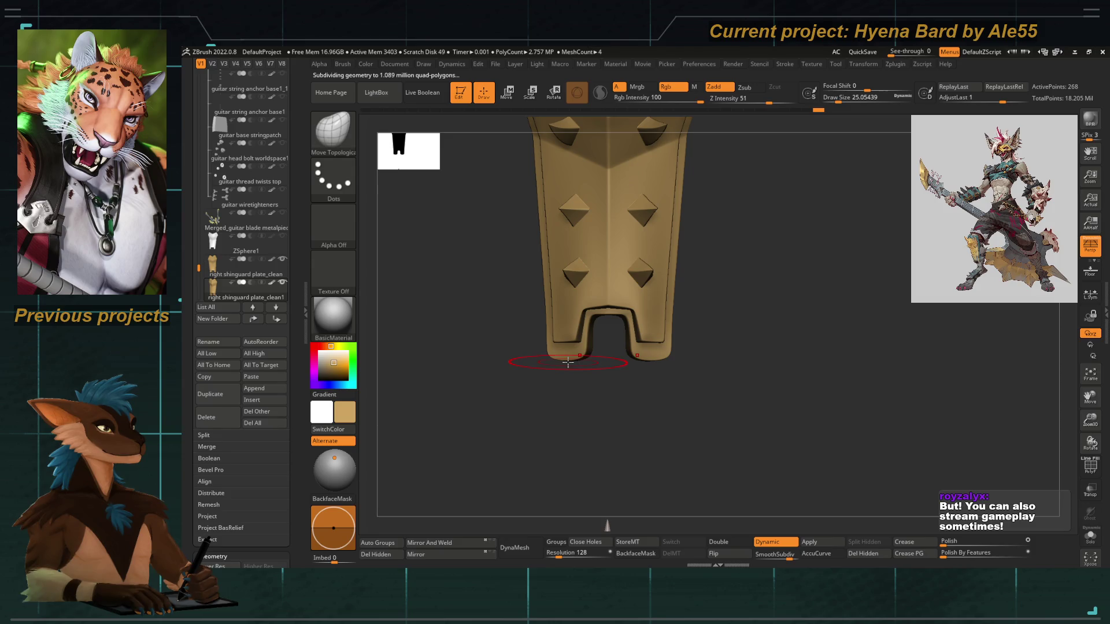
key("space")
left_click_drag(565, 354, 569, 359)
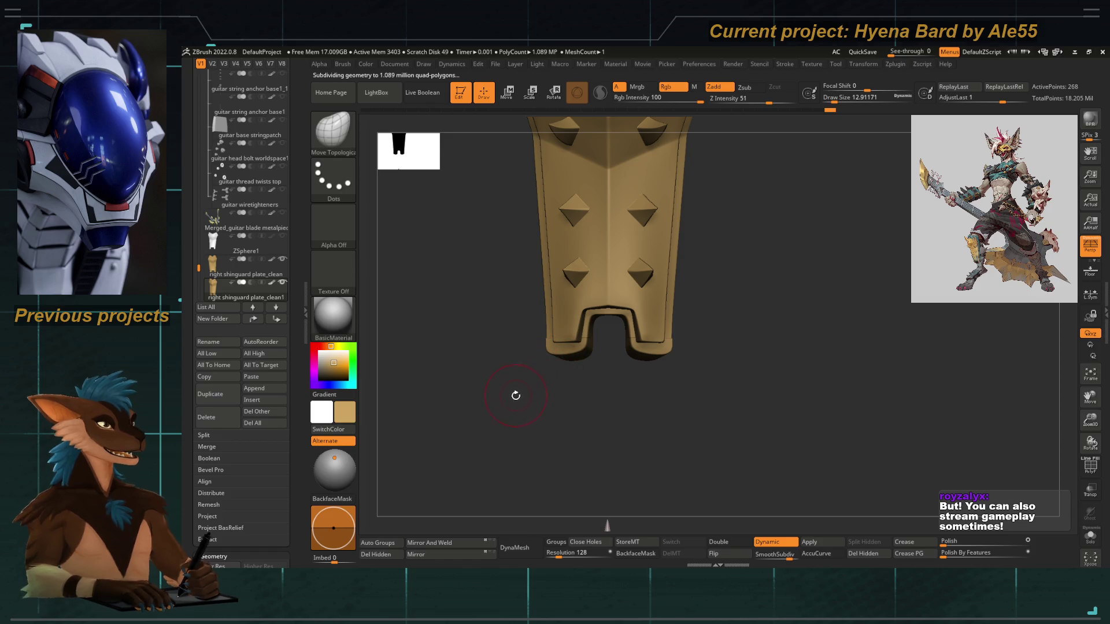
left_click_drag(513, 399, 598, 387)
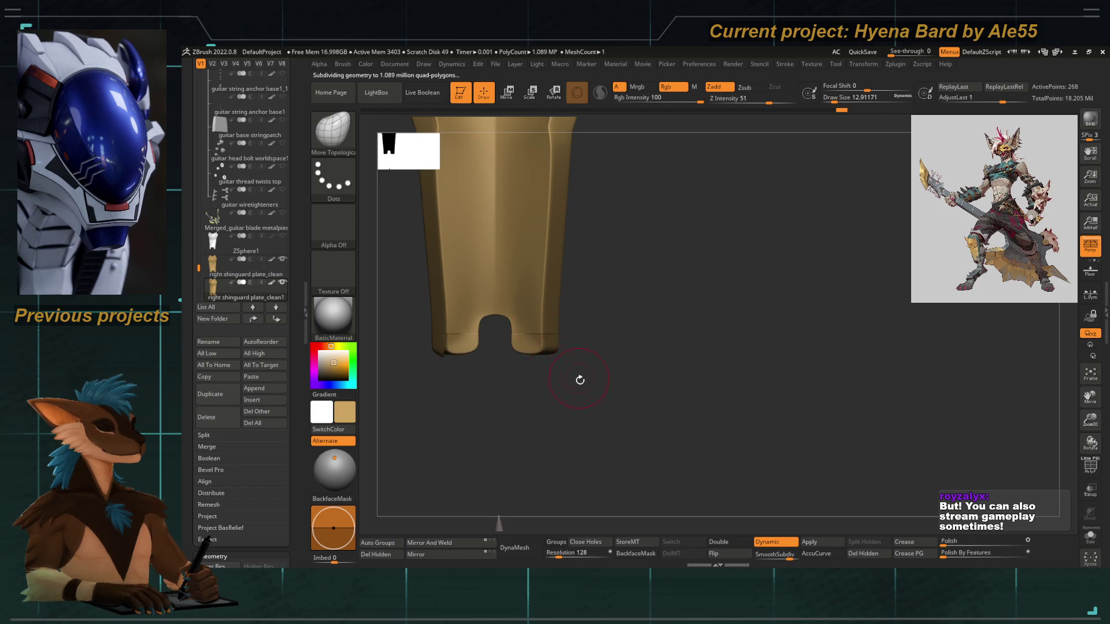
left_click_drag(581, 381, 577, 344)
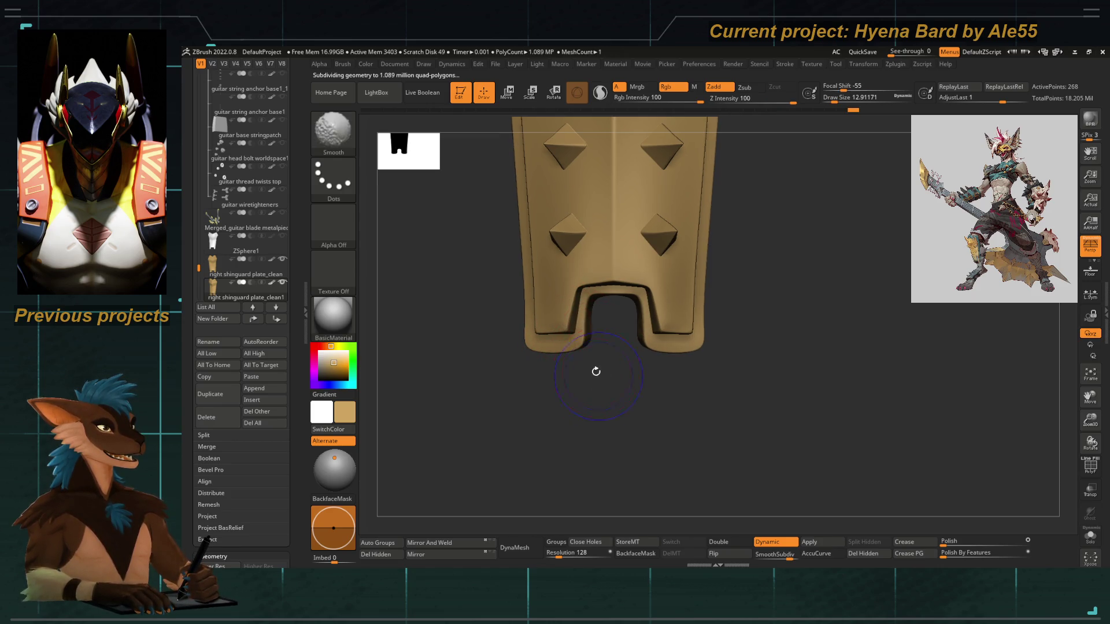
Frame the shin guard, turn off Dynamic subdivision and inspect its faceted side
right_click_drag(595, 372, 519, 310, "alt")
right_click_drag(526, 356, 523, 372)
key("f")
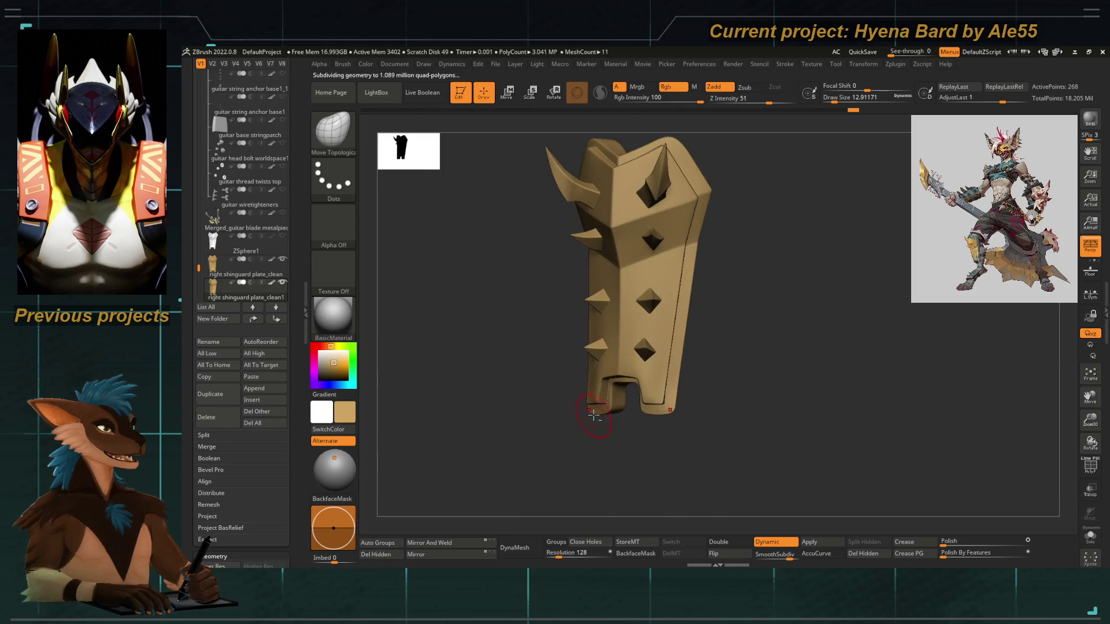
mouse_move(578, 426)
right_mouse_down()
mouse_move(595, 397)
mouse_move(638, 406)
mouse_move(615, 404)
right_mouse_up()
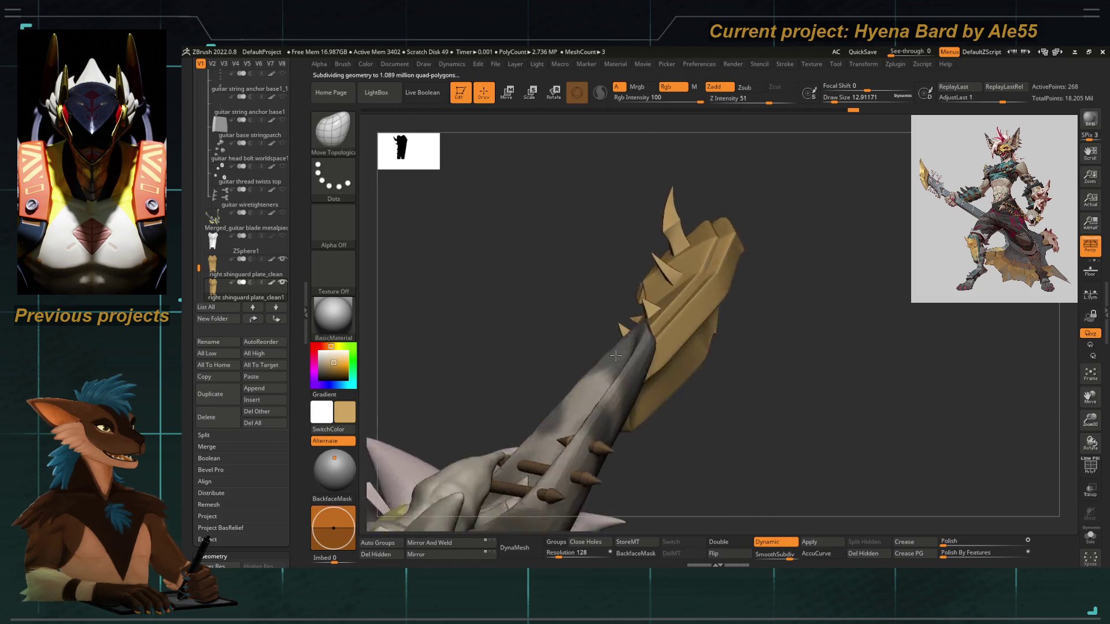
key("bracketright")
key("shift+d")
mouse_move(654, 249)
right_mouse_down()
mouse_move(714, 323)
mouse_move(631, 396)
right_mouse_up()
right_click_drag(469, 356, 669, 235)
Adjust the brush size and show the teal and red polygroups from a front view
key("bracketleft")
key("bracketleft")
key("bracketleft")
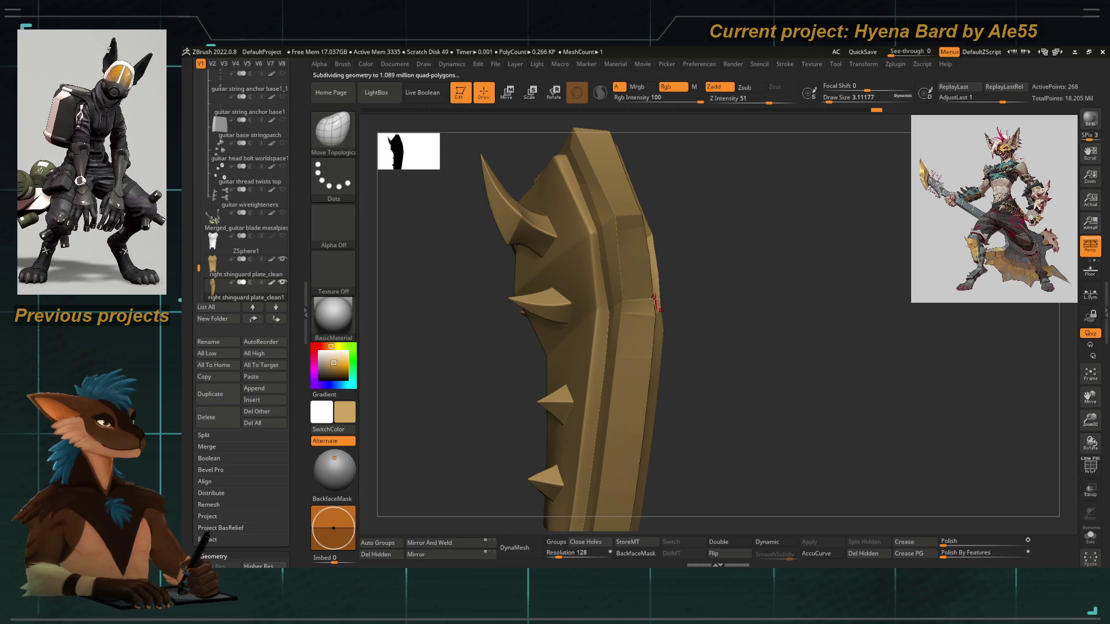
key("space")
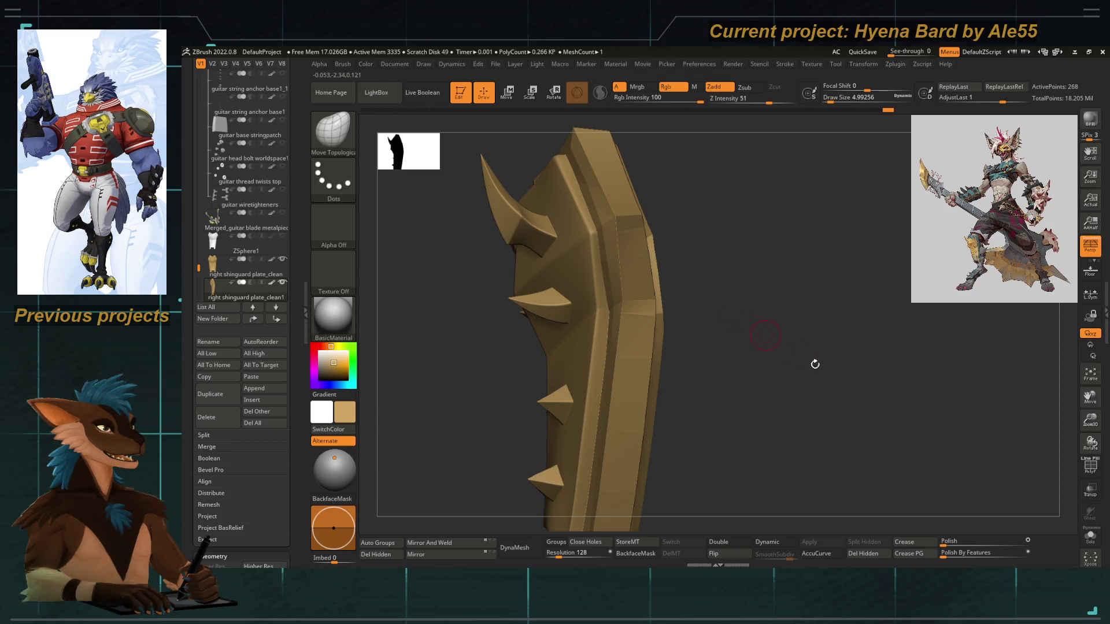
left_click(1091, 466)
key("space")
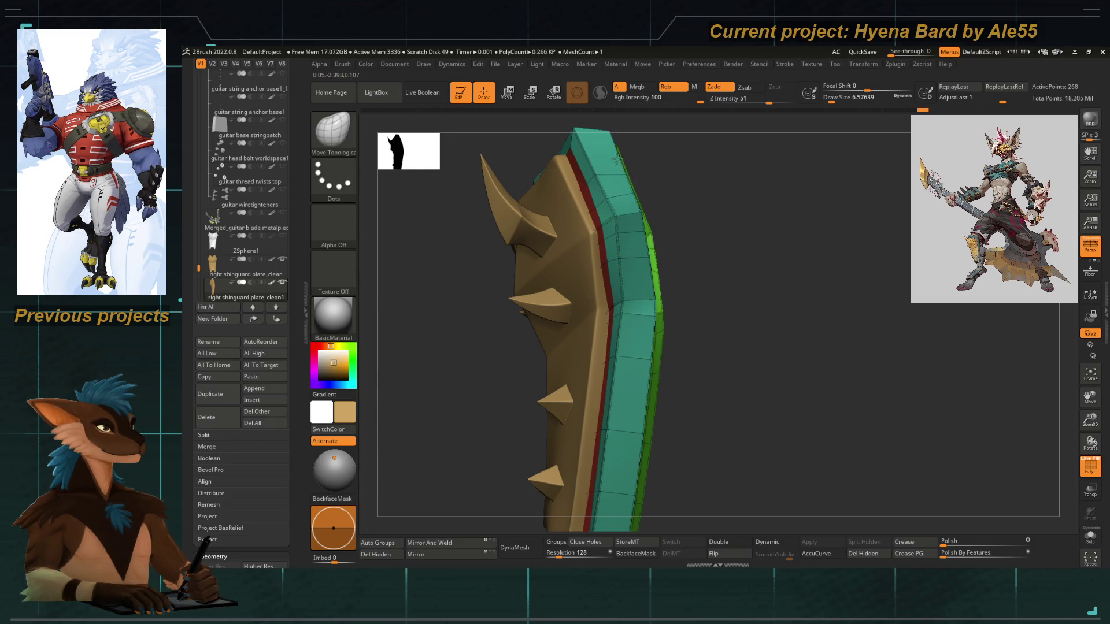
mouse_move(734, 252)
left_mouse_down()
mouse_move(627, 253)
mouse_move(546, 324)
mouse_move(599, 336)
mouse_move(576, 326)
left_mouse_up()
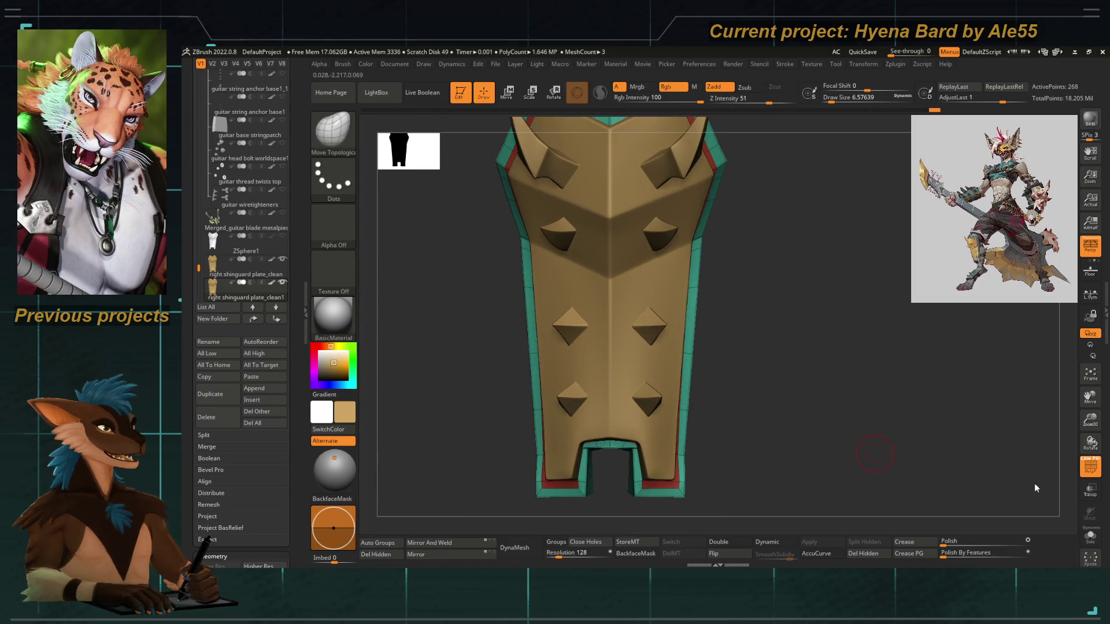
left_click(1089, 532)
Set ZModeler Delete to EdgeLoop Complete and remove one edge loop across the plate
key("d")
key("shift+d")
mouse_move(495, 342)
left_mouse_down()
mouse_move(462, 348)
mouse_move(508, 325)
left_mouse_up()
key("b")
key("z")
key("m")
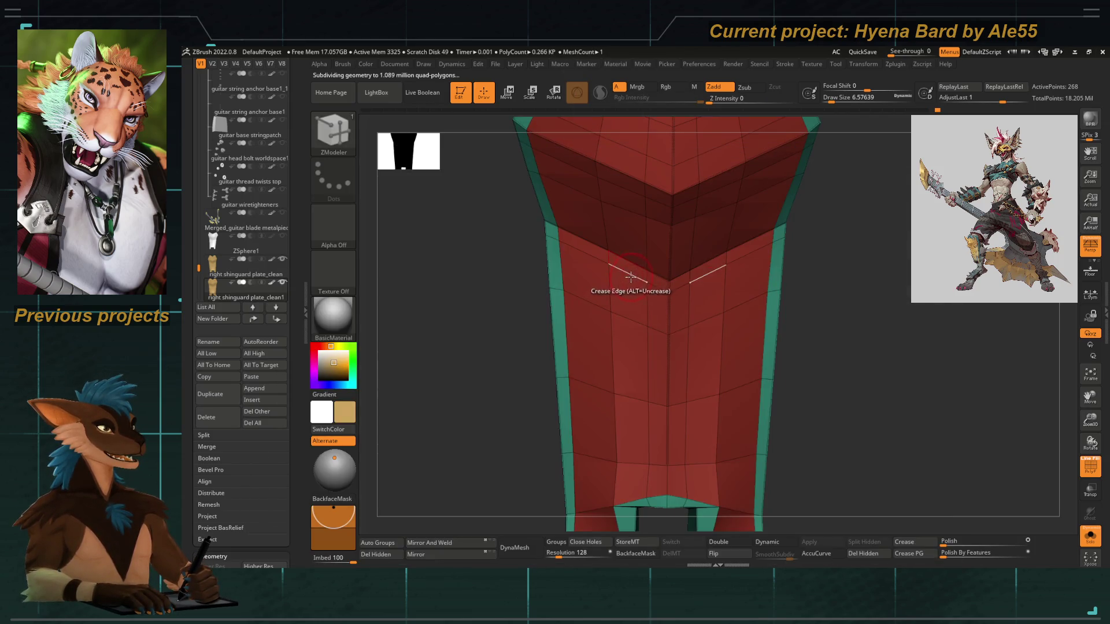
key("space")
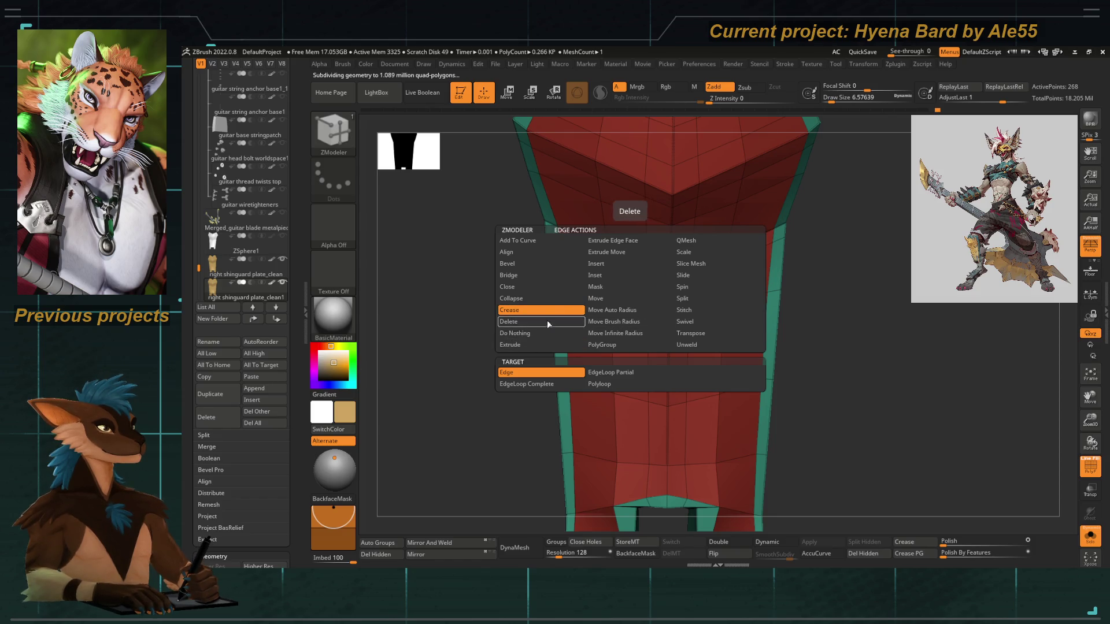
left_click(547, 322)
left_click(620, 374)
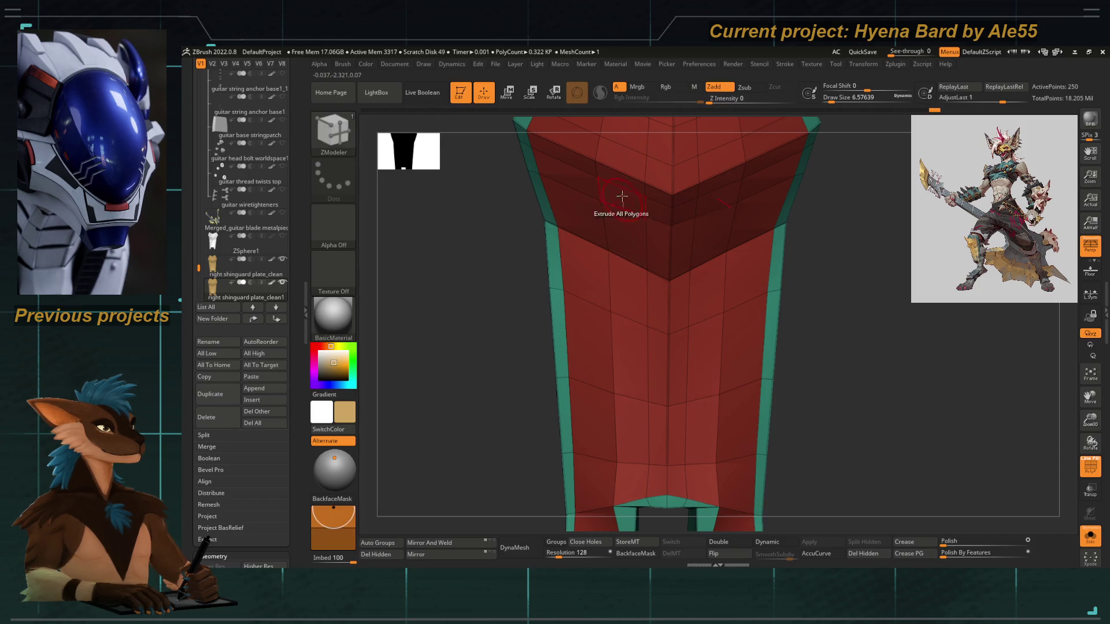
left_click(621, 165)
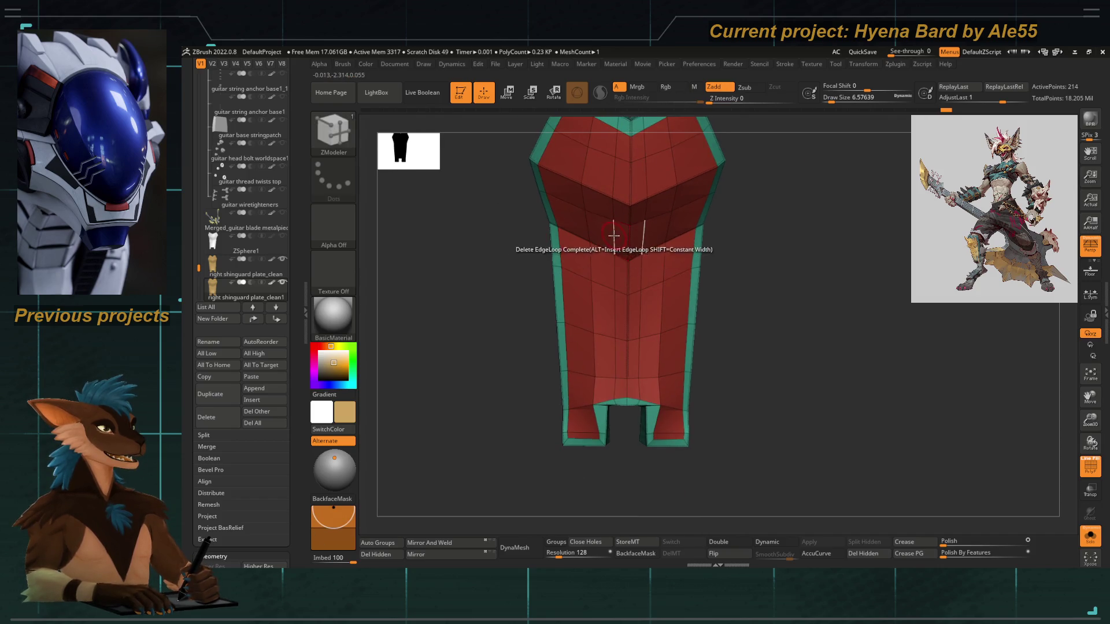
Preview the plate smoothly subdivided and turn off Solo to show the other subtools
left_click(1092, 466)
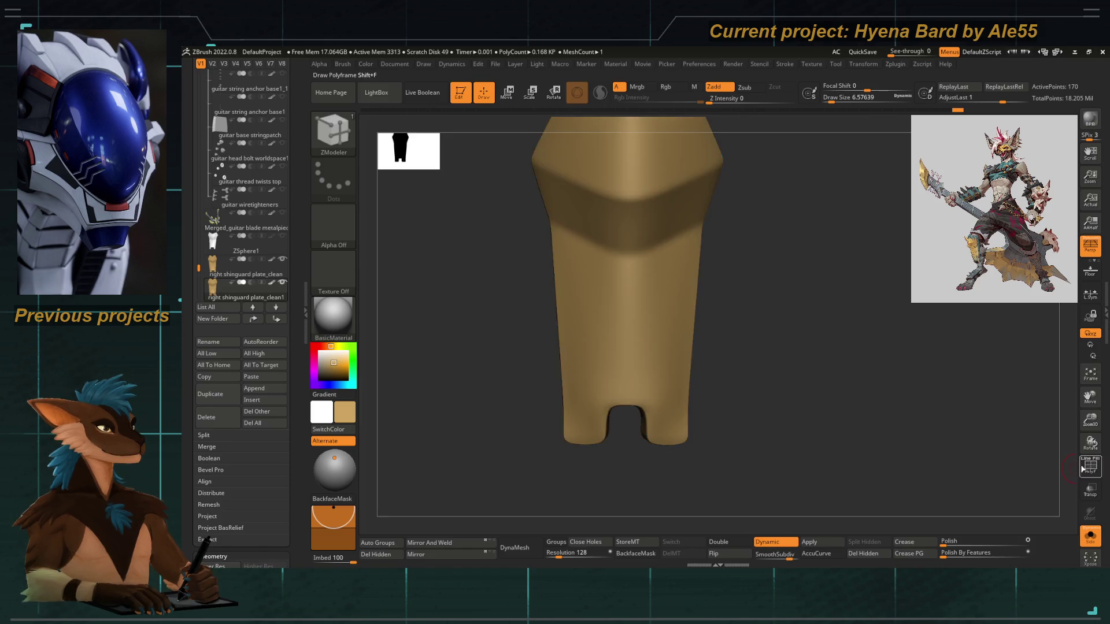
key("d")
left_click_drag(520, 355, 887, 472)
left_click(1079, 532)
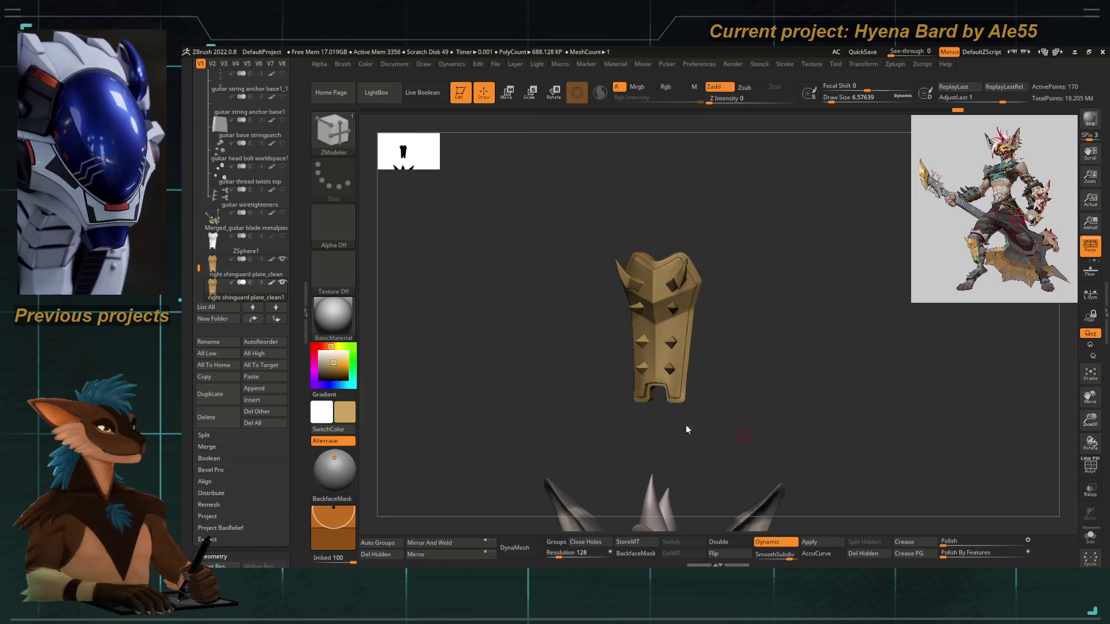
mouse_move(687, 429)
left_mouse_down("shift")
mouse_move(550, 331)
mouse_move(626, 250)
left_mouse_up("shift")
Insert two edge loops across the upper plate with ZModeler, then switch to Move Topological
key("b")
key("z")
key("m")
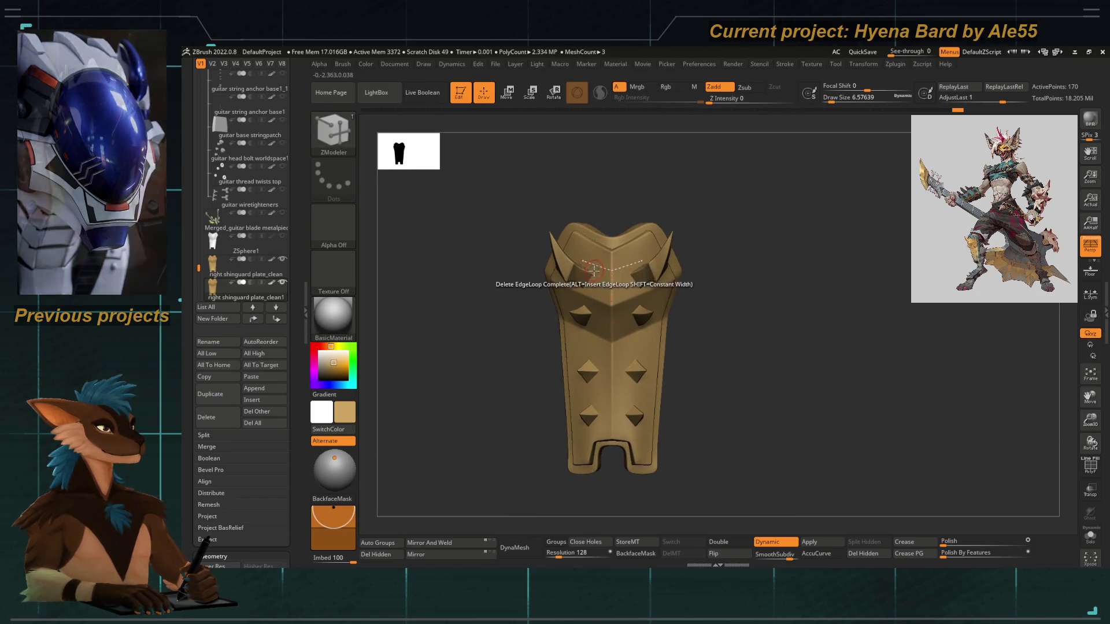
left_click(590, 281)
key("shift+d")
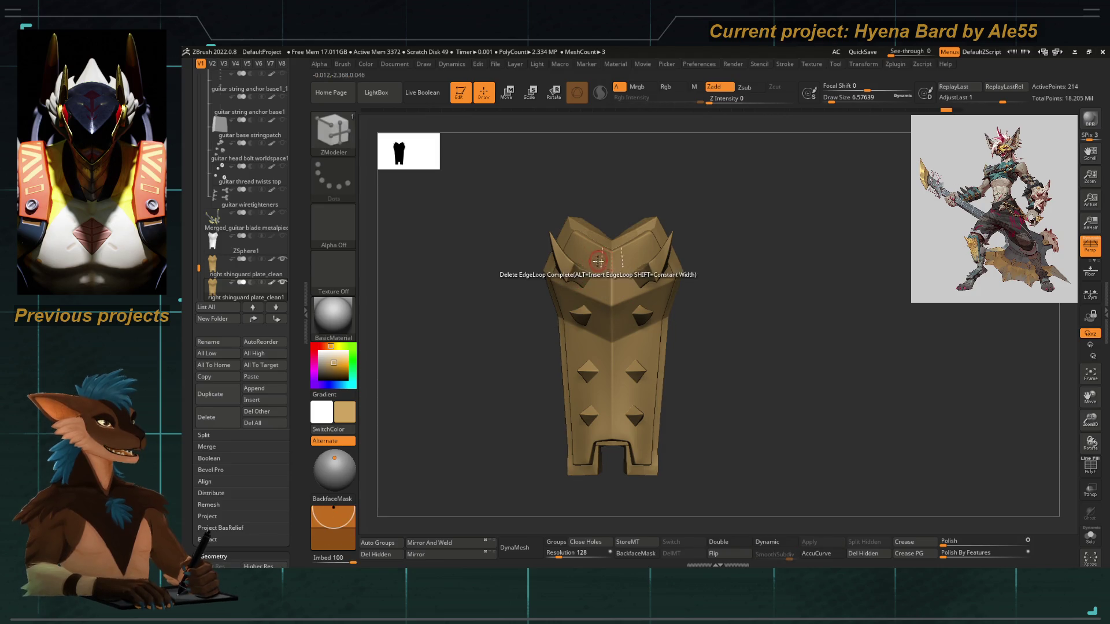
left_click(608, 269)
key("shift+d")
key("b")
key("m")
key("t")
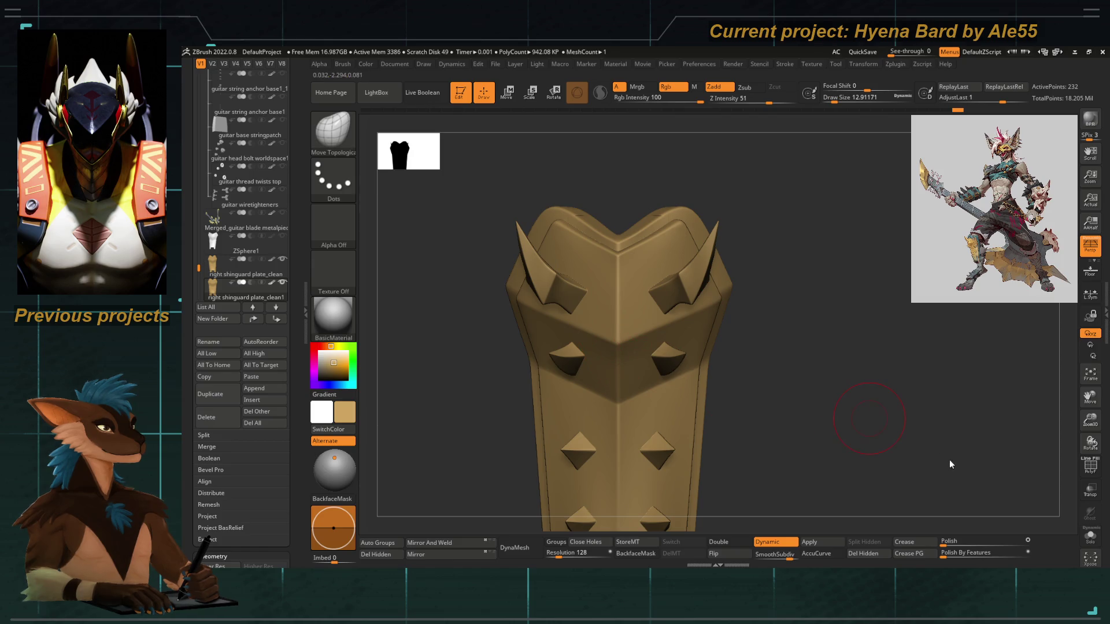
Show polyframe and set the ZModeler edge action to Crease
mouse_move(437, 322)
left_mouse_down()
mouse_move(460, 348)
mouse_move(826, 414)
left_mouse_up()
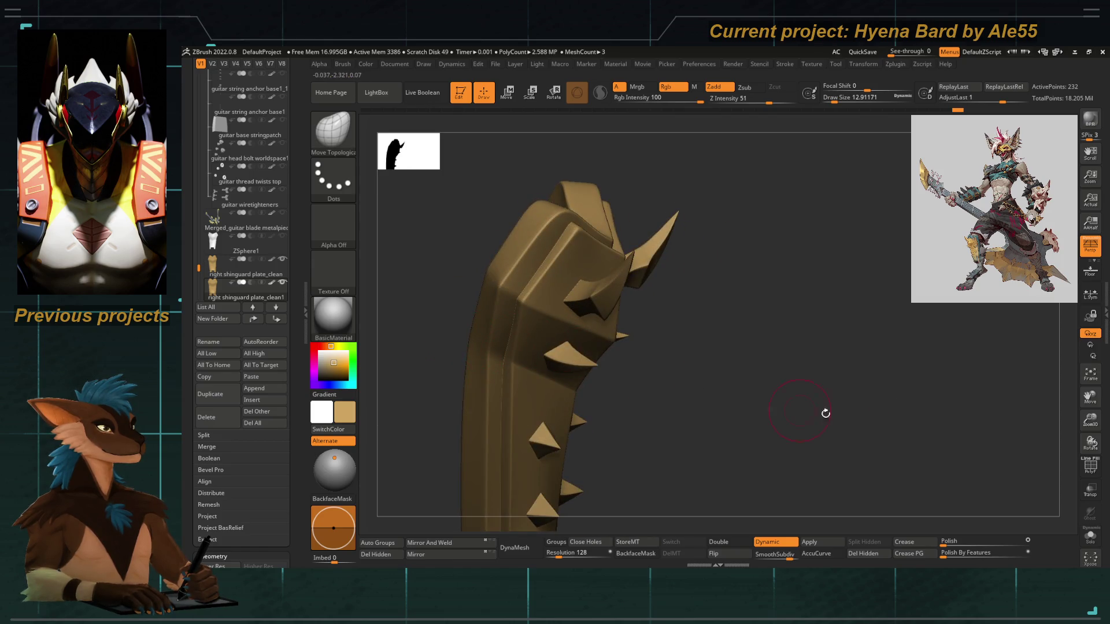
left_click(1091, 469)
left_click_drag(449, 213, 507, 247)
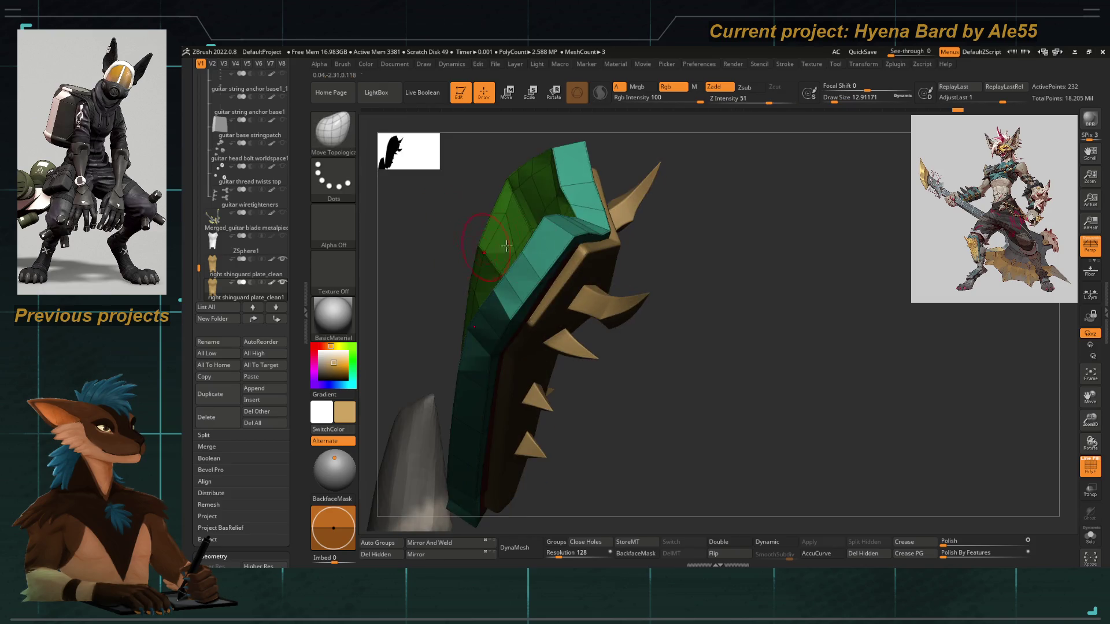
key("b")
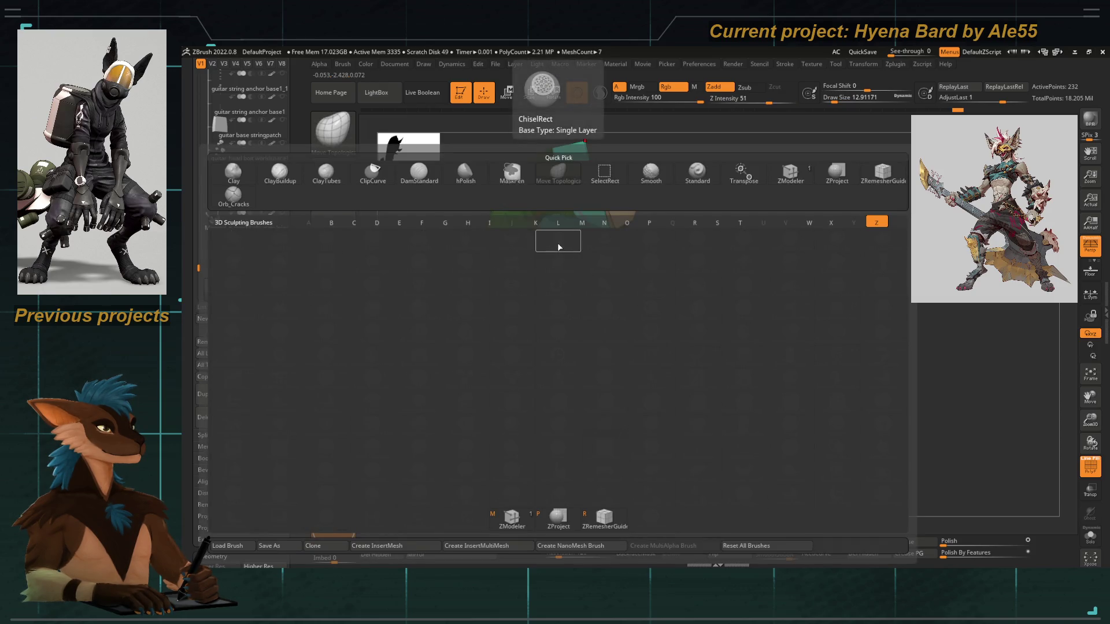
key("m")
key("space")
left_click(439, 332)
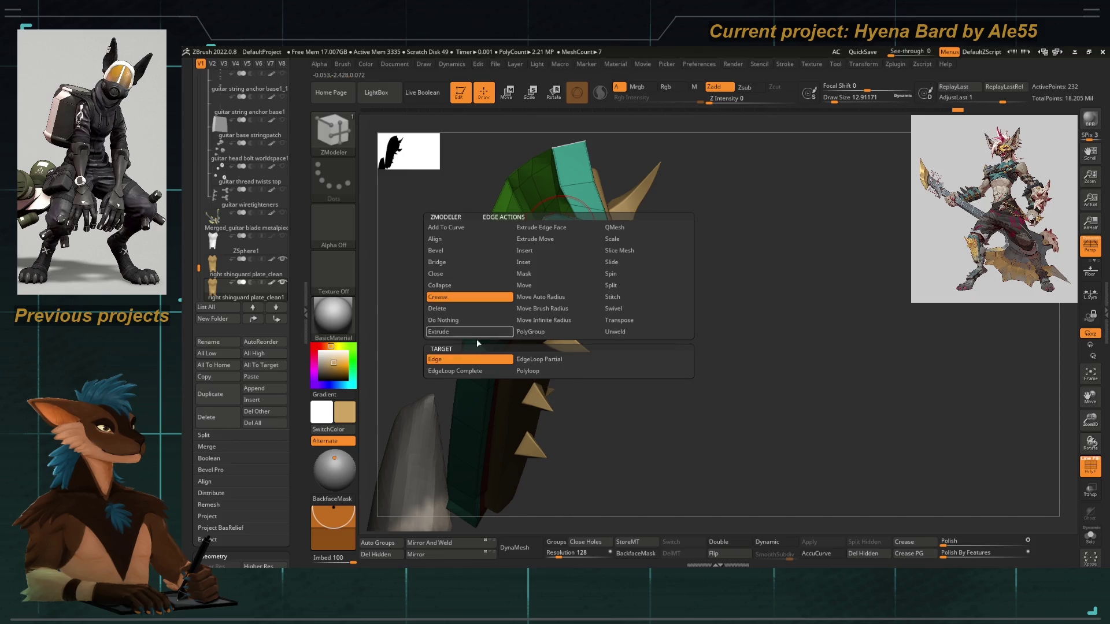
Crease the under-plate border edges, checking them with Dynamic subdivision toggled on and off
mouse_move(661, 352)
left_mouse_down()
mouse_move(626, 227)
mouse_move(504, 364)
mouse_move(509, 322)
mouse_move(476, 287)
mouse_move(572, 232)
left_mouse_up()
left_click_drag(508, 254, 416, 298)
key("d")
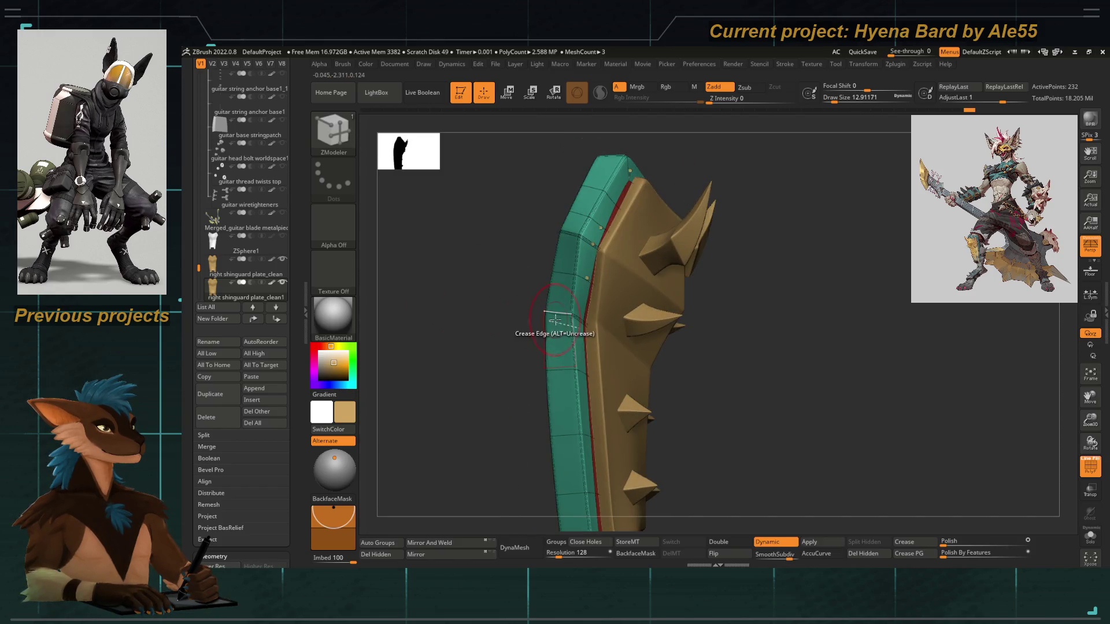
left_click_drag(537, 413, 555, 343)
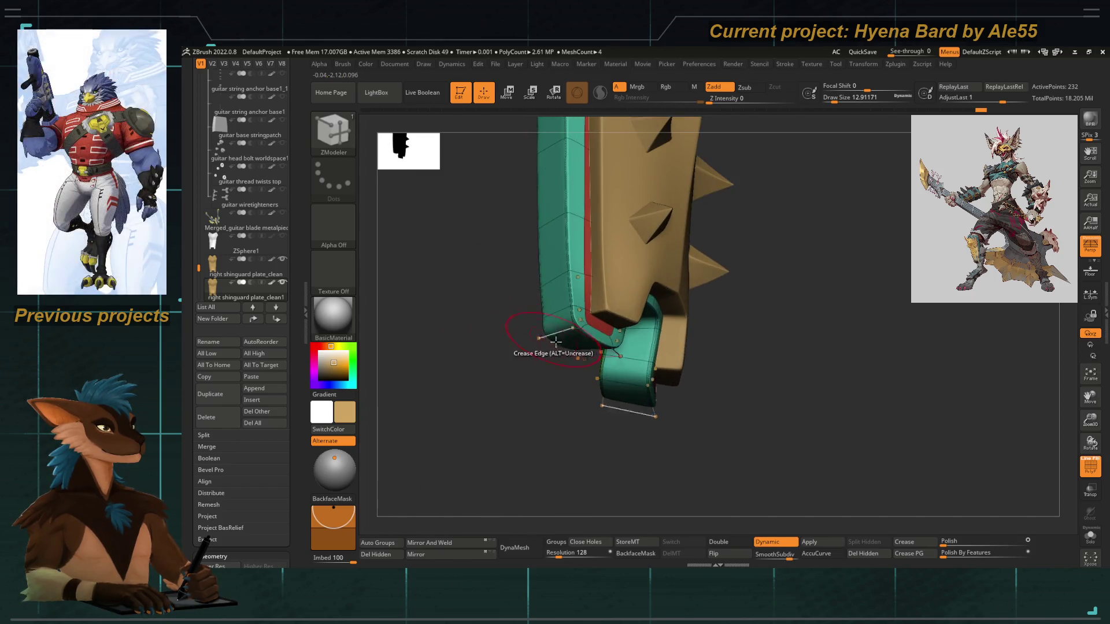
mouse_move(558, 382)
left_mouse_down()
mouse_move(527, 361)
mouse_move(562, 334)
left_mouse_up()
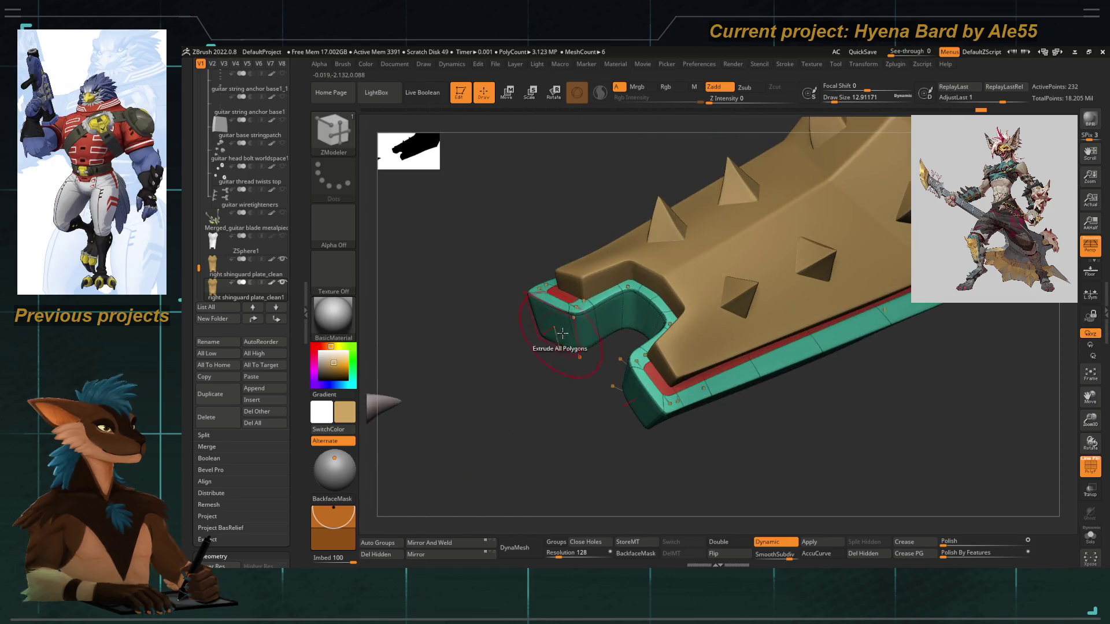
key("shift+d")
mouse_move(628, 308)
left_mouse_down()
mouse_move(555, 432)
mouse_move(509, 459)
mouse_move(513, 347)
mouse_move(473, 350)
mouse_move(416, 245)
left_mouse_up()
key("shift+d")
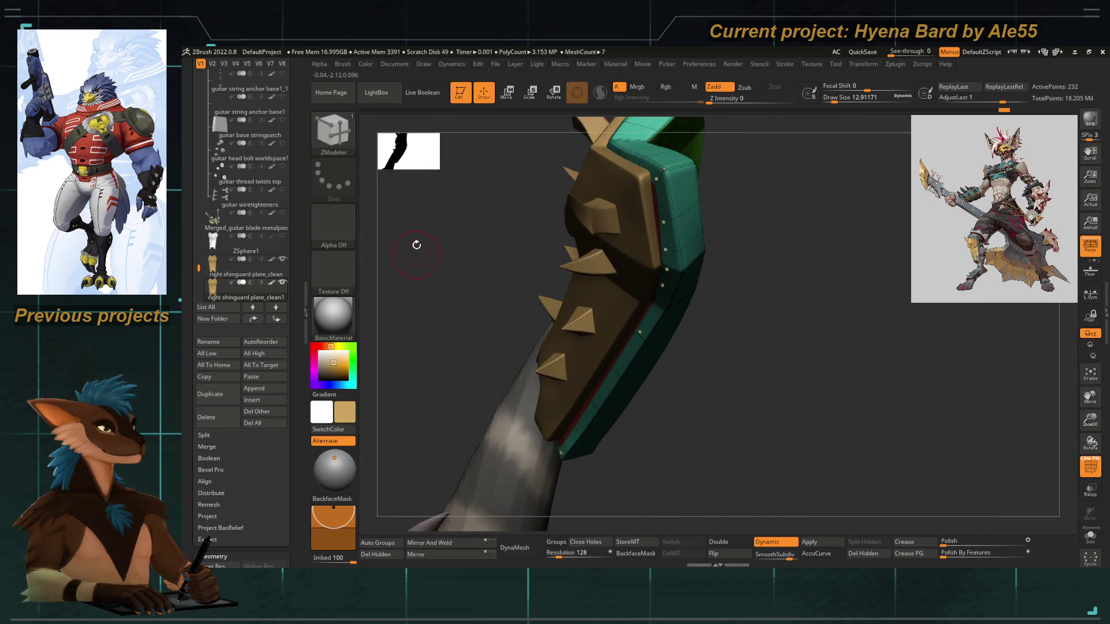
left_click_drag(409, 199, 392, 260)
left_click(1090, 470)
mouse_move(1032, 390)
left_mouse_down()
mouse_move(675, 330)
mouse_move(536, 268)
mouse_move(662, 349)
mouse_move(632, 358)
left_mouse_up()
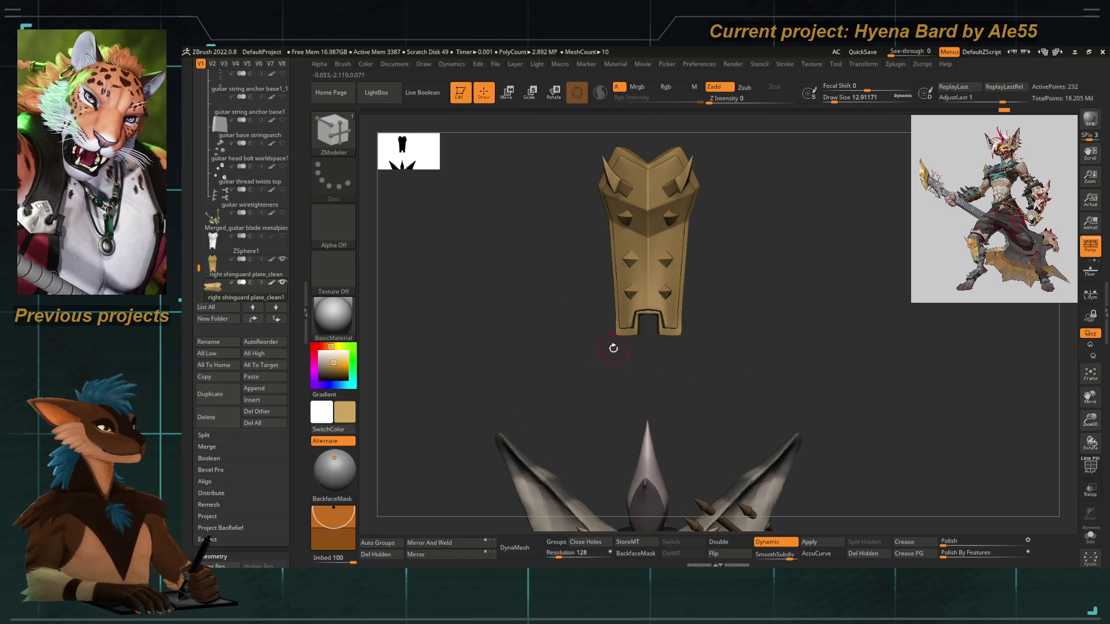
Switch to Move Topological with a smaller draw size to reshape the lower arch opening
key("b")
key("m")
key("t")
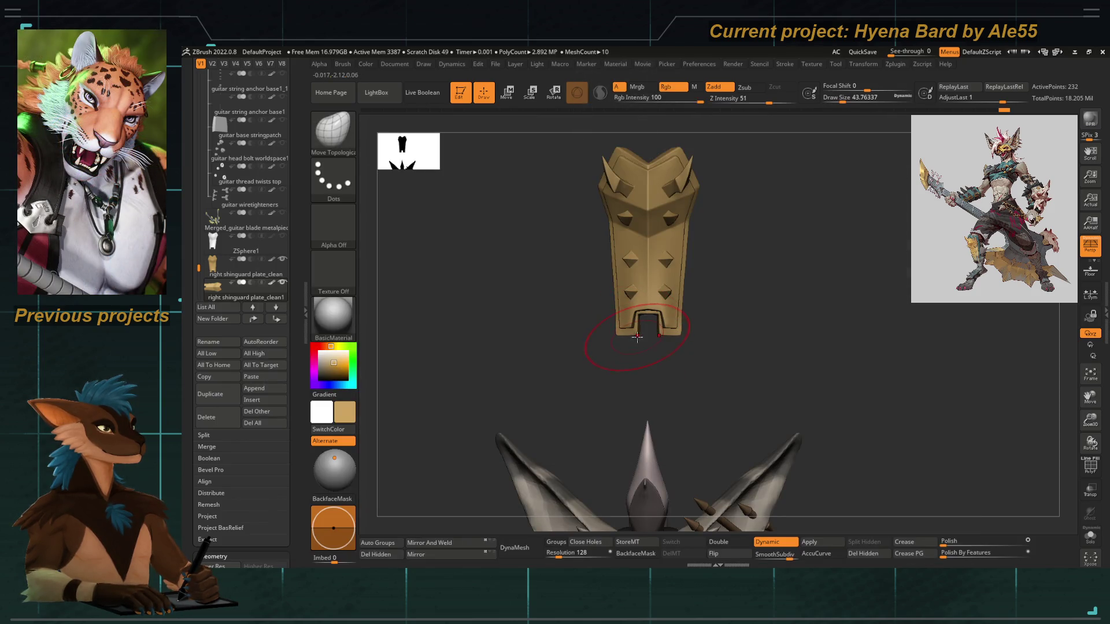
key("bracketleft")
key("bracketleft")
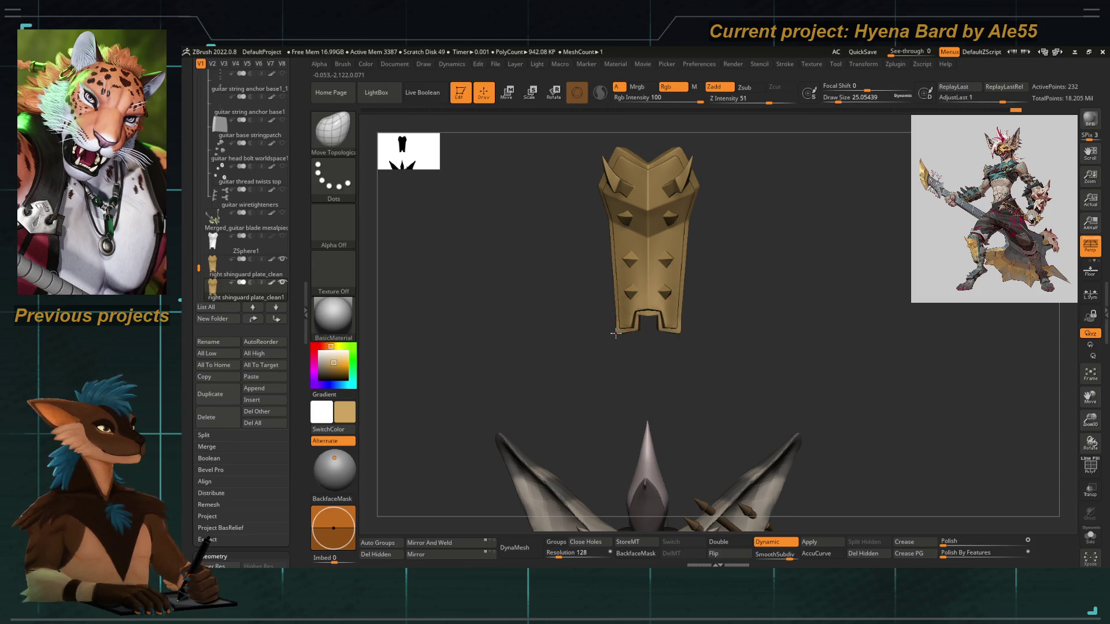
mouse_move(618, 324)
right_mouse_down()
mouse_move(604, 392)
mouse_move(623, 387)
right_mouse_up()
Collapse Morph Target and expand the Deformation subpalette in the Tool menu
mouse_move(581, 335)
right_mouse_down()
mouse_move(567, 309)
mouse_move(539, 359)
mouse_move(652, 239)
right_mouse_up()
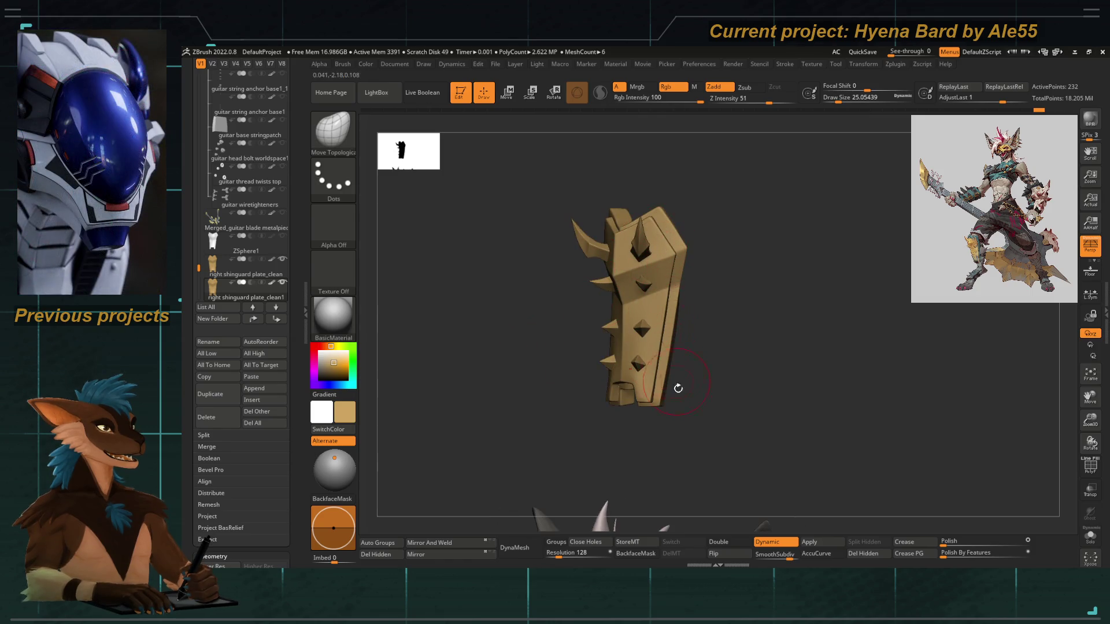
scroll(289, 254, "down", 5)
scroll(290, 253, "down", 3)
scroll(290, 254, "down", 5)
scroll(278, 370, "down", 5)
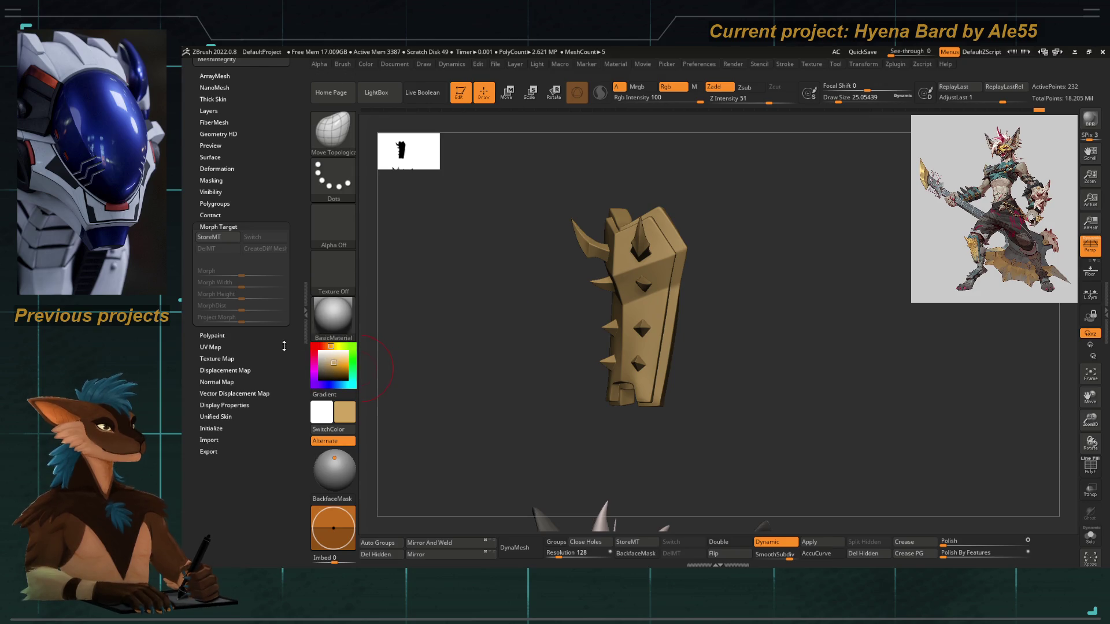
left_click(217, 226)
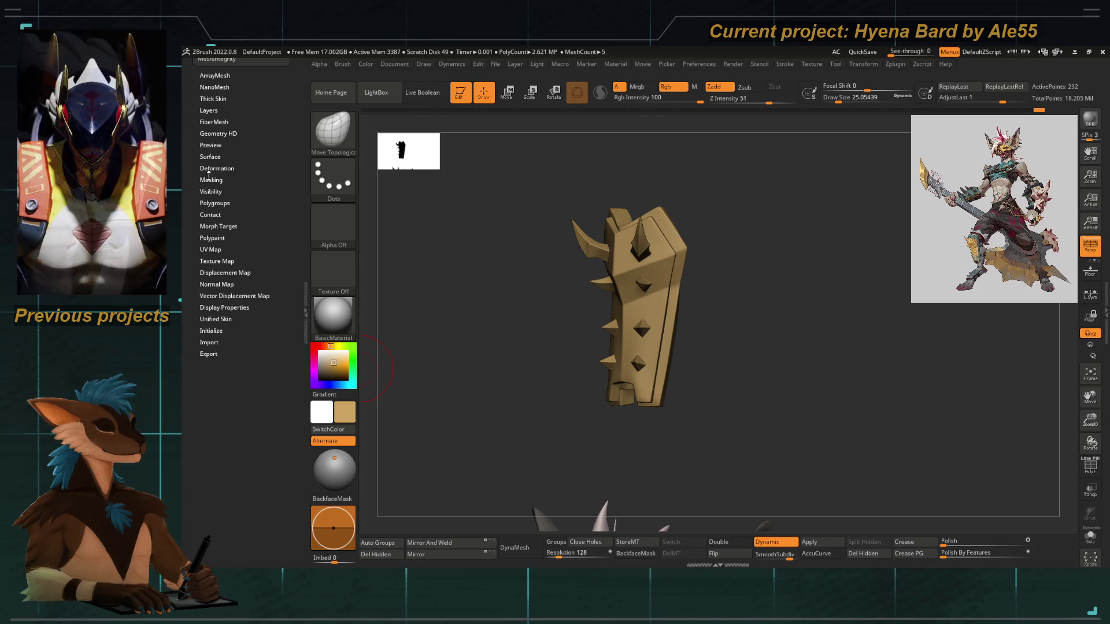
left_click(202, 168)
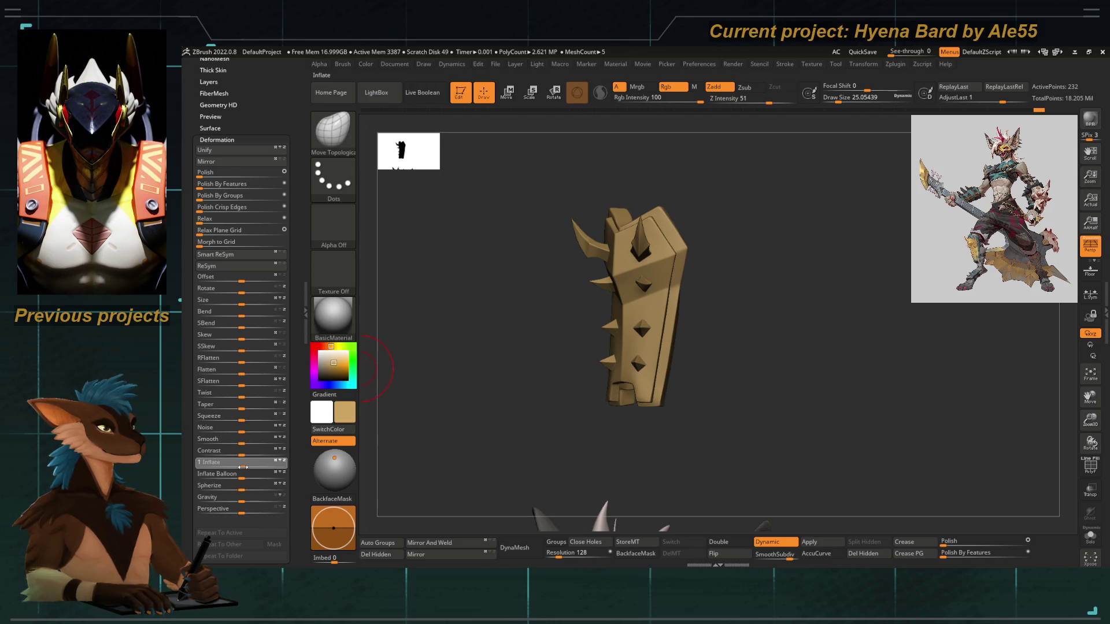
Apply a slight Inflate and a Polish to soften the shin guard, then adjust draw size
left_click_drag(244, 465, 244, 465)
left_click_drag(955, 542, 963, 541)
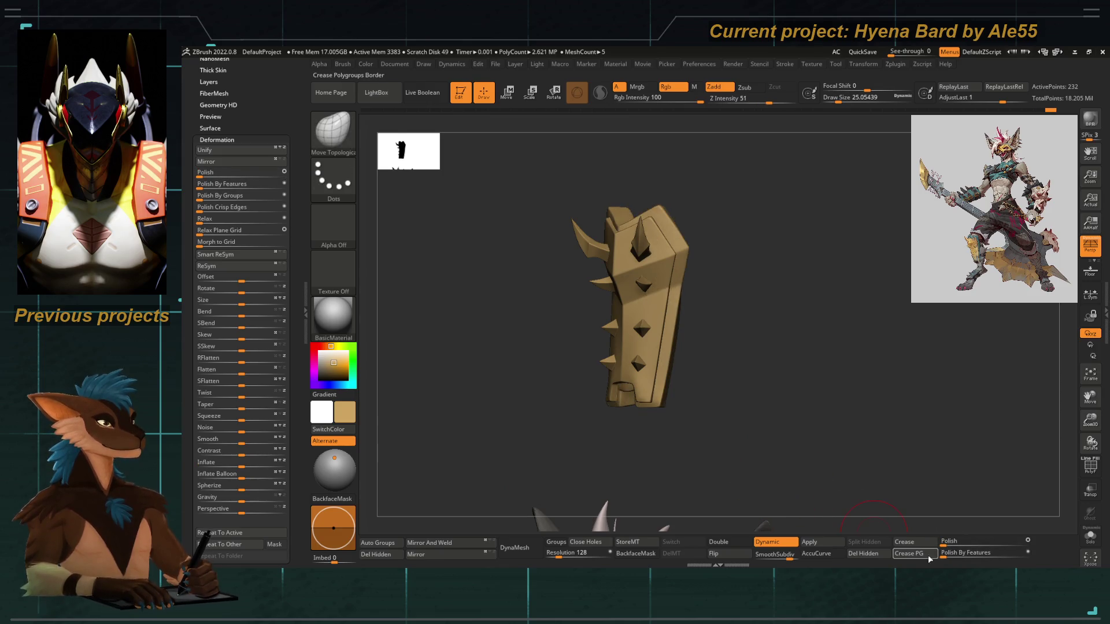
mouse_move(743, 438)
left_mouse_down("shift")
mouse_move(608, 351)
mouse_move(598, 361)
mouse_move(634, 363)
left_mouse_up("shift")
right_click(605, 357)
right_click(623, 363)
mouse_move(608, 408)
left_mouse_down()
mouse_move(662, 441)
mouse_move(749, 385)
mouse_move(684, 326)
left_mouse_up()
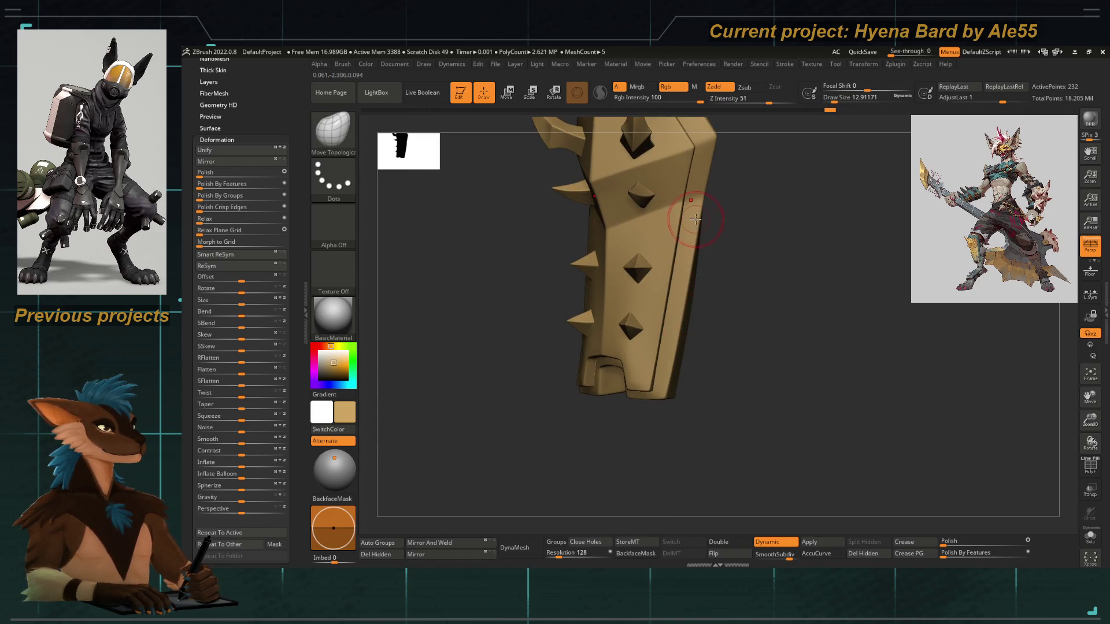
left_click_drag(696, 220, 633, 161)
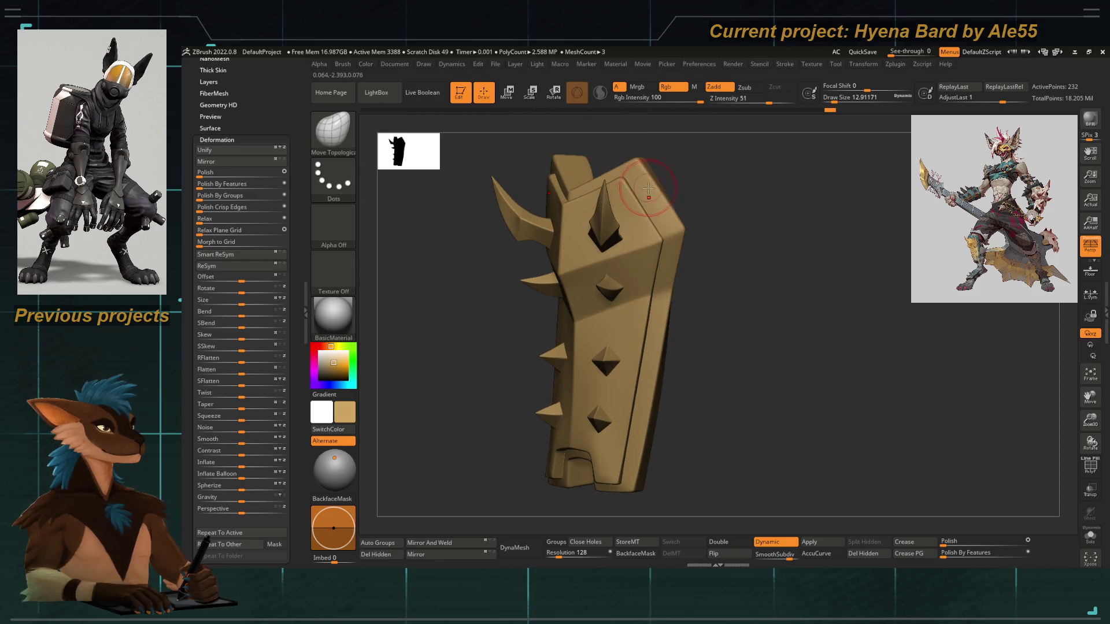
With polyframe on, pick ZModeler set to Crease EdgeLoop Complete and crease the plate's edge loops
key("shift+f")
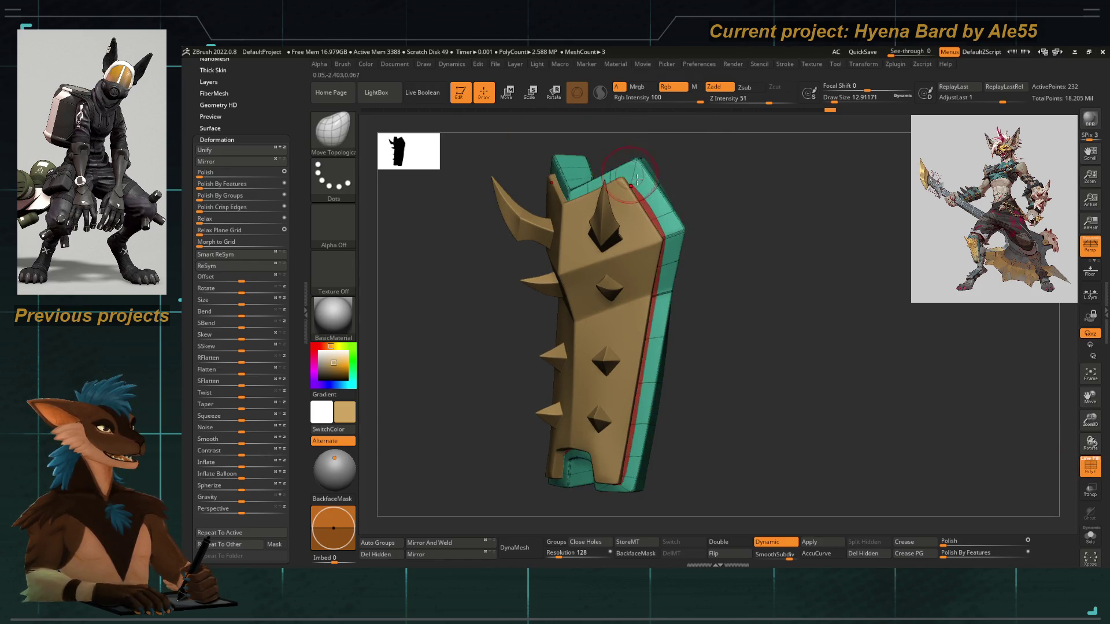
left_click_drag(709, 280, 737, 301)
key("b")
key("z")
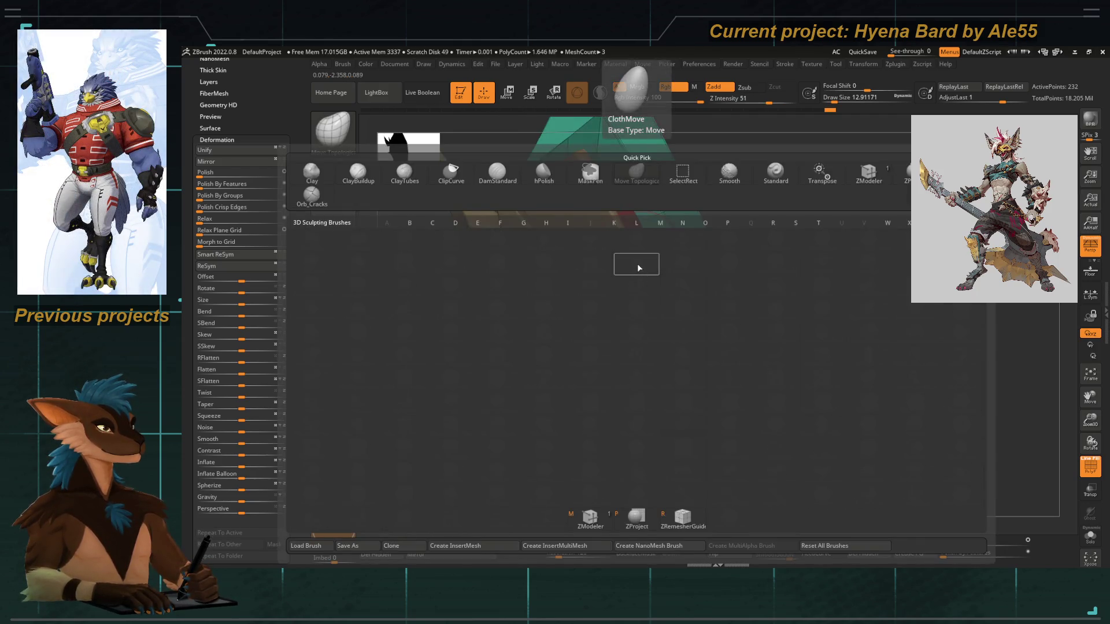
key("m")
key("space")
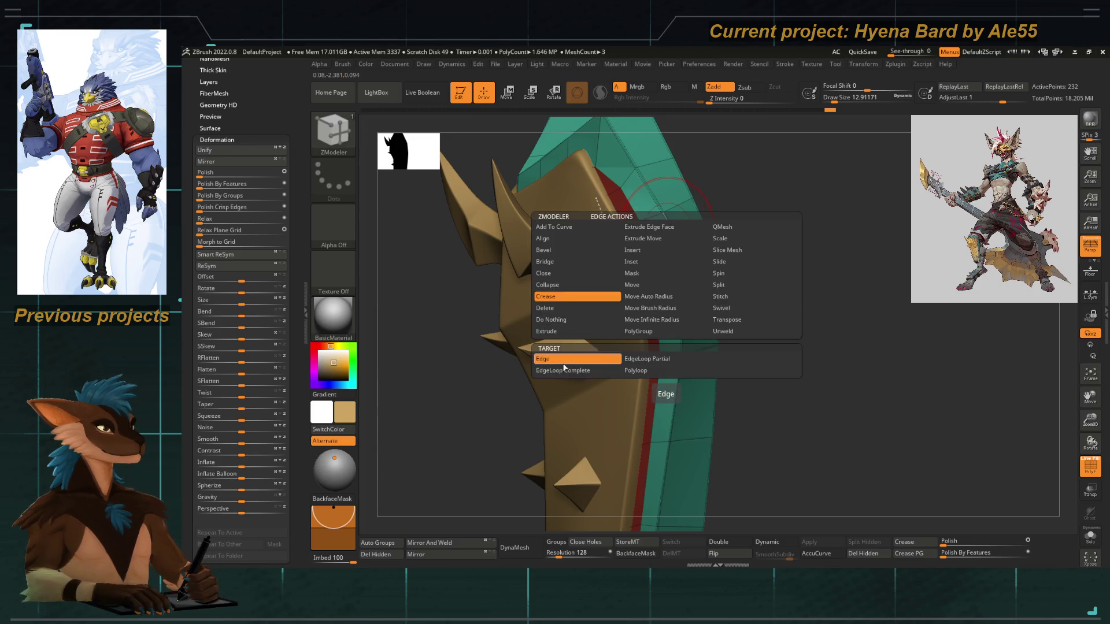
key("space")
mouse_move(662, 228)
left_mouse_down()
mouse_move(608, 278)
mouse_move(391, 401)
mouse_move(510, 374)
mouse_move(760, 441)
left_mouse_up()
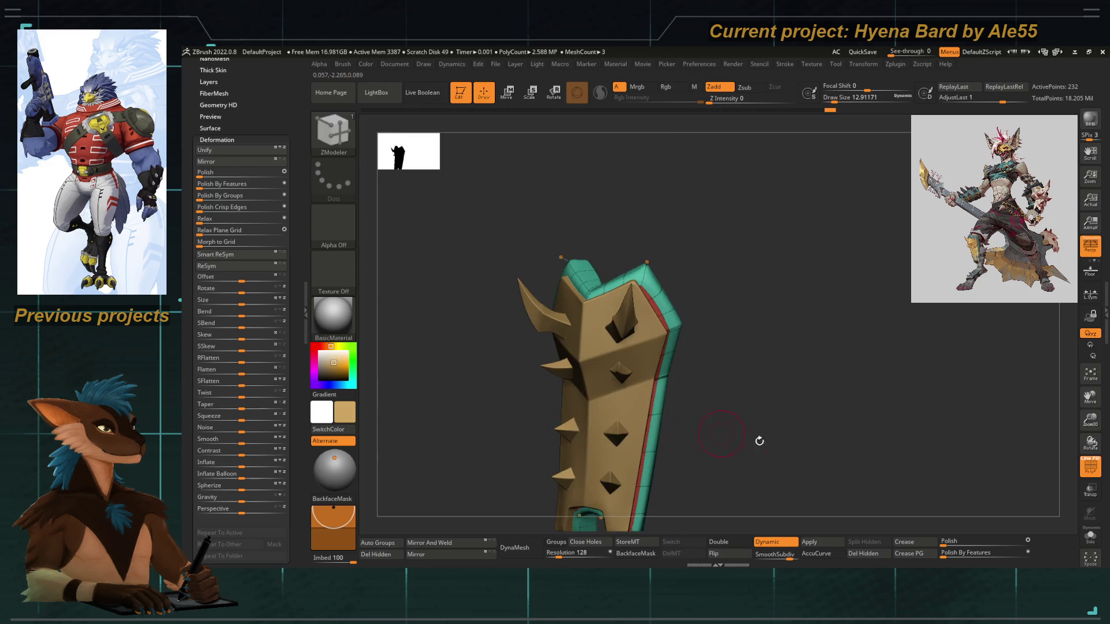
left_click(1090, 468)
Inspect the spiked plate from several angles and Solo it to hide the other meshes
mouse_move(775, 350)
left_mouse_down()
mouse_move(734, 344)
mouse_move(726, 312)
mouse_move(743, 320)
mouse_move(729, 290)
mouse_move(726, 307)
mouse_move(757, 339)
mouse_move(746, 342)
left_mouse_up()
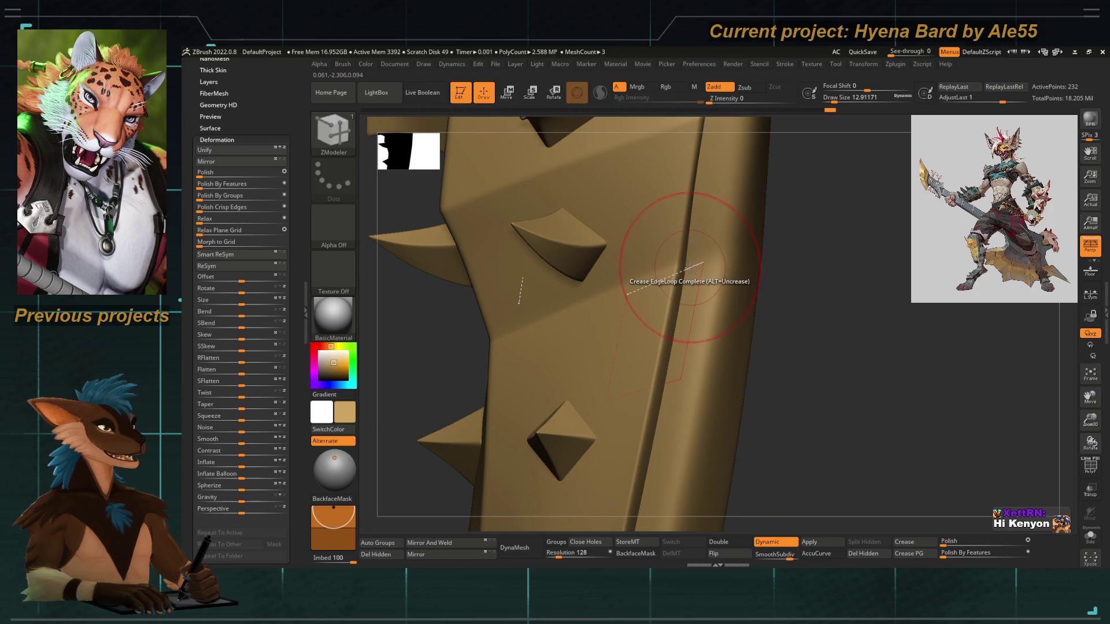
left_click_drag(682, 248, 706, 255)
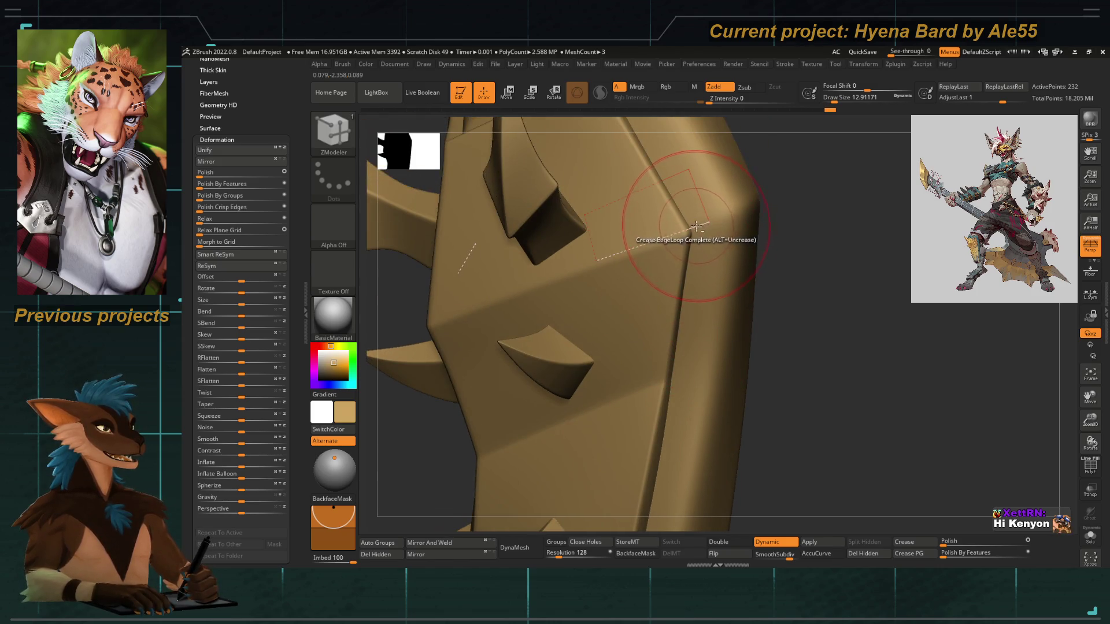
key("f")
mouse_move(523, 235)
left_mouse_down()
mouse_move(539, 247)
mouse_move(521, 337)
mouse_move(659, 200)
left_mouse_up()
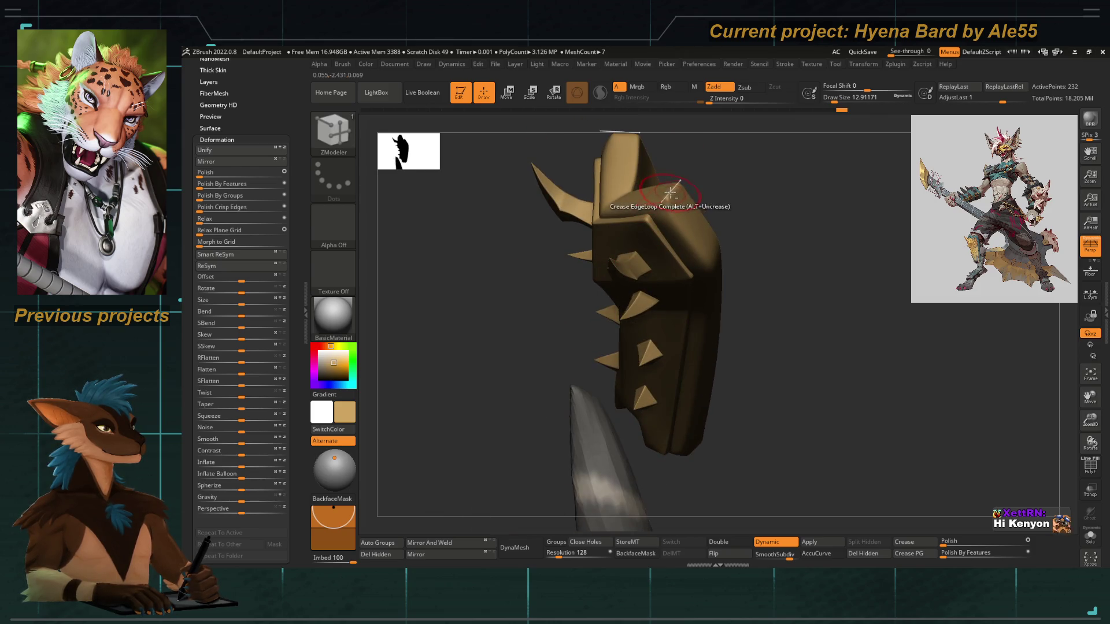
left_click_drag(726, 211, 764, 250, "shift")
mouse_move(542, 300)
left_mouse_down()
mouse_move(509, 298)
mouse_move(524, 298)
left_mouse_up()
key("f")
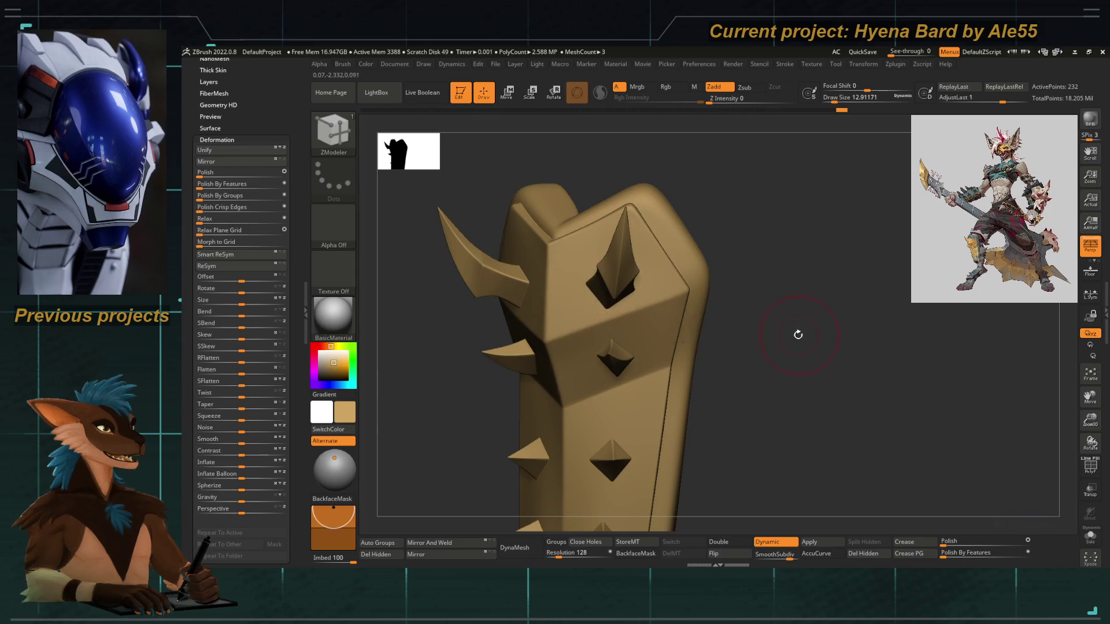
Show polyframe and set the ZModeler edge action to Swivel with the EdgeLoop target
left_click_drag(799, 333, 697, 301)
left_click(1091, 467)
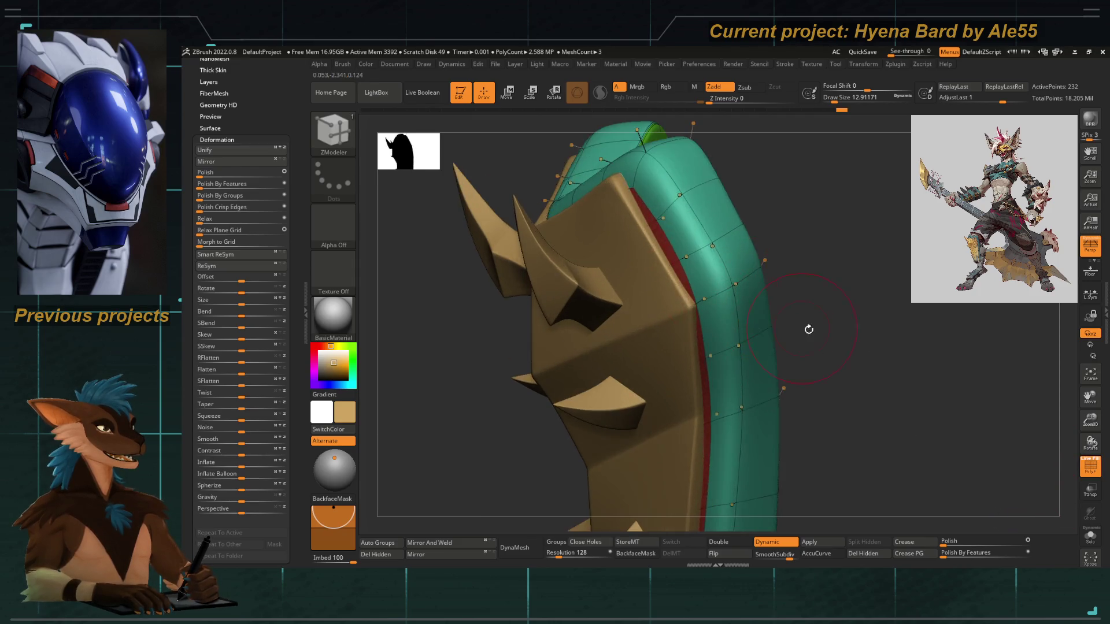
left_click_drag(808, 324, 726, 249)
key("space")
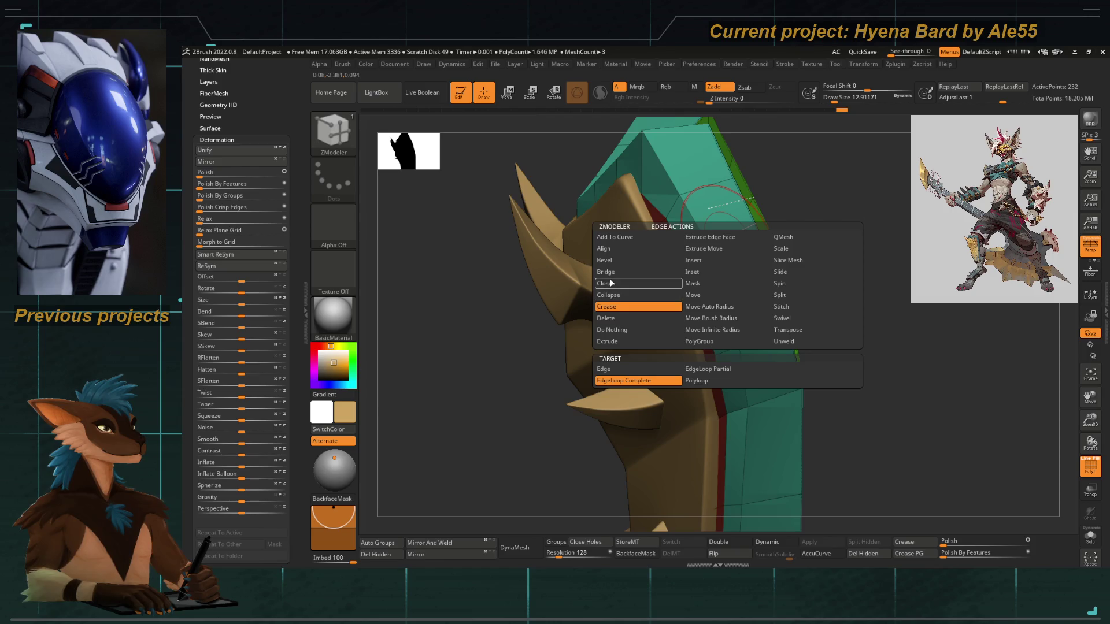
left_click(706, 261)
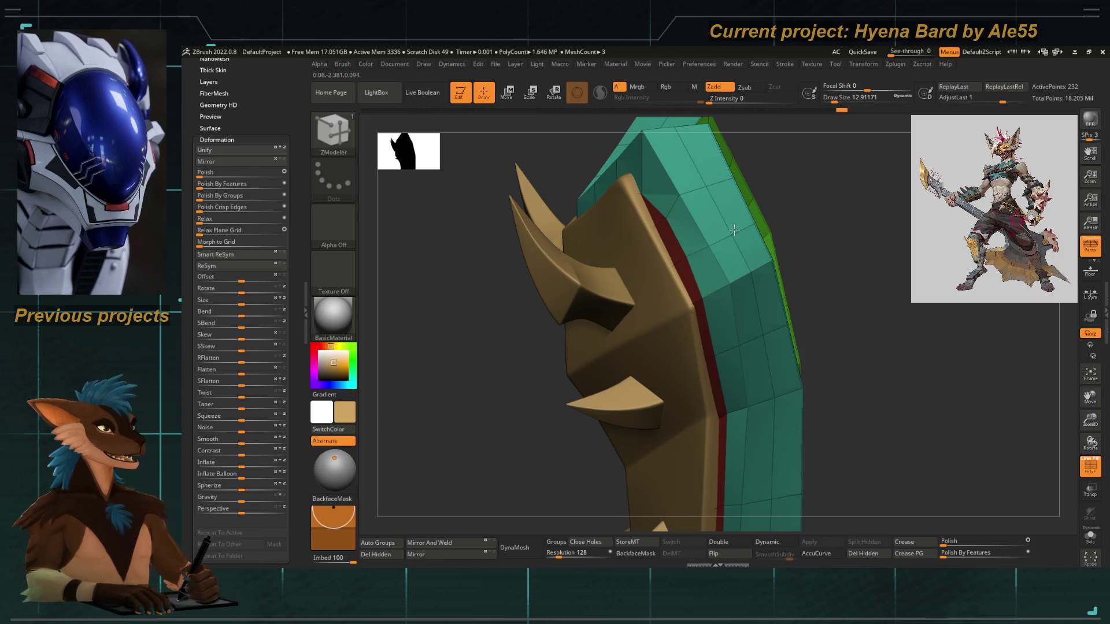
key("space")
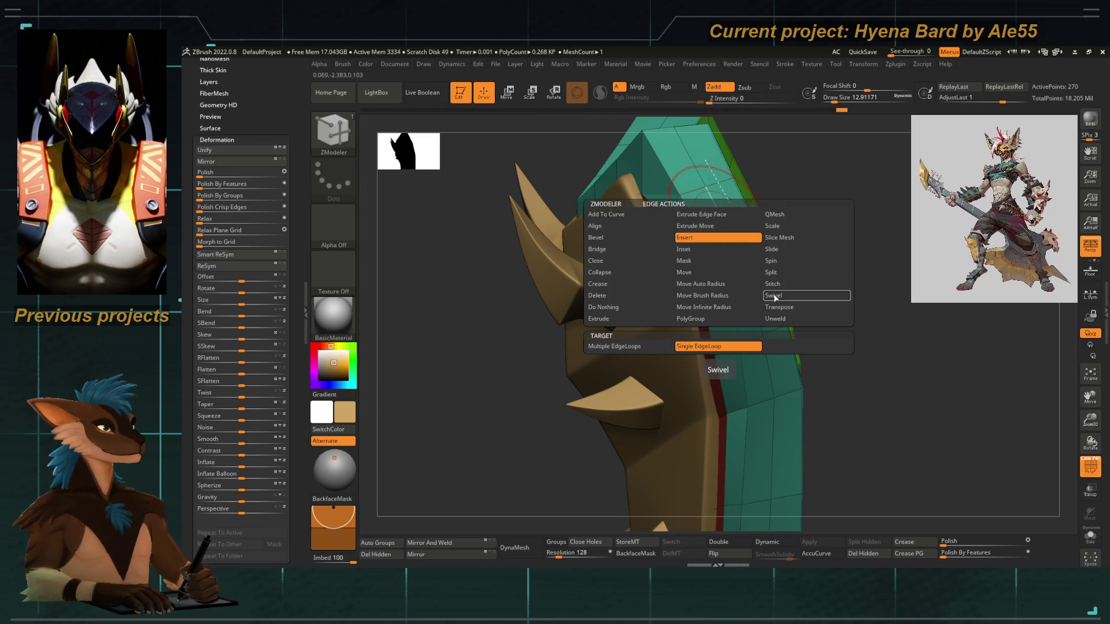
left_click(774, 296)
left_click(719, 347)
Swivel the teal rim edge loop outward and review the smoothed result with polyframe off
left_click_drag(543, 386, 605, 336)
key("d")
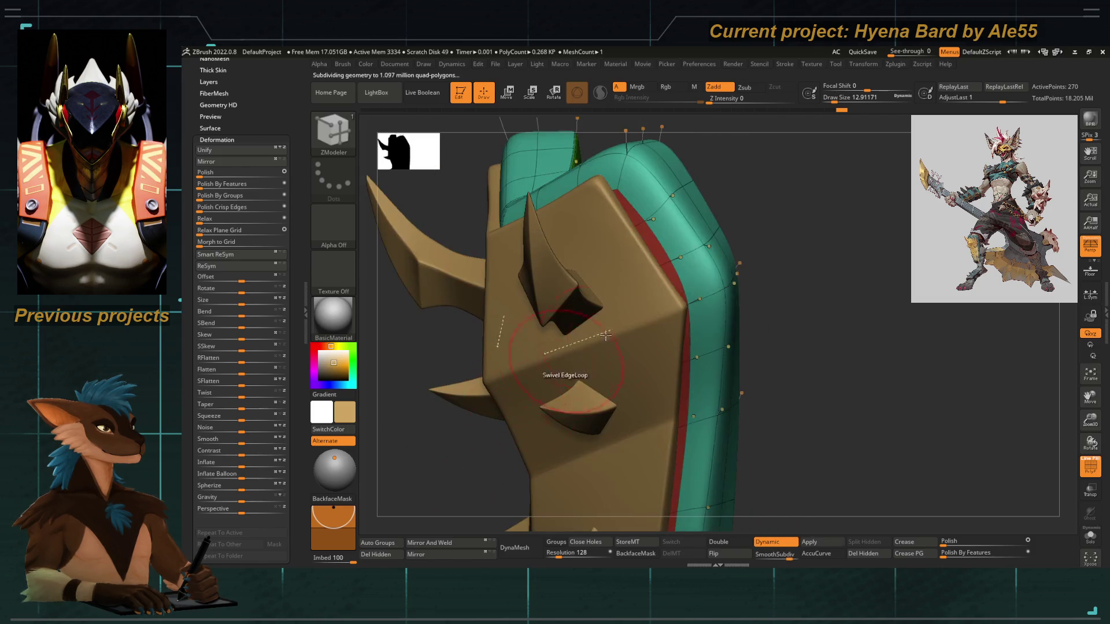
left_click_drag(699, 213, 704, 214)
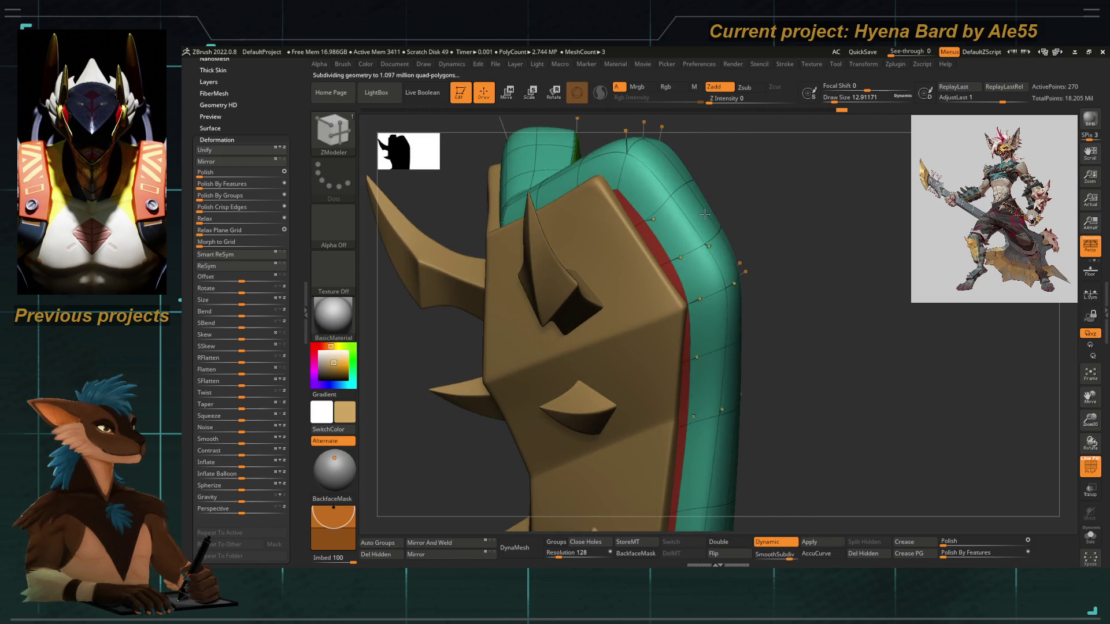
key("f")
left_click_drag(501, 300, 756, 297)
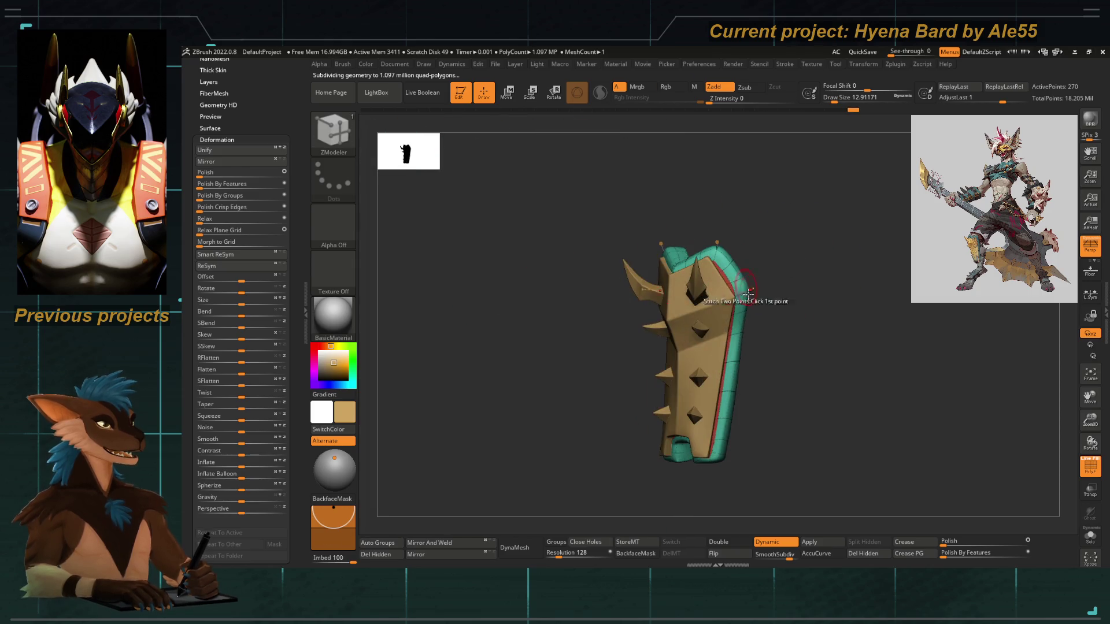
left_click(1090, 466)
mouse_move(781, 411)
left_mouse_down()
mouse_move(698, 487)
mouse_move(596, 378)
mouse_move(719, 459)
mouse_move(640, 298)
mouse_move(663, 344)
left_mouse_up()
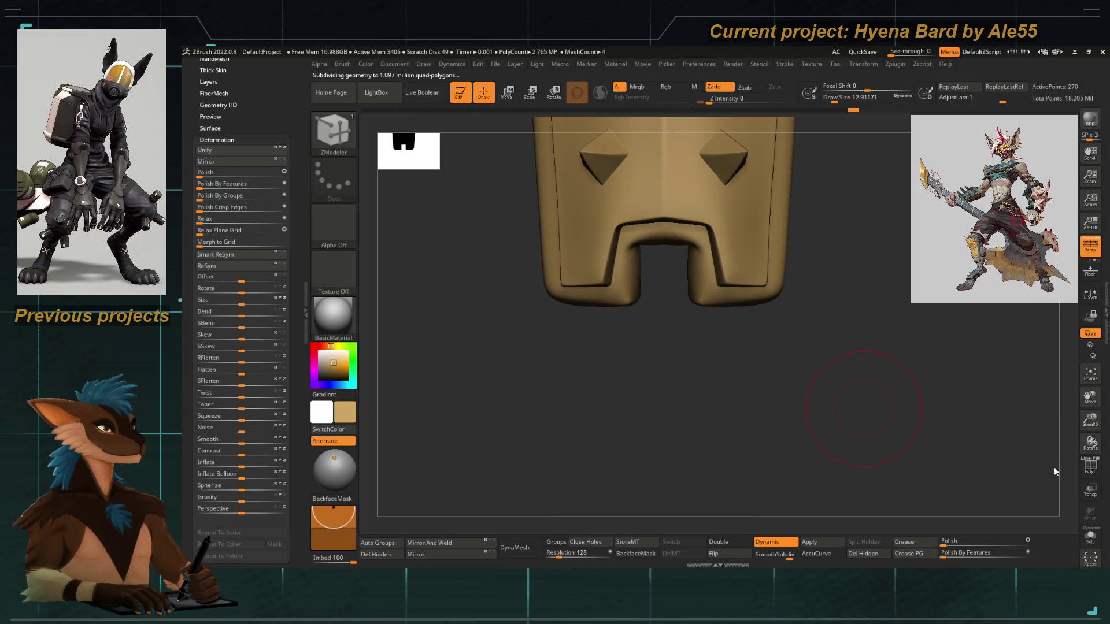
Set the ZModeler edge action to Crease with EdgeLoop Complete on the unsubdivided mesh
left_click(1091, 466)
mouse_move(1001, 449)
left_mouse_down()
mouse_move(663, 370)
mouse_move(687, 310)
left_mouse_up()
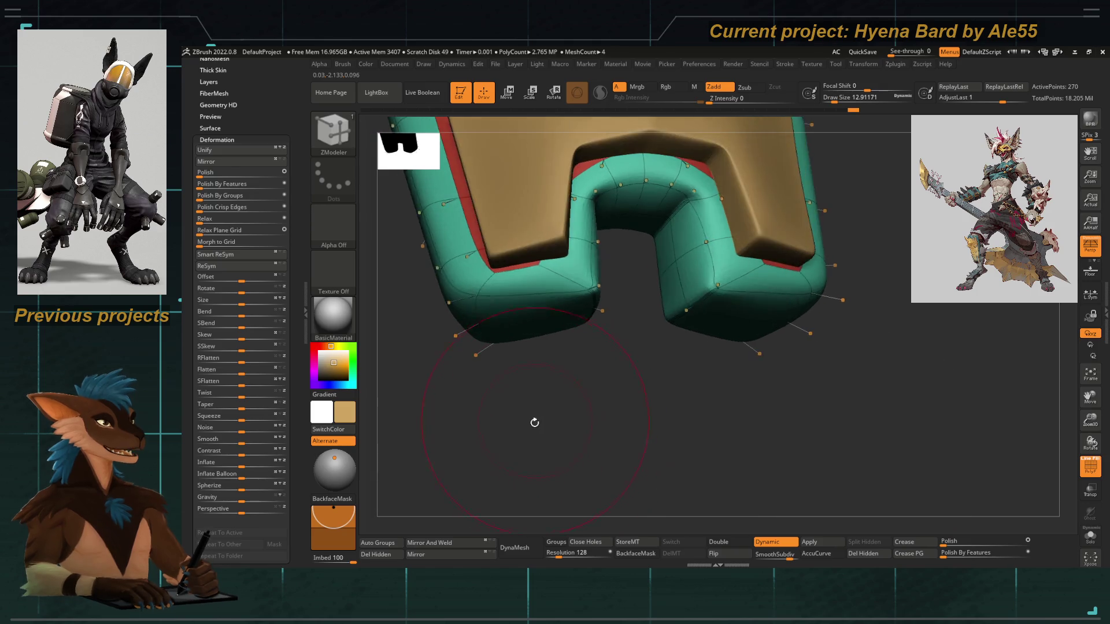
left_click_drag(551, 432, 499, 355)
key("shift+d")
key("space")
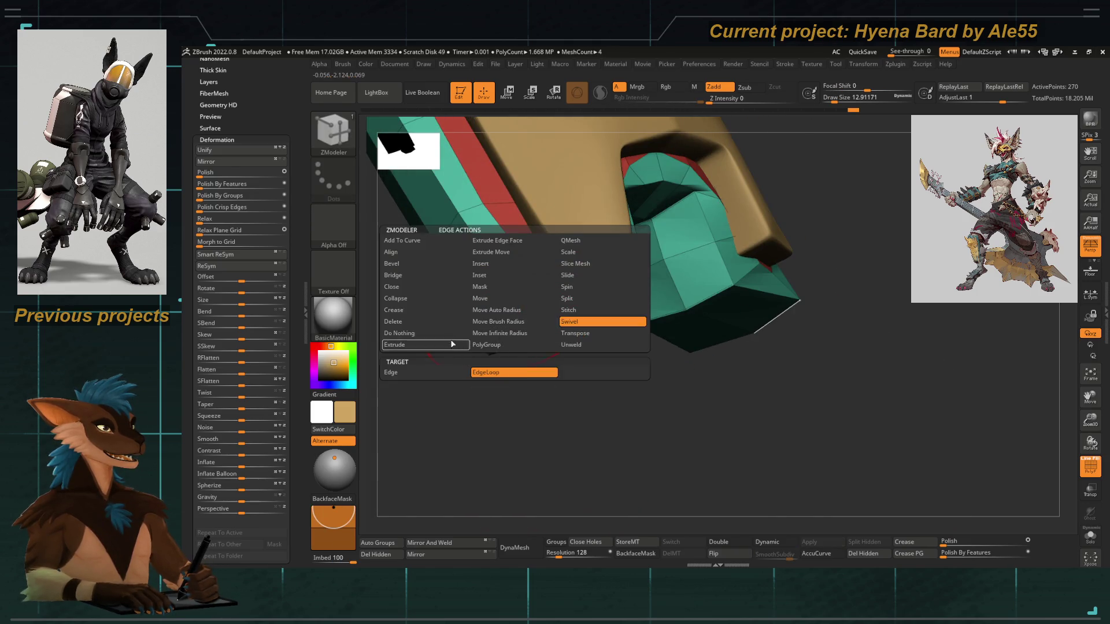
left_click(411, 308)
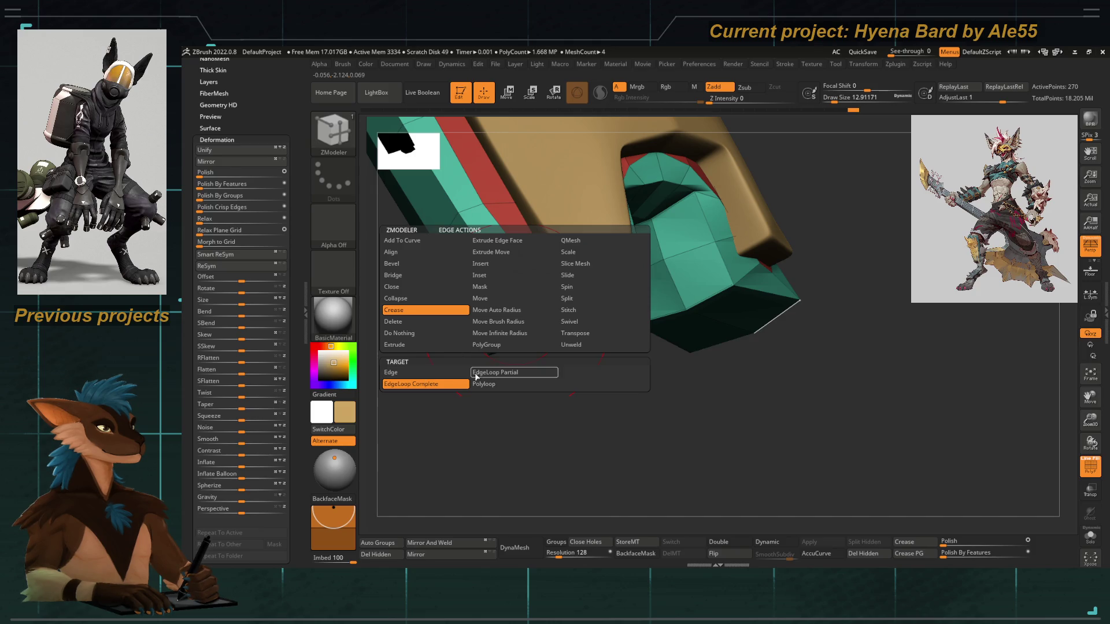
left_click(412, 384)
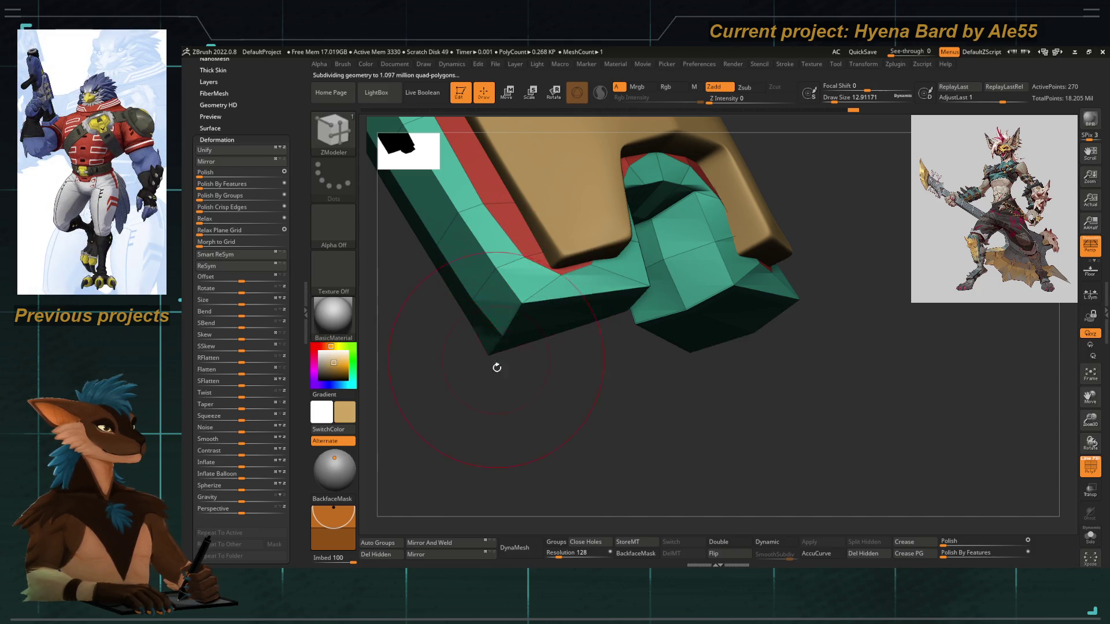
Crease the edges around the notched bottom, toggling Dynamic subdivision to check them
key("d")
left_click_drag(497, 366, 503, 407, "shift")
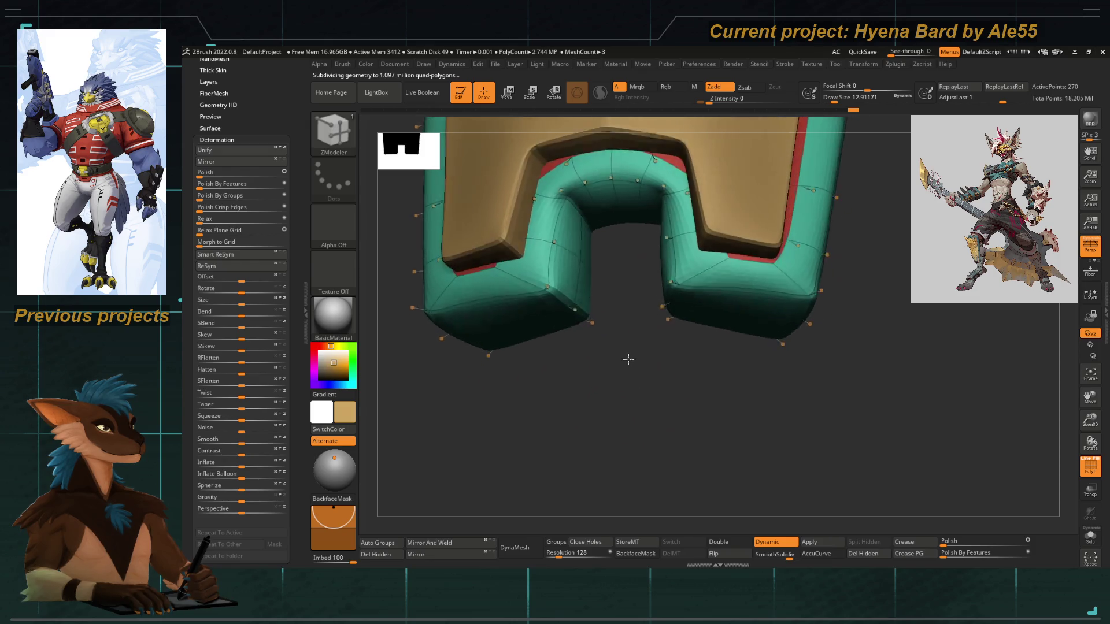
key("shift+d")
left_click_drag(629, 358, 575, 293)
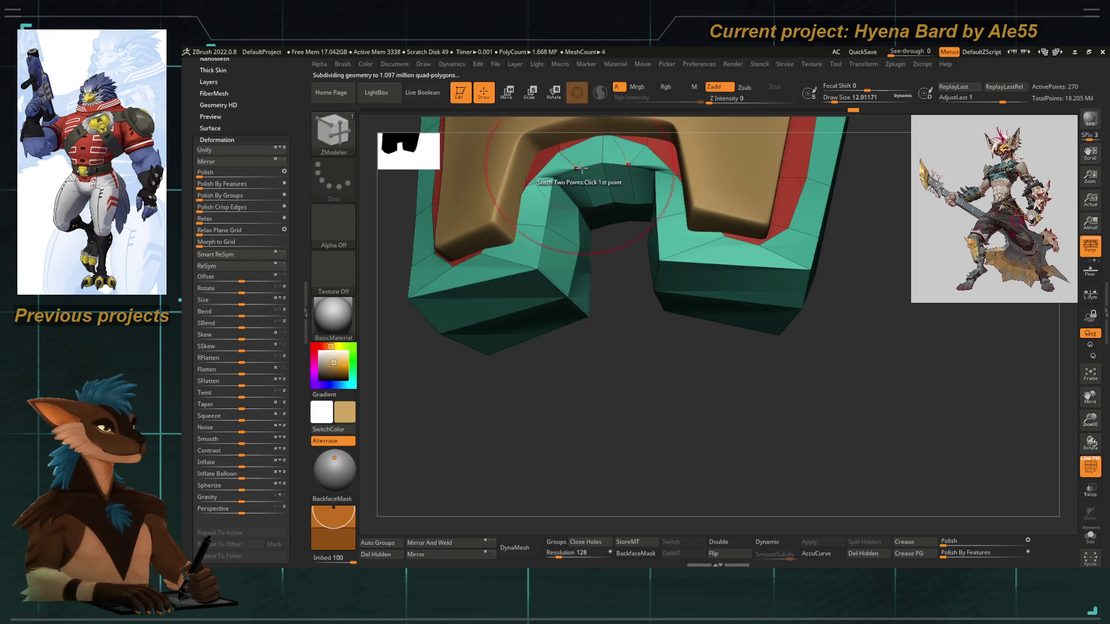
key("d")
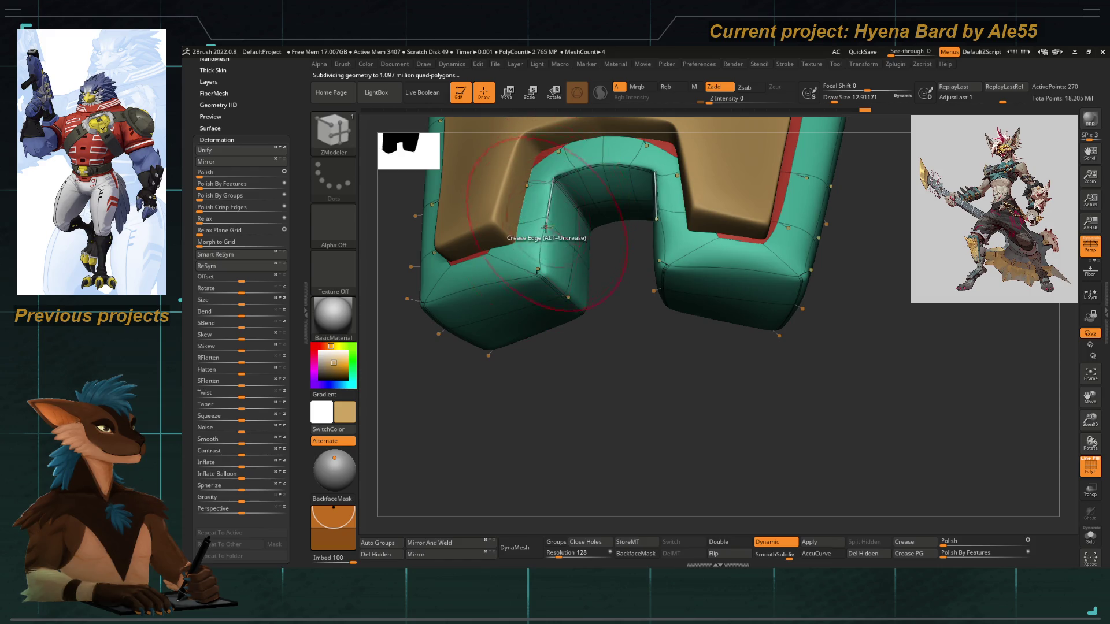
left_click_drag(530, 373, 519, 284, "shift")
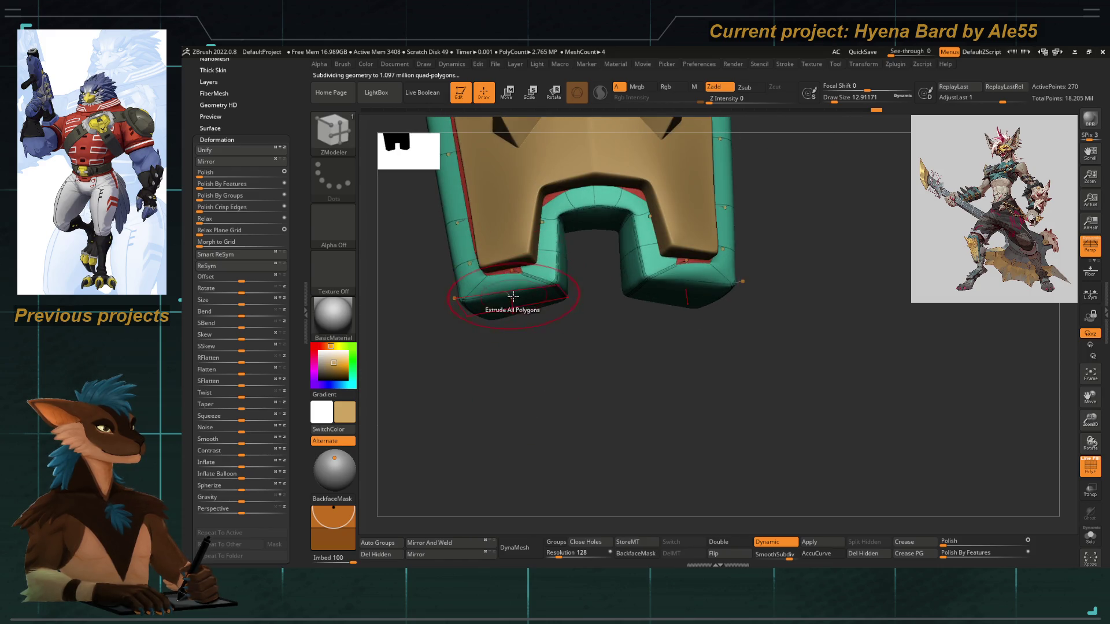
left_click_drag(475, 369, 503, 383)
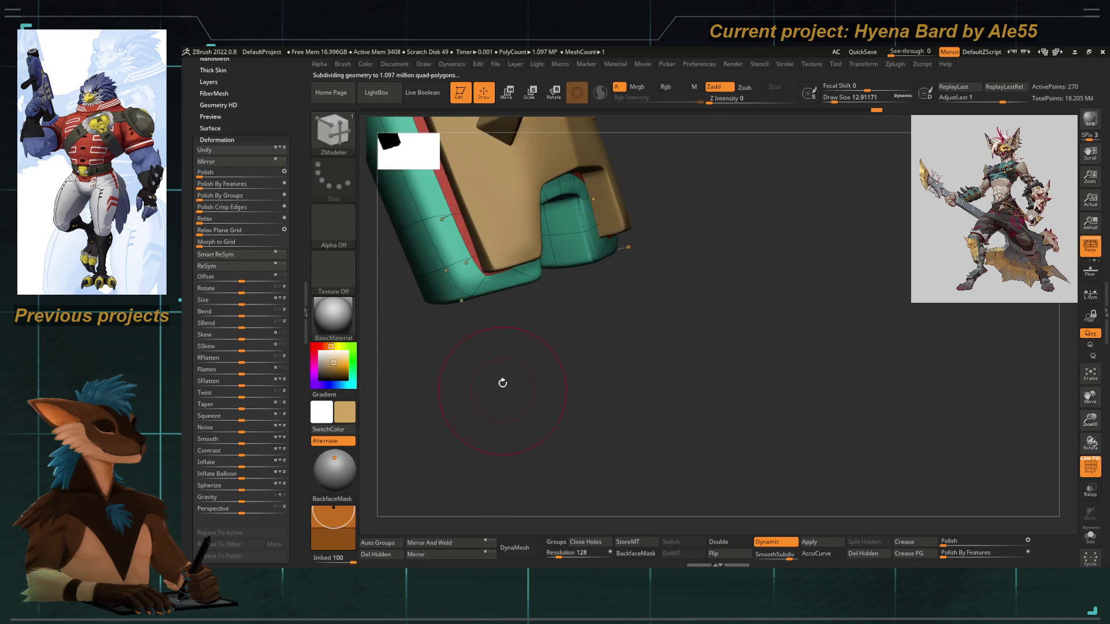
mouse_move(446, 293)
left_mouse_down()
mouse_move(495, 337)
mouse_move(599, 388)
left_mouse_up()
left_click(1091, 466)
mouse_move(756, 391)
left_mouse_down()
mouse_move(567, 403)
mouse_move(567, 365)
left_mouse_up()
scroll(566, 365, "up", 3)
Switch to Move Topological and shrink the draw size to reshape the bottom notch
key("b")
key("m")
key("t")
key("space")
mouse_move(566, 363)
left_mouse_down()
mouse_move(540, 368)
mouse_move(539, 351)
left_mouse_up()
key("space")
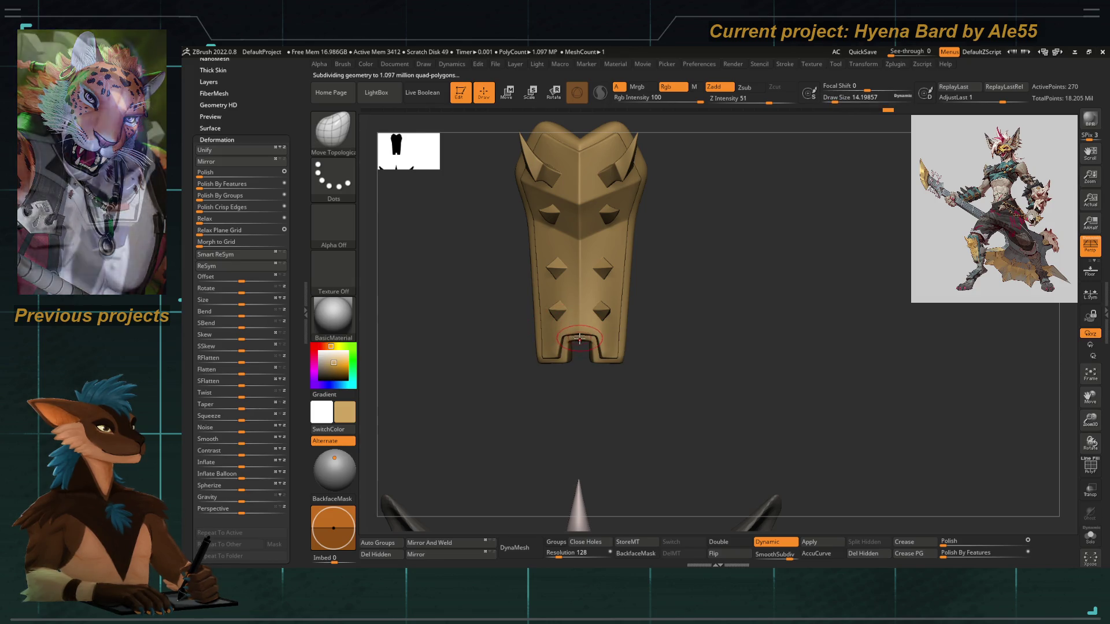
Fill the under-plate subtool with a flat mid grey from the Color menu and frame it
mouse_move(575, 339)
left_mouse_down("alt")
mouse_move(478, 310)
mouse_move(527, 344)
mouse_move(521, 390)
mouse_move(514, 382)
left_mouse_up("alt")
left_click_drag(581, 404, 599, 257)
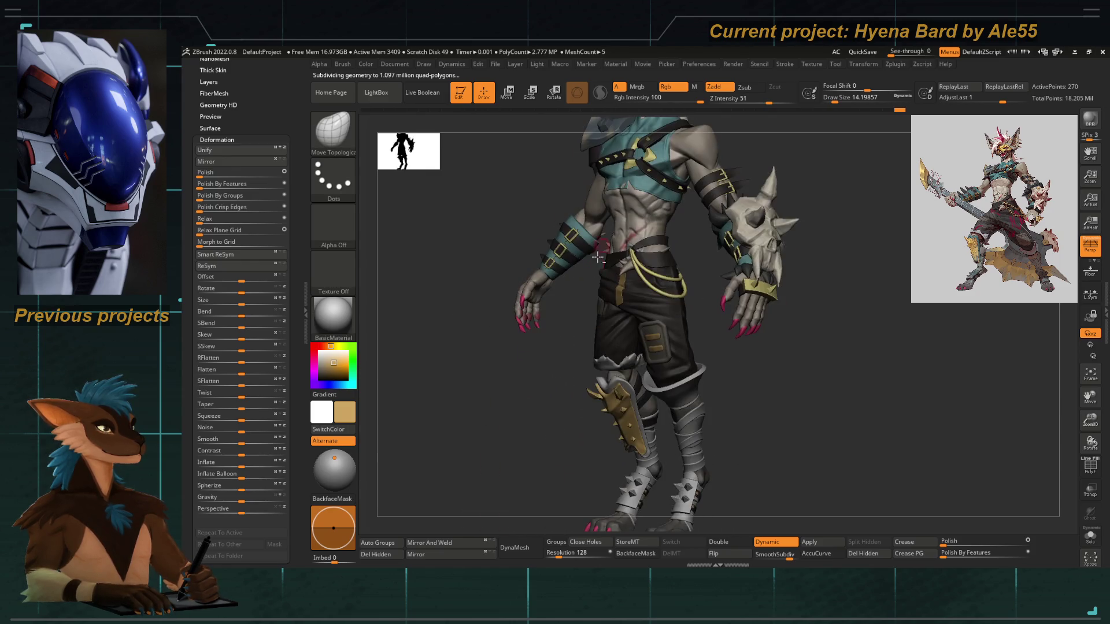
left_click_drag(623, 384, 486, 220)
left_click(384, 66)
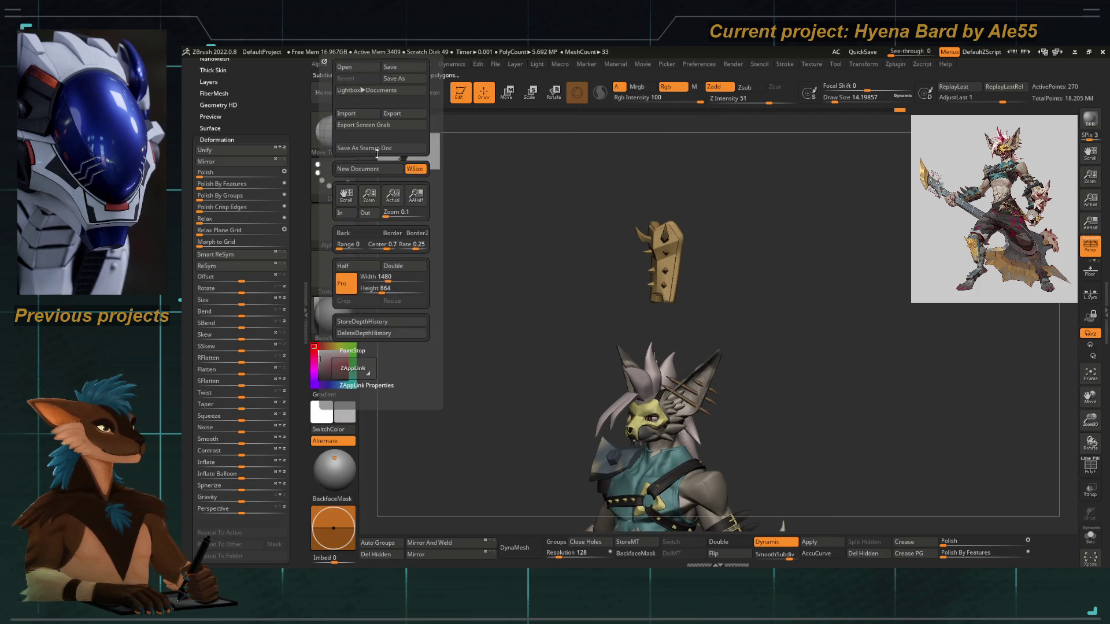
left_click(366, 63)
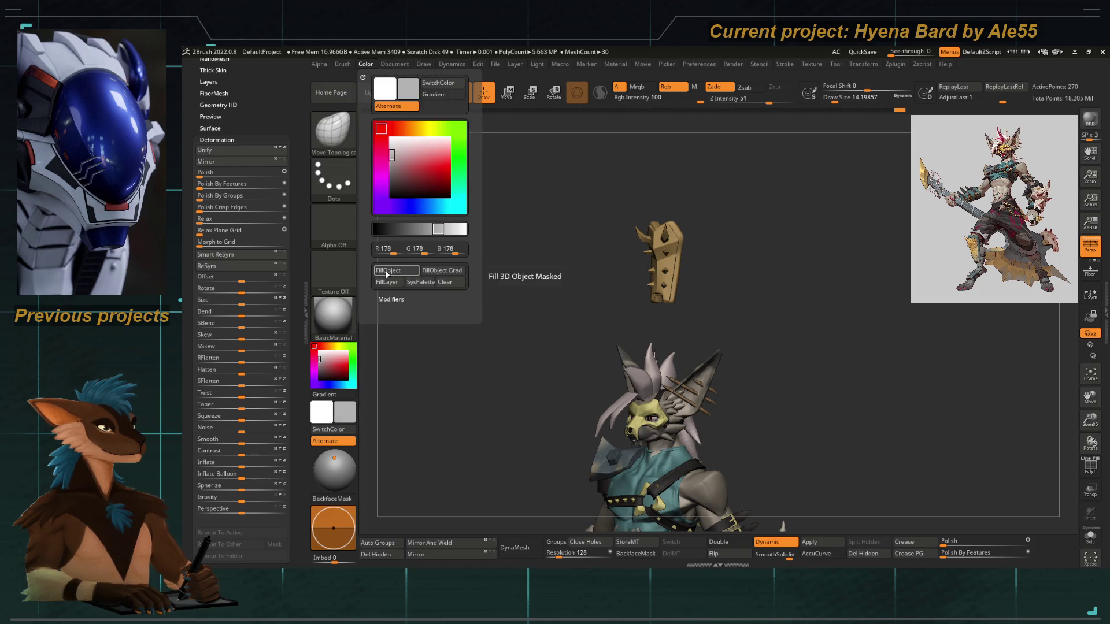
left_click_drag(498, 401, 563, 280)
key("f")
mouse_move(520, 323)
left_mouse_down()
mouse_move(469, 339)
mouse_move(477, 322)
mouse_move(743, 371)
mouse_move(708, 392)
left_mouse_up()
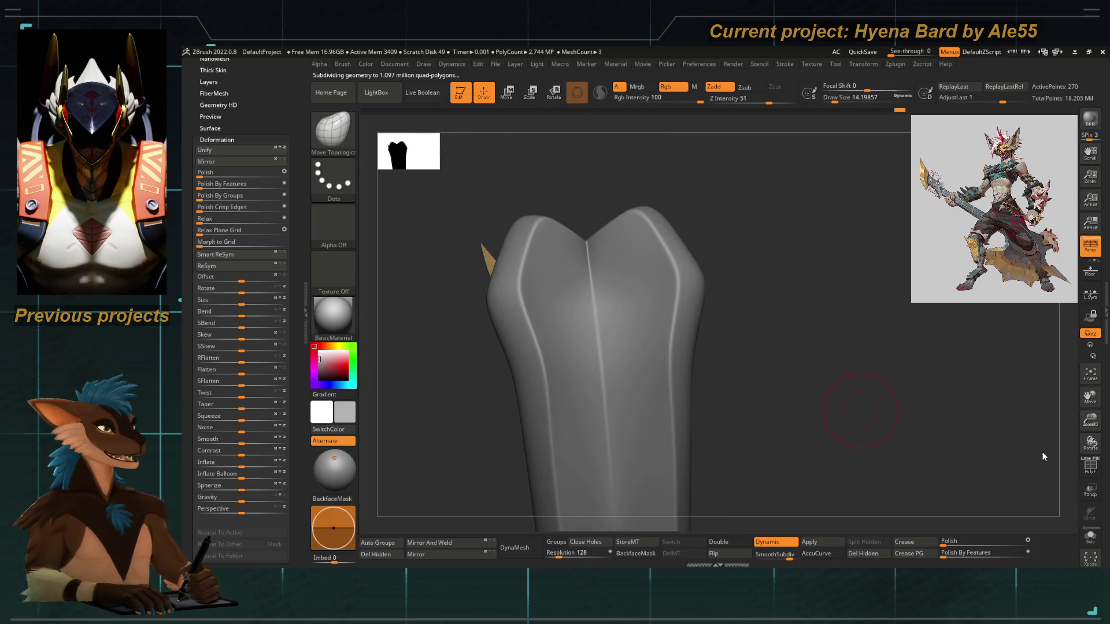
With polyframe on, pick ZModeler set to Crease Edge and crease the grey under-plate's front edges
left_click(1090, 466)
key("shift+d")
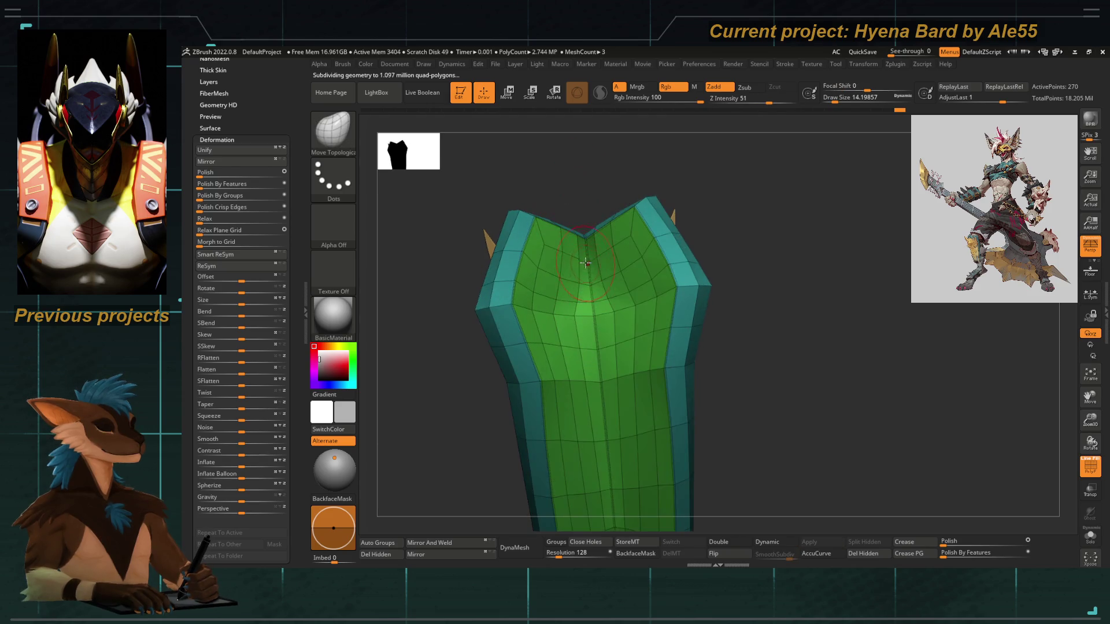
key("b")
key("z")
key("m")
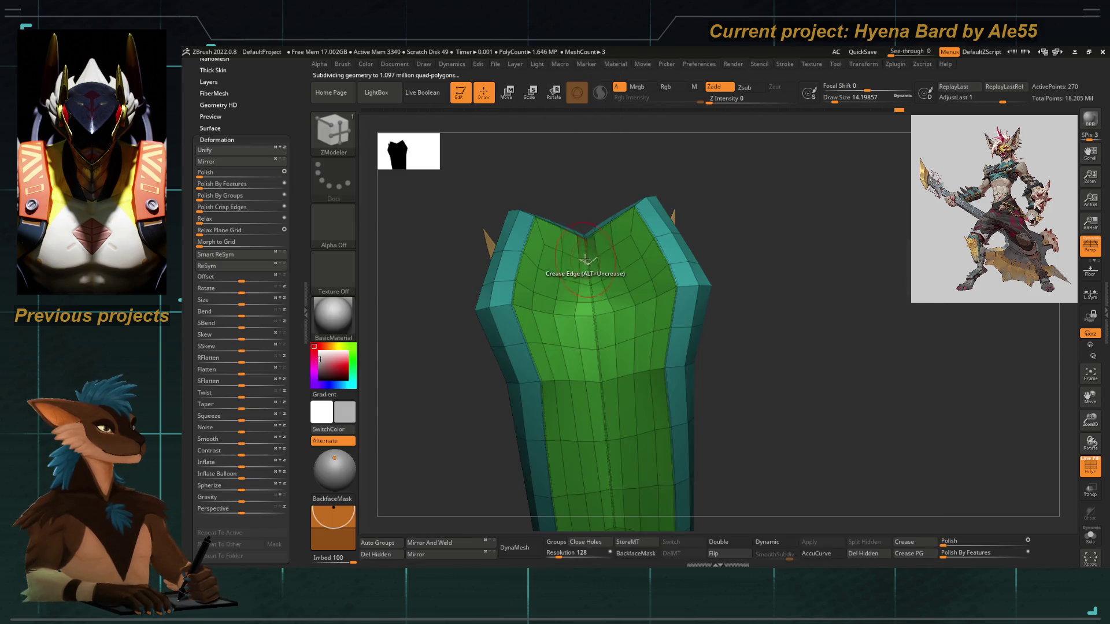
key("space")
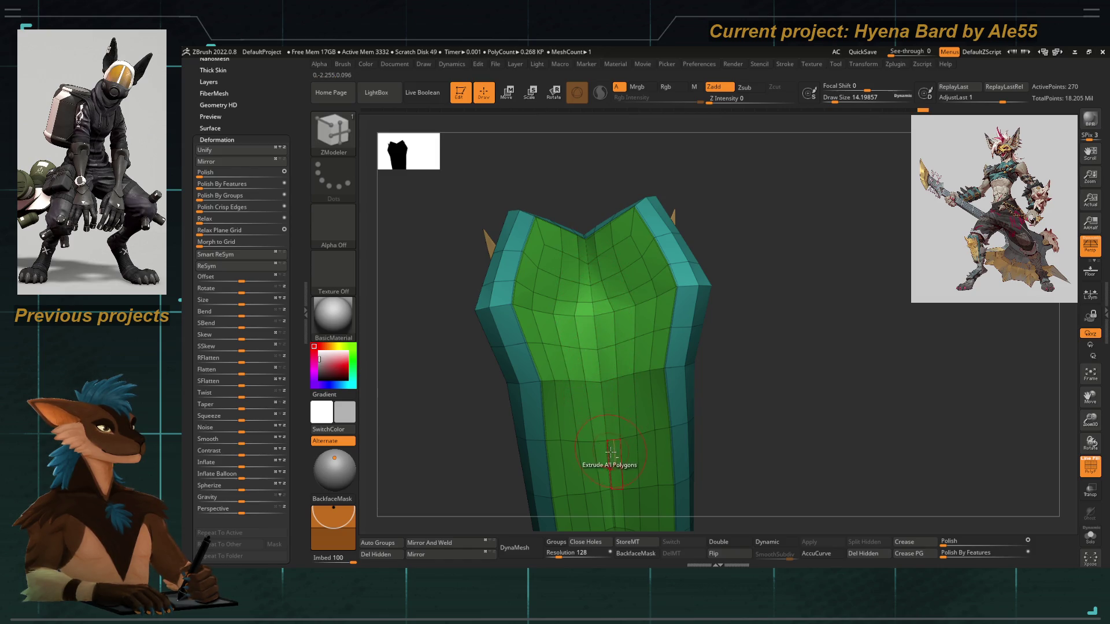
right_click_drag(596, 486, 585, 276, "alt")
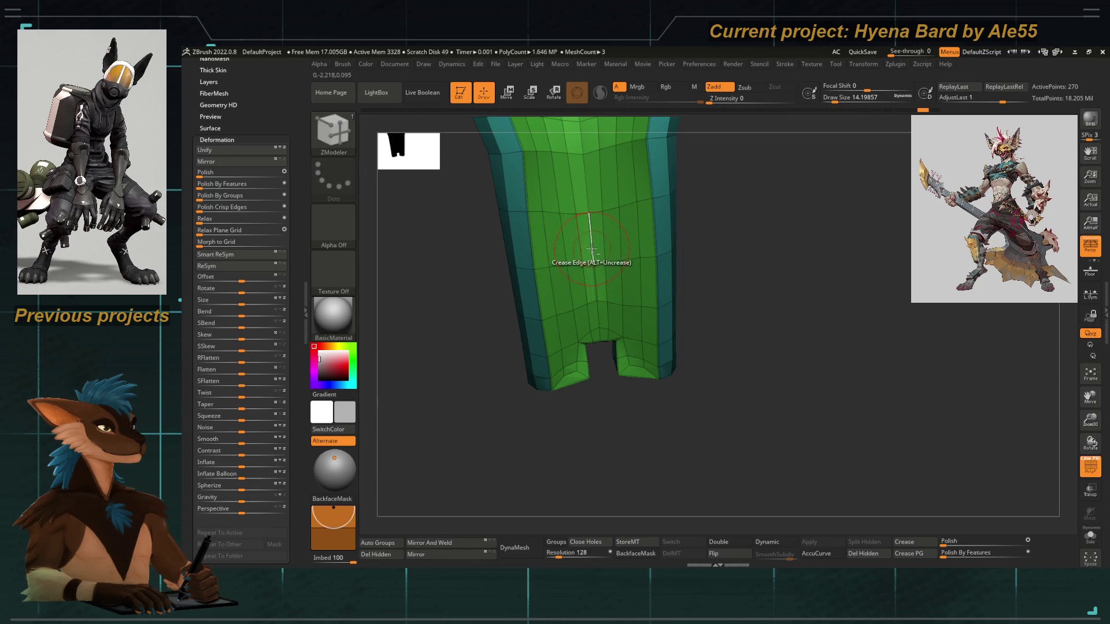
right_click_drag(481, 409, 473, 426)
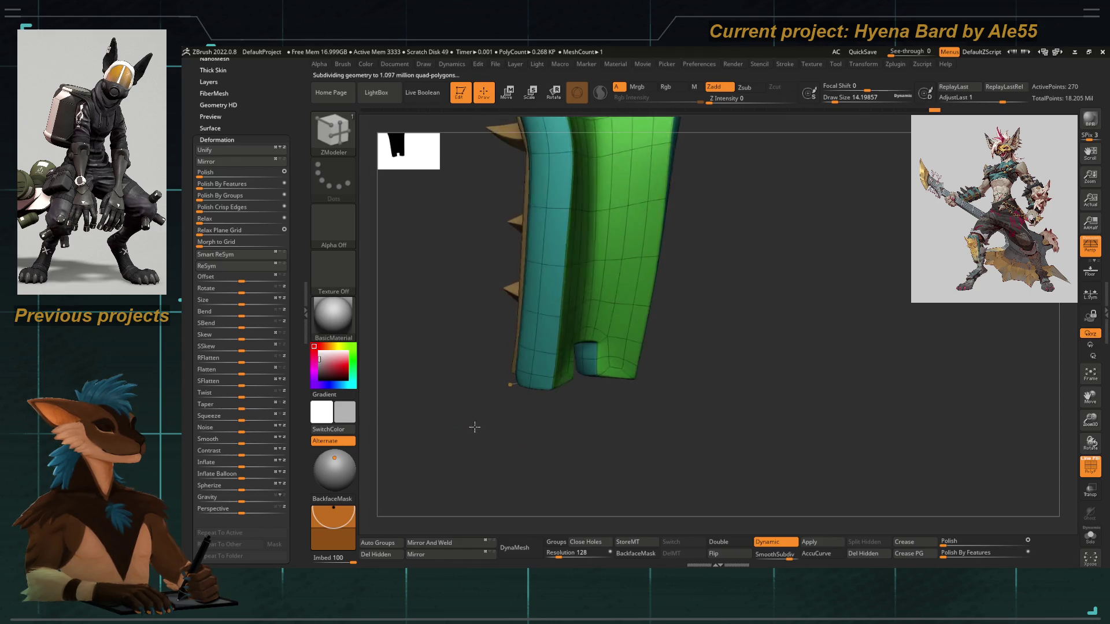
Review the smoothed plate without wireframe and bring it to a front view
key("d")
right_click_drag(535, 327, 738, 416, "alt")
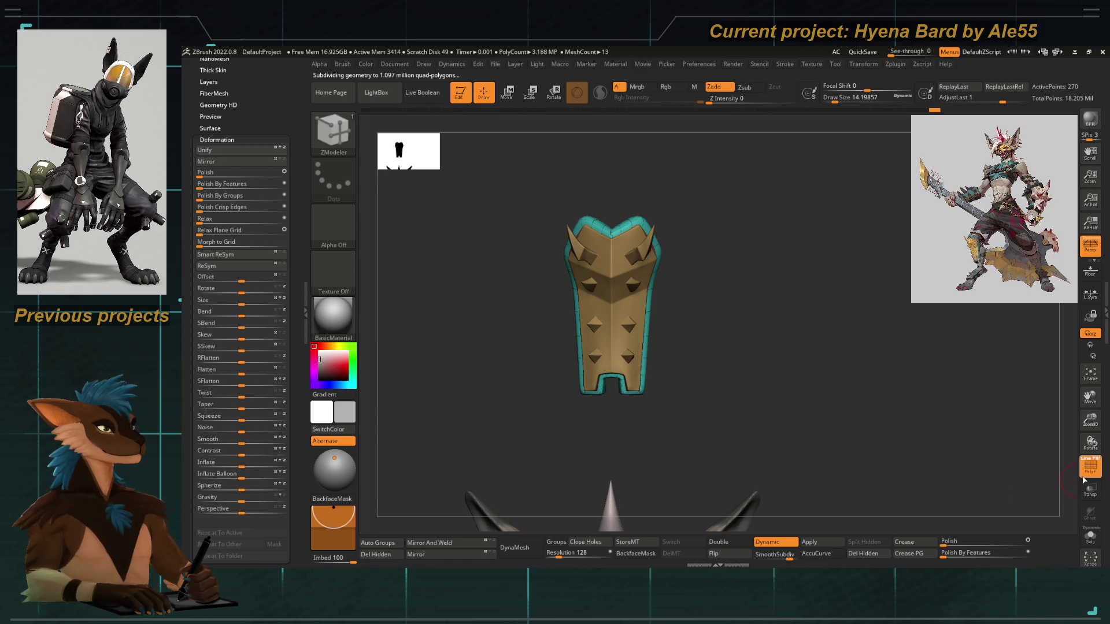
right_click_drag(619, 349, 607, 345)
right_click_drag(600, 235, 522, 312)
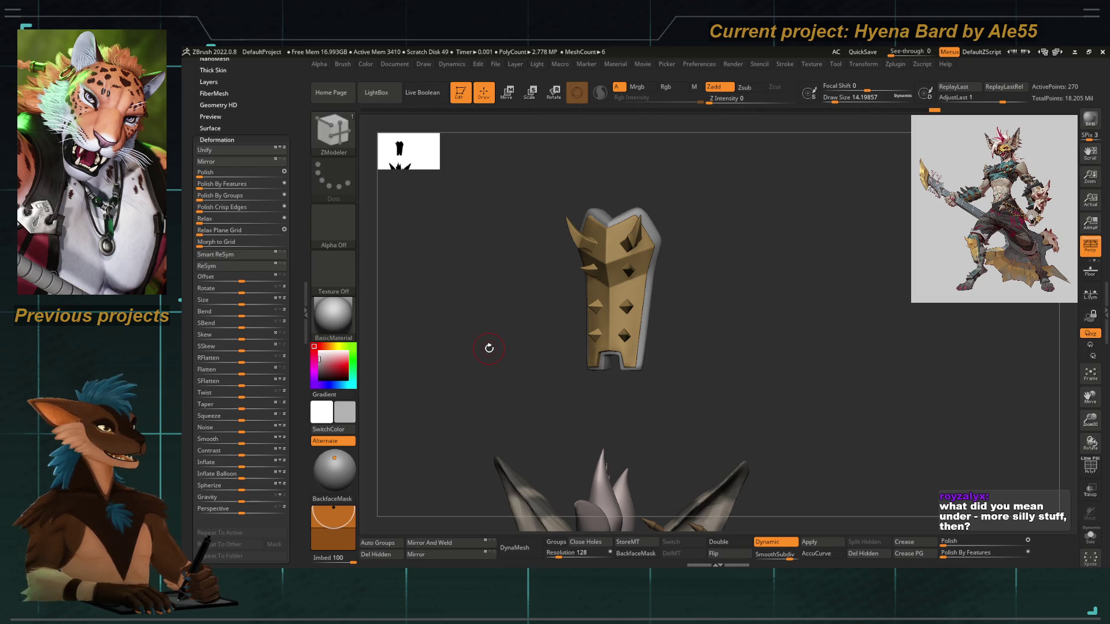
mouse_move(481, 341)
left_mouse_down()
mouse_move(511, 388)
mouse_move(514, 442)
left_mouse_up()
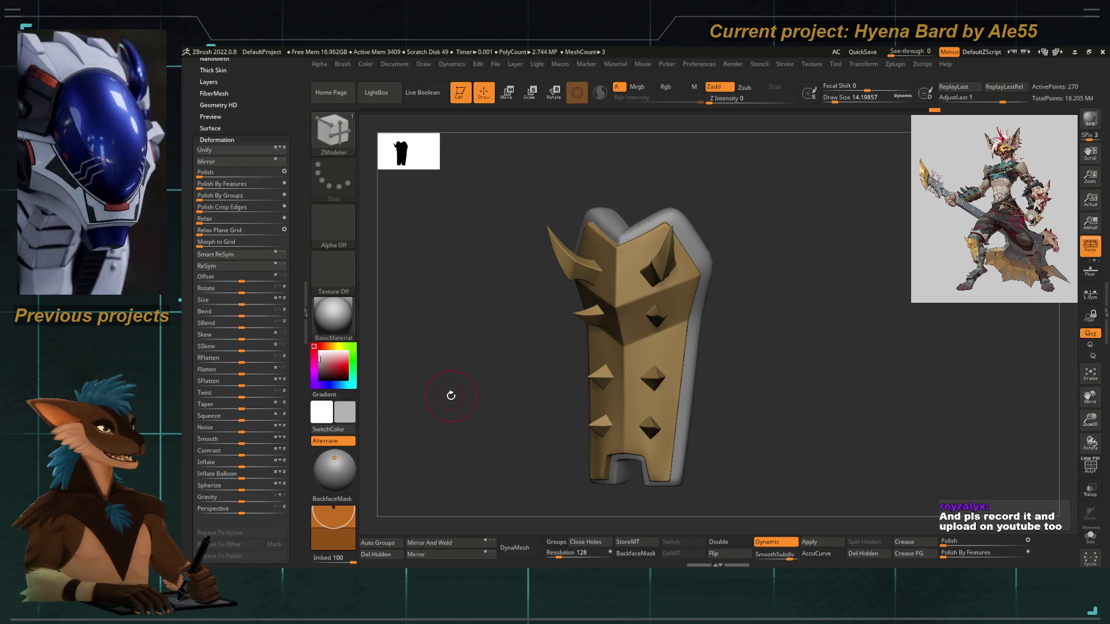
mouse_move(453, 395)
left_mouse_down()
mouse_move(464, 374)
mouse_move(498, 357)
left_mouse_up()
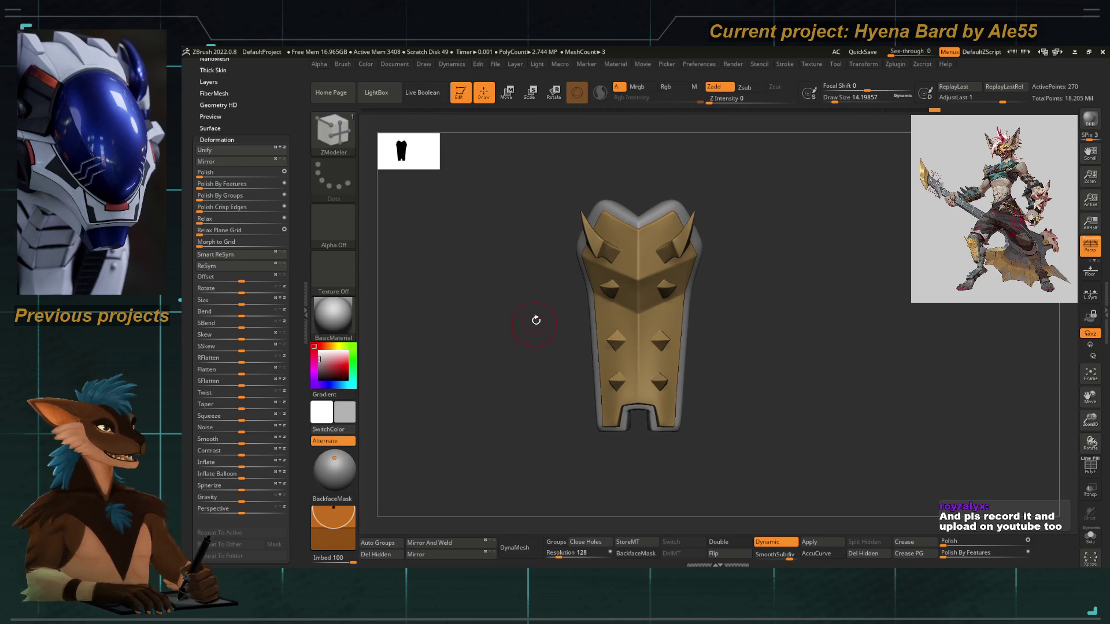
Select the Move Topological brush
key("b")
key("m")
key("t")
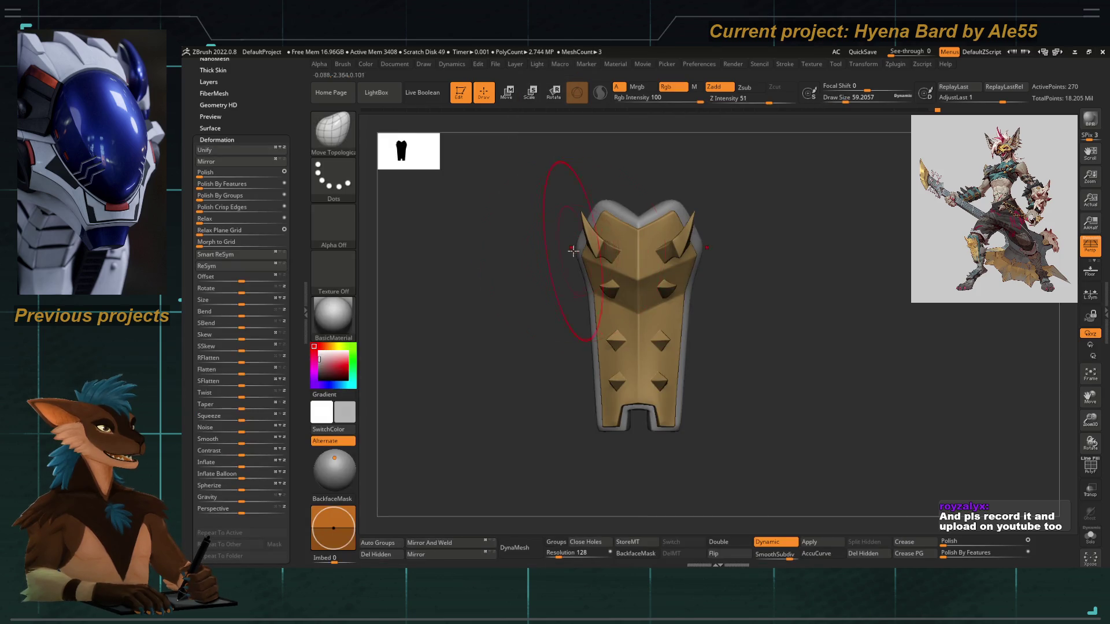
Shrink the draw size and toggle Dynamic subdivision to check the plate, then frame it
key("space")
mouse_move(566, 262)
left_mouse_down()
mouse_move(550, 277)
mouse_move(575, 258)
left_mouse_up()
key("space")
key("shift+d")
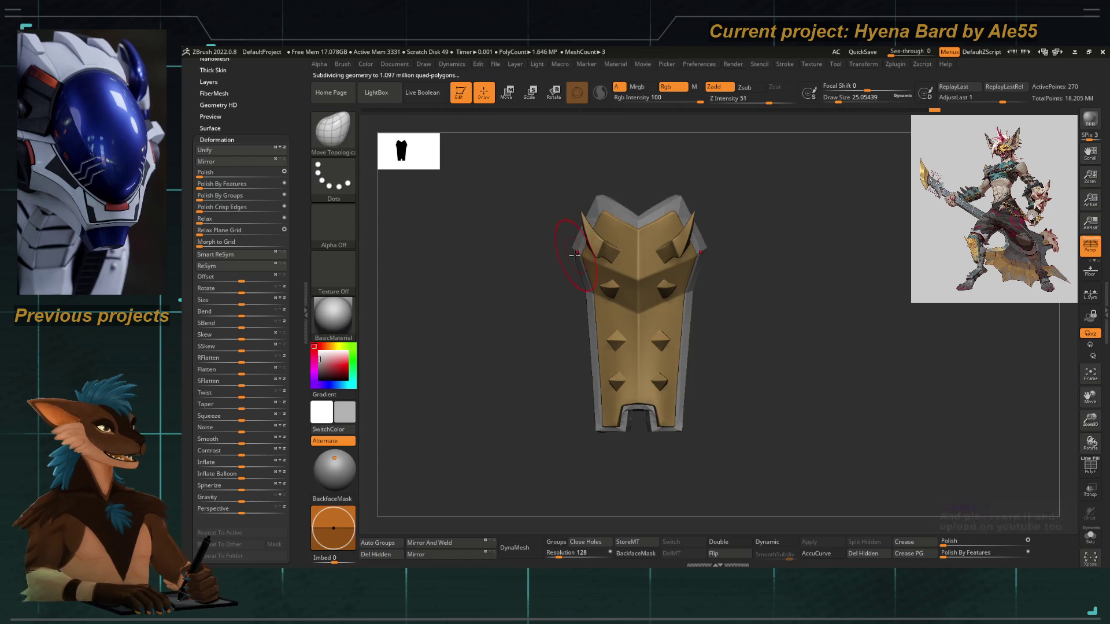
key("shift+d")
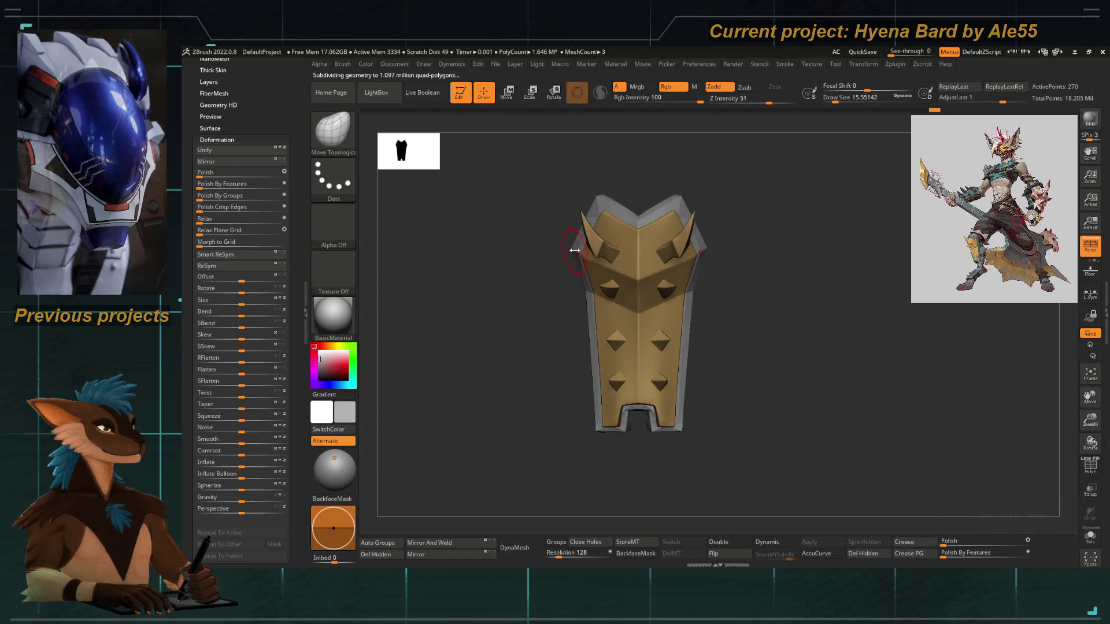
key("shift+d")
mouse_move(560, 307)
left_mouse_down()
mouse_move(498, 315)
mouse_move(550, 335)
mouse_move(549, 355)
mouse_move(565, 355)
mouse_move(543, 358)
mouse_move(571, 363)
left_mouse_up()
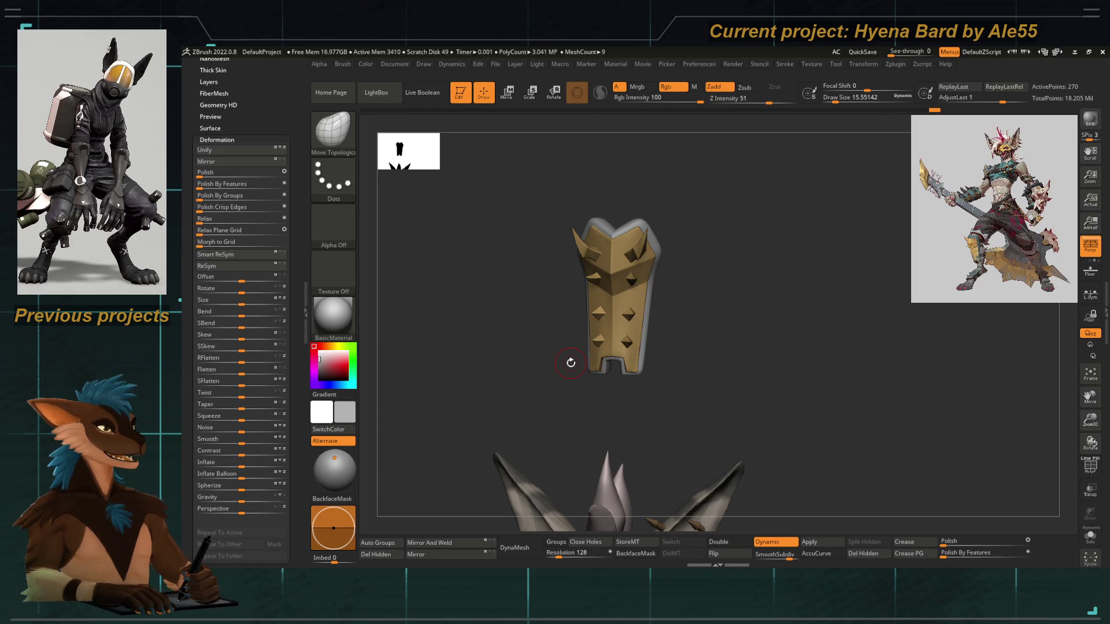
mouse_move(472, 333)
left_mouse_down()
mouse_move(484, 356)
mouse_move(503, 350)
left_mouse_up()
key("f")
Solo the plate subtools, enlarge the draw size and turn on polyframe
key("shift+alt+s")
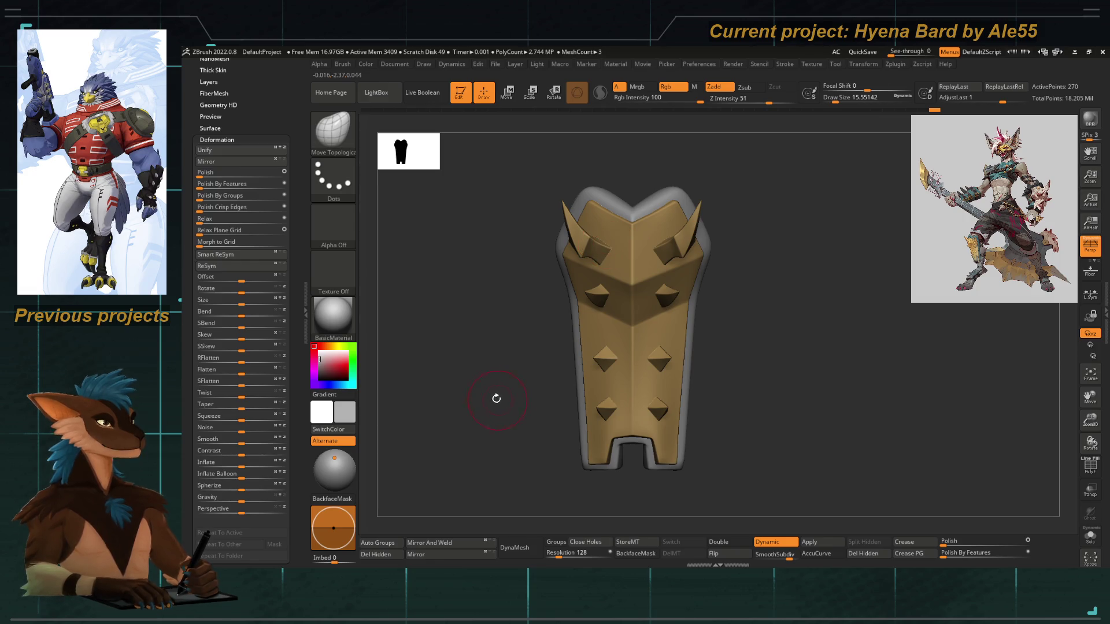
mouse_move(479, 397)
left_mouse_down()
mouse_move(512, 405)
mouse_move(557, 371)
left_mouse_up()
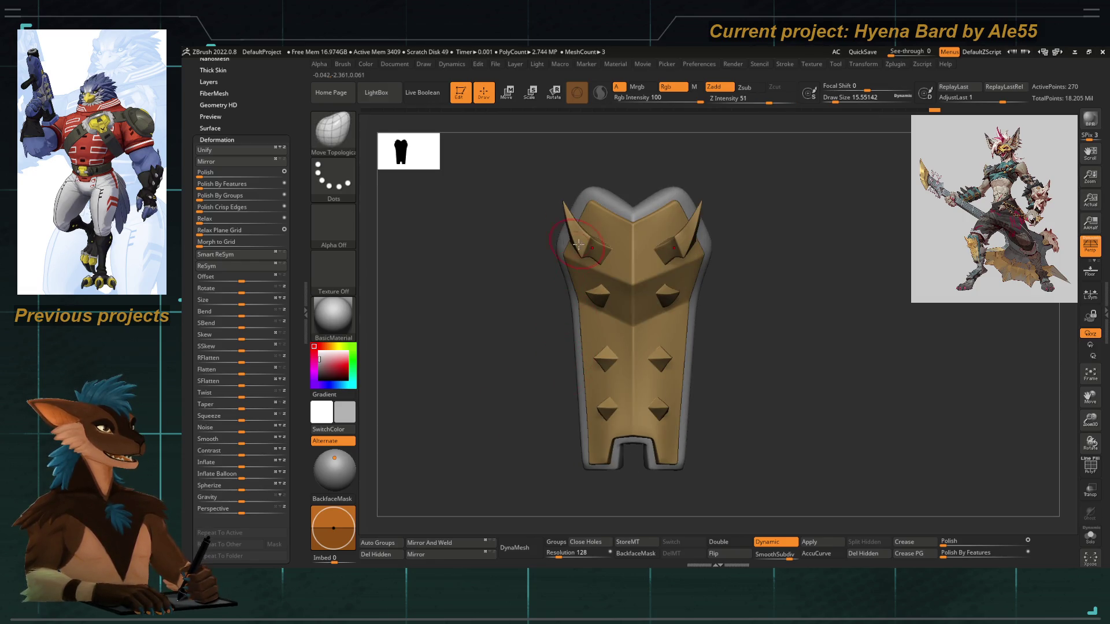
key("space")
mouse_move(559, 216)
left_mouse_down()
mouse_move(578, 206)
mouse_move(513, 295)
left_mouse_up()
mouse_move(493, 334)
left_mouse_down()
mouse_move(481, 335)
mouse_move(507, 352)
mouse_move(495, 353)
mouse_move(516, 308)
mouse_move(518, 243)
mouse_move(541, 240)
left_mouse_up()
left_click(1091, 467)
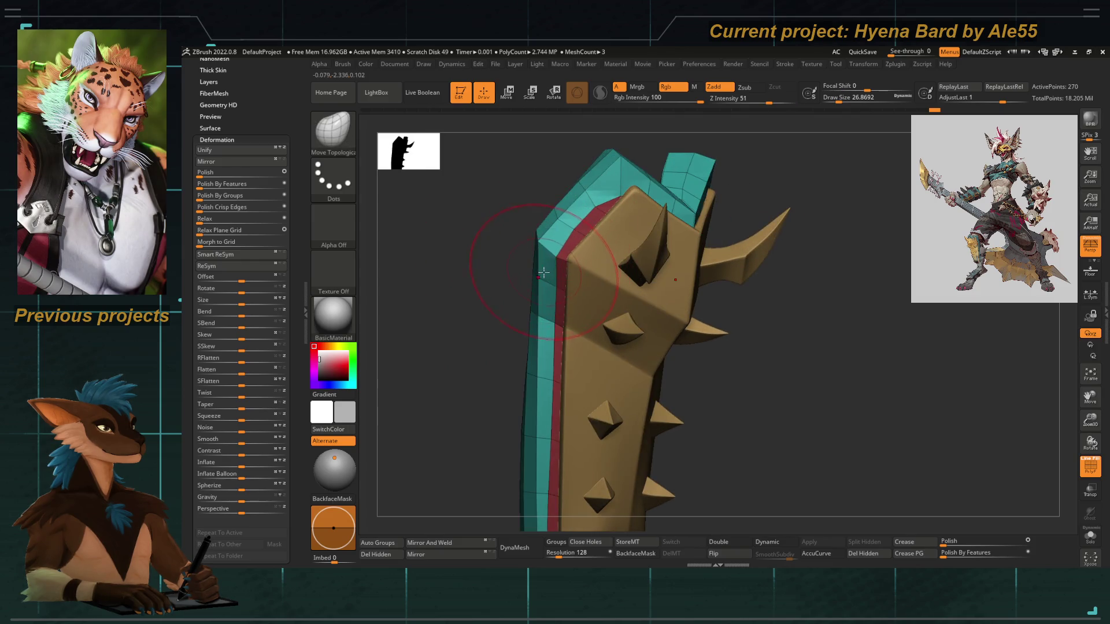
With ZModeler's edge action set to Insert Single EdgeLoop, add a loop near the under-plate's top
key("b")
key("z")
key("m")
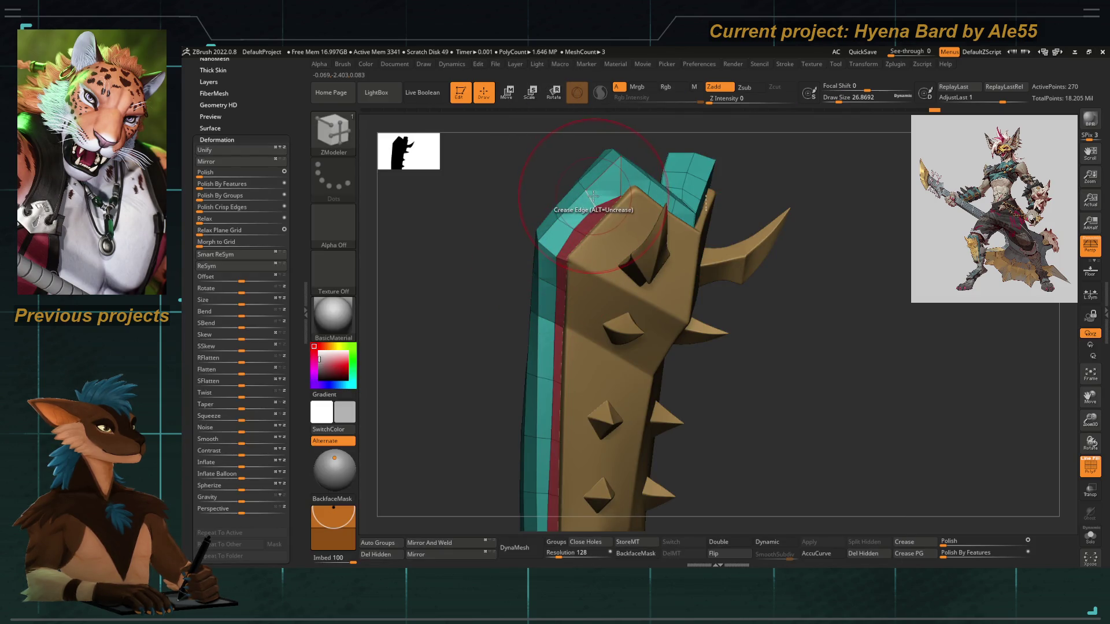
key("space")
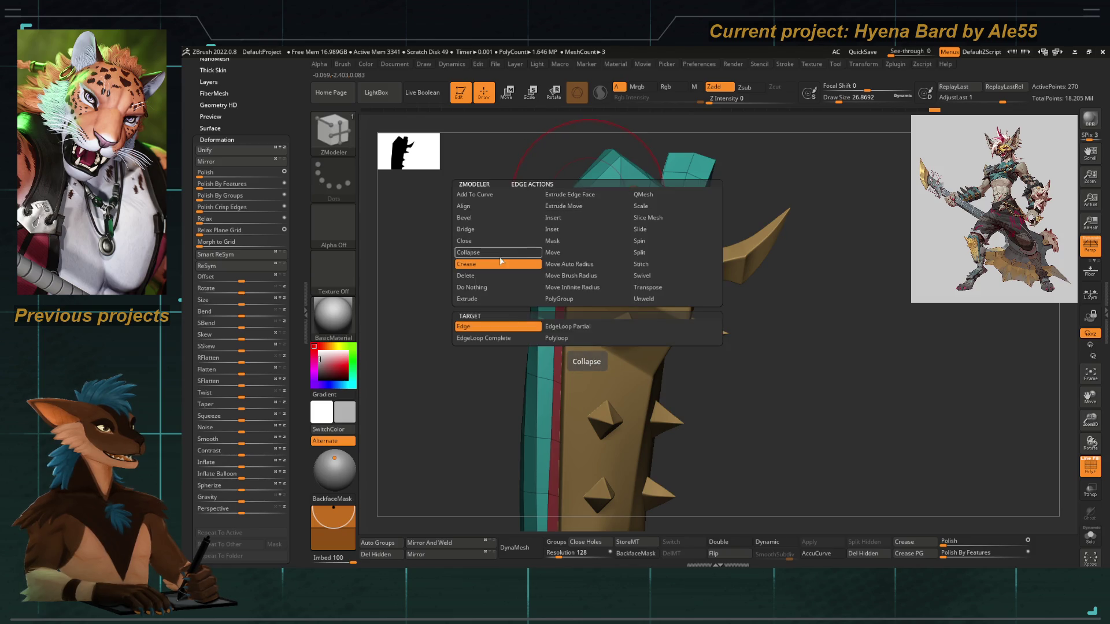
left_click(554, 217)
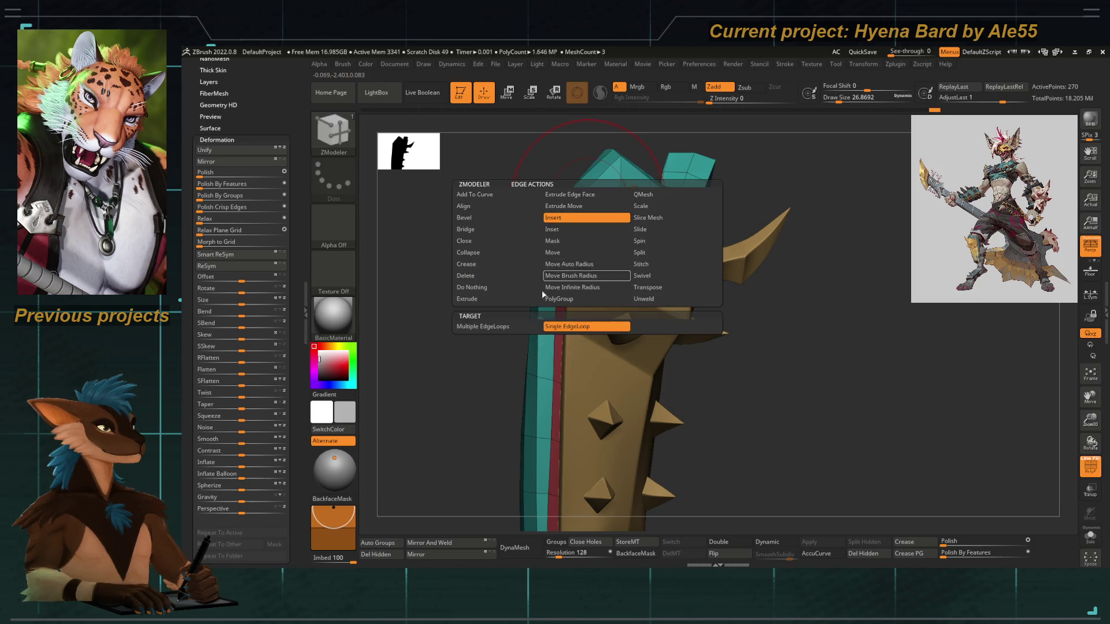
key("d")
left_click(590, 200)
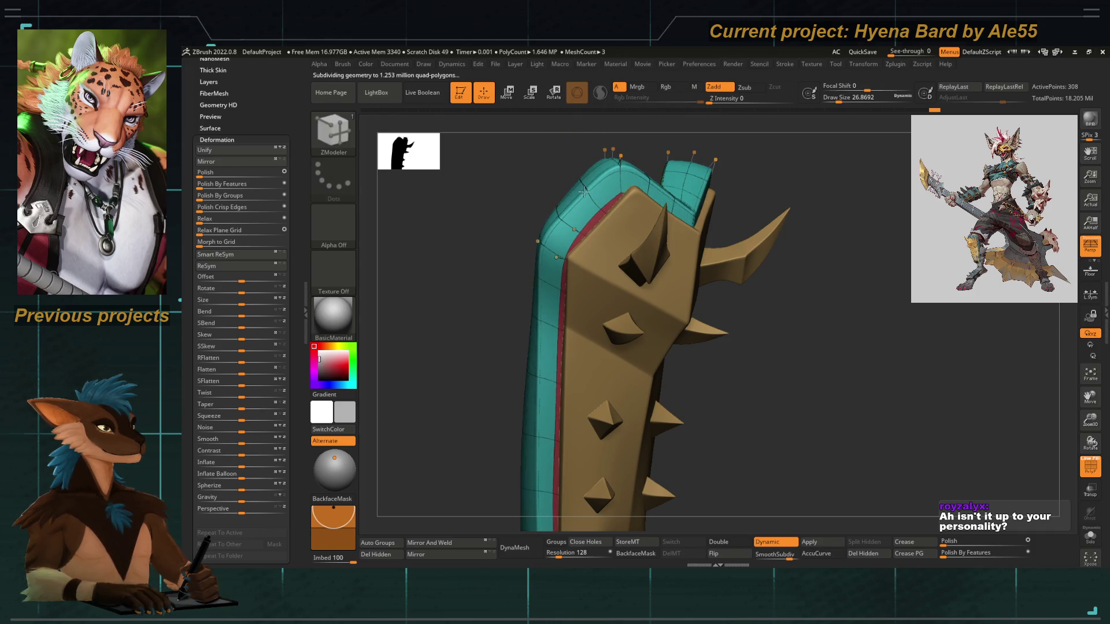
Hide the polygroup wireframe and check the smoothed plate with dynamic subdivision among the other meshes
key("shift+f")
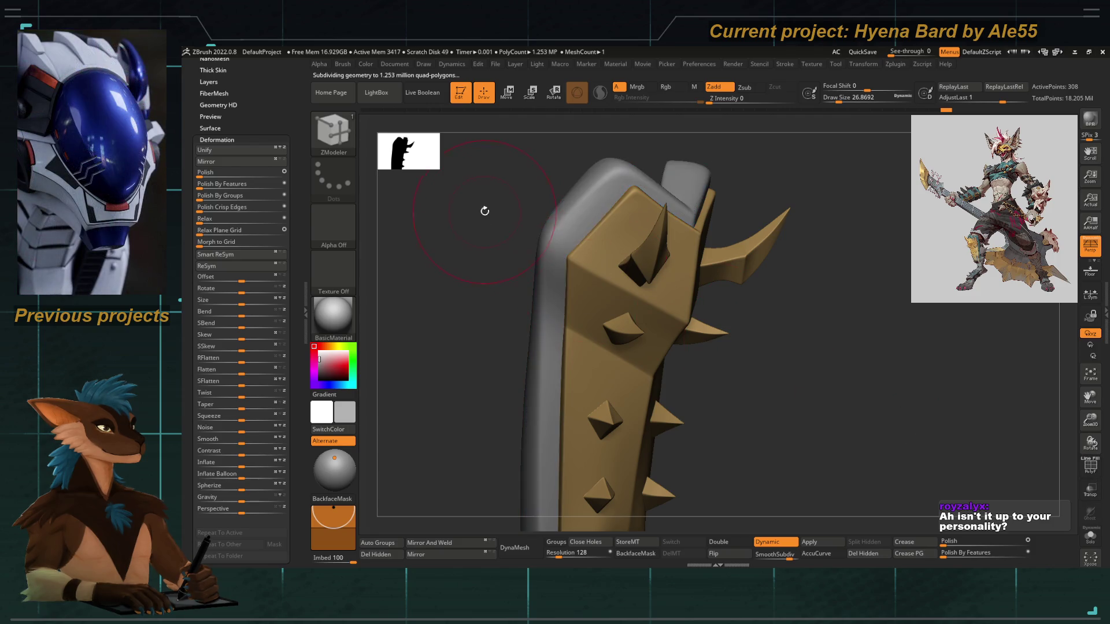
key("shift+d")
left_click_drag(485, 211, 580, 185)
key("shift+d")
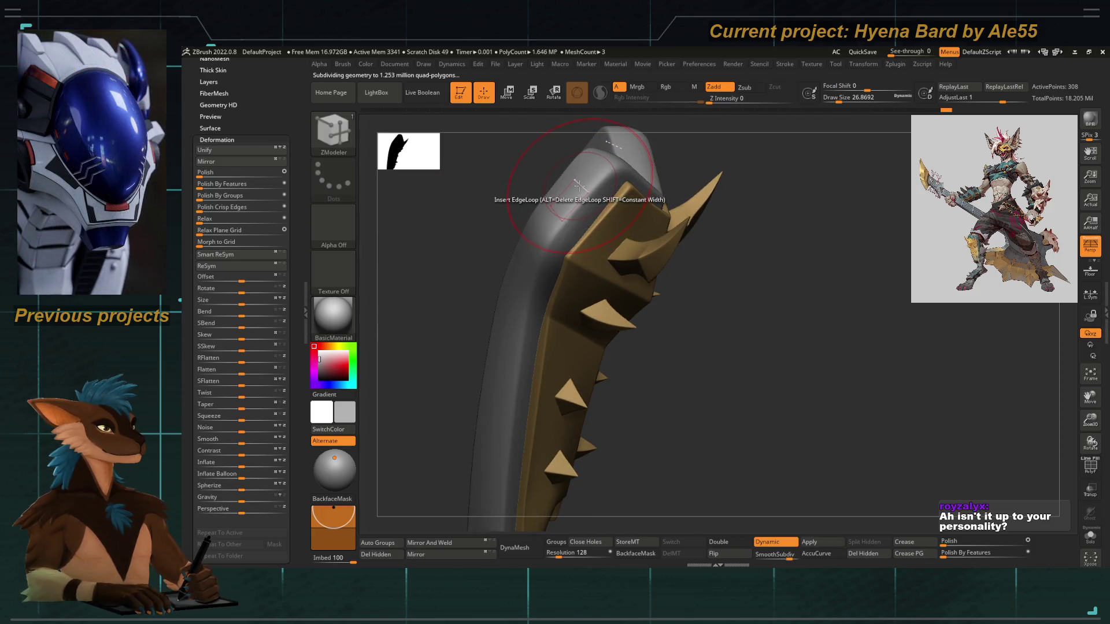
mouse_move(581, 189)
left_mouse_down()
mouse_move(409, 235)
mouse_move(471, 280)
mouse_move(471, 310)
mouse_move(625, 244)
left_mouse_up()
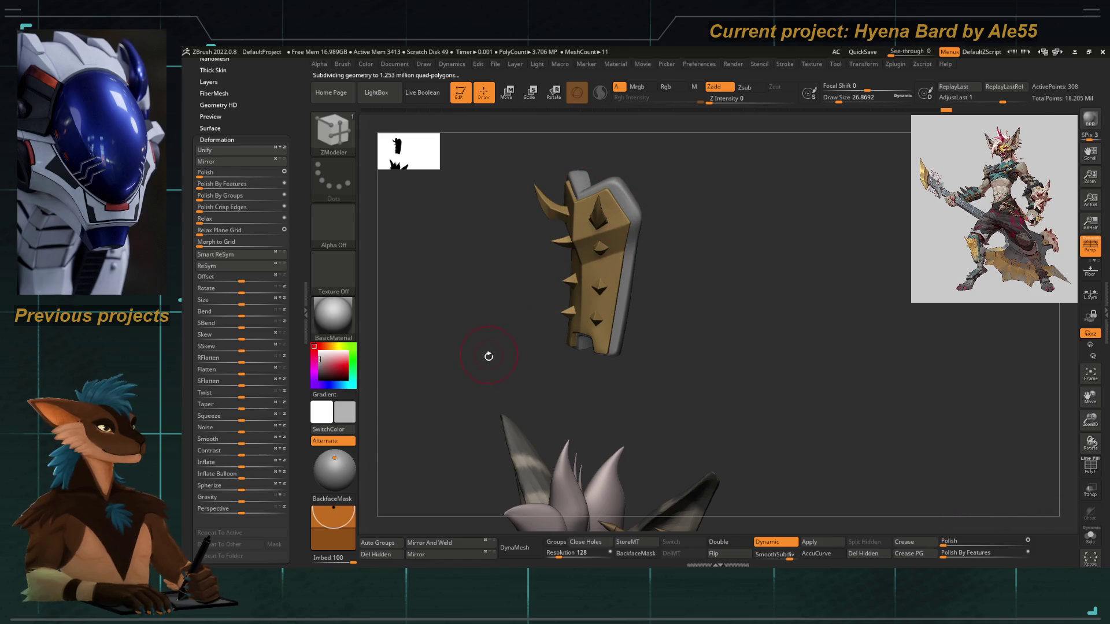
Switch to the Move Topological brush and shrink its draw size
mouse_move(476, 368)
left_mouse_down()
mouse_move(545, 381)
mouse_move(549, 362)
left_mouse_up()
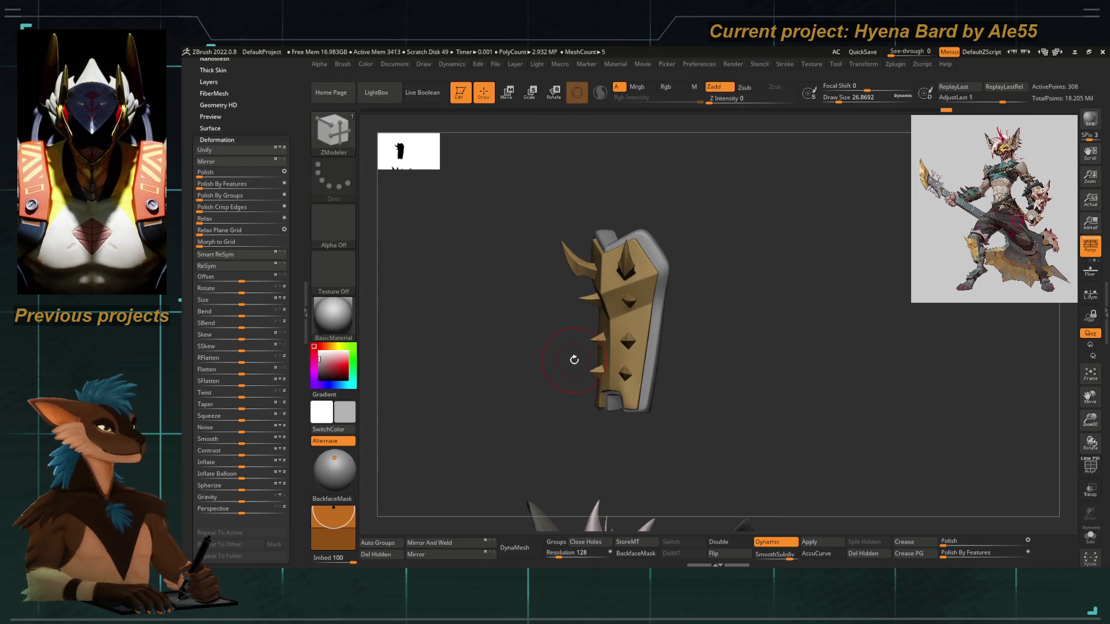
key("b")
key("m")
key("t")
key("bracketleft")
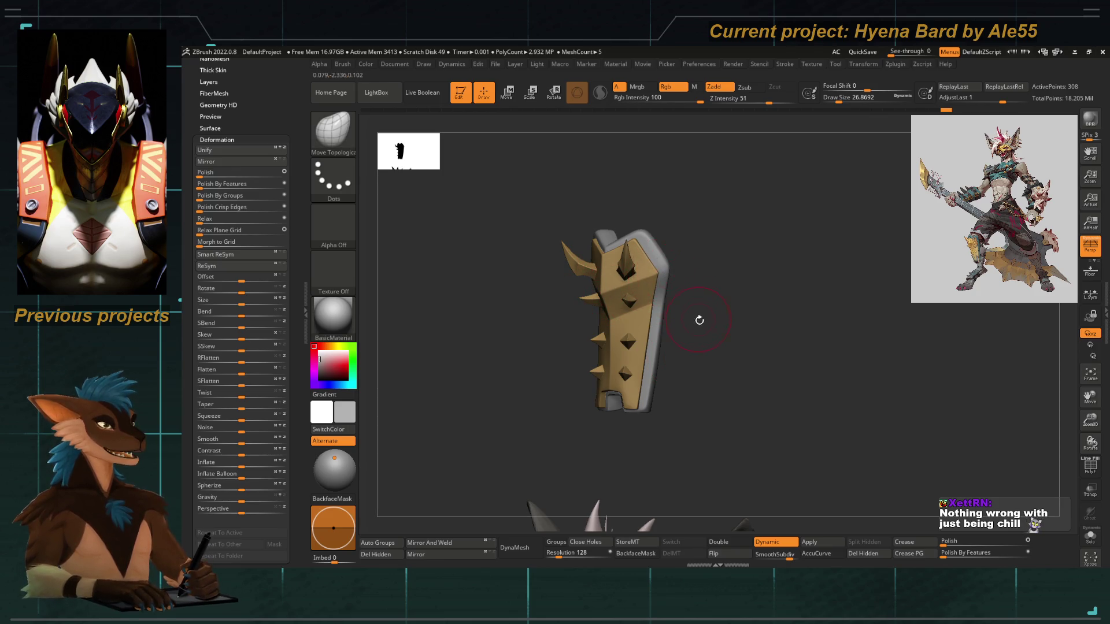
Bring the plate's notched bottom end into close view from below with a very small brush
left_click_drag(700, 317, 571, 308, "shift")
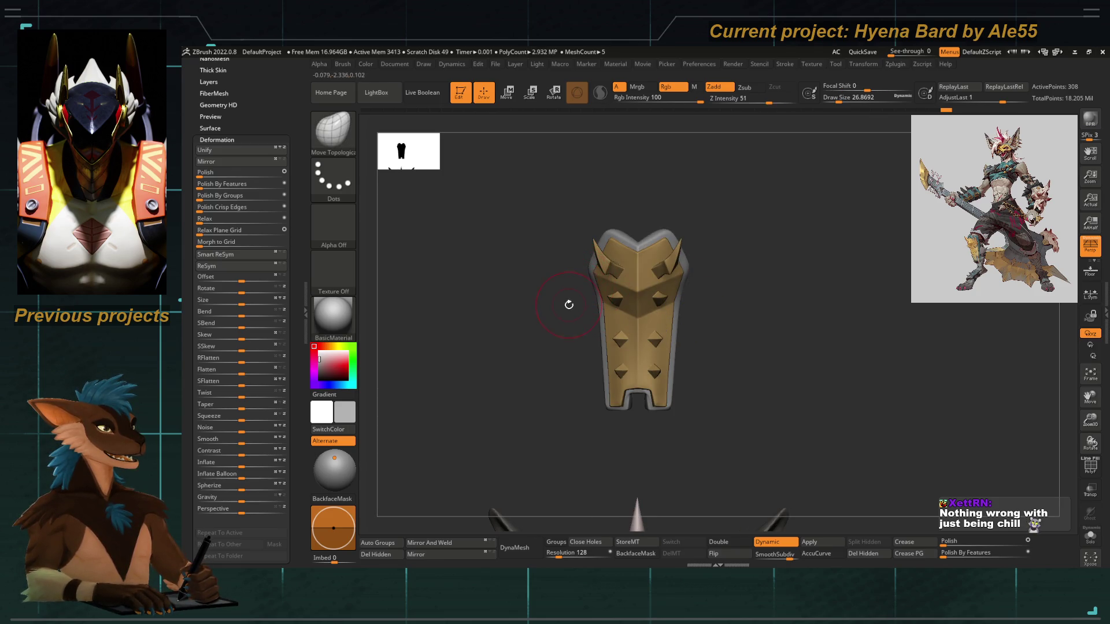
mouse_move(573, 342)
left_mouse_down()
mouse_move(568, 367)
mouse_move(640, 354)
mouse_move(627, 391)
mouse_move(665, 413)
mouse_move(615, 324)
mouse_move(626, 374)
left_mouse_up()
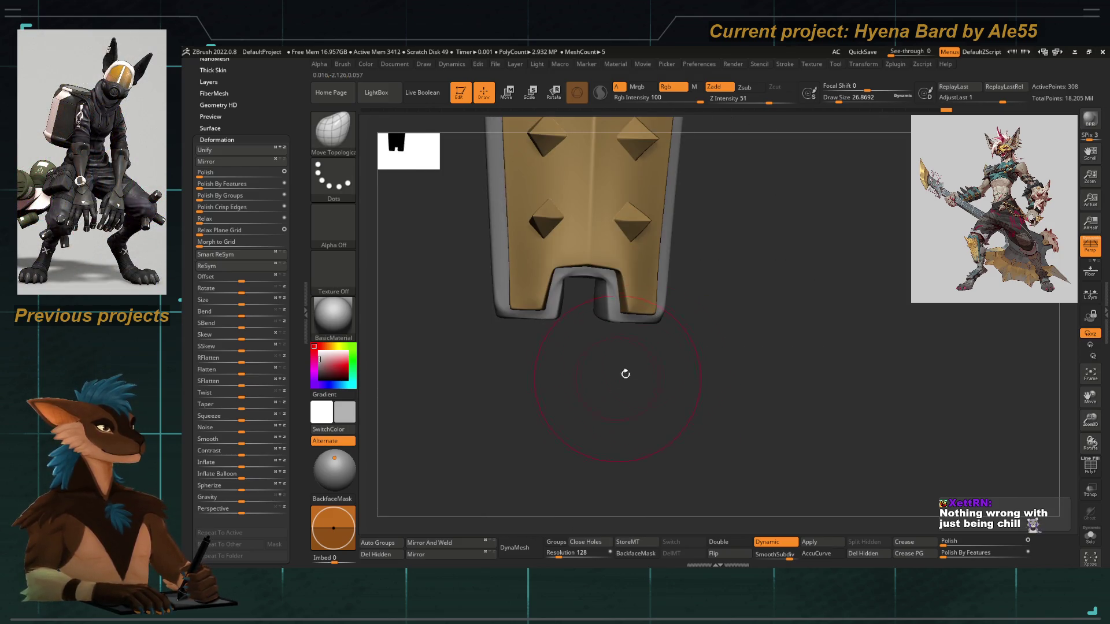
mouse_move(698, 319)
left_mouse_down()
mouse_move(604, 422)
mouse_move(565, 377)
mouse_move(515, 258)
left_mouse_up()
key("shift")
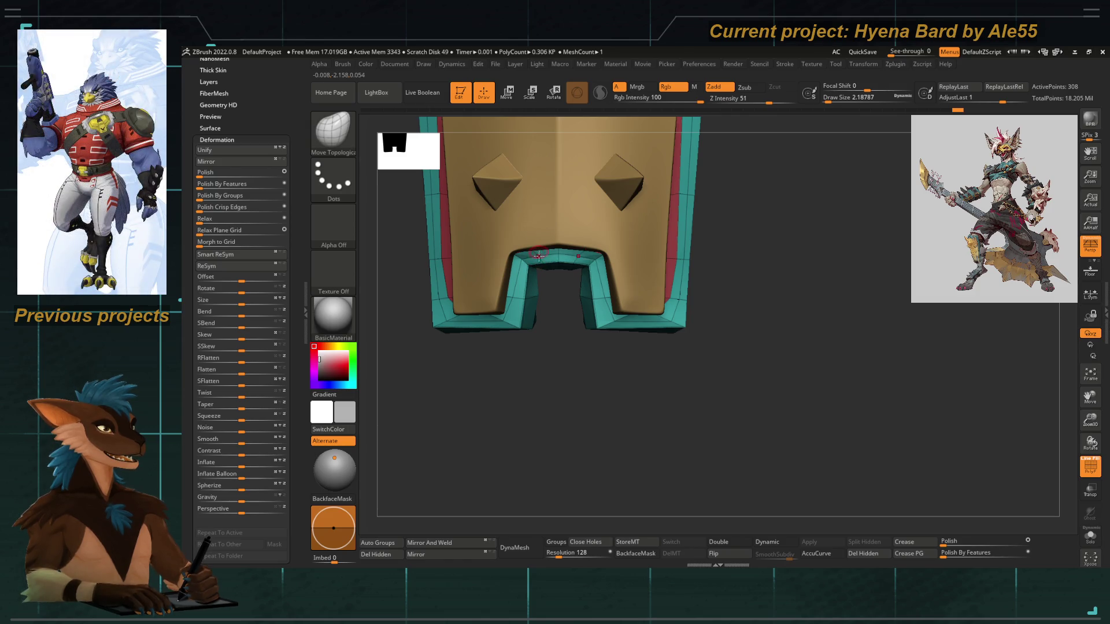
Enlarge the brush slightly, enable dynamic subdivision and hide PolyF while zooming onto the notched end
key("s")
left_click(523, 295)
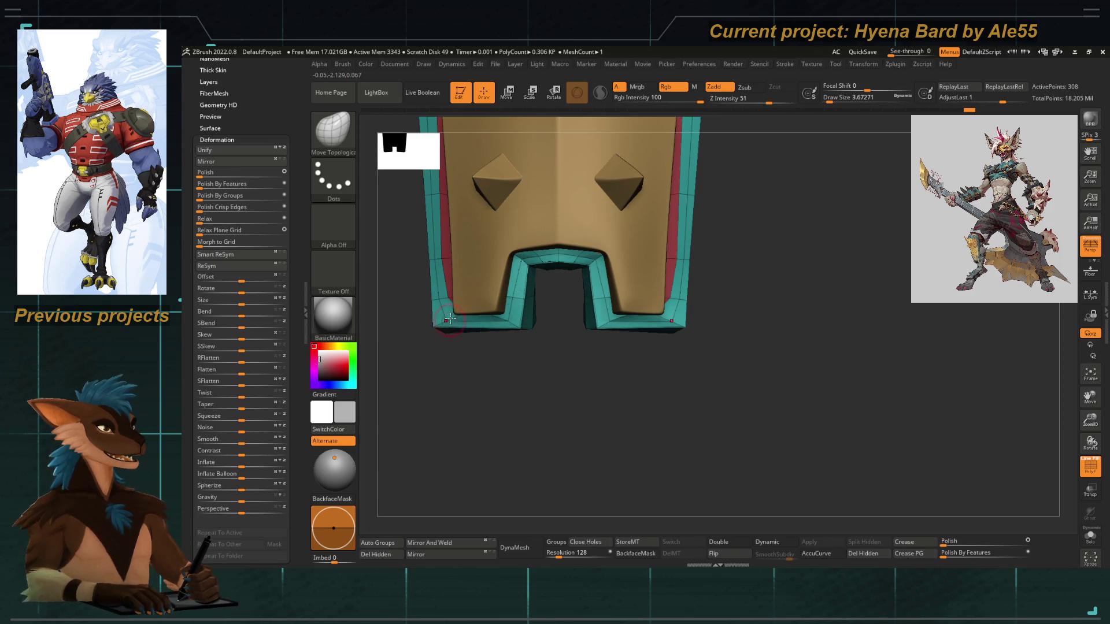
key("d")
mouse_move(535, 386)
left_mouse_down()
mouse_move(557, 390)
mouse_move(533, 376)
mouse_move(504, 386)
left_mouse_up()
key("shift+f")
mouse_move(801, 356)
left_mouse_down()
mouse_move(659, 362)
mouse_move(558, 309)
mouse_move(603, 391)
left_mouse_up()
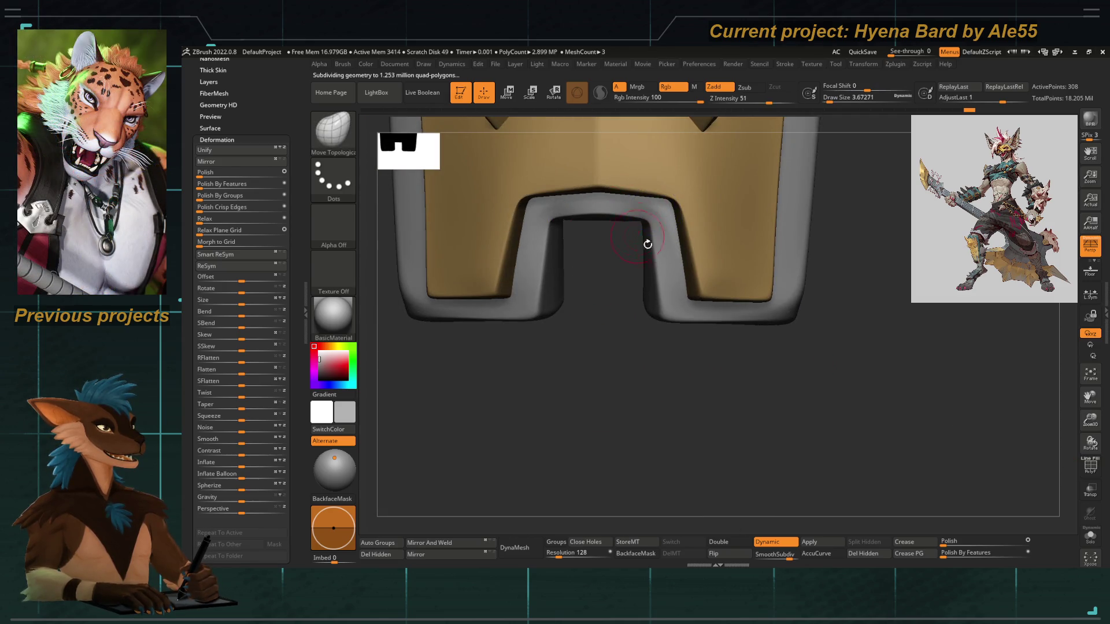
Pick the hPolish brush and Solo-isolate the grey under-plate
key("b")
key("h")
key("p")
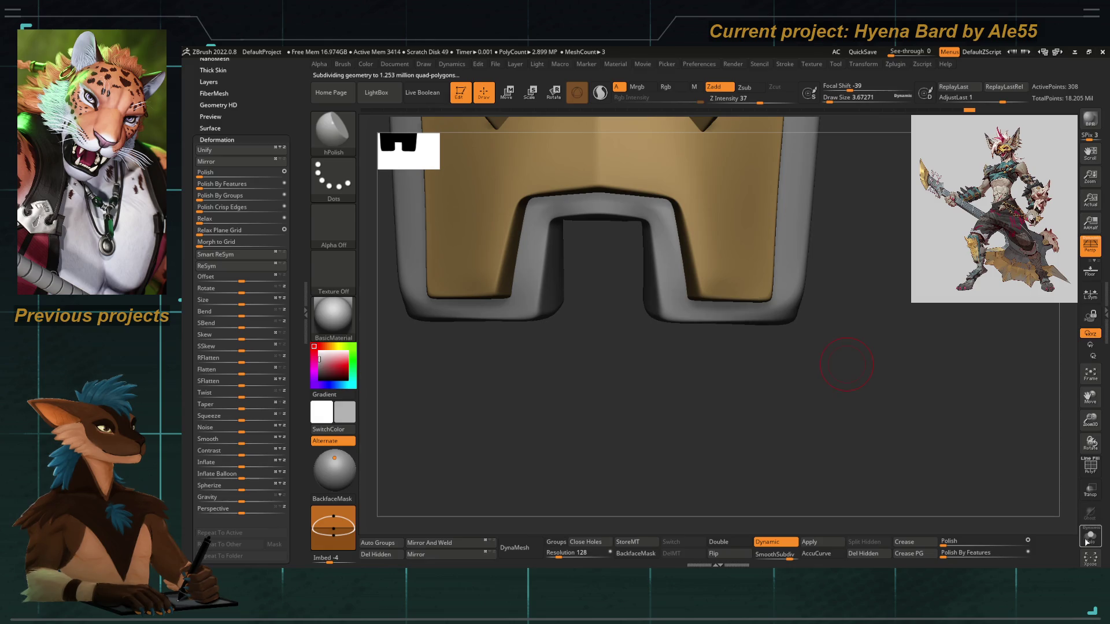
key("shift+s")
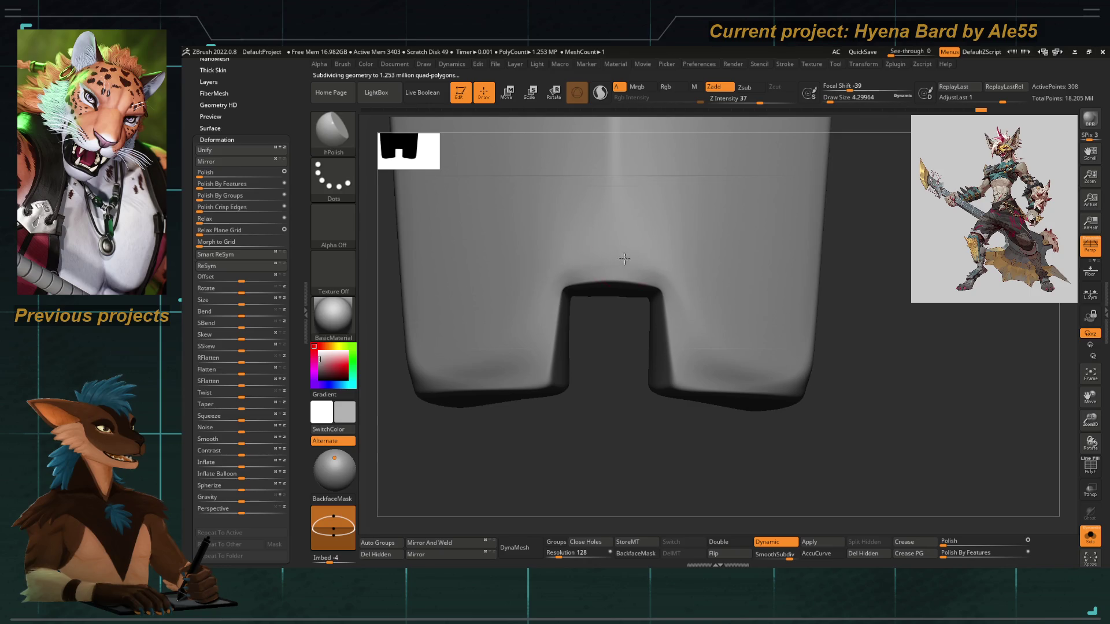
Return to a small Move Topological brush and show the polygroup wireframe around the opening
left_click_drag(624, 381, 570, 249)
key("b")
key("m")
key("t")
key("bracketleft")
key("bracketleft")
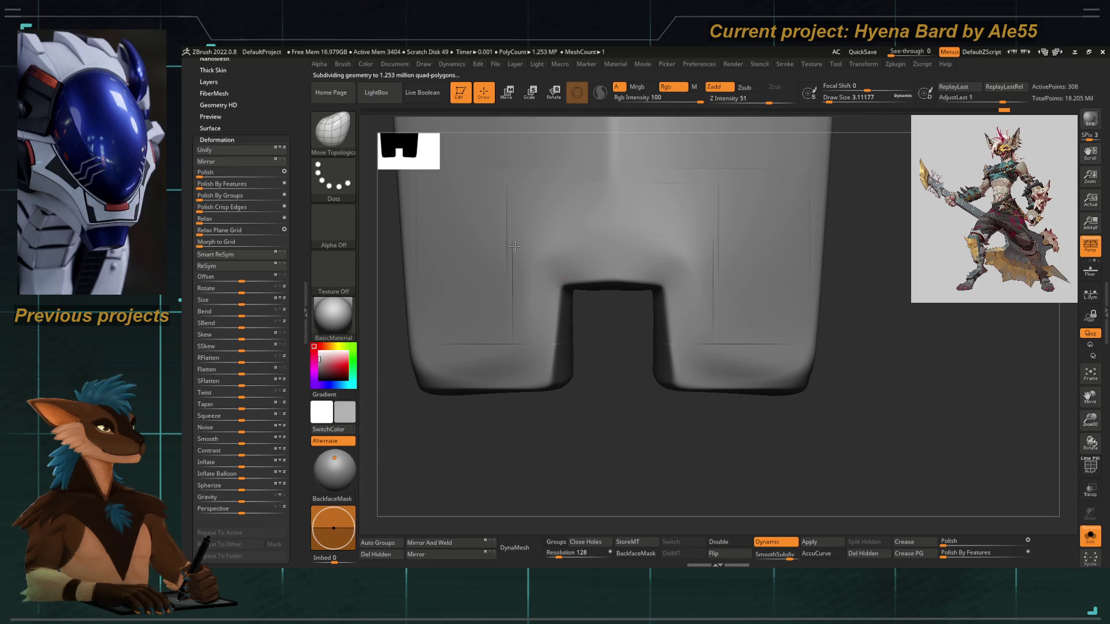
left_click_drag(610, 407, 625, 351)
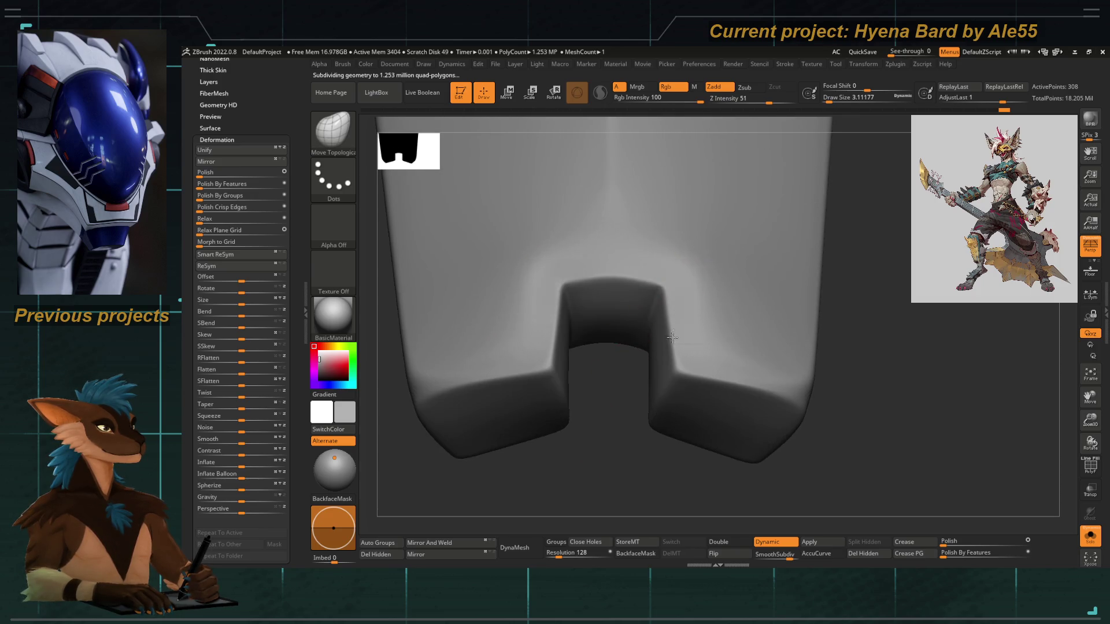
left_click_drag(651, 391, 802, 460)
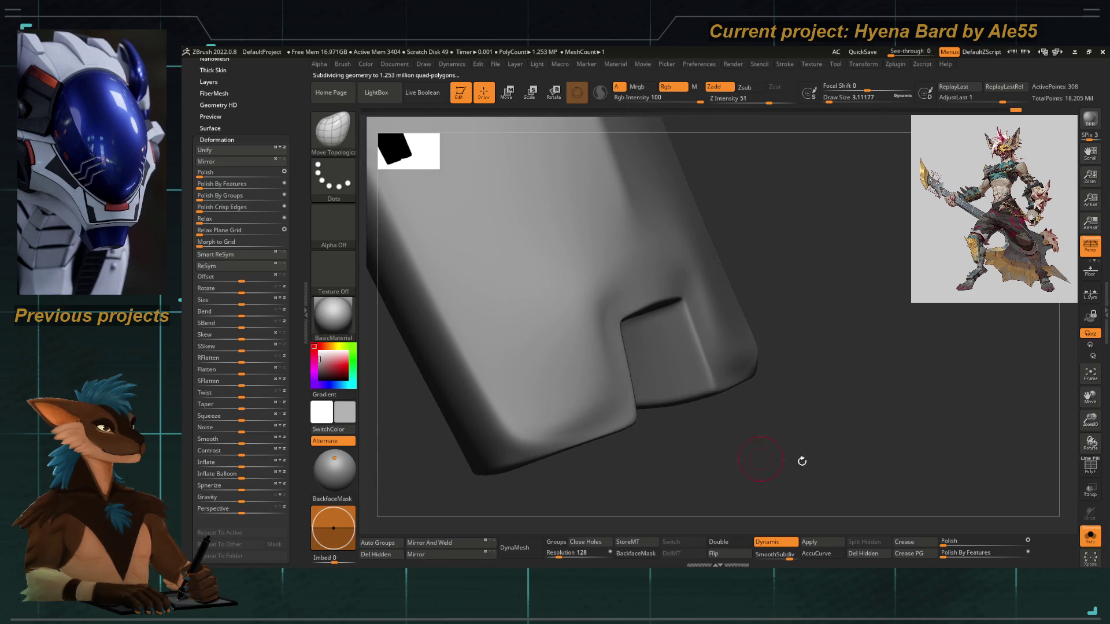
left_click(1092, 468)
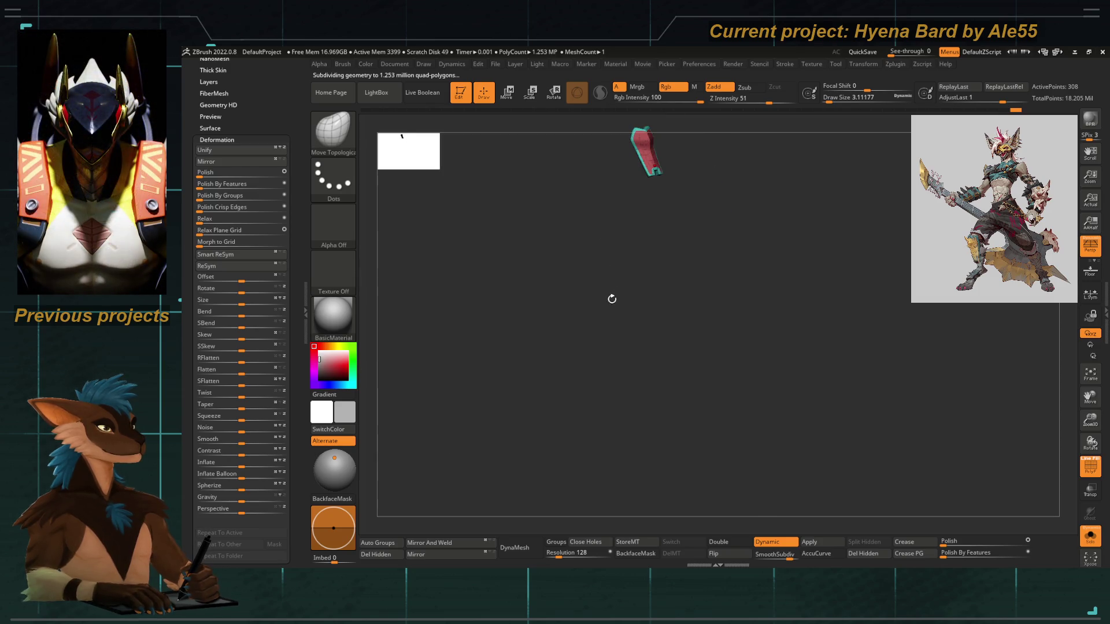
Nudge the notch's edge polygons with Move Topological, then preview it smooth-subdivided without PolyF
mouse_move(532, 266)
left_mouse_down()
mouse_move(677, 374)
mouse_move(714, 369)
left_mouse_up()
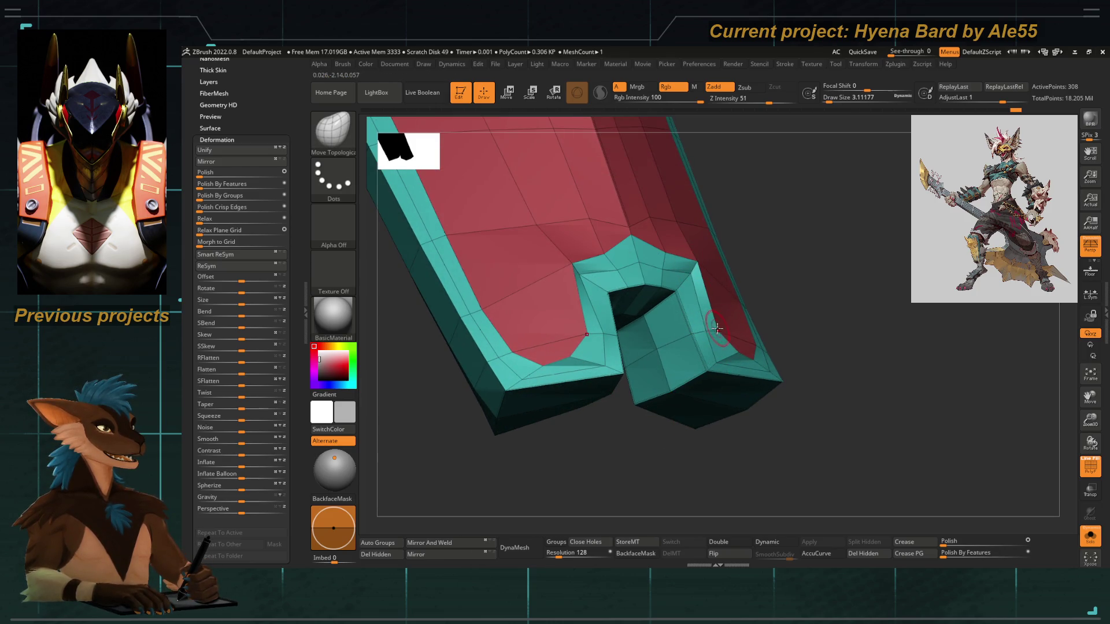
left_click_drag(703, 371, 710, 297)
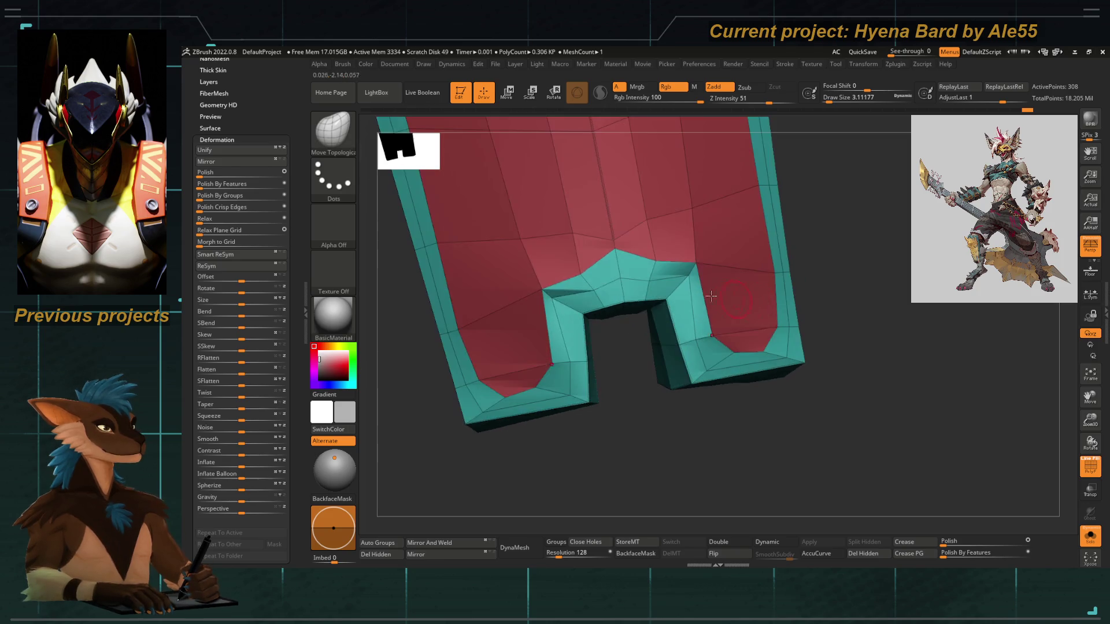
left_click_drag(576, 271, 566, 249)
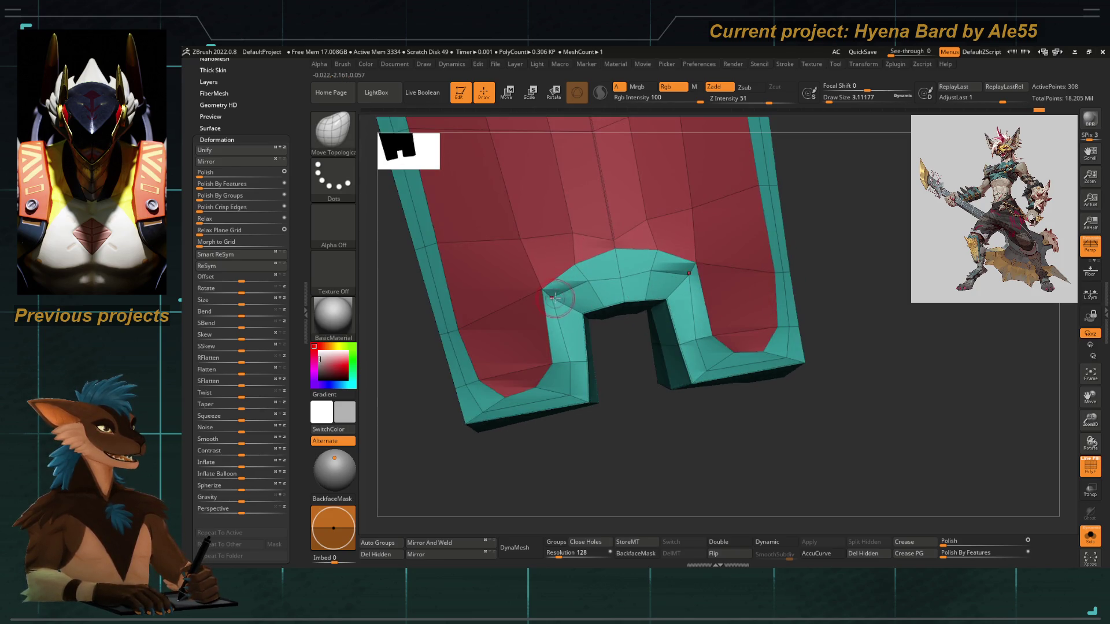
key("d")
left_click_drag(612, 397, 838, 449, "shift")
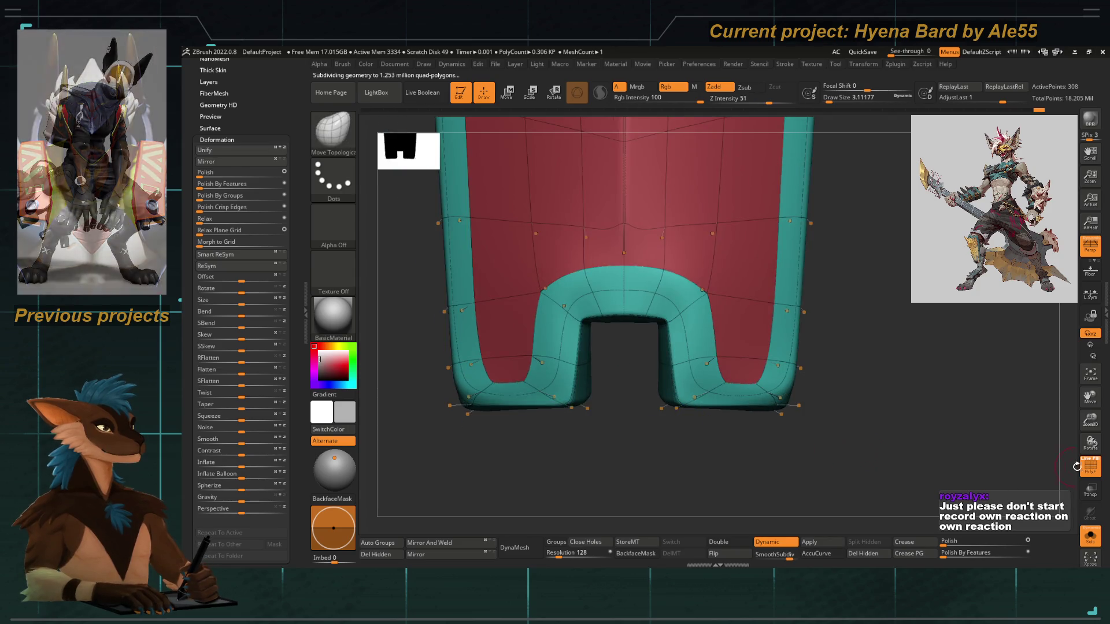
left_click(1076, 465)
mouse_move(686, 422)
left_mouse_down()
mouse_move(595, 441)
mouse_move(614, 352)
left_mouse_up()
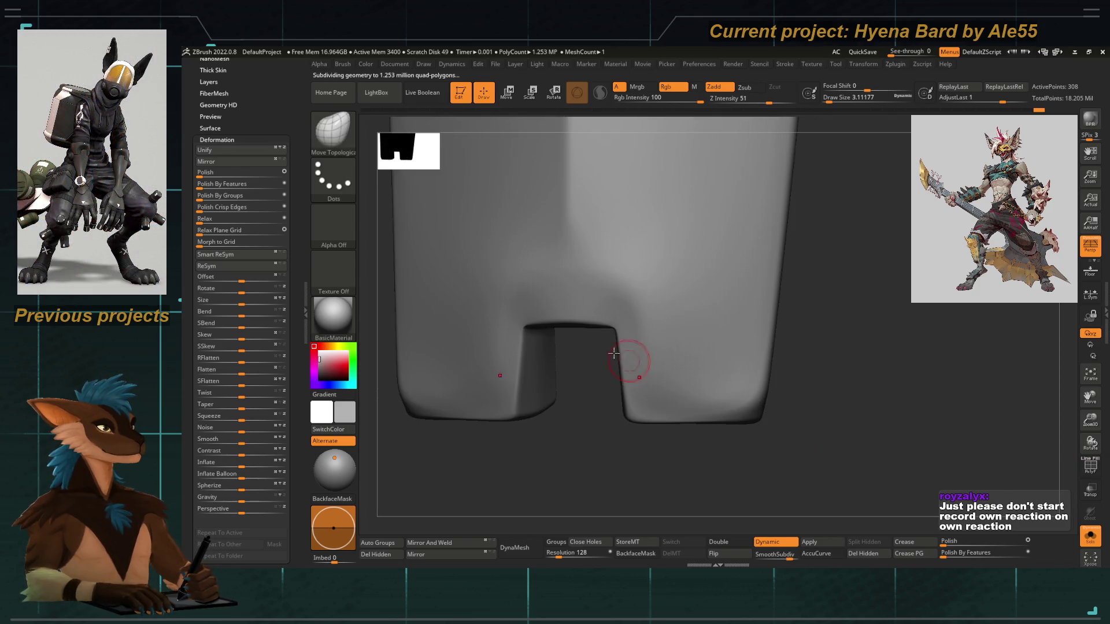
Try hPolish, zoom out to the whole spiked bracer front-on, and return to Move Topological
key("b")
key("h")
key("p")
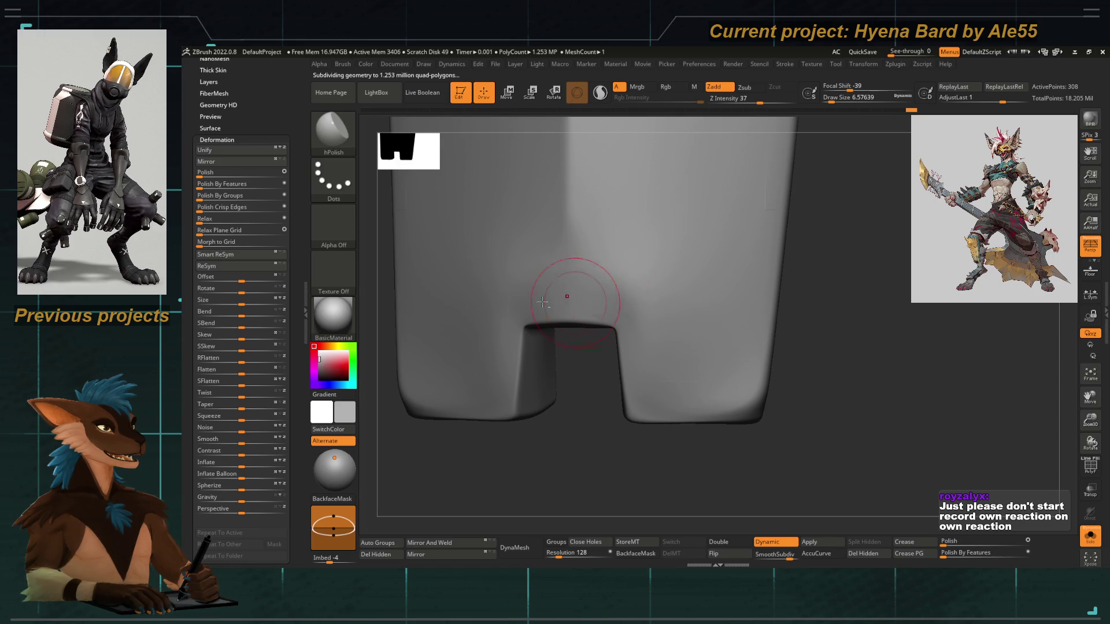
left_click_drag(570, 297, 570, 426)
mouse_move(743, 453)
left_mouse_down()
mouse_move(515, 344)
mouse_move(523, 317)
left_mouse_up()
key("b")
key("m")
key("t")
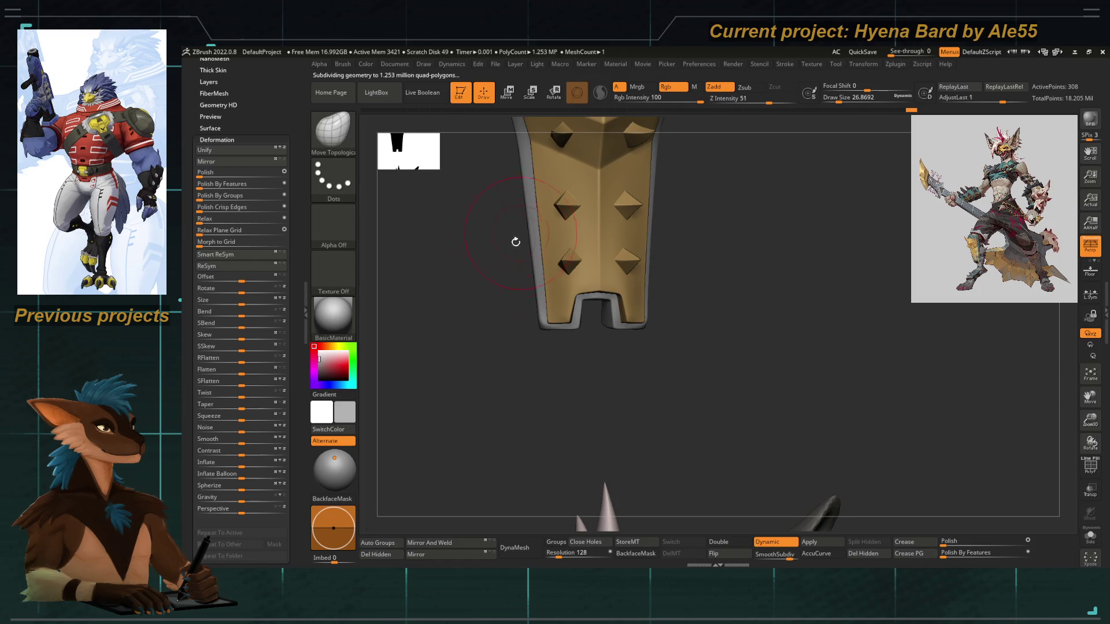
Zoom out to the head, then back onto the armour piece in a three-quarter view
left_click_drag(516, 243, 530, 397, "alt")
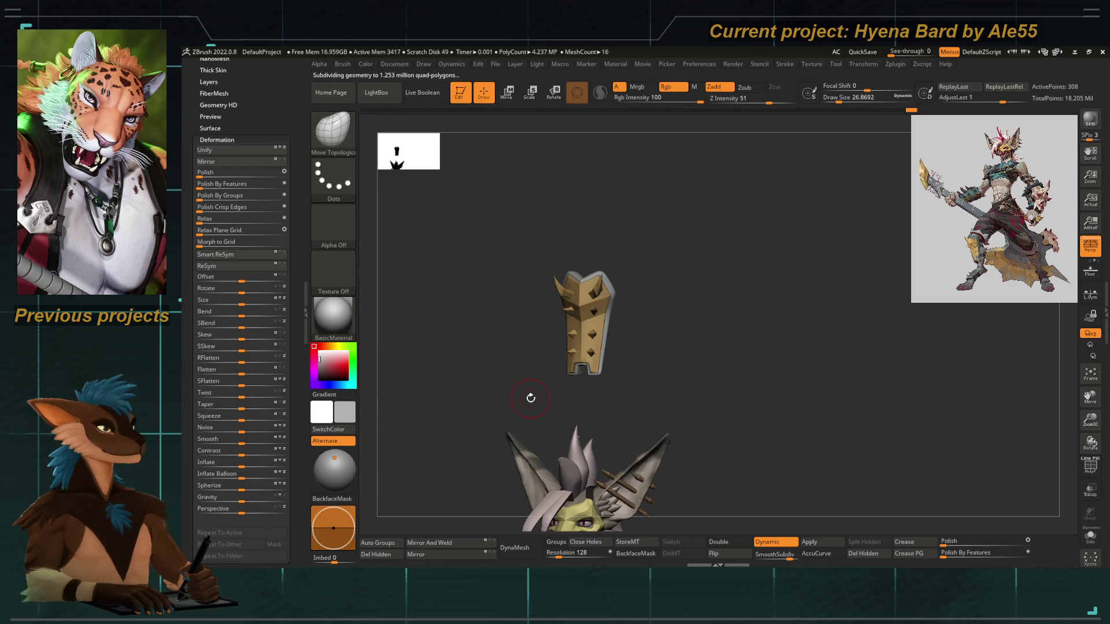
mouse_move(461, 391)
left_mouse_down("alt")
mouse_move(457, 405)
mouse_move(545, 390)
mouse_move(565, 407)
left_mouse_up("alt")
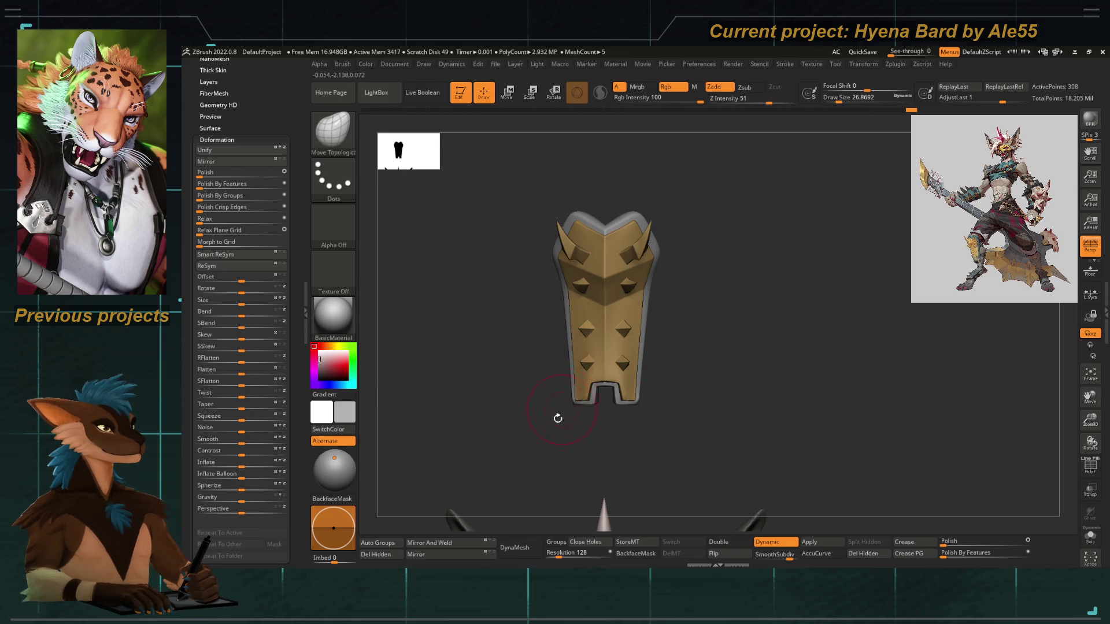
left_click_drag(536, 449, 515, 453)
mouse_move(558, 425)
left_mouse_down()
mouse_move(582, 422)
mouse_move(564, 421)
left_mouse_up()
Inspect the plate with a resized Move Topological brush under dynamic subdivision, showing the parts below
key("b")
key("m")
key("t")
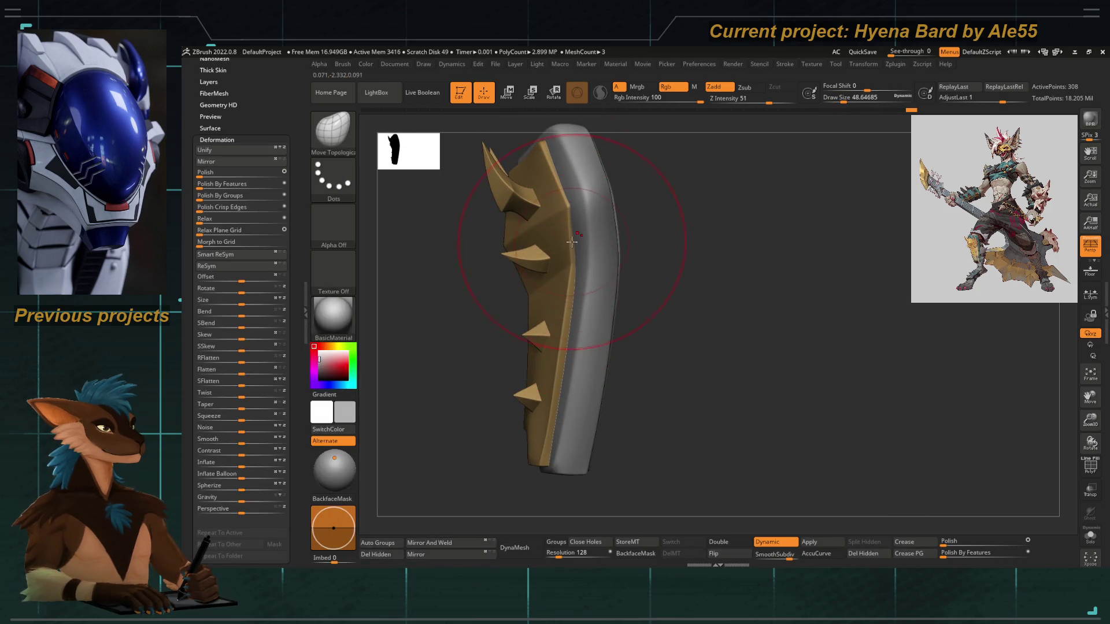
key("ctrl+d")
key("s")
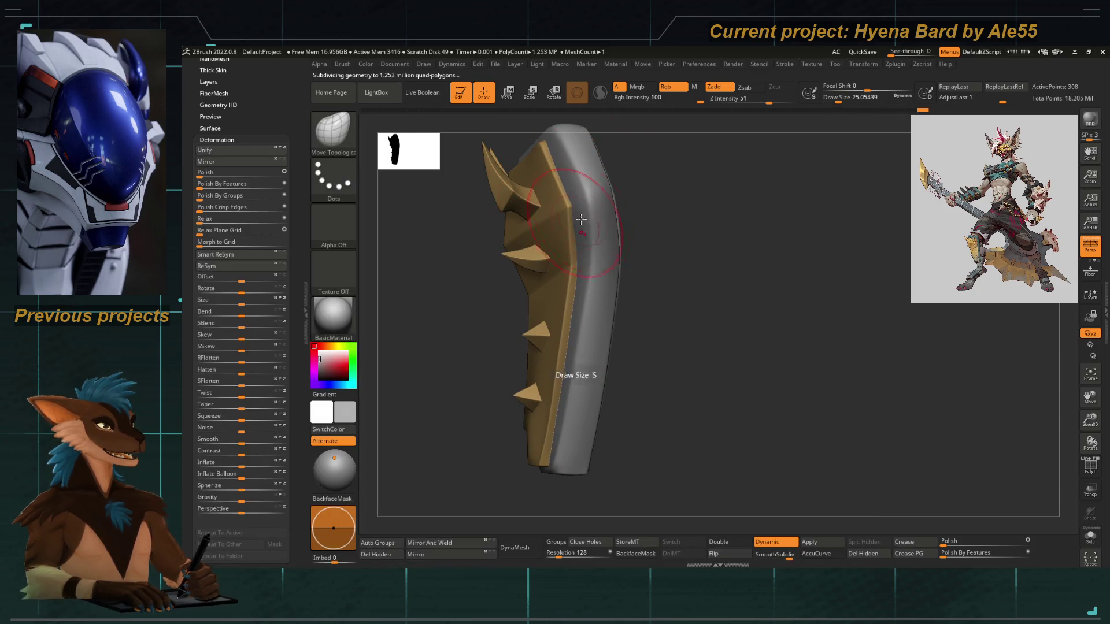
key("space")
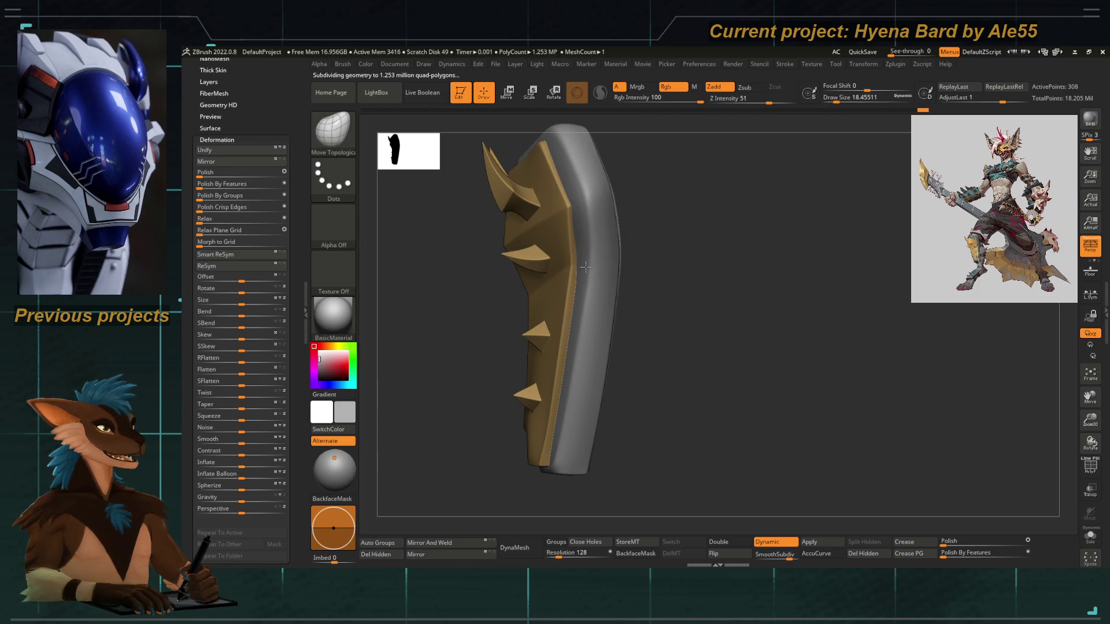
mouse_move(573, 249)
left_mouse_down()
mouse_move(649, 249)
mouse_move(600, 269)
mouse_move(545, 272)
mouse_move(508, 319)
mouse_move(533, 298)
mouse_move(540, 356)
left_mouse_up()
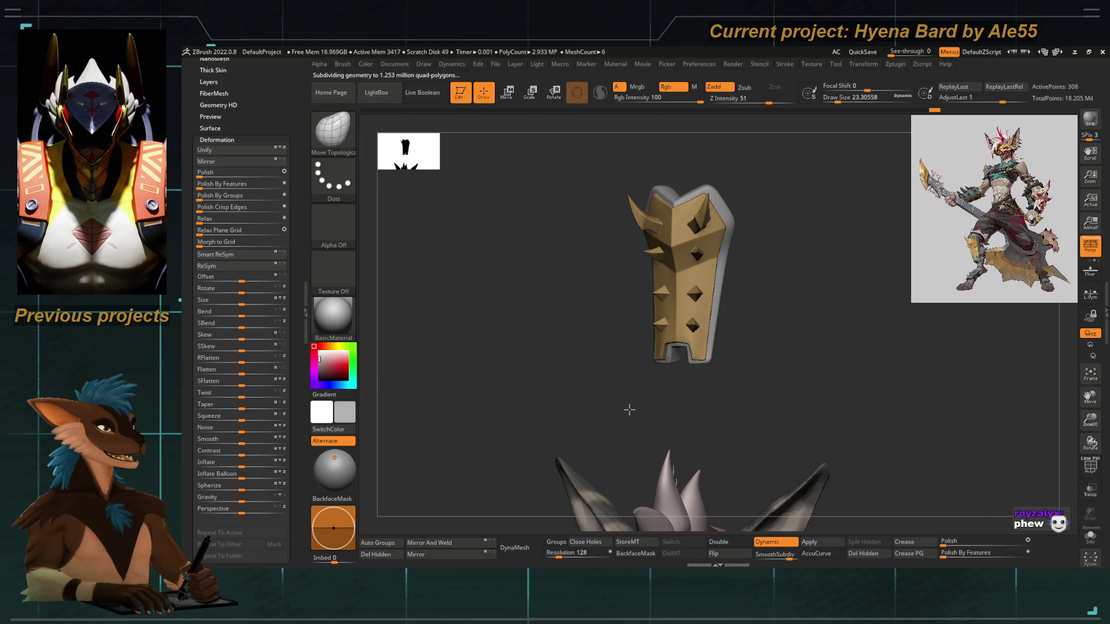
mouse_move(734, 341)
left_mouse_down()
mouse_move(696, 349)
mouse_move(744, 348)
mouse_move(591, 374)
left_mouse_up()
scroll(281, 321, "up", 3)
scroll(286, 356, "up", 3)
scroll(290, 390, "up", 3)
scroll(300, 423, "up", 3)
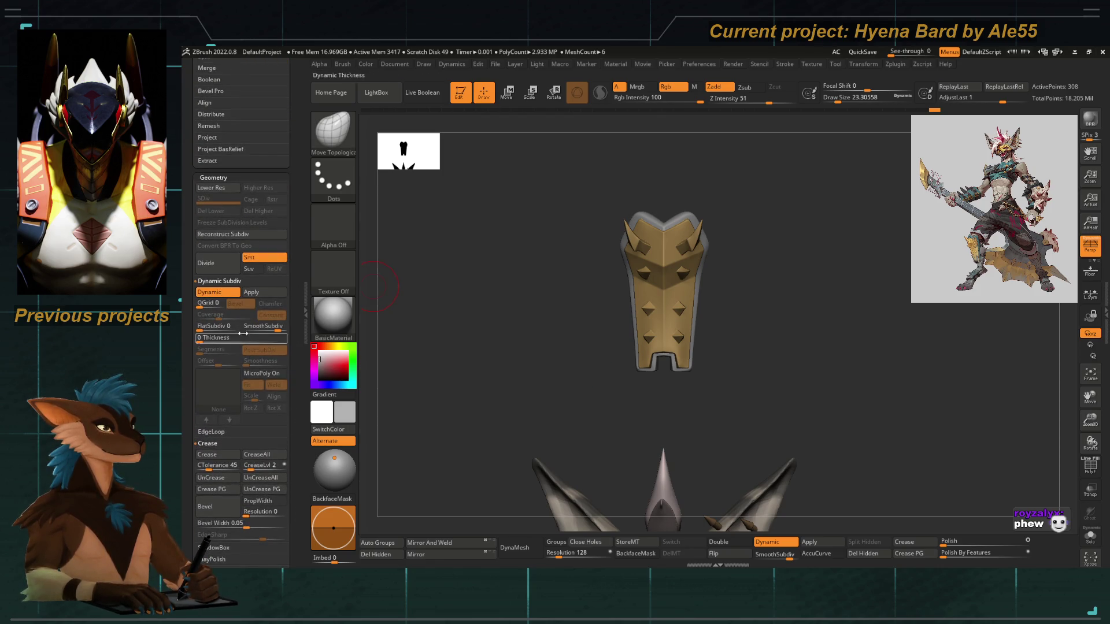
Apply Dynamic Subdiv to bake real subdivision levels and pick the Orb_Cracks brush
left_click(251, 294)
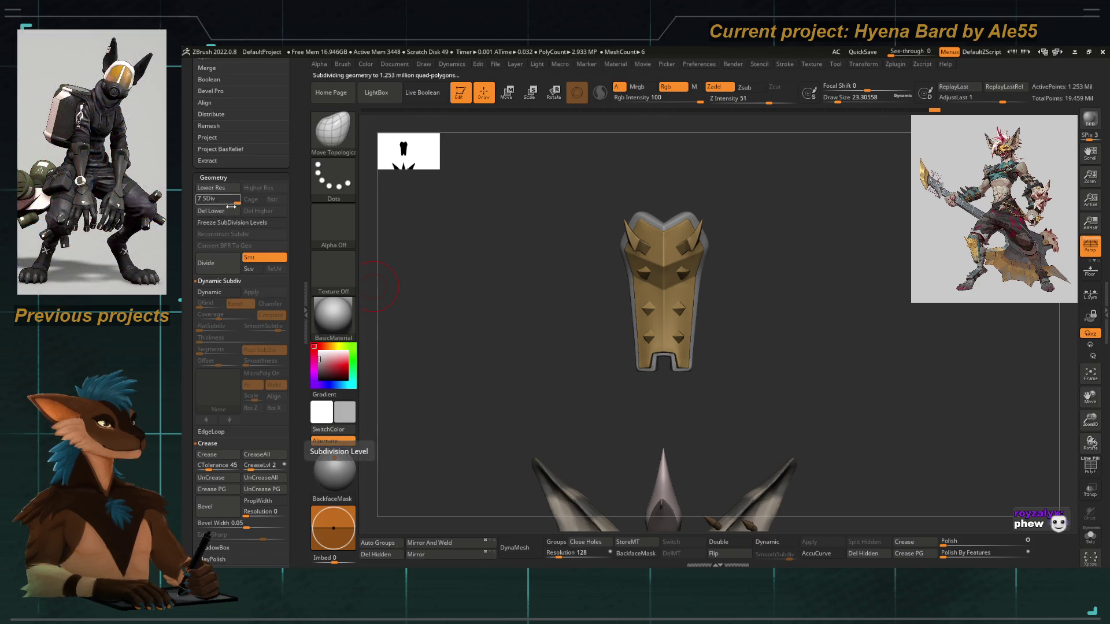
left_click_drag(438, 345, 473, 349)
mouse_move(628, 297)
left_mouse_down()
mouse_move(527, 322)
mouse_move(623, 238)
left_mouse_up()
key("b")
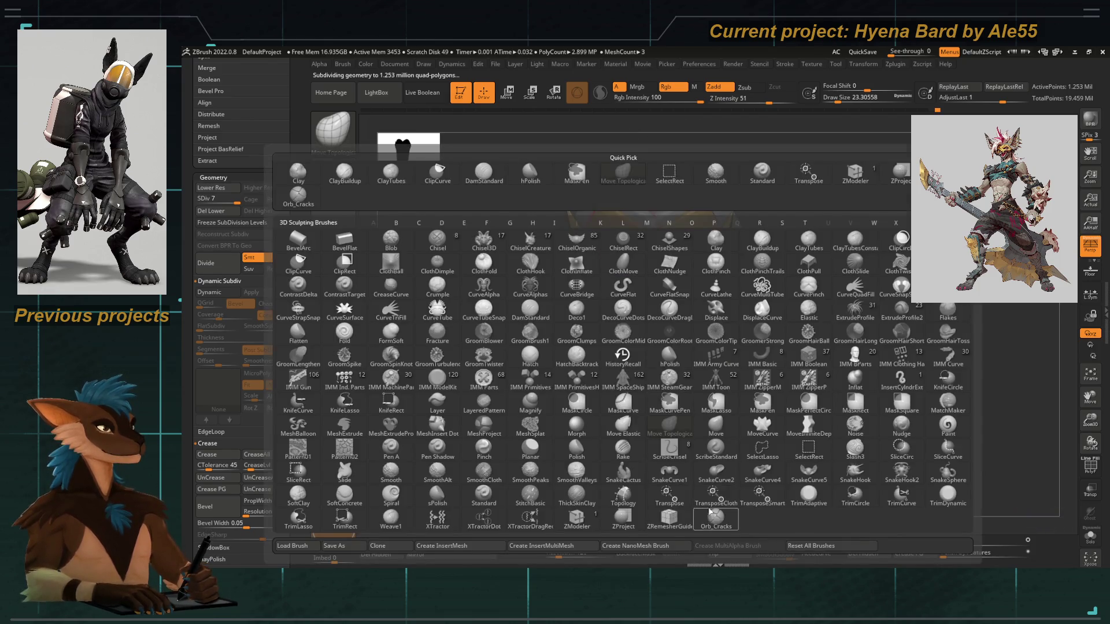
left_click(630, 170)
Hide the head subtool so only the shin plate shows, and frame it in view
left_click_drag(630, 171, 626, 213)
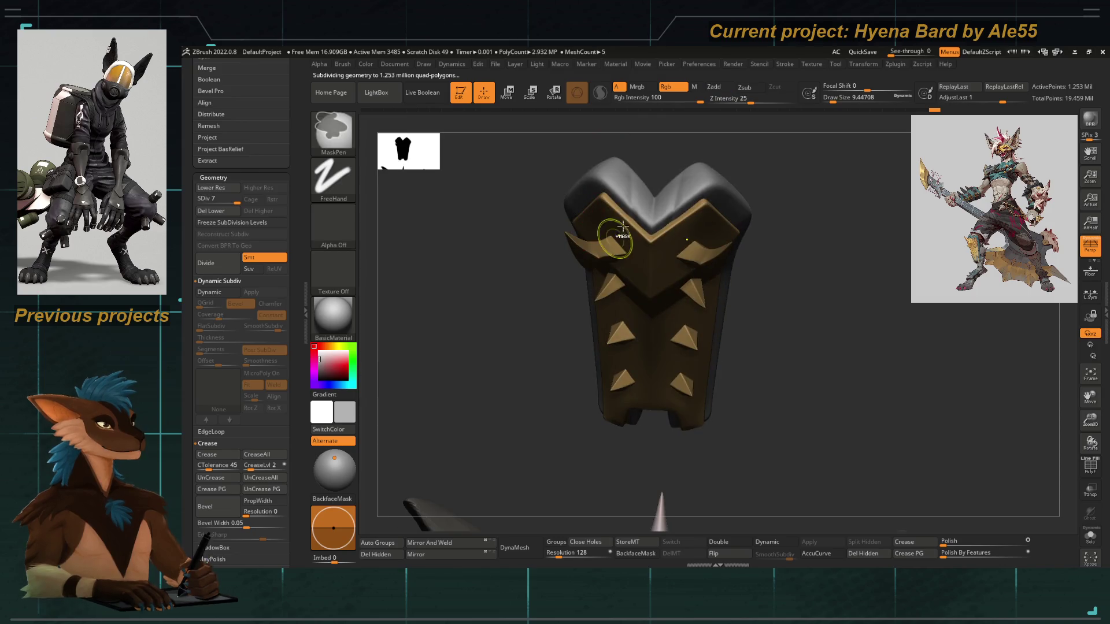
left_click_drag(635, 144, 568, 182)
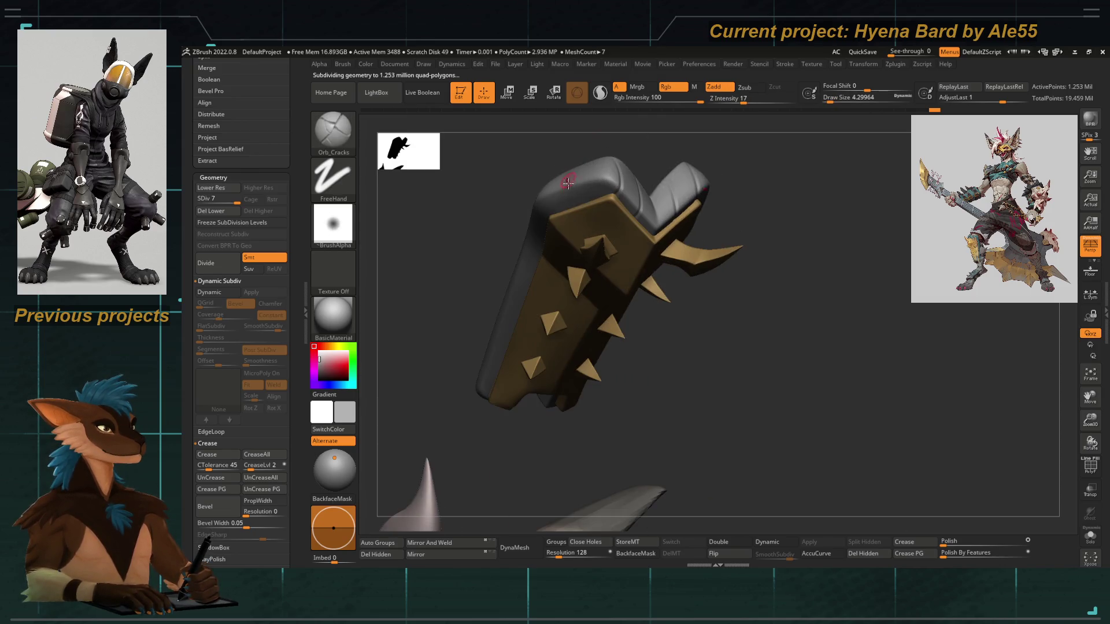
left_click_drag(547, 110, 569, 225)
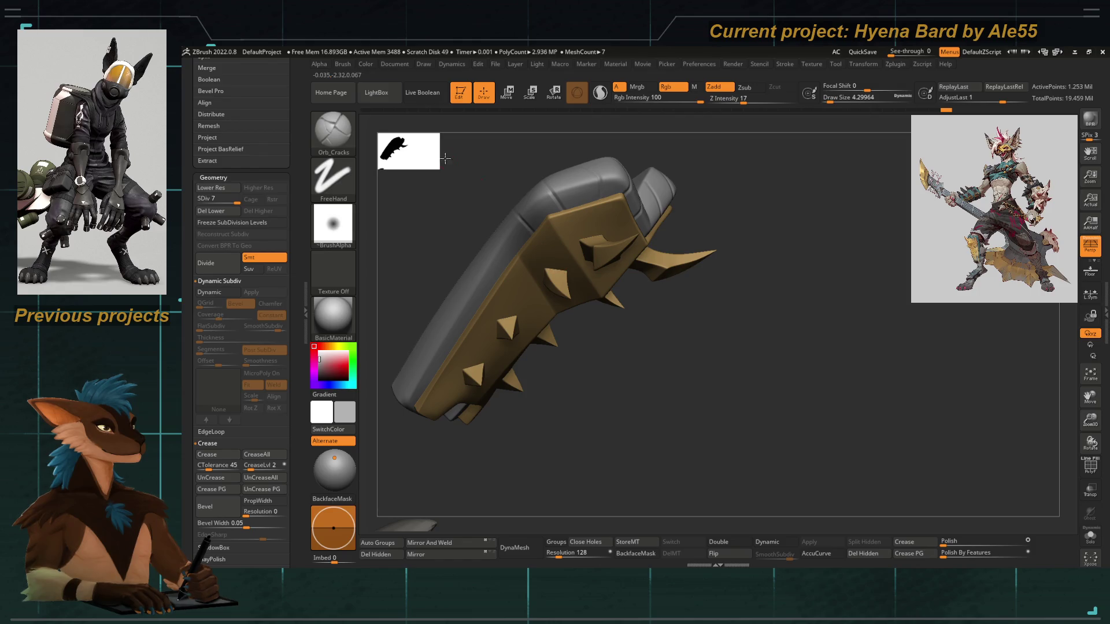
mouse_move(463, 352)
left_mouse_down()
mouse_move(453, 325)
mouse_move(534, 398)
mouse_move(570, 409)
left_mouse_up()
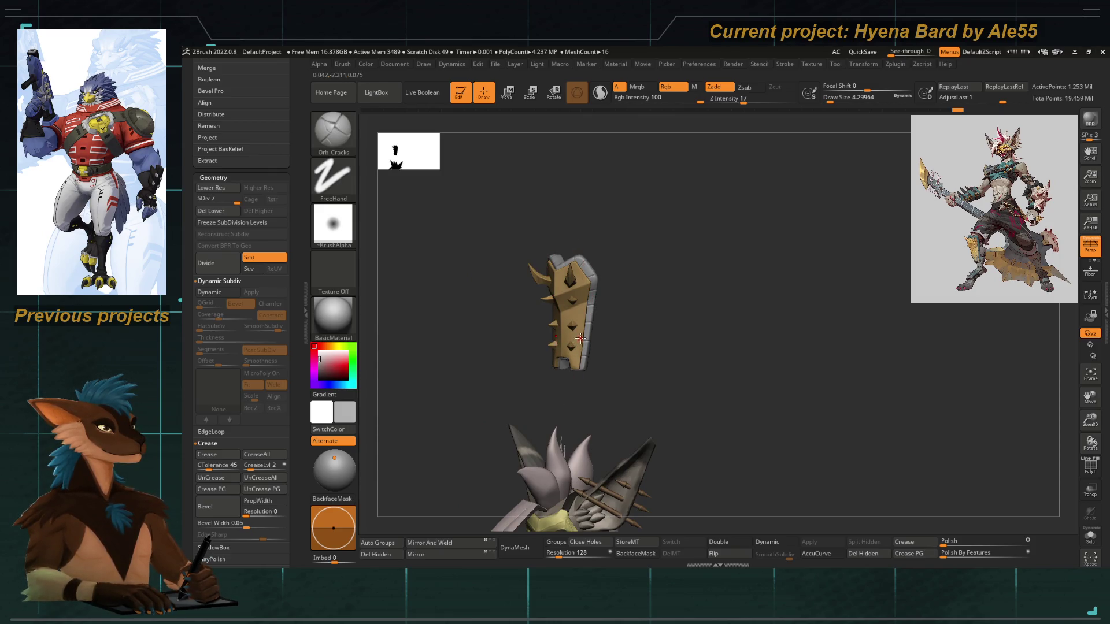
key("ctrl")
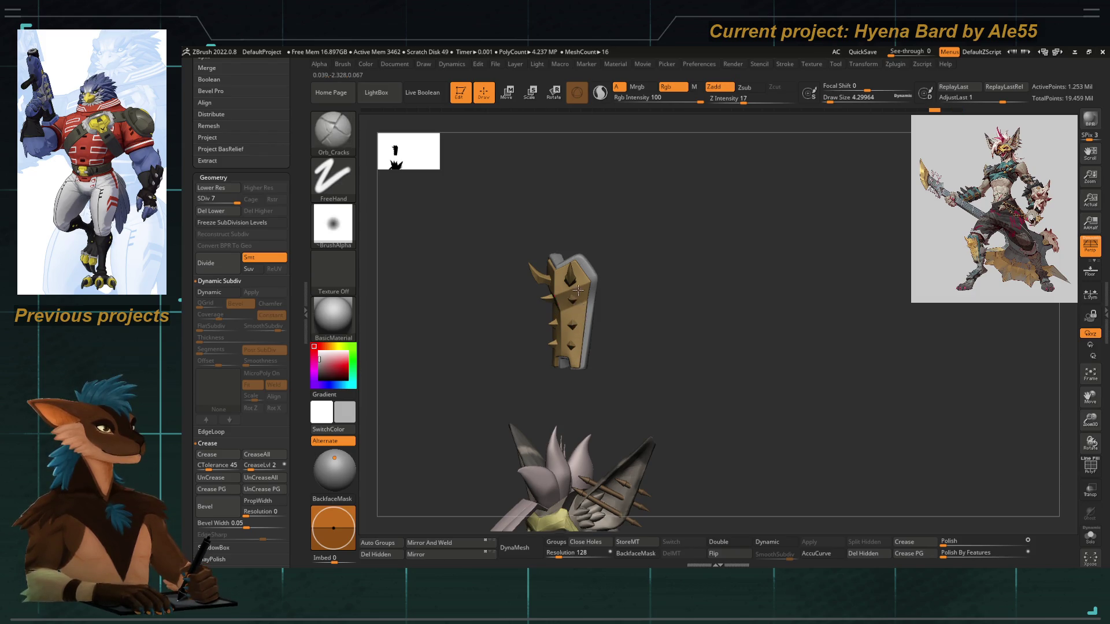
left_click(579, 313, "ctrl+shift")
key("f")
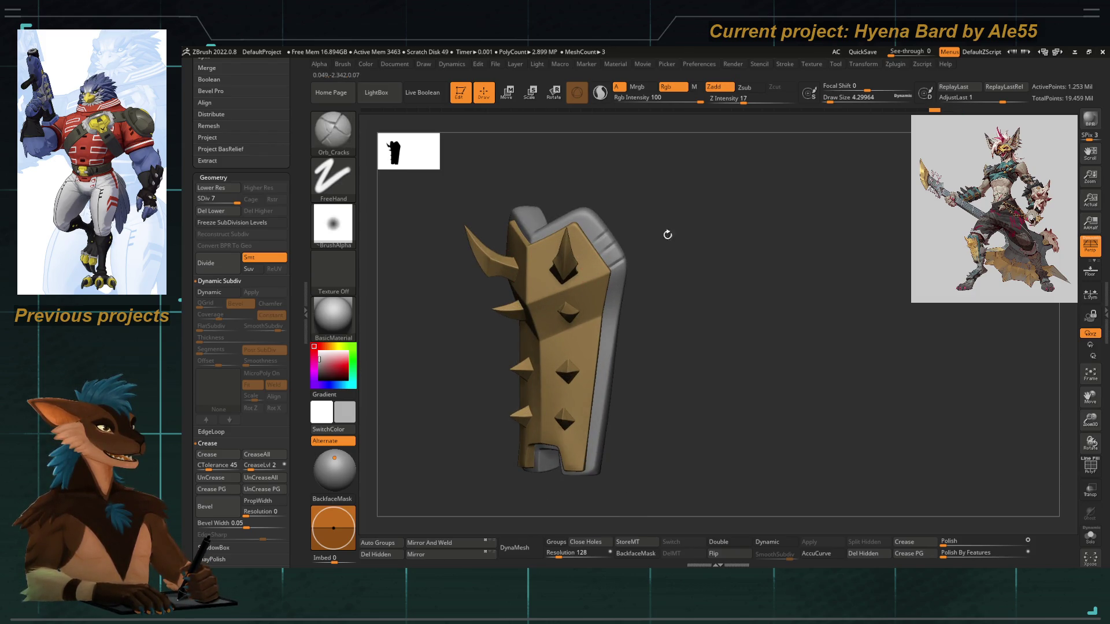
Carve a first crease into the grey under-plate edge with DamStandard
left_click_drag(667, 235, 665, 311)
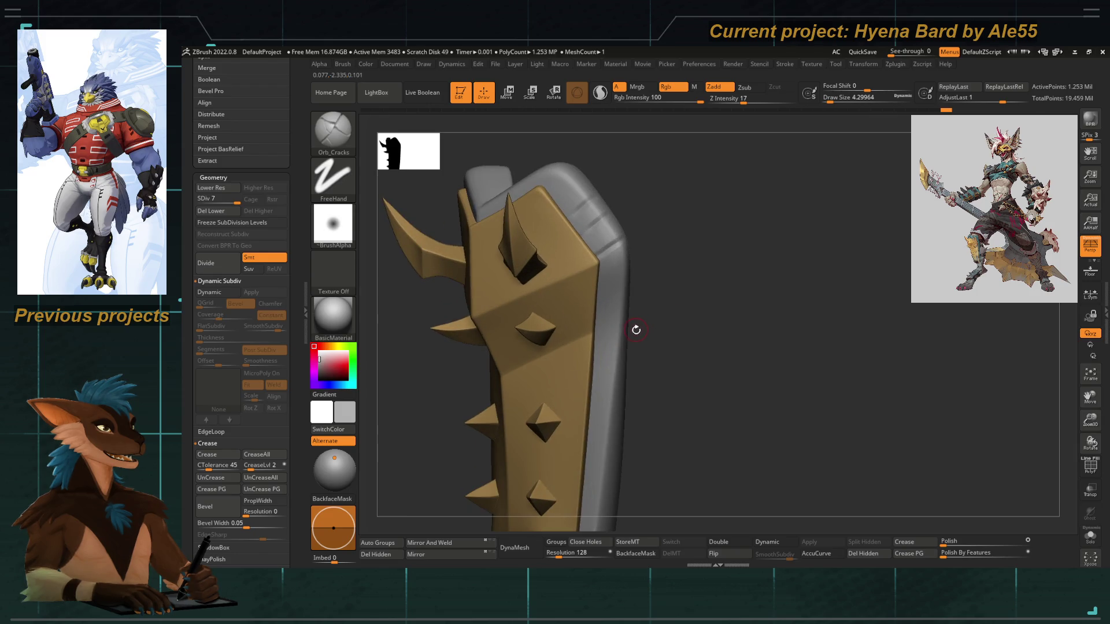
key("b")
key("d")
key("s")
left_click_drag(597, 303, 628, 292)
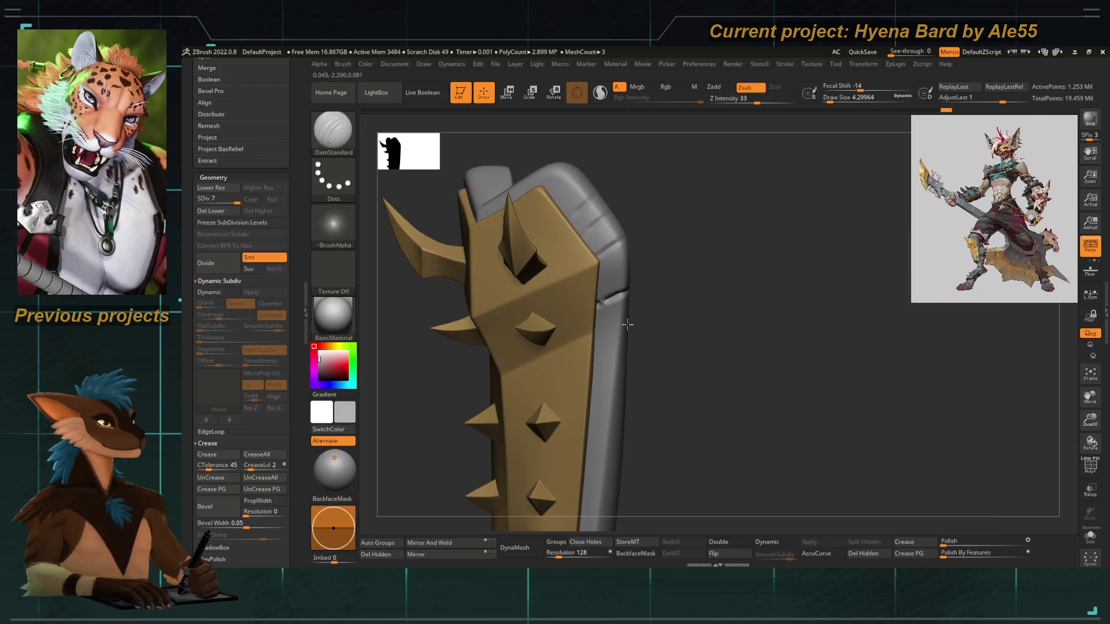
mouse_move(678, 363)
left_mouse_down()
mouse_move(682, 342)
mouse_move(594, 304)
mouse_move(536, 212)
left_mouse_up()
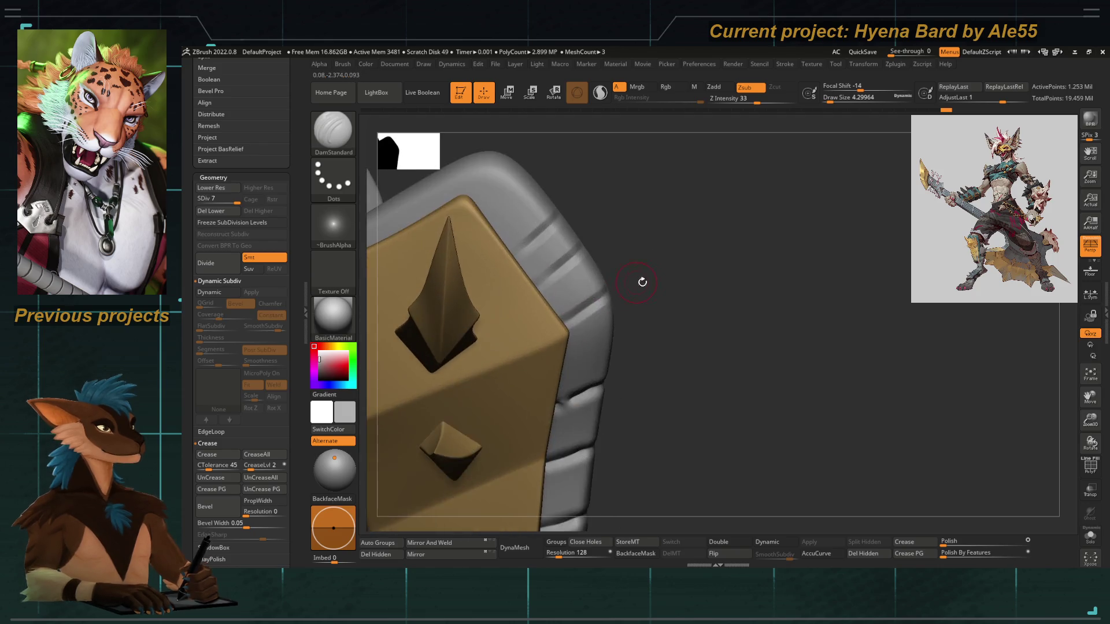
Inspect the spiked side and top edge and switch back to the Orb_Cracks brush
left_click_drag(566, 260, 589, 349)
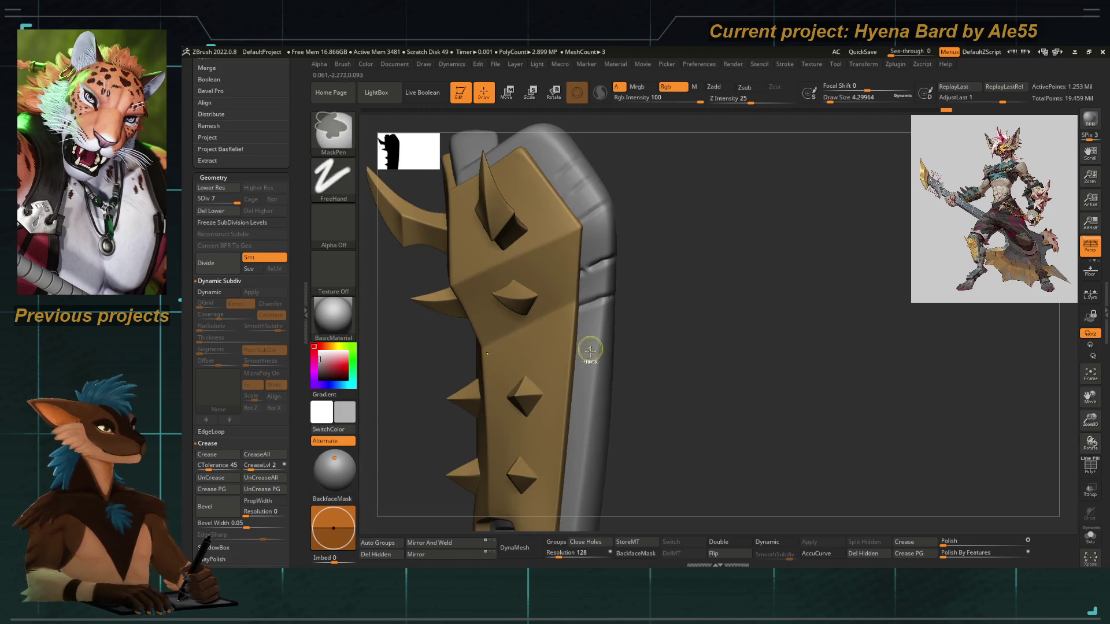
key("alt")
key("b")
key("o")
key("c")
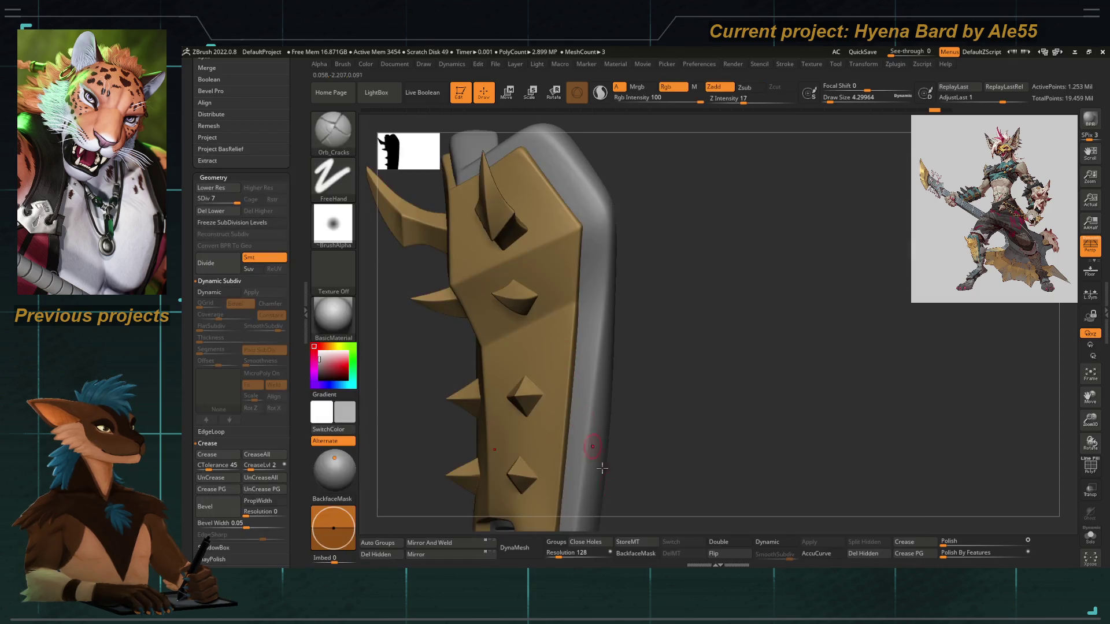
mouse_move(649, 248)
left_mouse_down()
mouse_move(594, 182)
mouse_move(516, 303)
left_mouse_up()
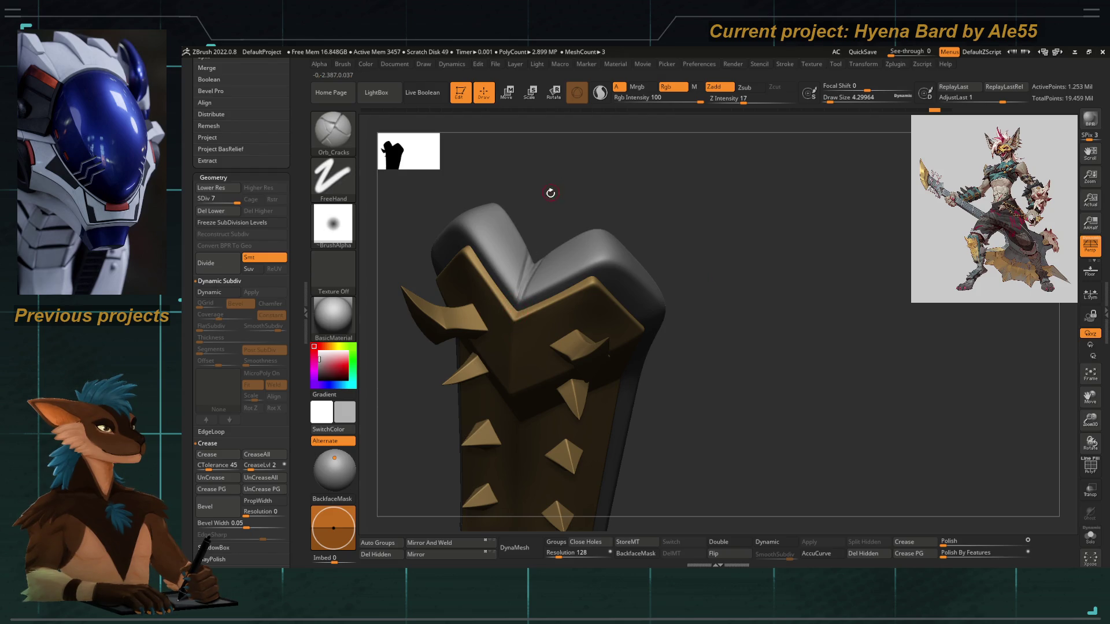
Chip worn detail into the grey rim with Orb_Cracks, orbiting to check each side
left_click_drag(550, 193, 519, 295)
left_click_drag(539, 232, 574, 199)
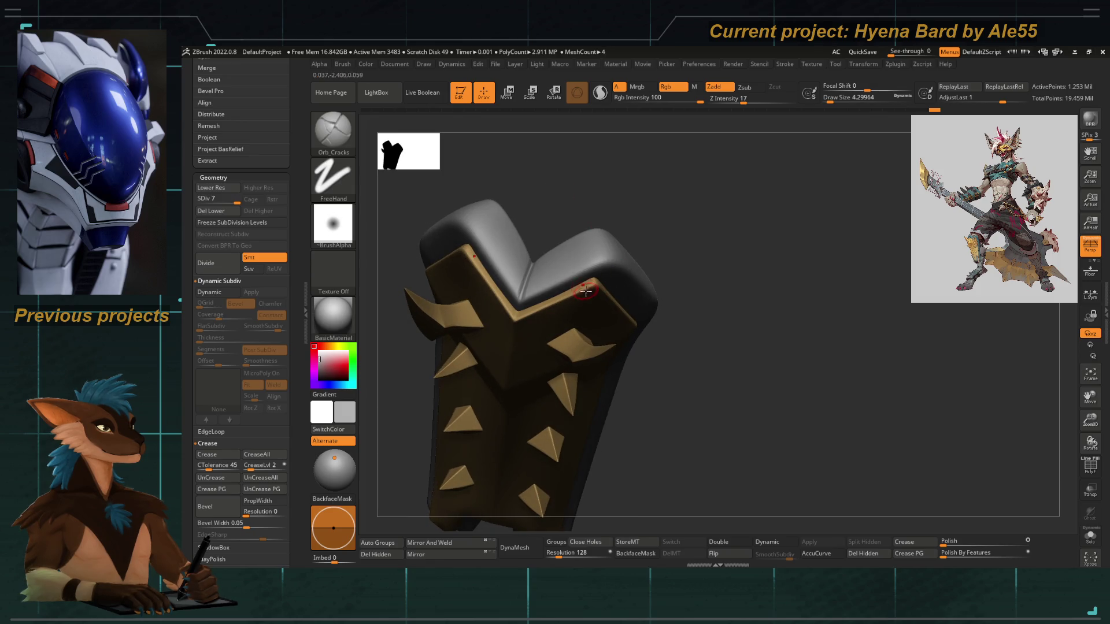
mouse_move(573, 116)
left_mouse_down()
mouse_move(658, 281)
mouse_move(622, 193)
left_mouse_up()
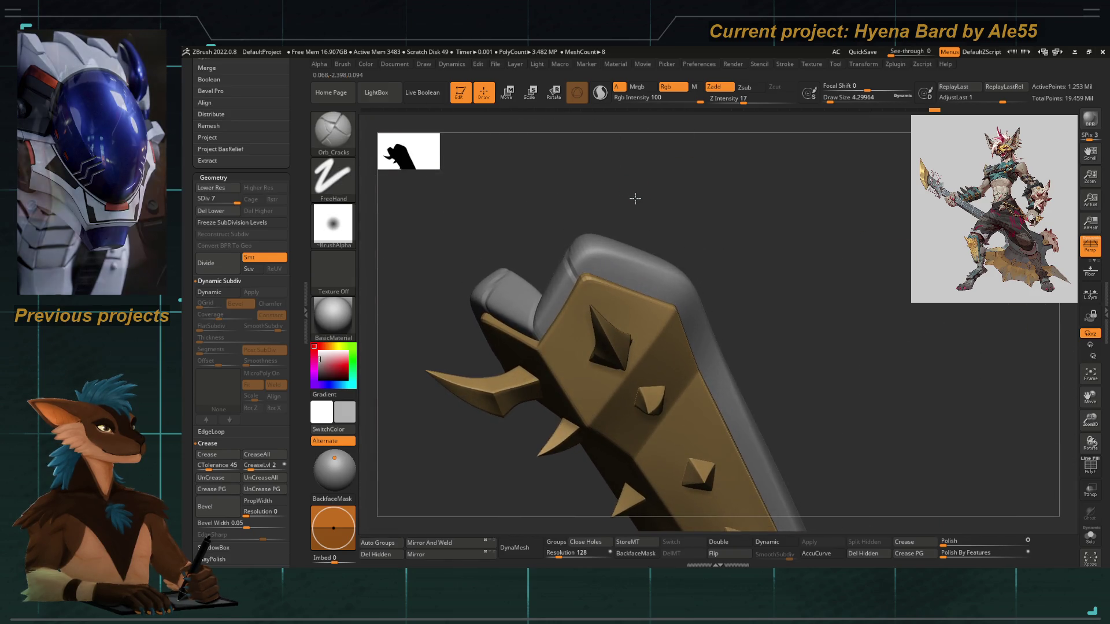
left_click_drag(634, 198, 632, 223)
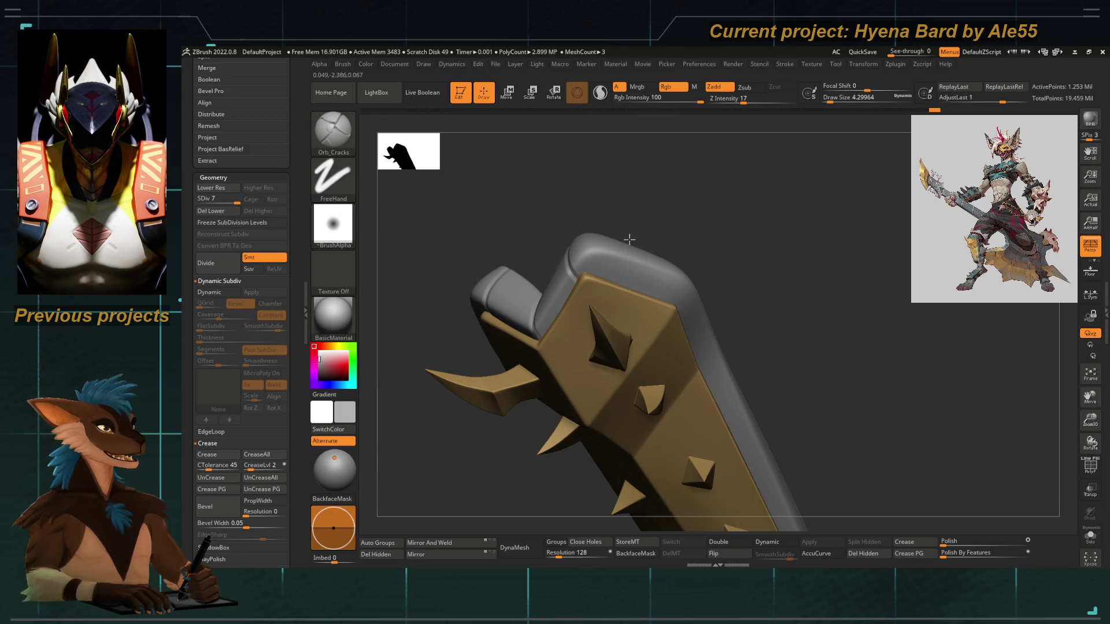
left_click_drag(658, 207, 700, 253)
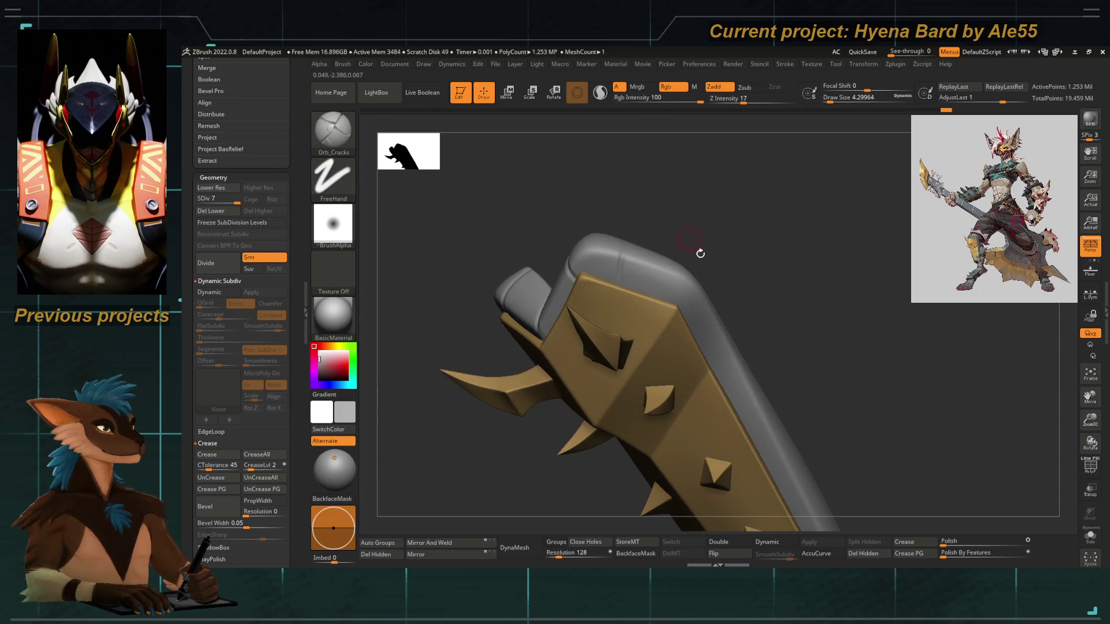
left_click_drag(702, 245, 690, 295)
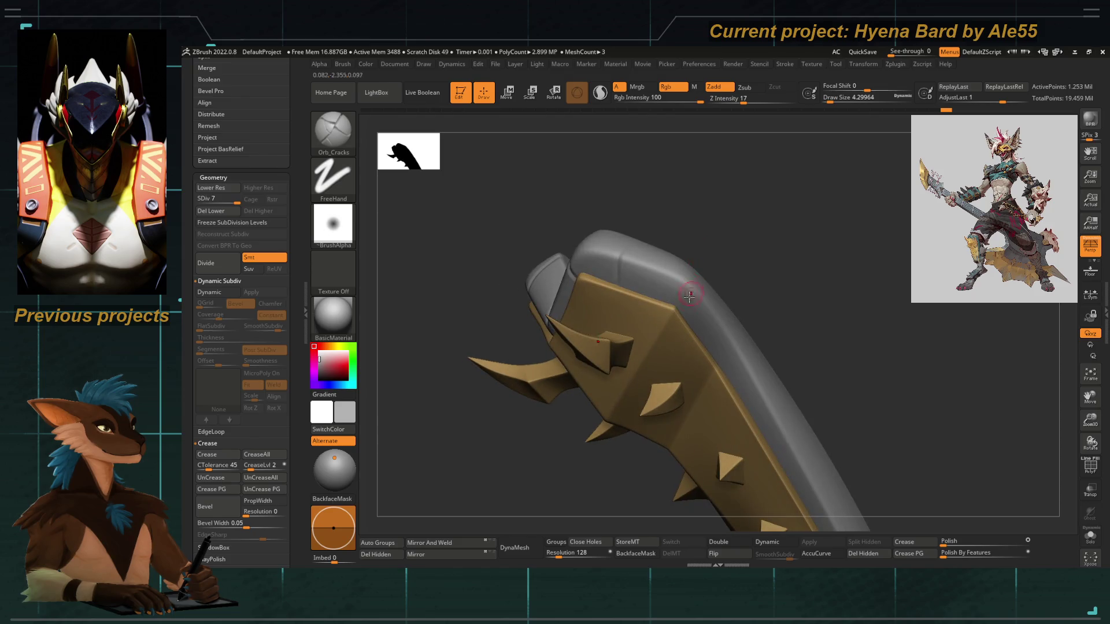
left_click_drag(724, 255, 716, 245)
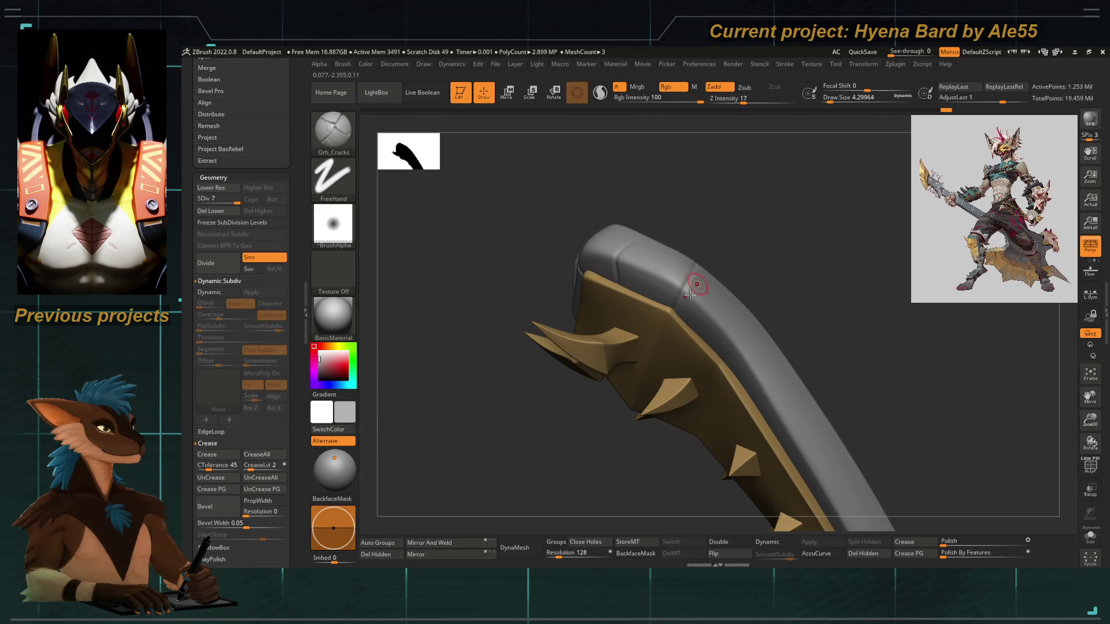
left_click_drag(695, 215, 707, 240)
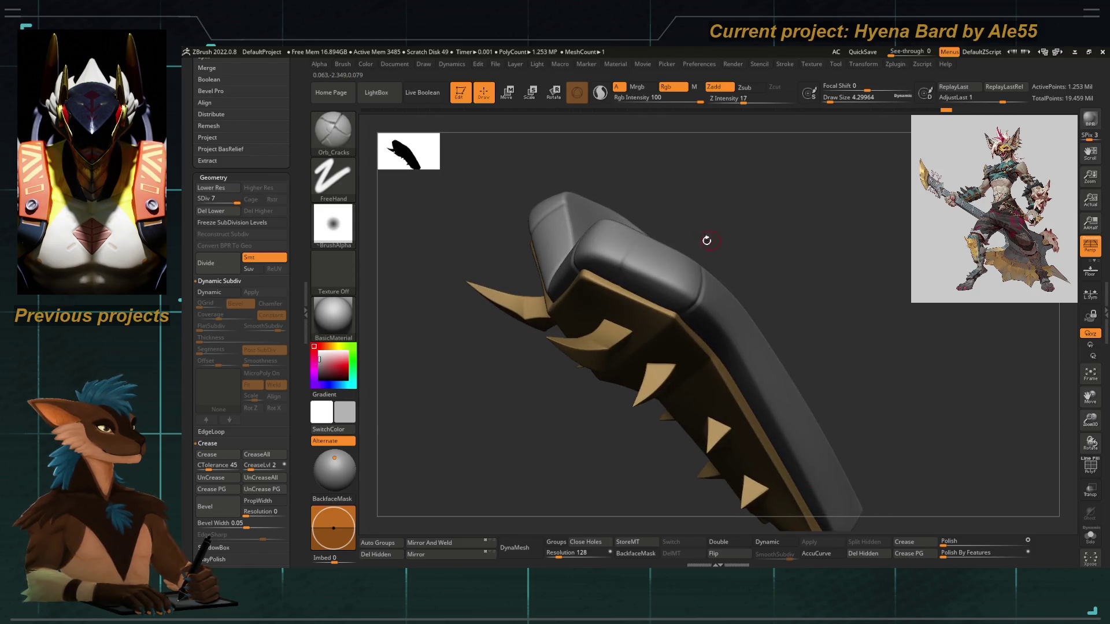
mouse_move(632, 243)
left_mouse_down()
mouse_move(651, 209)
mouse_move(612, 308)
left_mouse_up()
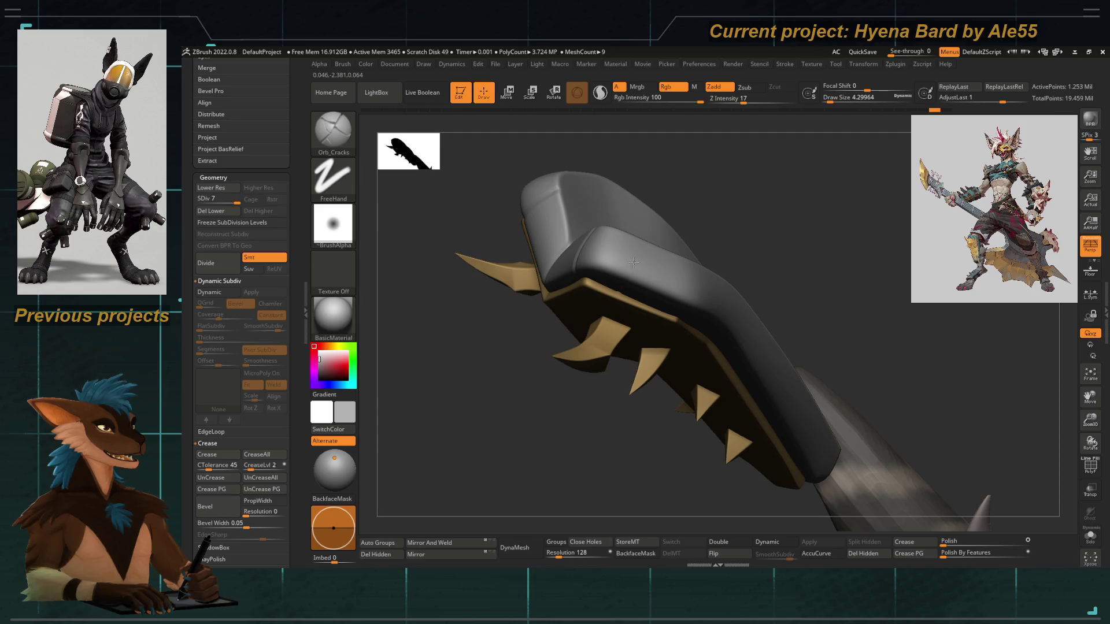
left_click_drag(652, 224, 612, 307)
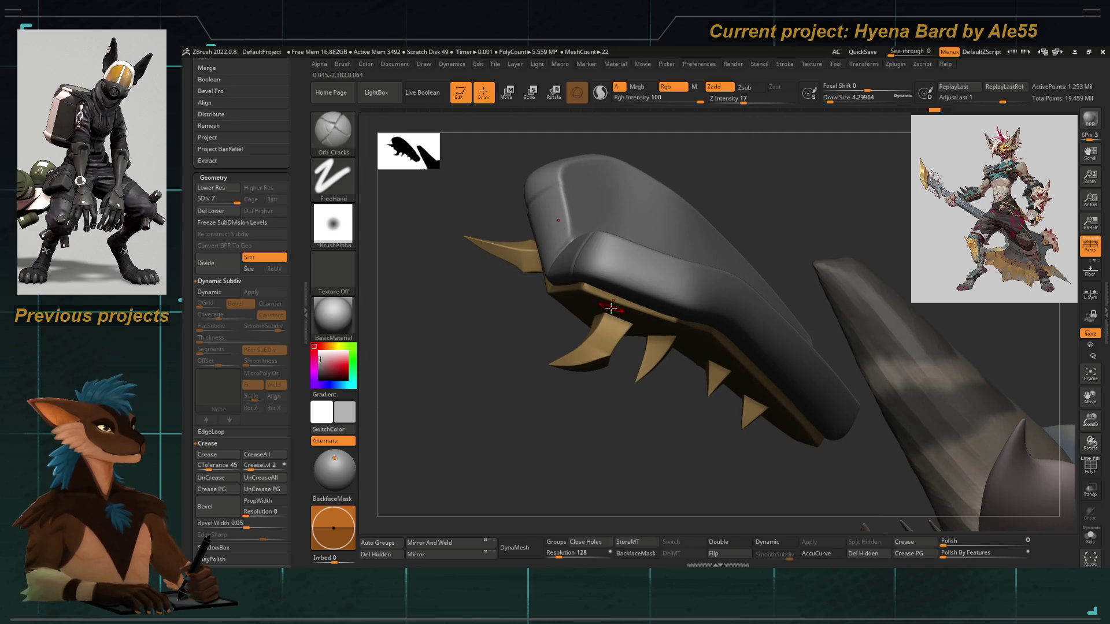
mouse_move(494, 359)
left_mouse_down()
mouse_move(646, 385)
mouse_move(634, 427)
mouse_move(647, 315)
mouse_move(622, 271)
mouse_move(633, 189)
mouse_move(617, 242)
mouse_move(681, 237)
mouse_move(675, 254)
left_mouse_up()
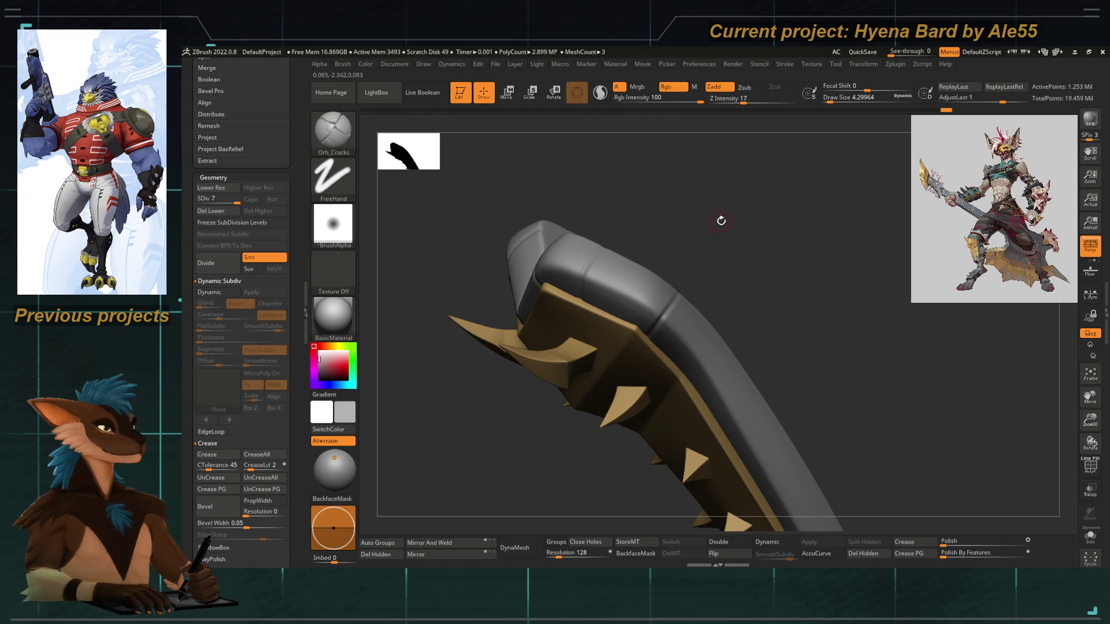
Stand the plate upright facing front and zoom out to see it whole
left_click_drag(721, 221, 731, 310)
left_click_drag(607, 409, 638, 350)
key("ctrl")
mouse_move(568, 445)
left_mouse_down()
mouse_move(710, 250)
mouse_move(713, 223)
left_mouse_up()
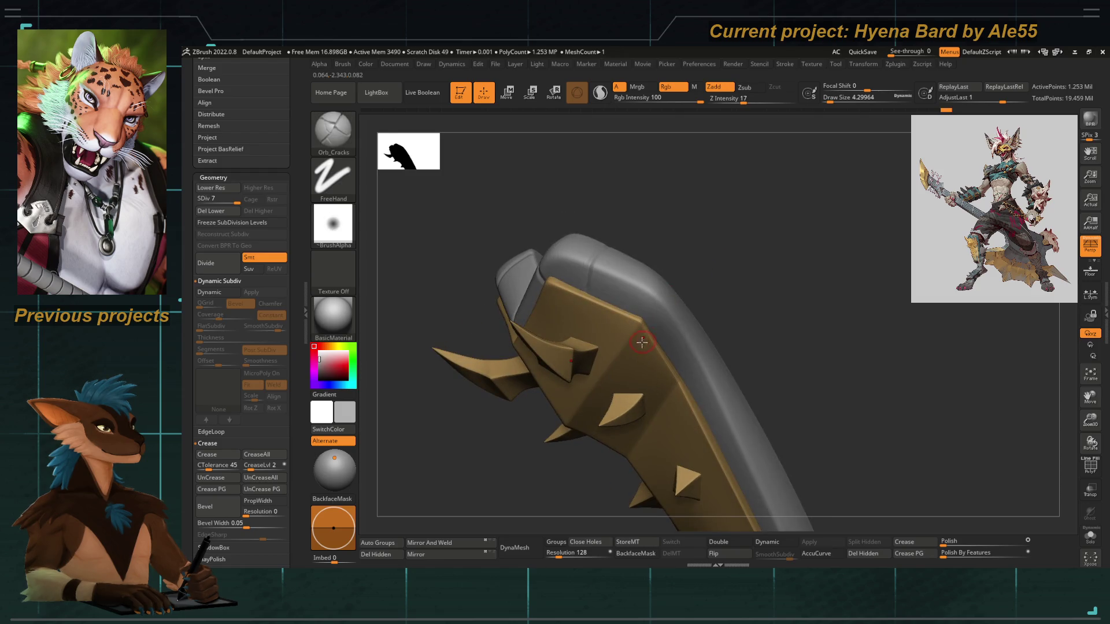
left_click_drag(643, 343, 644, 343)
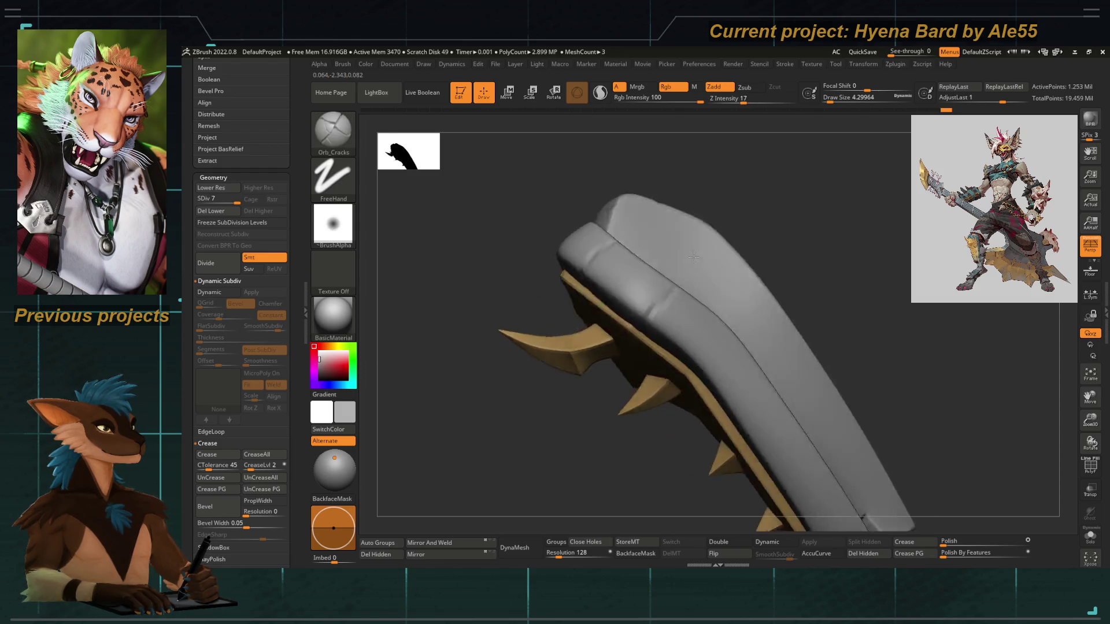
mouse_move(715, 231)
left_mouse_down()
mouse_move(501, 436)
mouse_move(559, 381)
mouse_move(694, 383)
mouse_move(665, 313)
mouse_move(718, 359)
mouse_move(645, 290)
mouse_move(690, 232)
mouse_move(647, 253)
left_mouse_up()
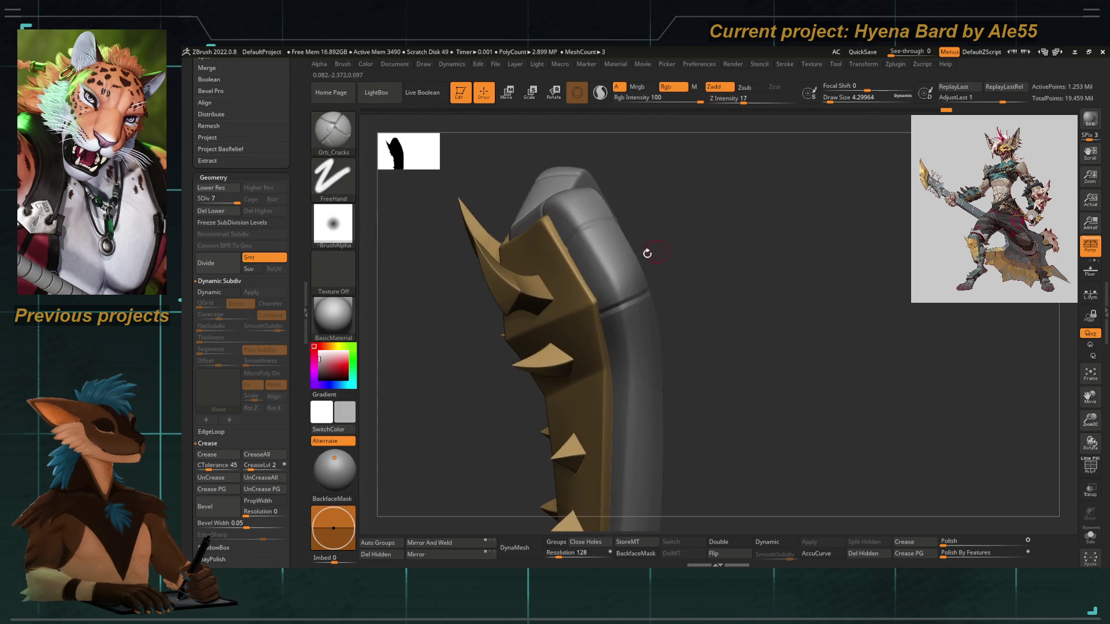
left_click_drag(710, 198, 659, 240)
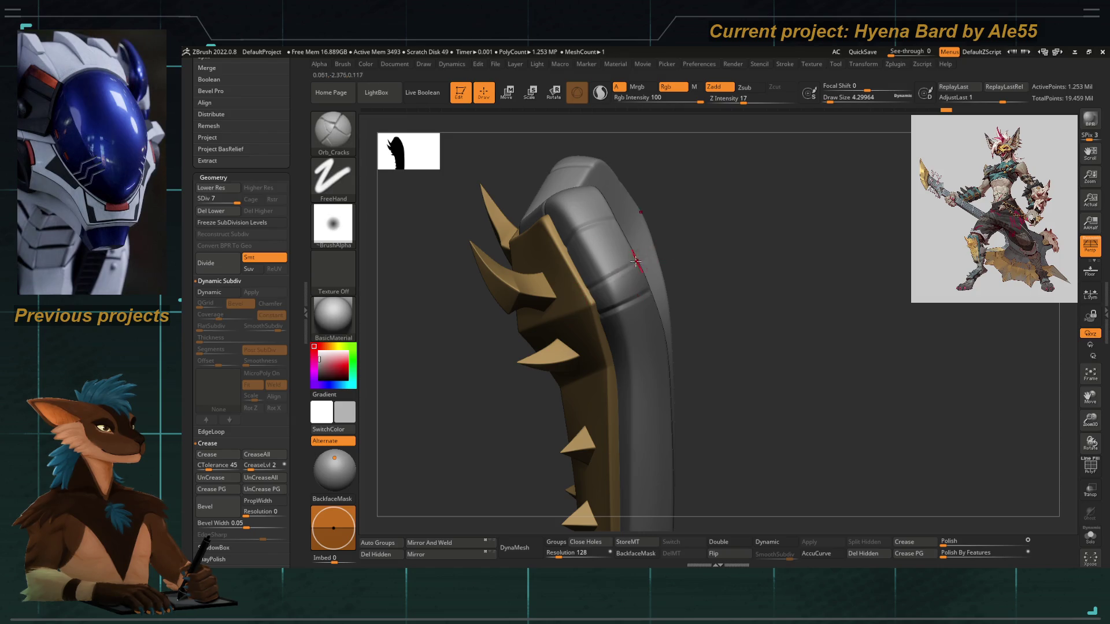
mouse_move(709, 235)
left_mouse_down()
mouse_move(625, 216)
mouse_move(721, 287)
mouse_move(670, 214)
mouse_move(738, 298)
mouse_move(644, 275)
left_mouse_up()
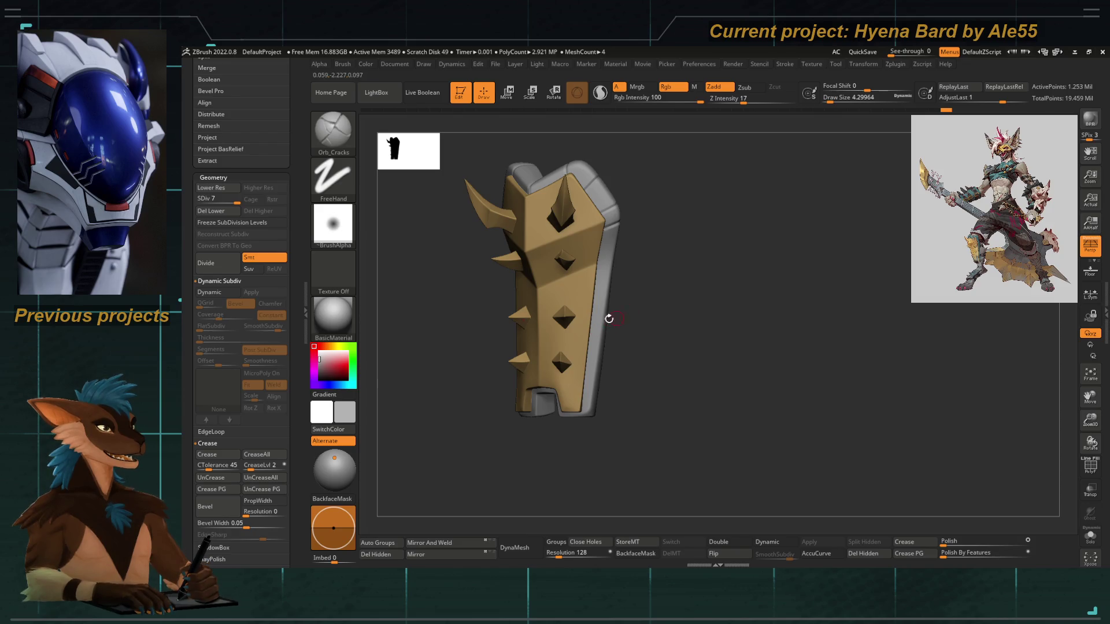
Sculpt chipped breaks along the grey side edge and around the bottom notch with Orb_Cracks
mouse_move(616, 349)
left_mouse_down()
mouse_move(647, 304)
mouse_move(651, 314)
mouse_move(609, 279)
left_mouse_up()
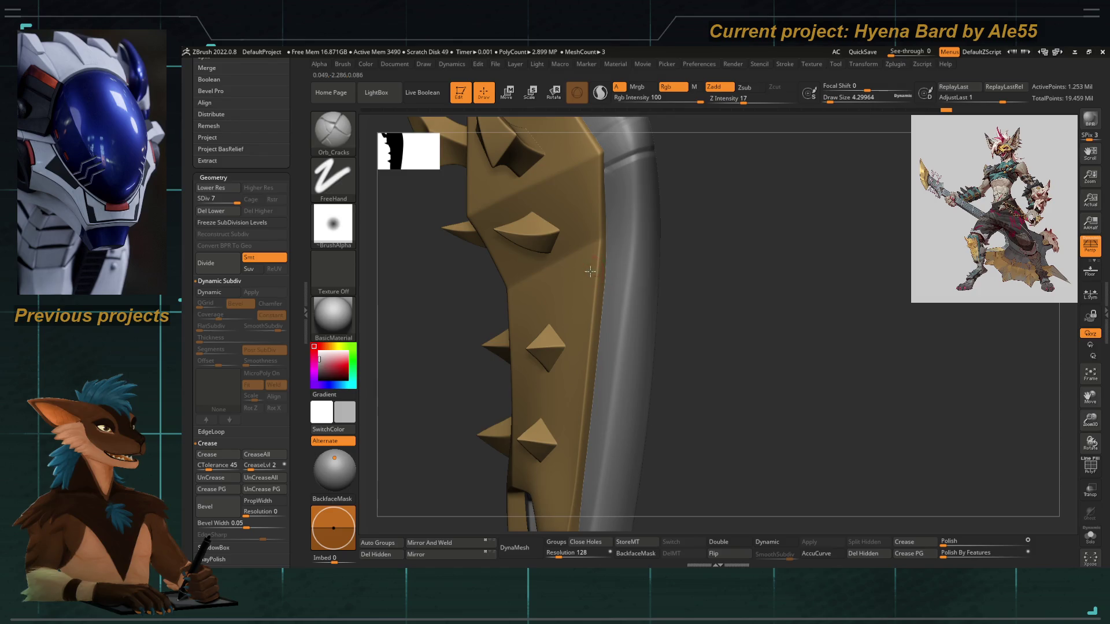
mouse_move(706, 307)
left_mouse_down()
mouse_move(669, 303)
mouse_move(692, 297)
left_mouse_up()
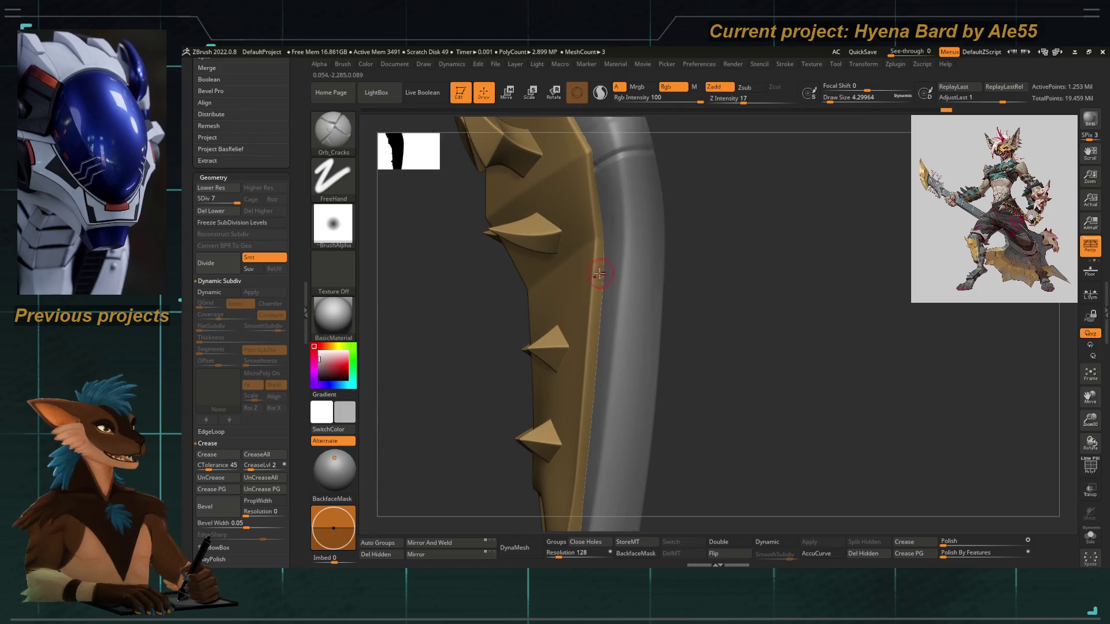
left_click(619, 293, "alt")
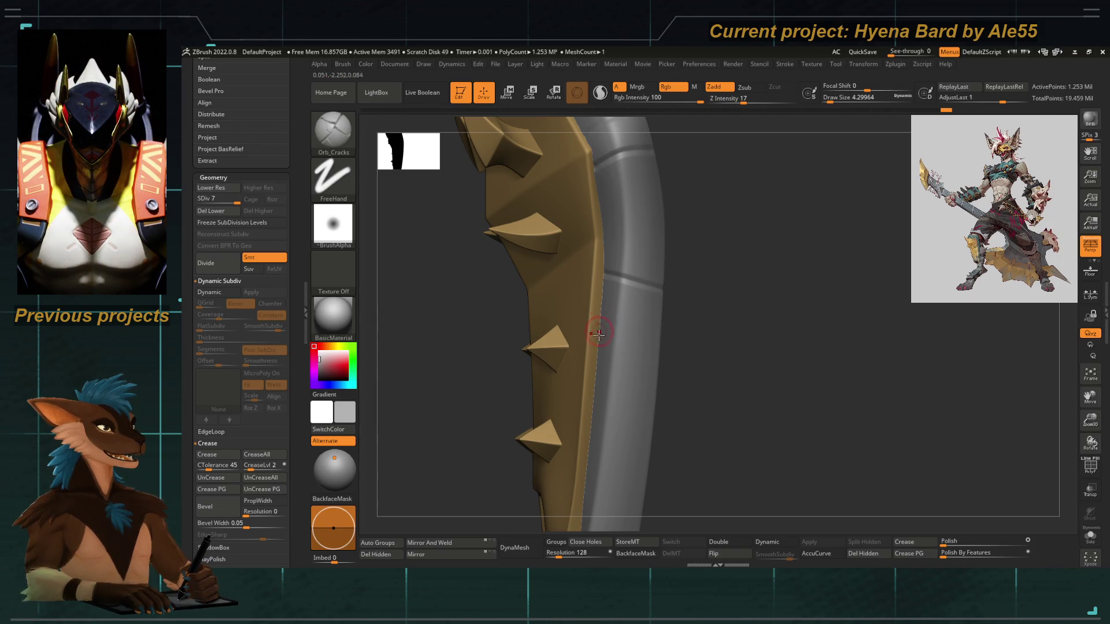
mouse_move(710, 386)
left_mouse_down()
mouse_move(683, 322)
mouse_move(638, 362)
left_mouse_up()
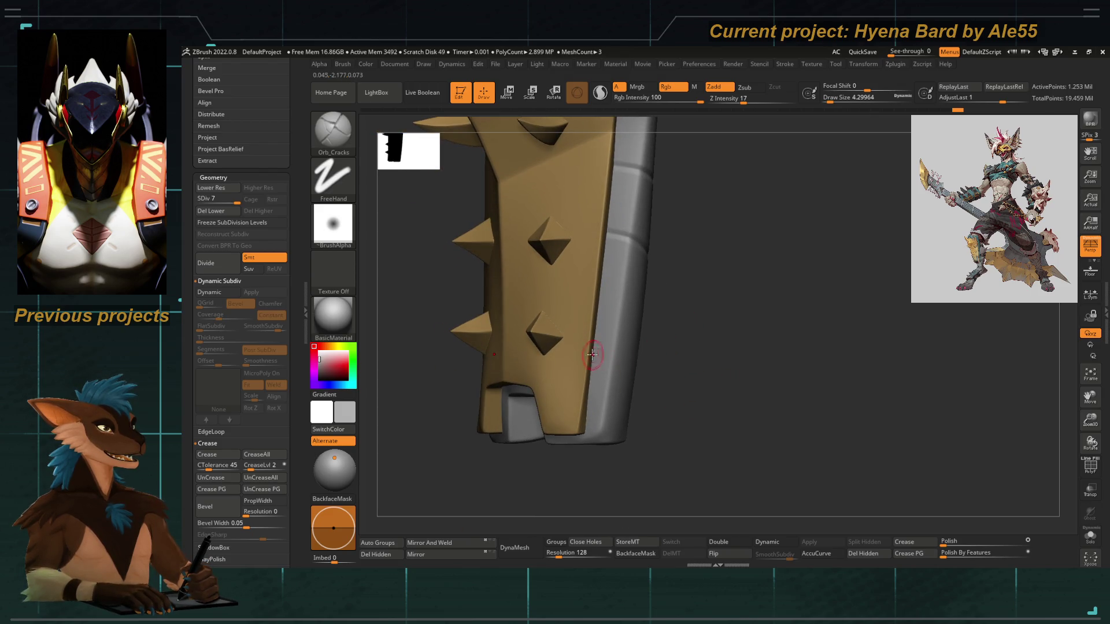
mouse_move(736, 376)
left_mouse_down()
mouse_move(639, 359)
mouse_move(623, 372)
left_mouse_up()
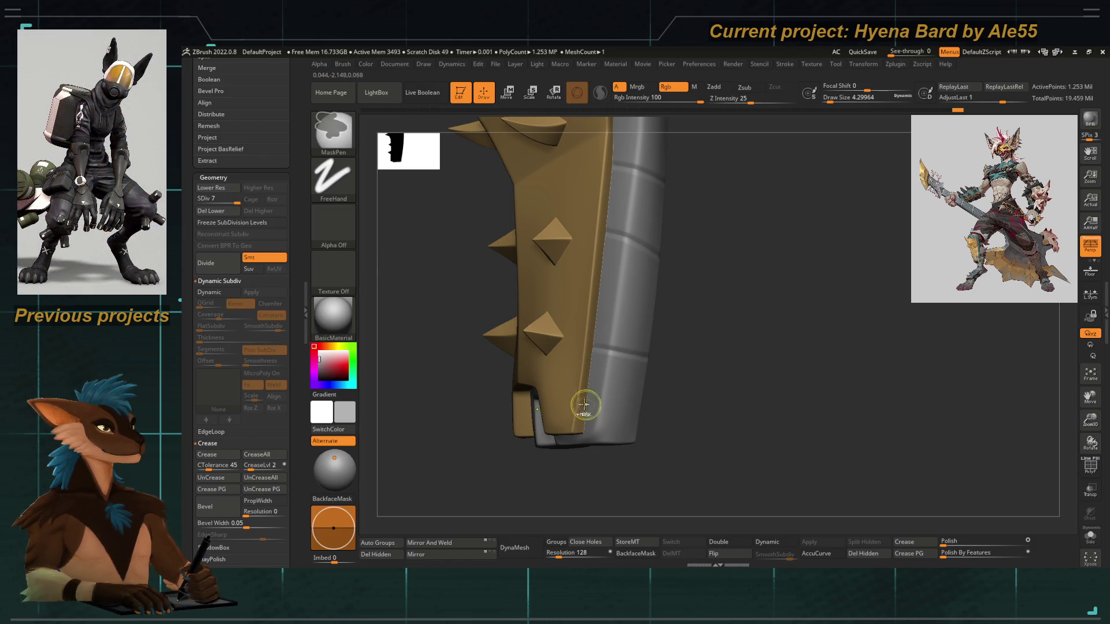
left_click_drag(688, 405, 562, 441)
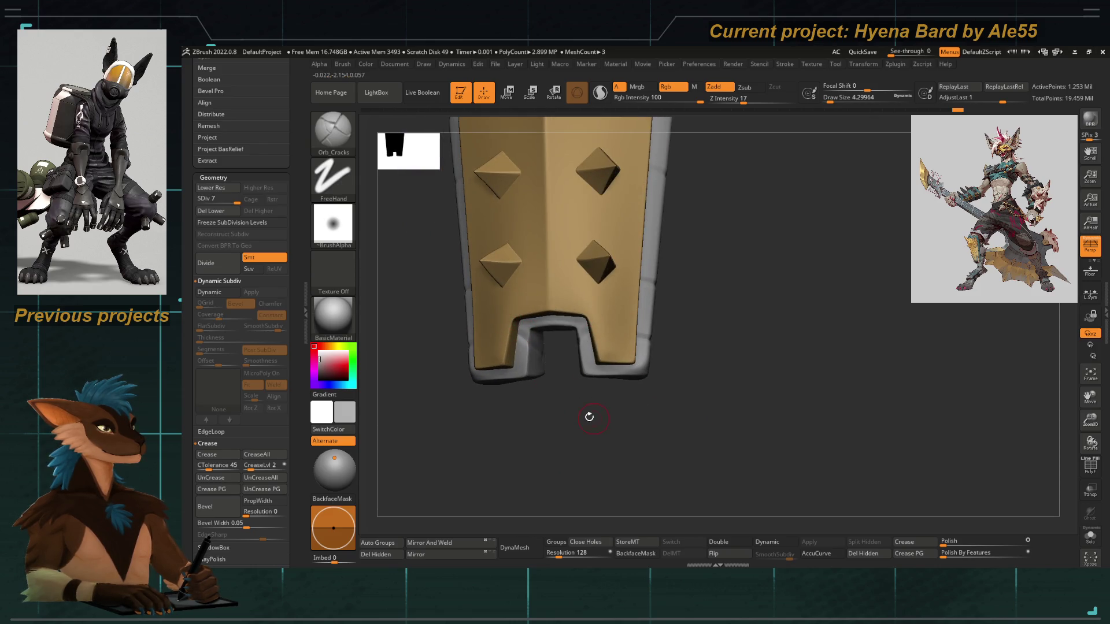
left_click_drag(589, 418, 554, 378)
mouse_move(600, 404)
left_mouse_down()
mouse_move(578, 426)
mouse_move(515, 344)
left_mouse_up()
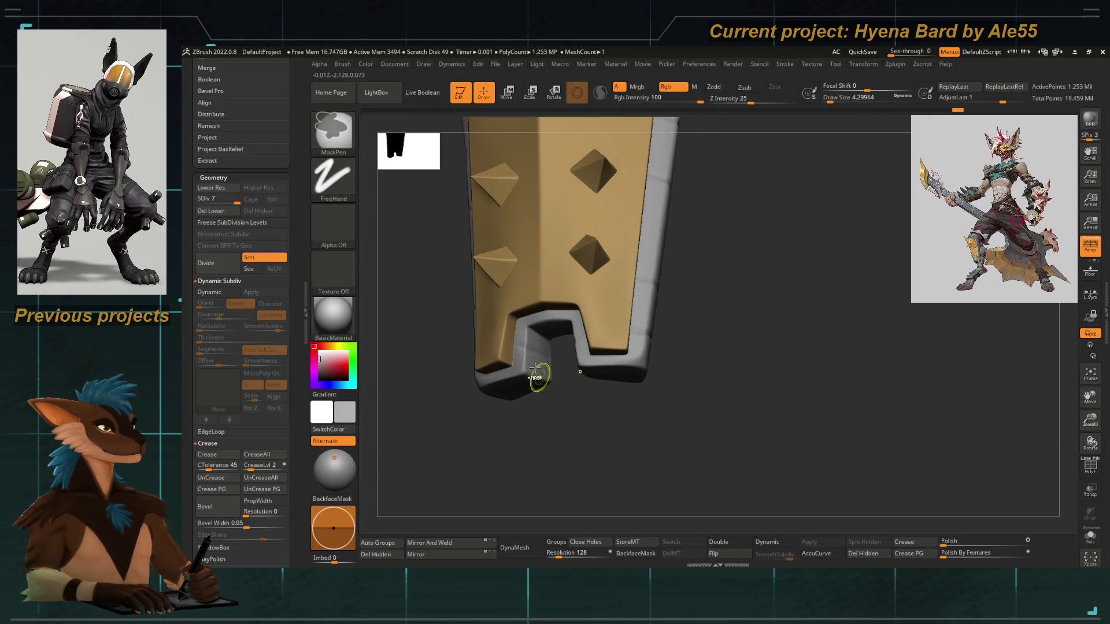
mouse_move(556, 359)
left_mouse_down()
mouse_move(472, 412)
mouse_move(516, 344)
mouse_move(456, 331)
mouse_move(706, 229)
mouse_move(667, 257)
mouse_move(665, 193)
left_mouse_up()
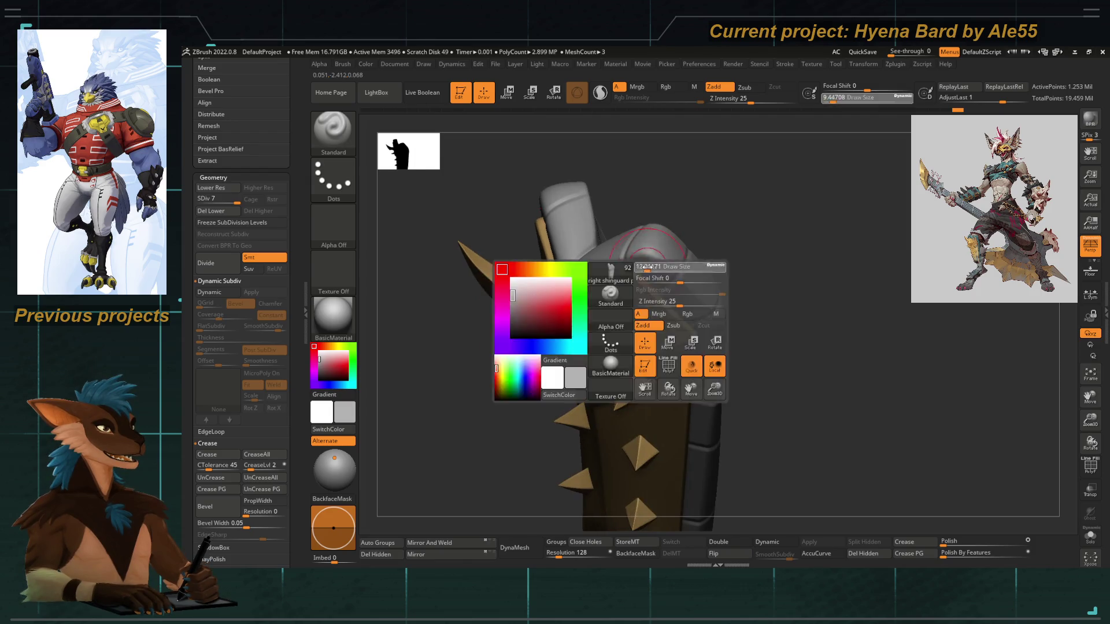
Switch to the Standard brush and set its Z Intensity to 10
key("b")
key("s")
key("t")
key("space")
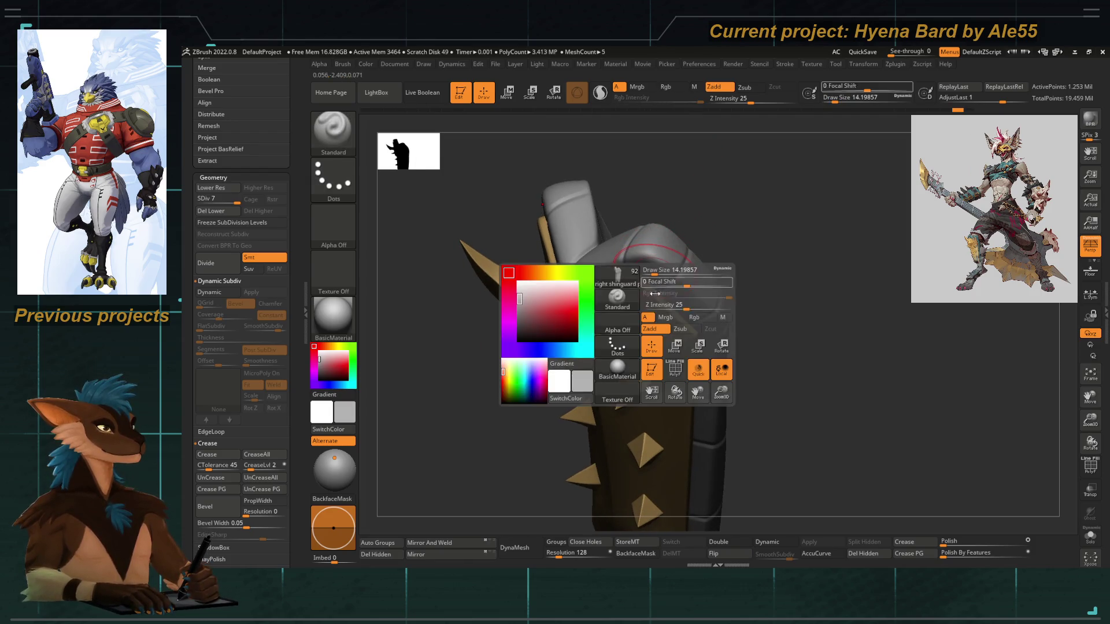
left_click_drag(668, 306, 664, 305)
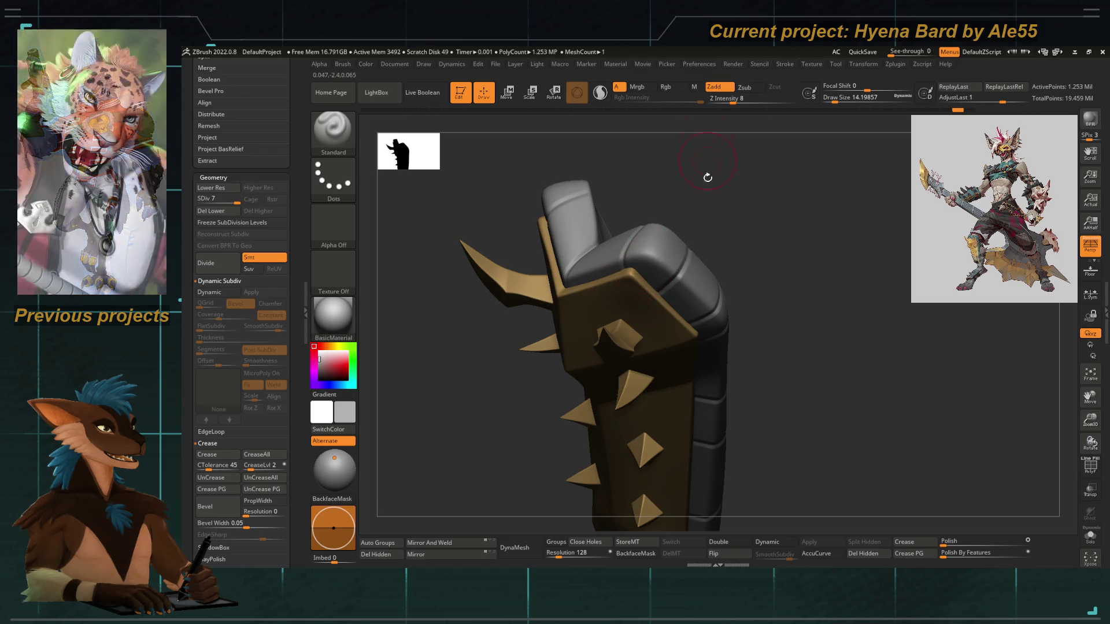
left_click_drag(706, 179, 662, 255)
key("space")
left_click_drag(692, 313, 695, 314)
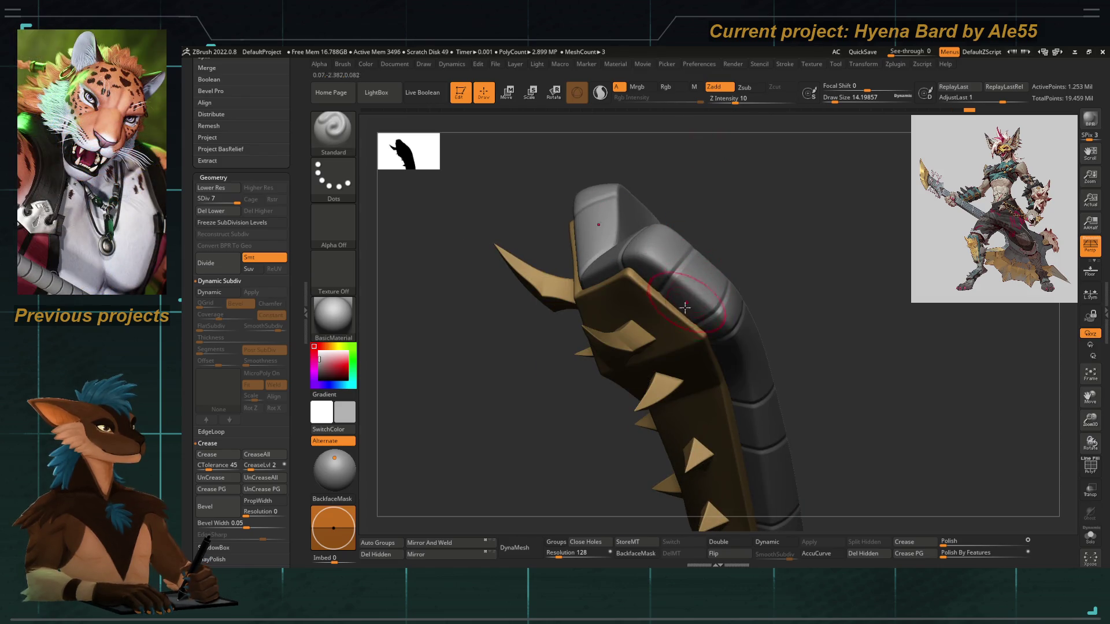
Sculpt blocky segment wear along the grey plate's rounded top and side edges
mouse_move(755, 184)
left_mouse_down()
mouse_move(741, 213)
mouse_move(674, 267)
left_mouse_up()
mouse_move(788, 250)
left_mouse_down()
mouse_move(741, 268)
mouse_move(766, 357)
mouse_move(686, 346)
left_mouse_up()
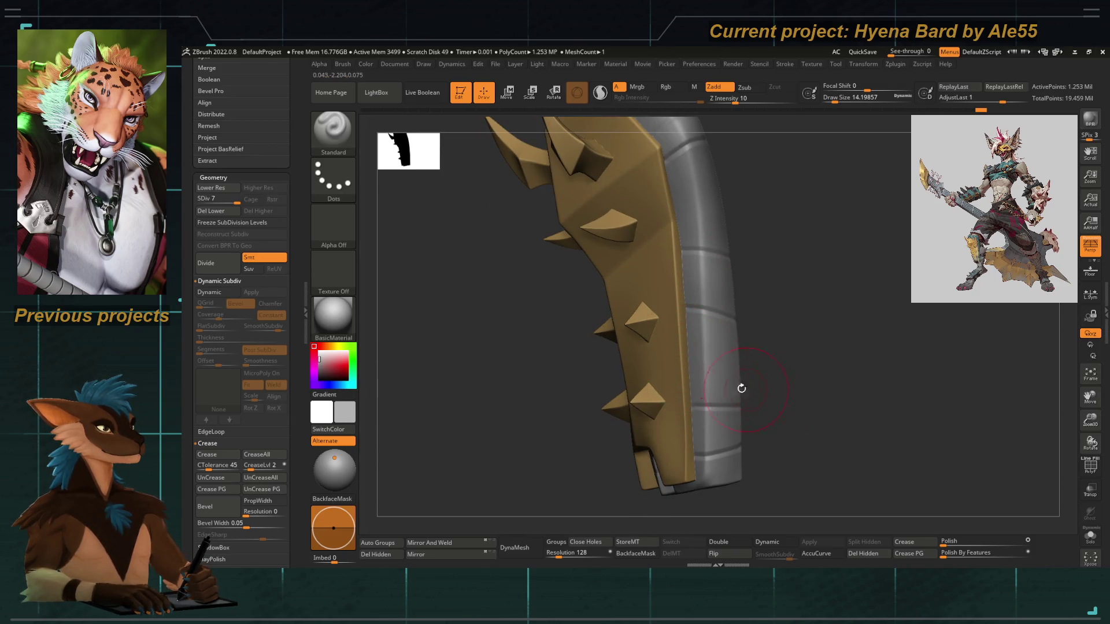
left_click_drag(742, 389, 686, 345)
left_click_drag(766, 327, 706, 321)
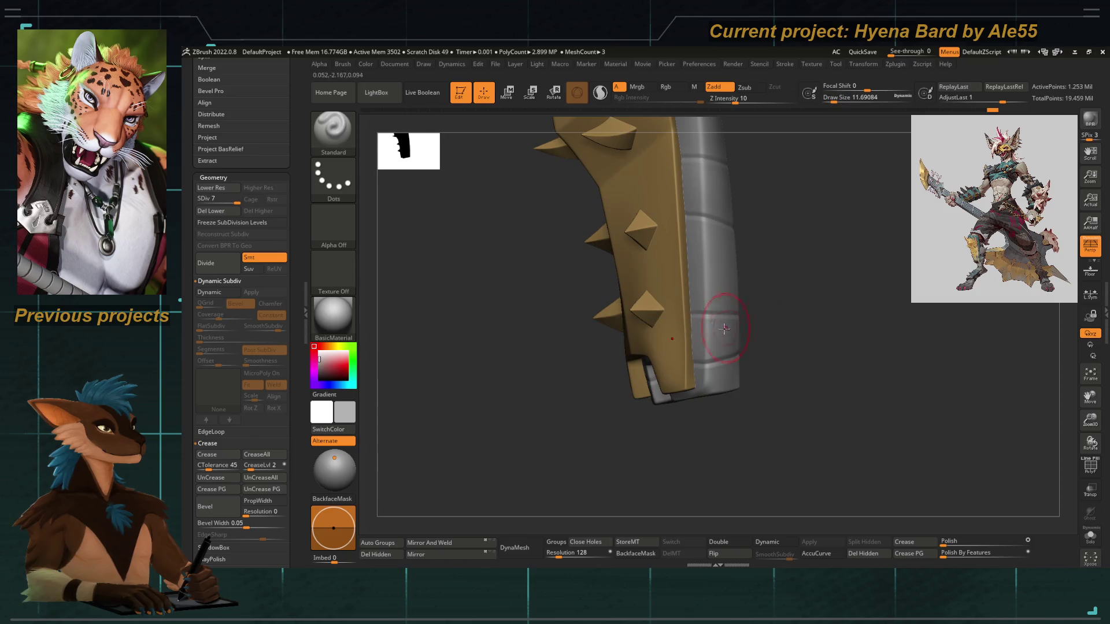
mouse_move(770, 287)
left_mouse_down()
mouse_move(550, 361)
mouse_move(694, 263)
left_mouse_up()
key("f")
left_click_drag(682, 165, 649, 311)
mouse_move(643, 192)
left_mouse_down()
mouse_move(657, 218)
mouse_move(599, 228)
mouse_move(705, 295)
left_mouse_up()
Reduce Draw Size to about 4 and load the Pinch brush
key("space")
left_click(702, 296)
key("b")
key("p")
key("i")
Sharpen the grey segment grooves along the side rim and bottom notch, then frame the whole plate front-on
mouse_move(755, 218)
left_mouse_down()
mouse_move(698, 293)
mouse_move(768, 318)
left_mouse_up()
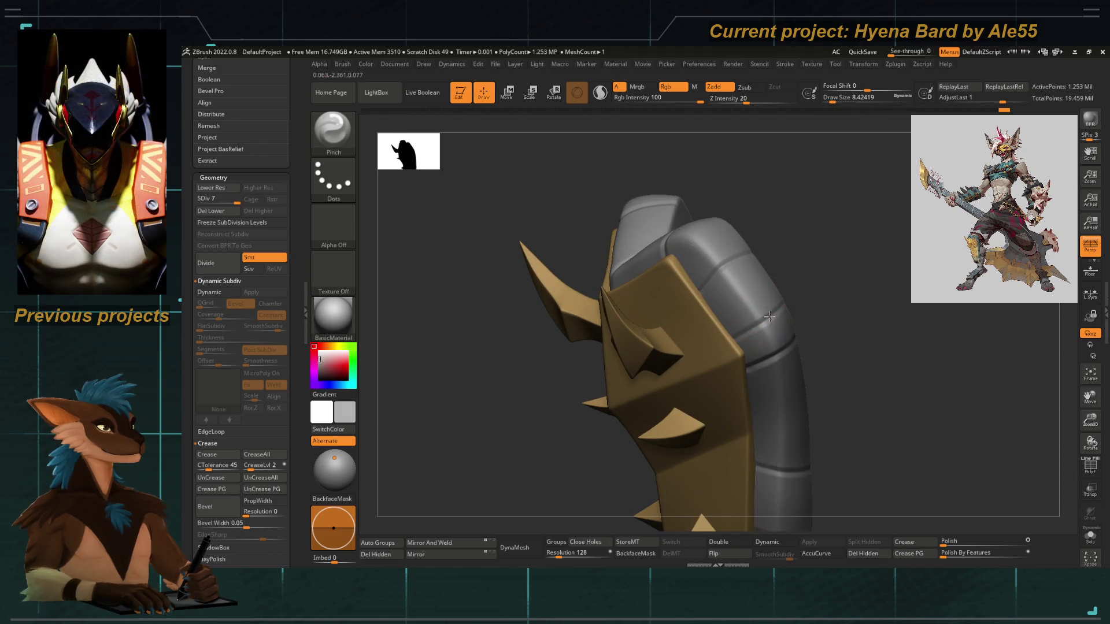
mouse_move(818, 269)
left_mouse_down()
mouse_move(775, 203)
mouse_move(703, 293)
left_mouse_up()
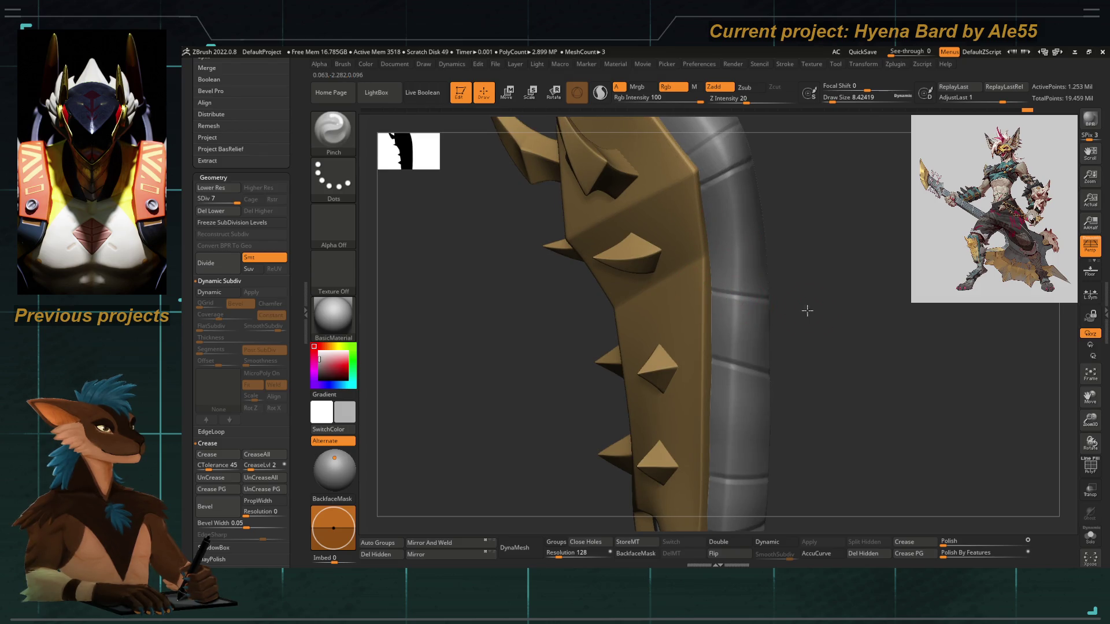
mouse_move(761, 363)
left_mouse_down()
mouse_move(776, 314)
mouse_move(701, 355)
mouse_move(681, 342)
left_mouse_up()
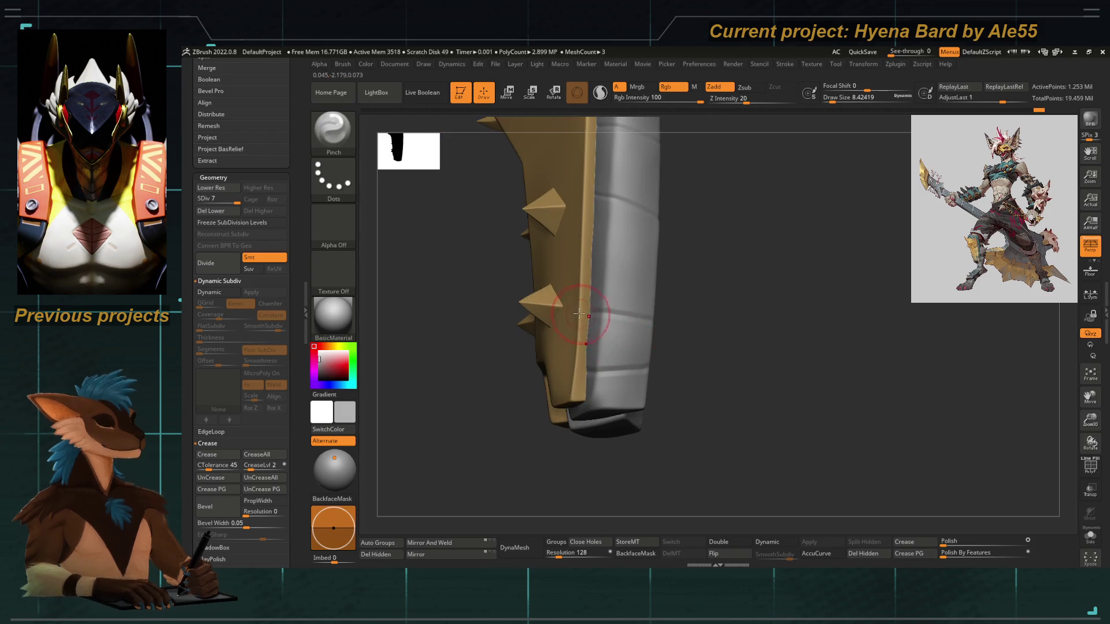
mouse_move(694, 372)
left_mouse_down()
mouse_move(736, 377)
mouse_move(627, 429)
mouse_move(611, 412)
left_mouse_up()
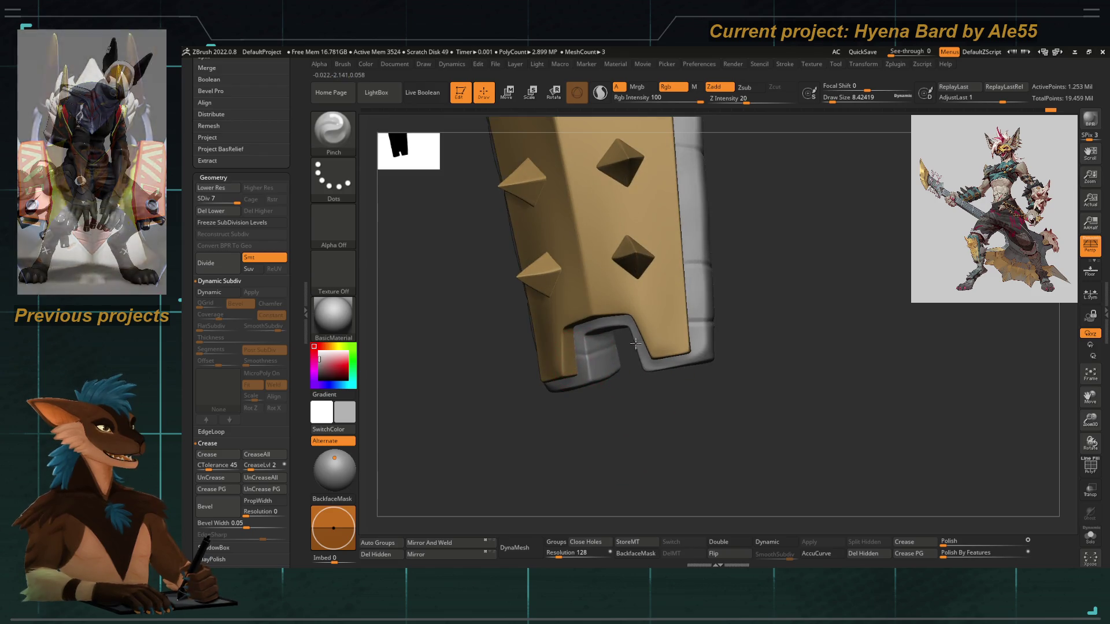
mouse_move(592, 347)
left_mouse_down("shift")
mouse_move(537, 359)
mouse_move(600, 328)
left_mouse_up("shift")
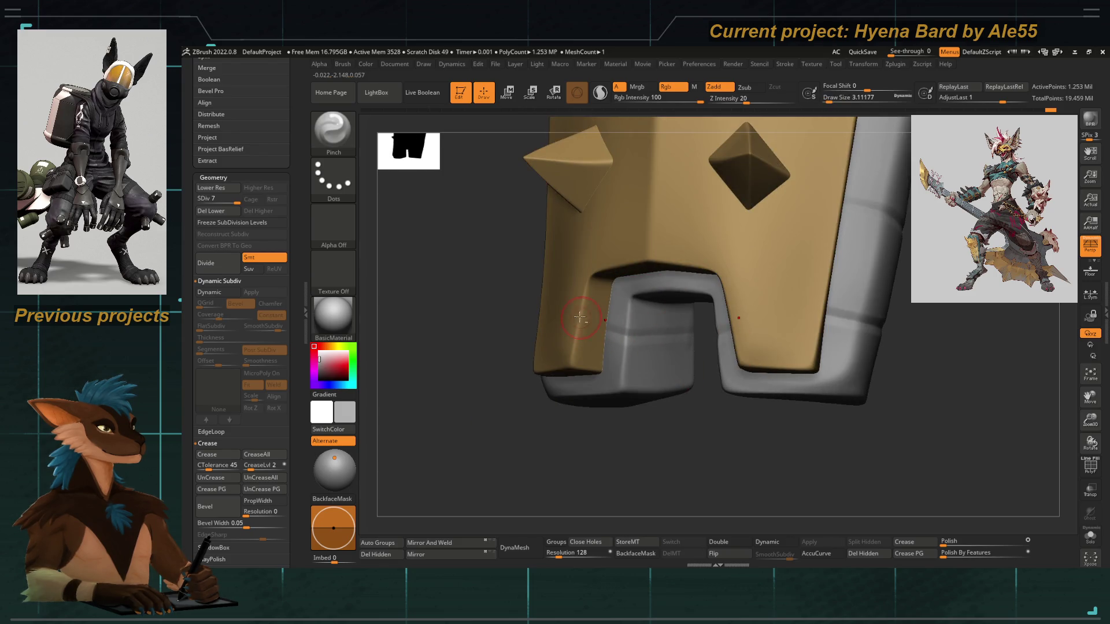
key("f")
mouse_move(580, 392)
left_mouse_down()
mouse_move(483, 396)
mouse_move(542, 392)
left_mouse_up()
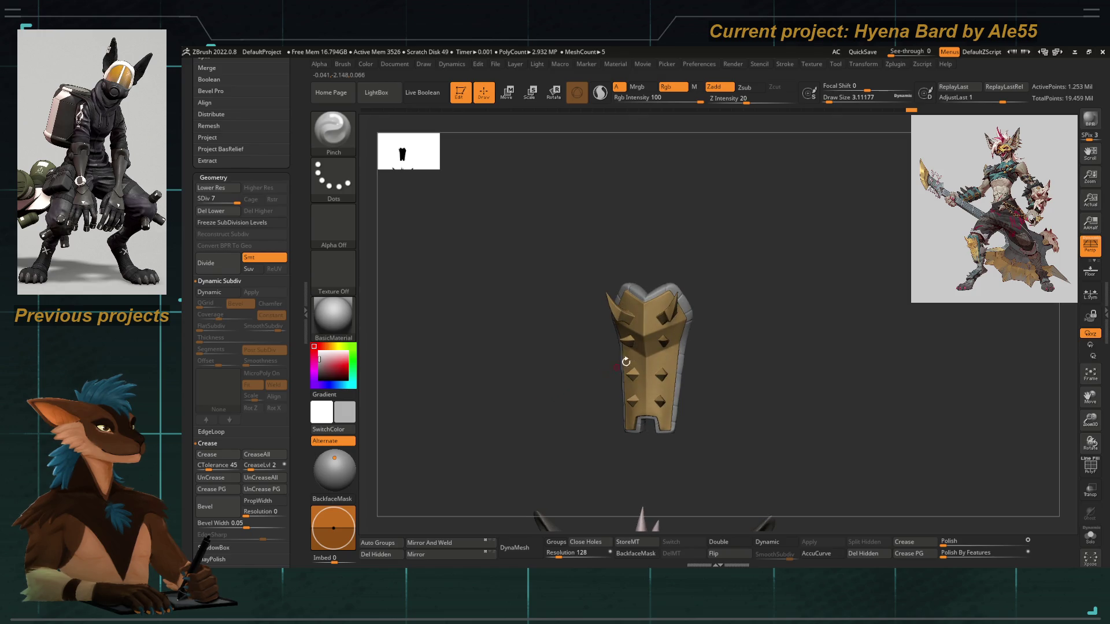
Make the shin plate subtool active and switch on Dynamic Subdiv with D
left_click_drag(626, 361, 559, 316)
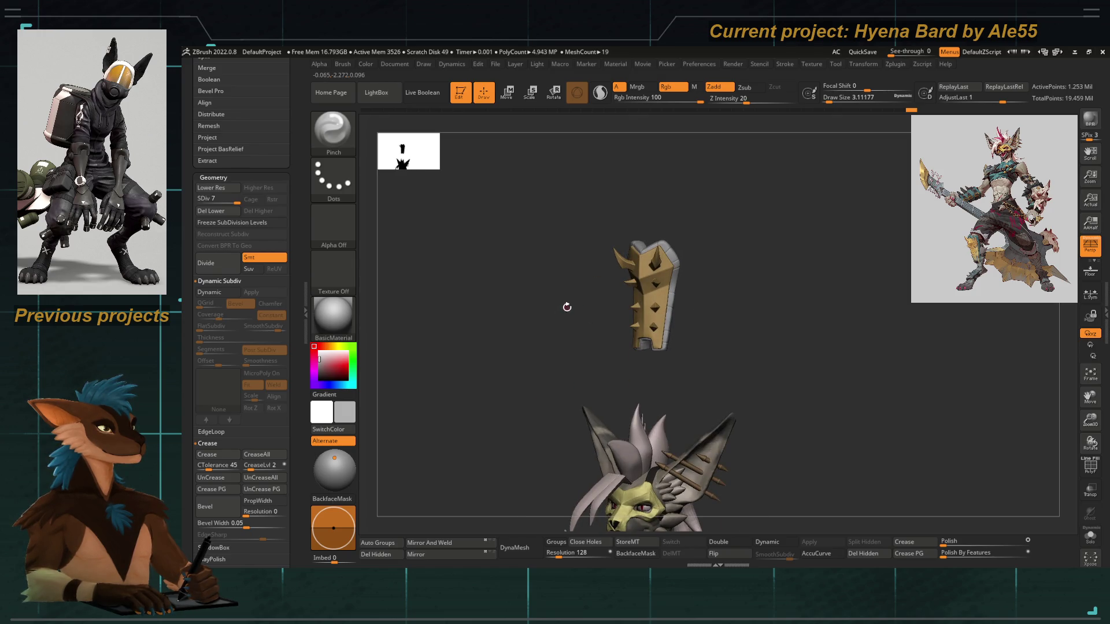
mouse_move(575, 310)
left_mouse_down()
mouse_move(547, 293)
mouse_move(573, 312)
mouse_move(564, 325)
mouse_move(555, 313)
mouse_move(575, 216)
mouse_move(533, 258)
left_mouse_up()
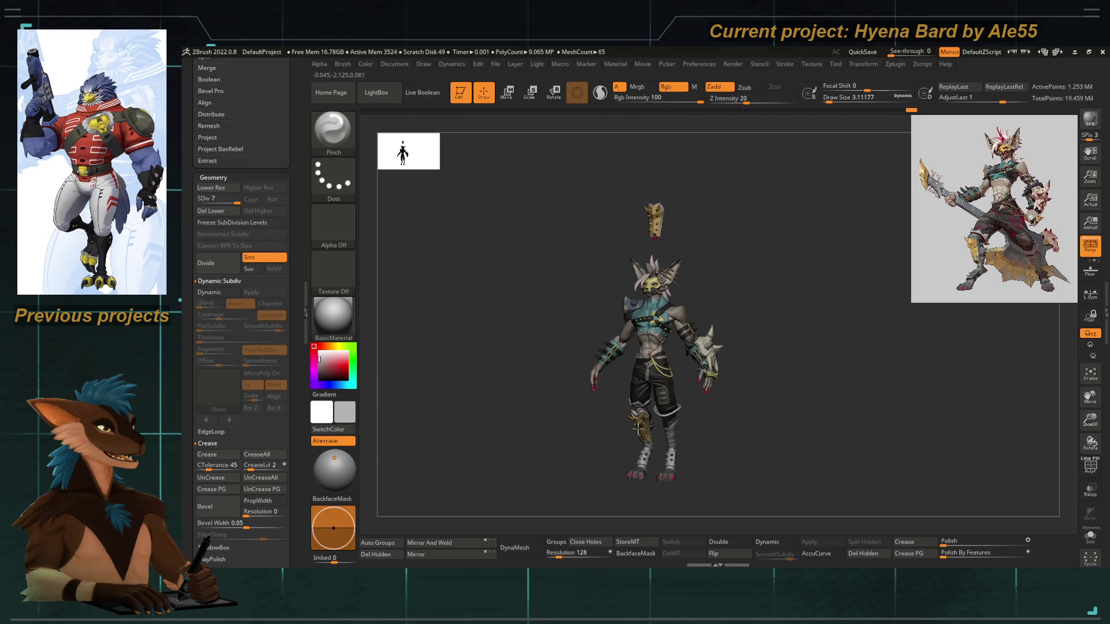
left_click(642, 202, "alt")
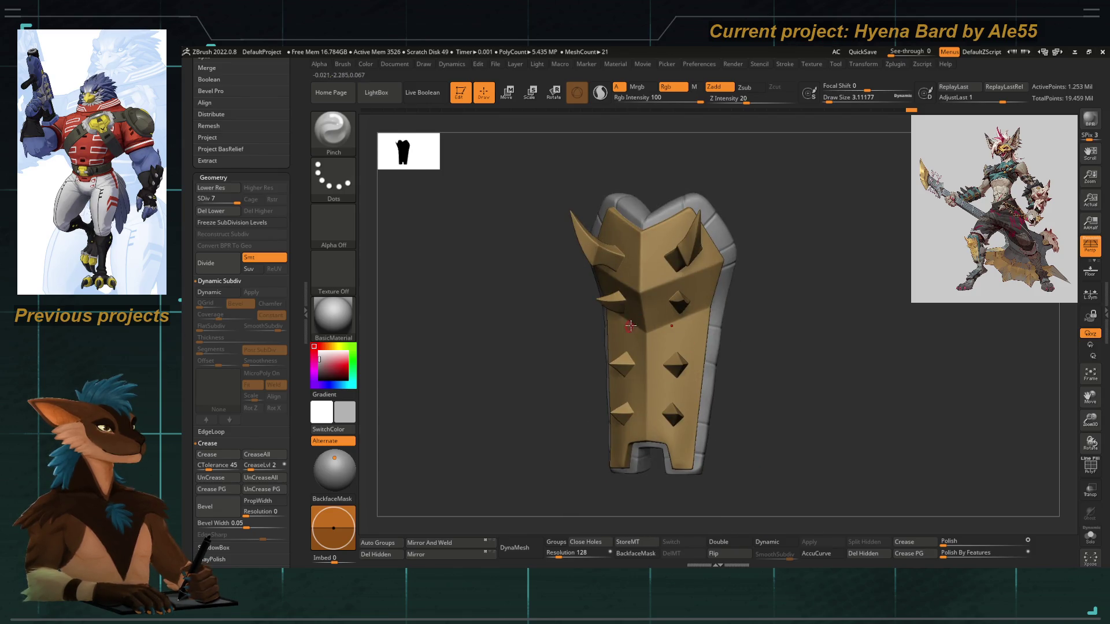
key("d")
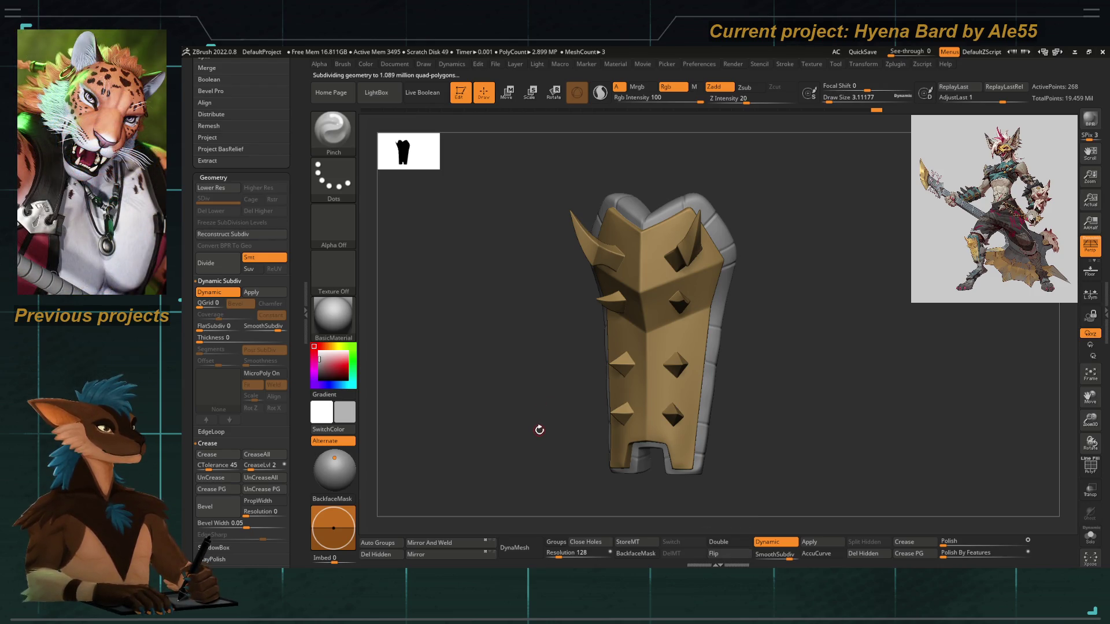
Inspect the subdivided plate from the side, then zoom out to the whole character
mouse_move(519, 424)
left_mouse_down()
mouse_move(508, 438)
mouse_move(510, 416)
left_mouse_up()
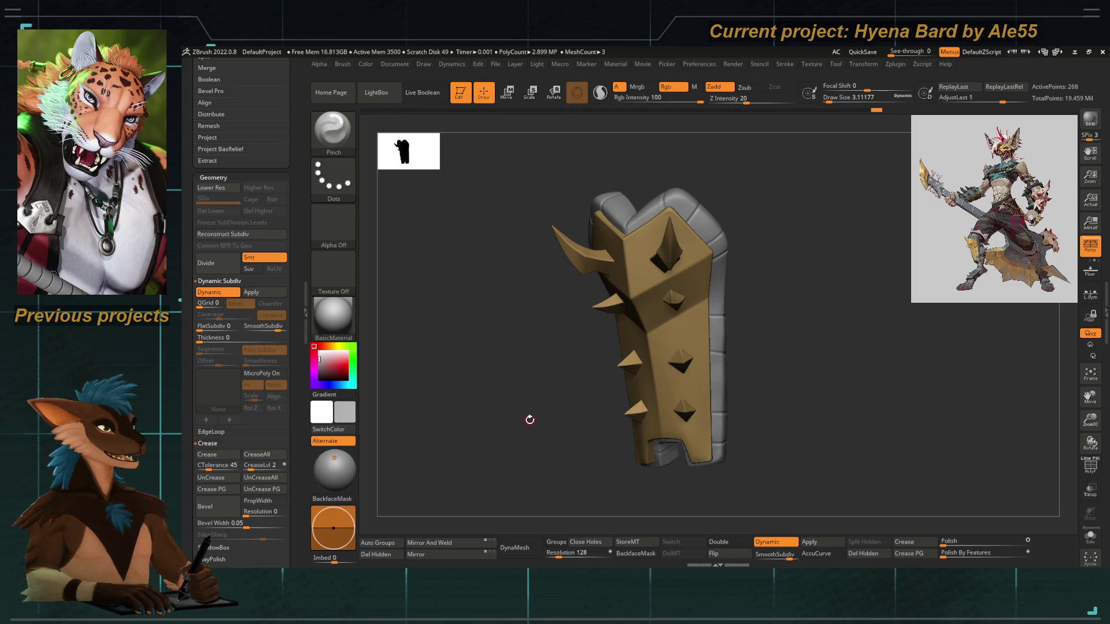
mouse_move(508, 397)
left_mouse_down("shift")
mouse_move(556, 411)
mouse_move(441, 287)
left_mouse_up("shift")
left_click_drag(299, 286, 299, 376)
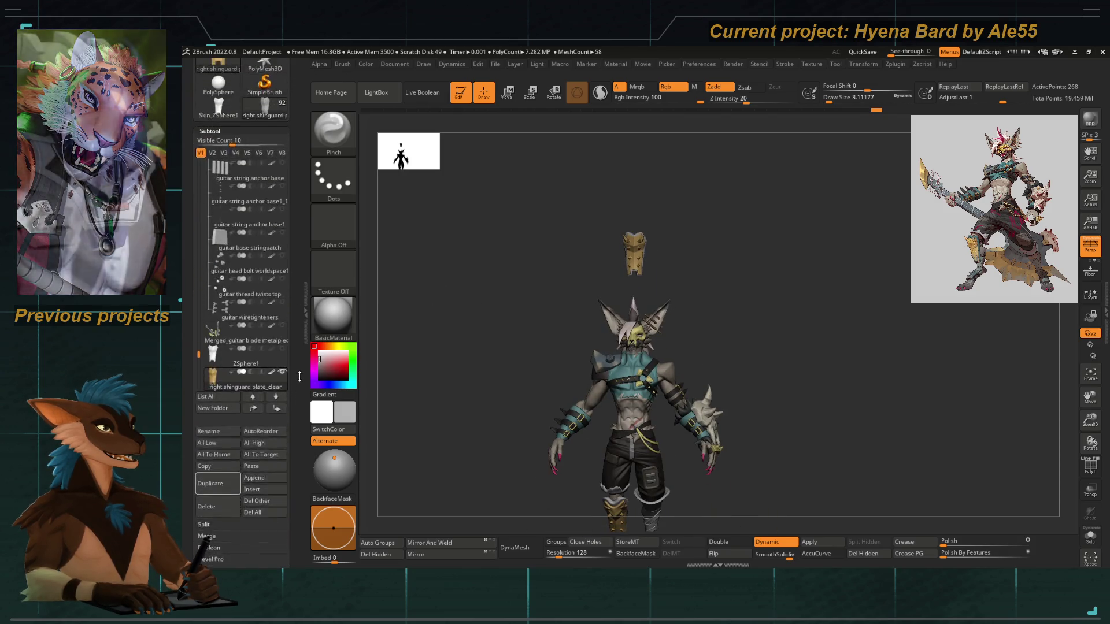
scroll(196, 365, "down", 3)
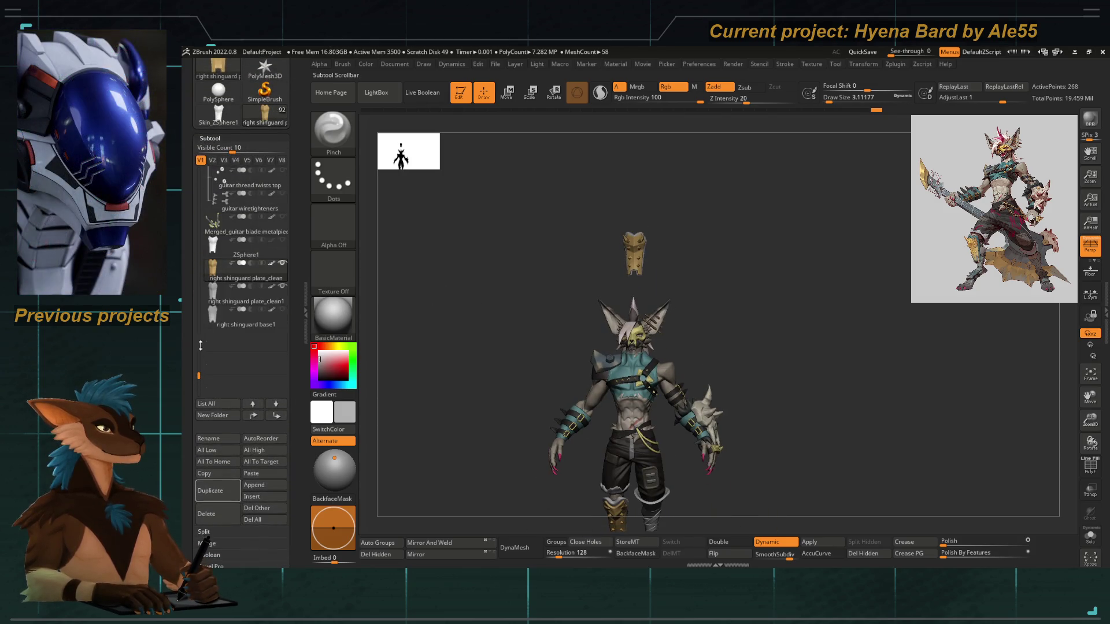
mouse_move(234, 277)
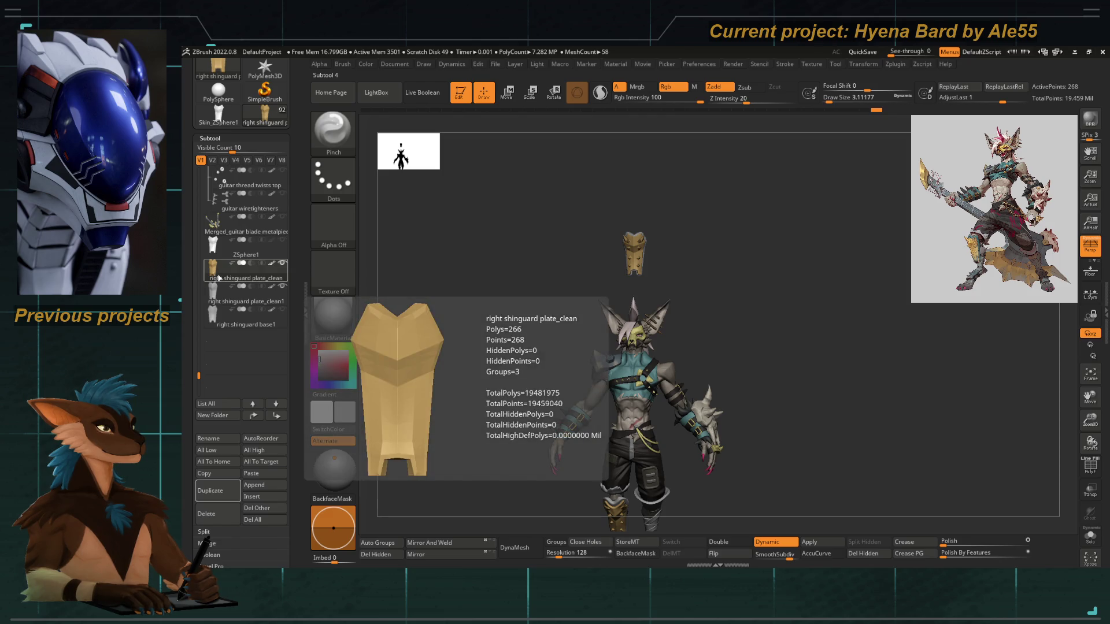
Delete the leftover right shinguard base1 subtool from the list
left_click(218, 278)
left_click_drag(506, 260, 492, 259)
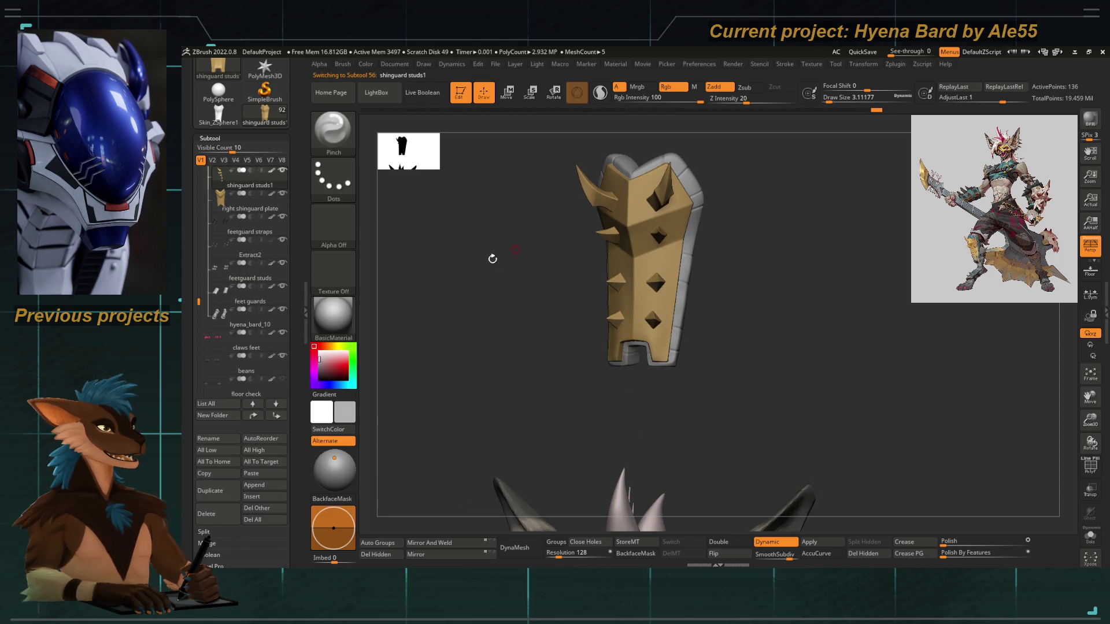
scroll(246, 301, "up", 5)
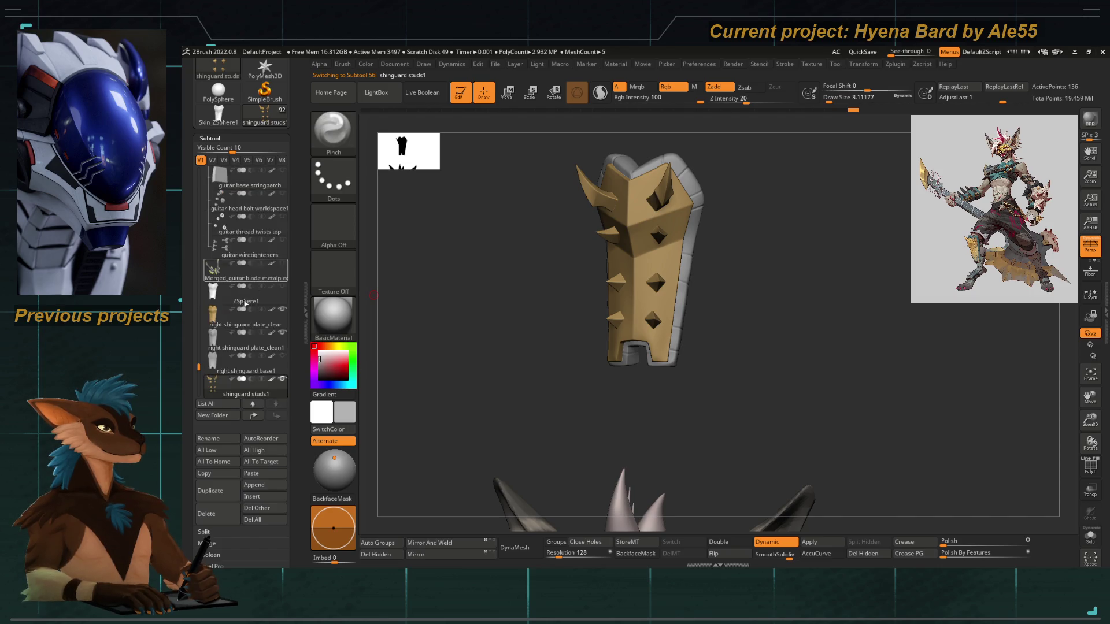
left_click(217, 369)
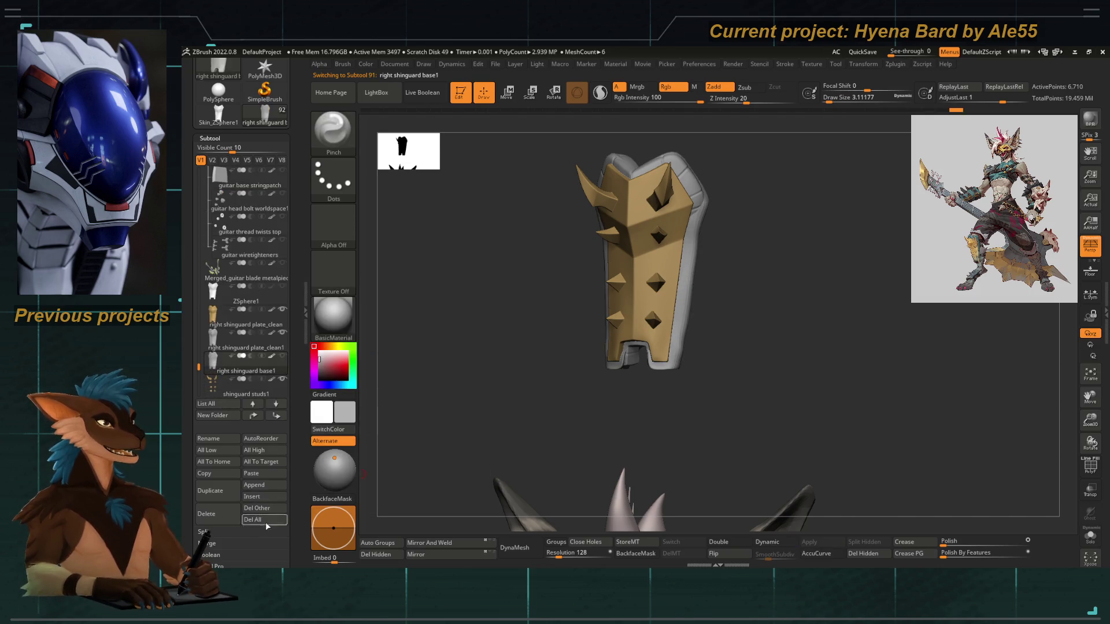
left_click(227, 518)
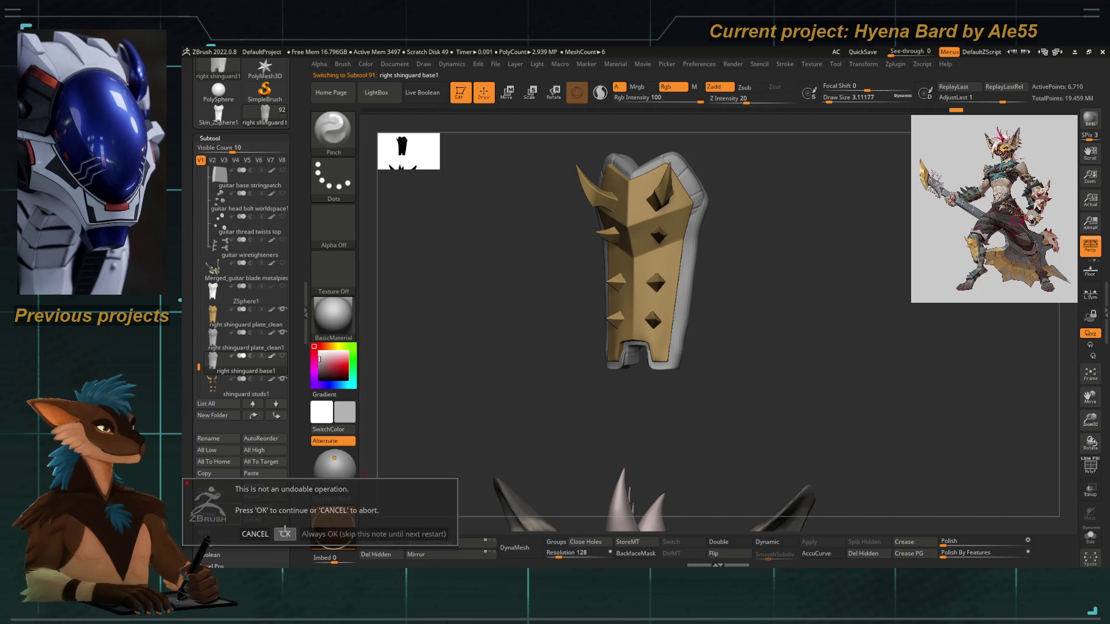
left_click(282, 537)
Delete the leftover ZSphere1 subtool as well
left_click(224, 303)
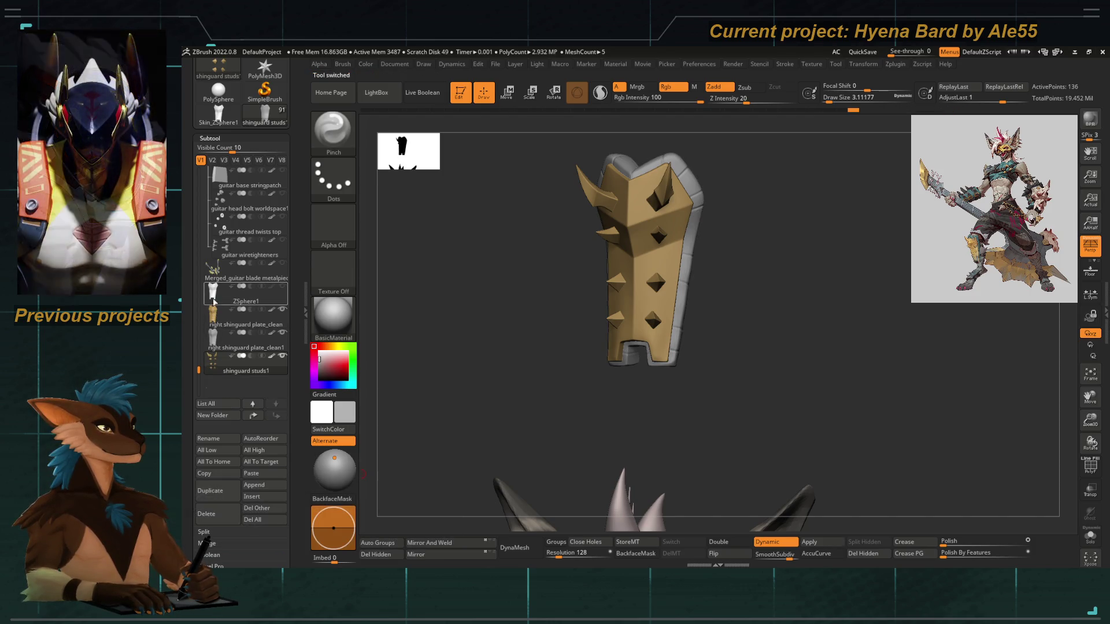
left_click(218, 515)
left_click(283, 533)
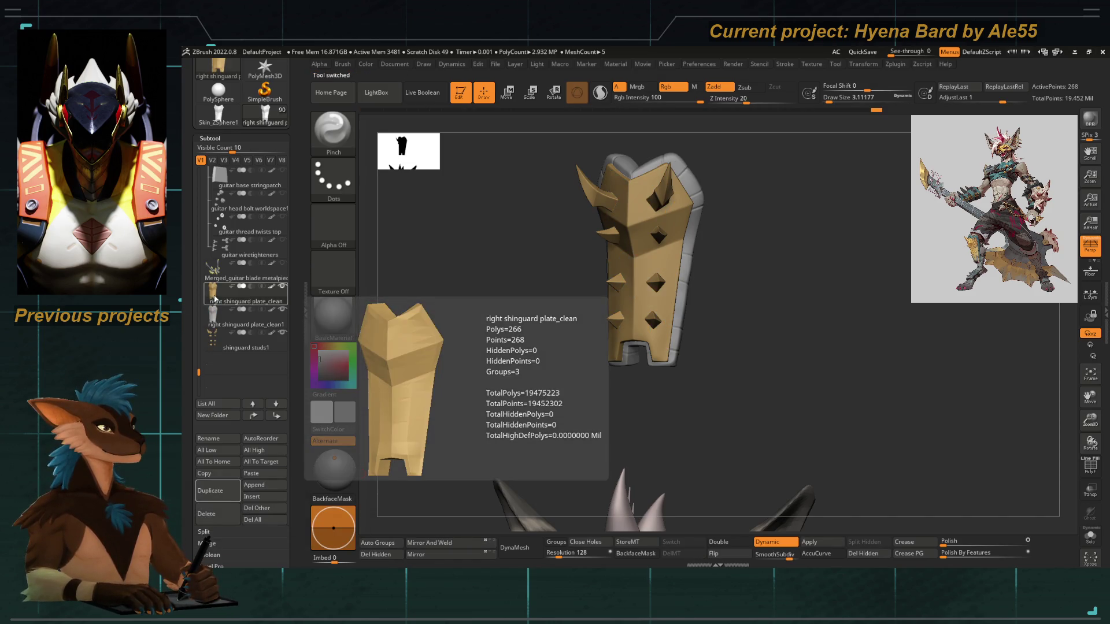
Rename right shinguard plate_clean1 to 'right shinguard tape clean'
mouse_move(246, 324)
left_click(213, 318)
left_click(209, 439)
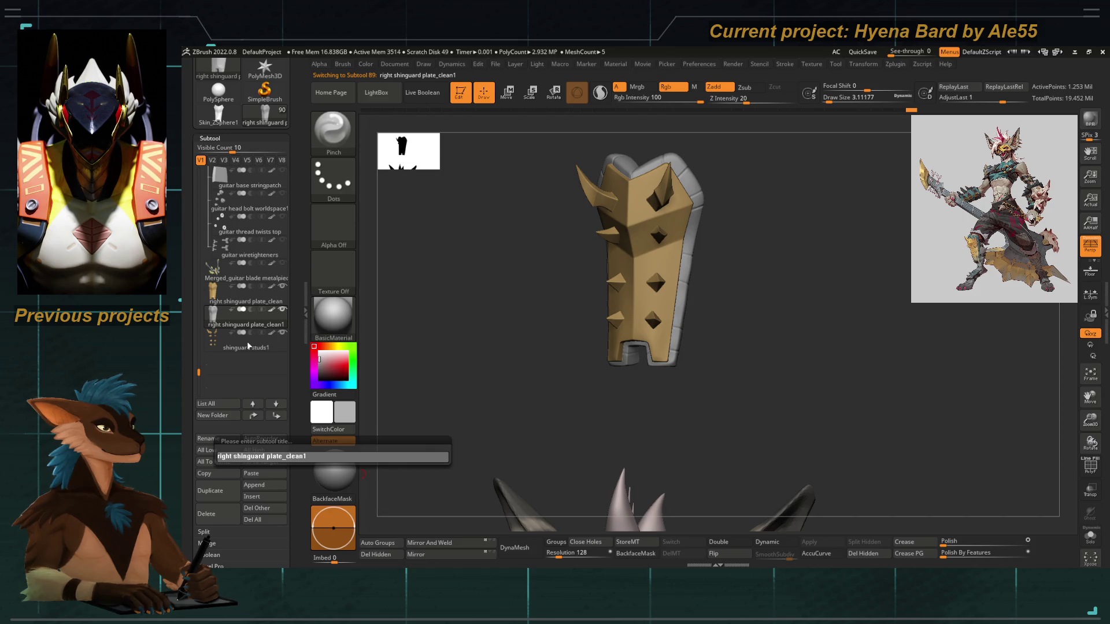
key("BackSpace")
key("BackSpace")
key("BackSpace")
type("tape")
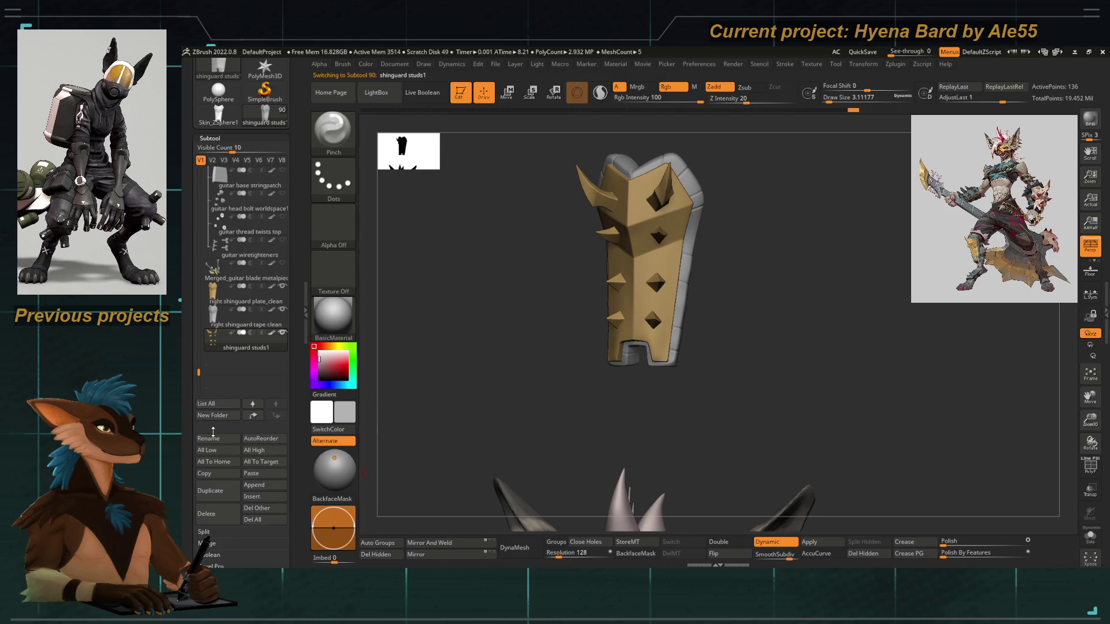
Rename shinguard studs1 to 'shinguard studs clean'
left_click(213, 432)
key("BackSpace")
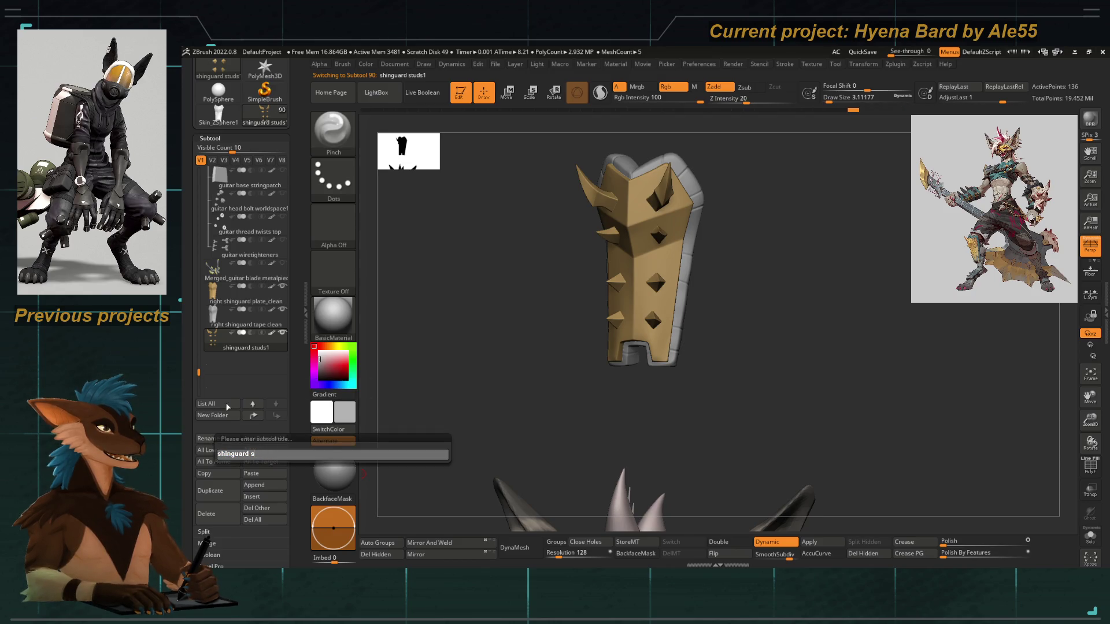
type("tuds clean")
key("Return")
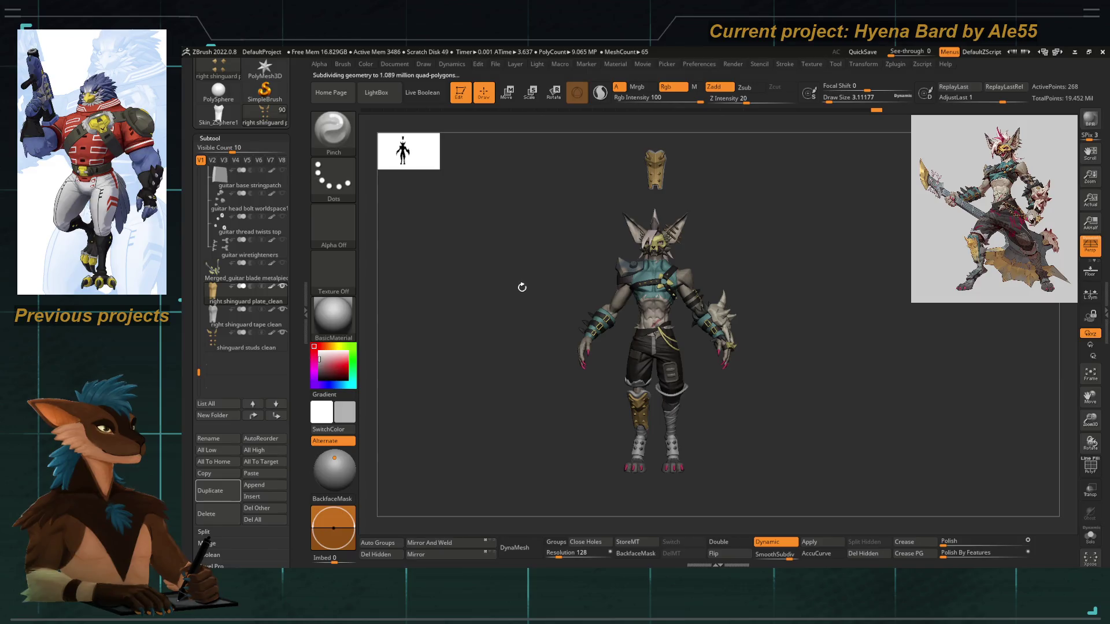
left_click_drag(585, 215, 666, 198, "alt")
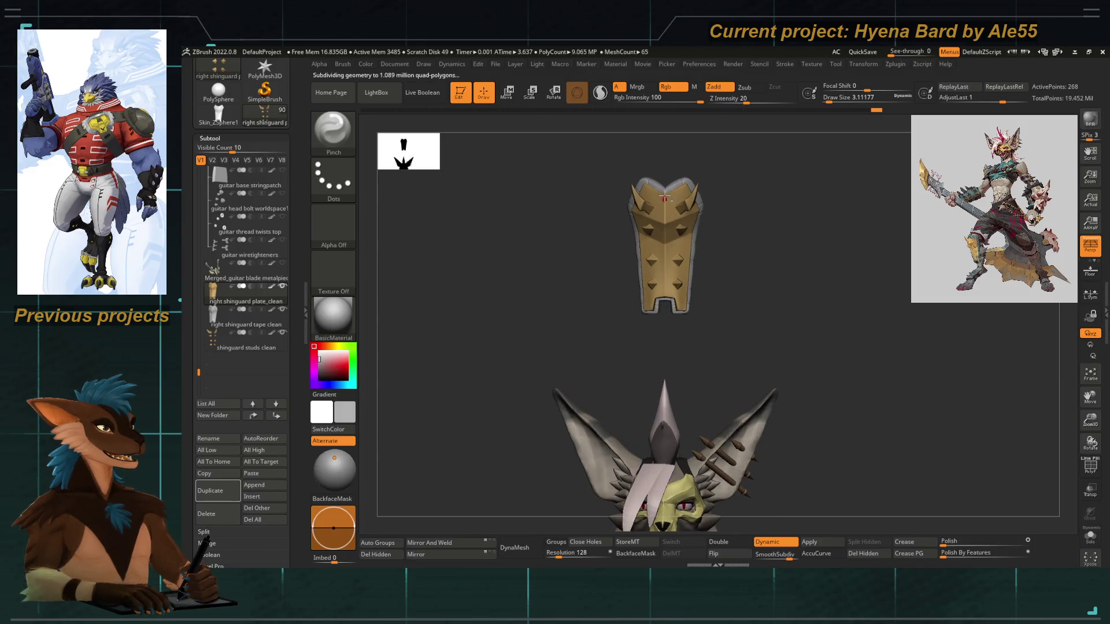
scroll(192, 264, "up", 2)
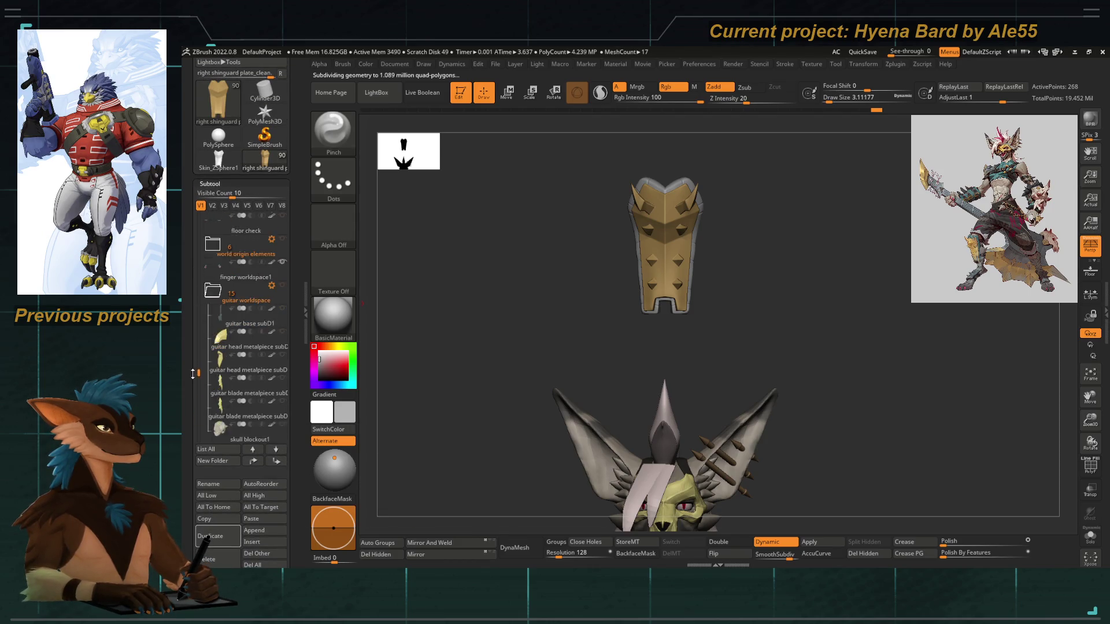
mouse_move(213, 224)
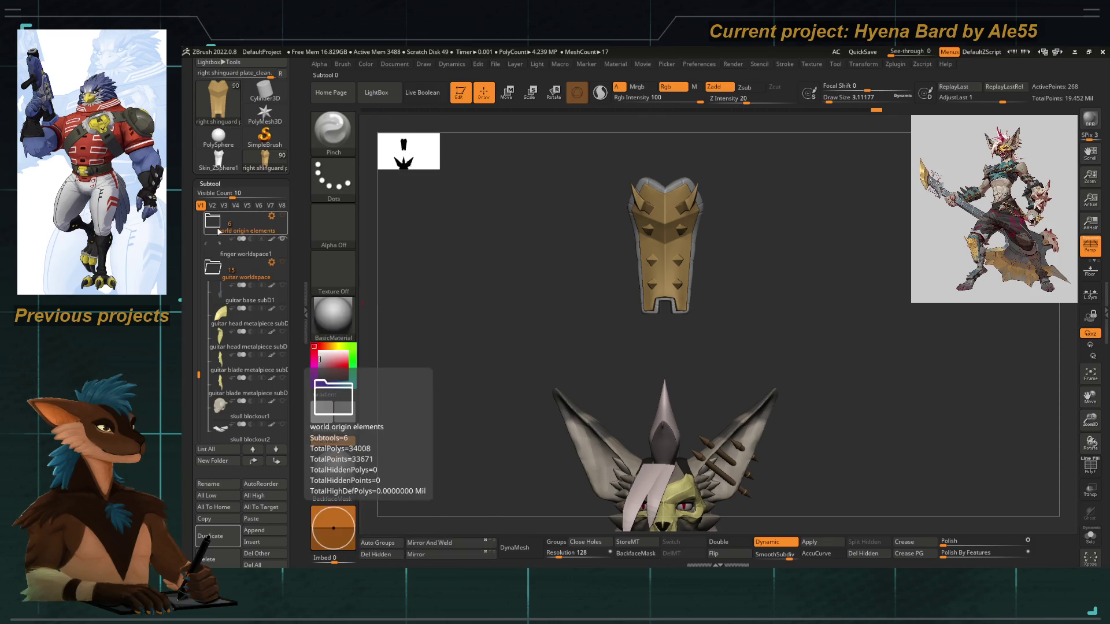
Expand then collapse the world origin elements and guitar worldspace folders to tidy the subtool list
left_click(213, 224)
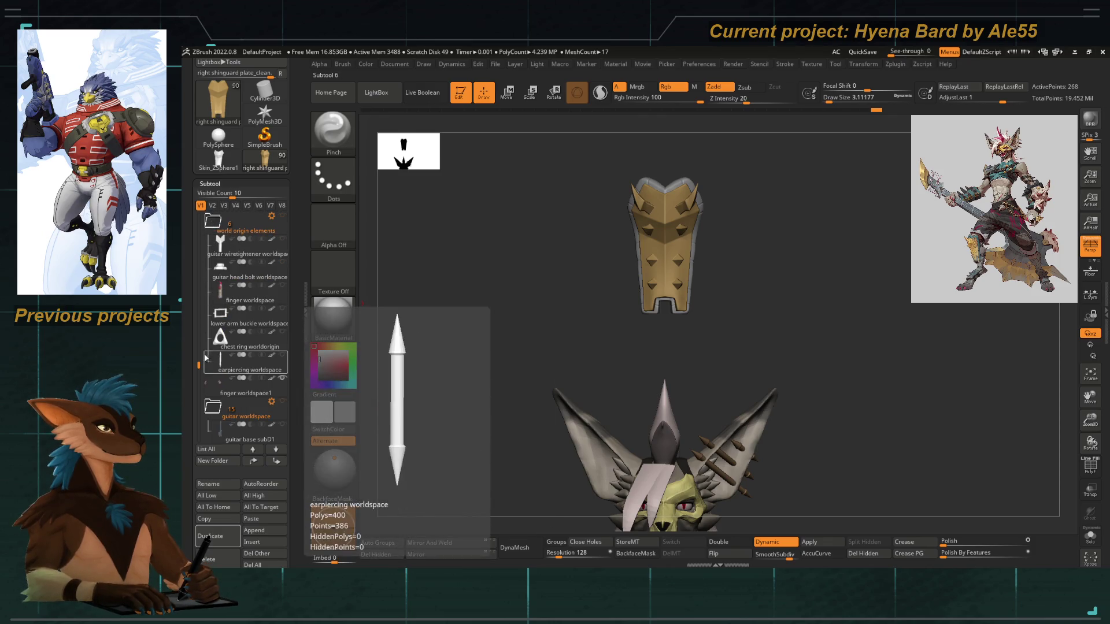
left_click(212, 408)
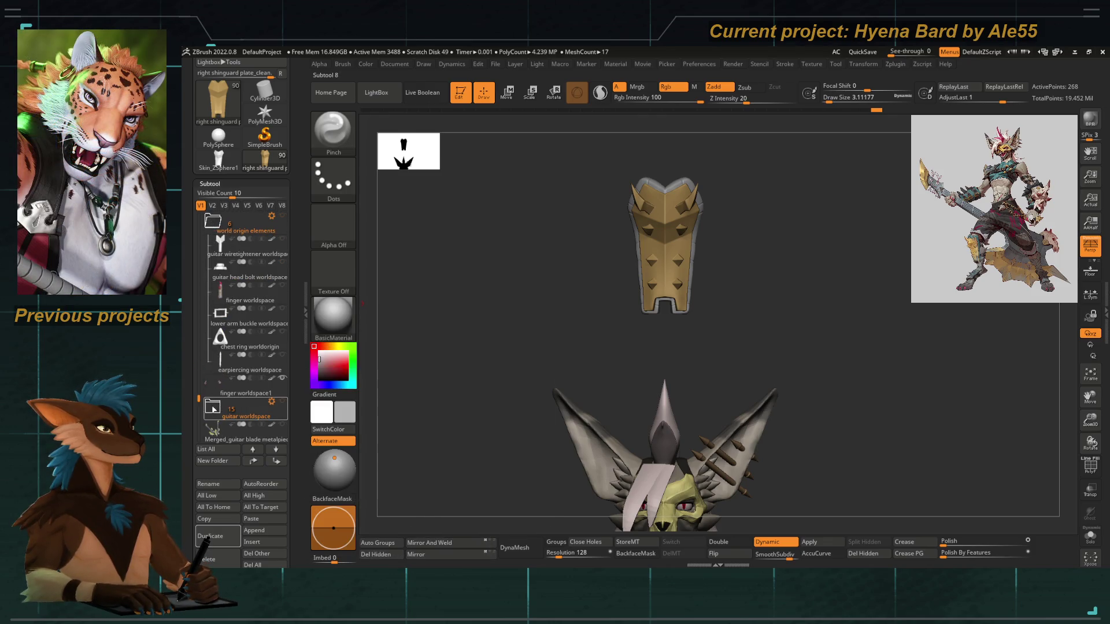
left_click(212, 223)
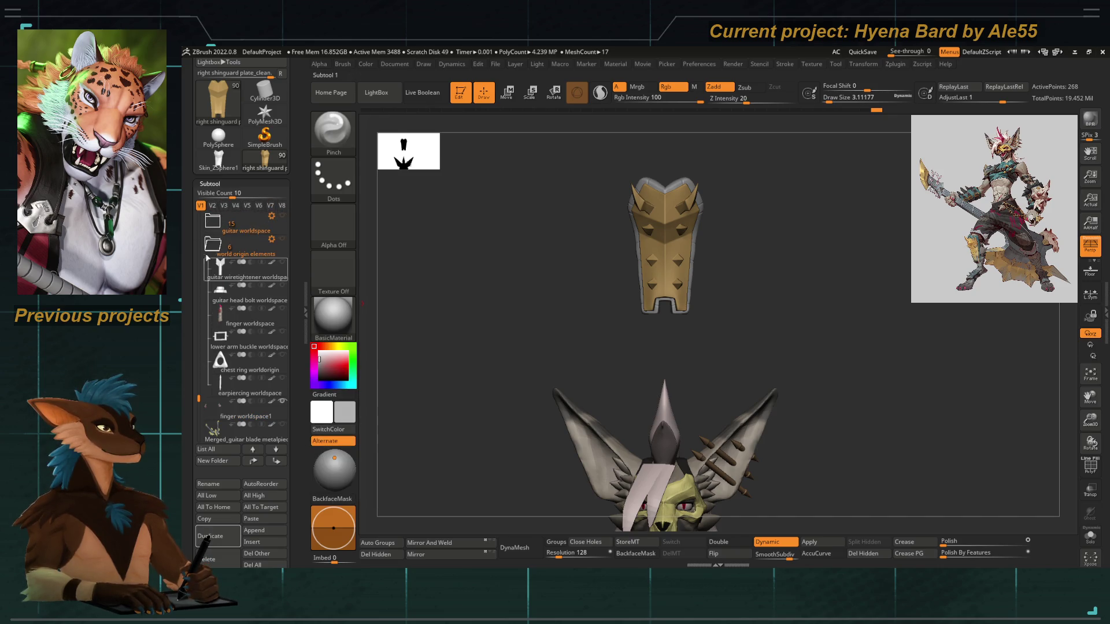
mouse_move(245, 276)
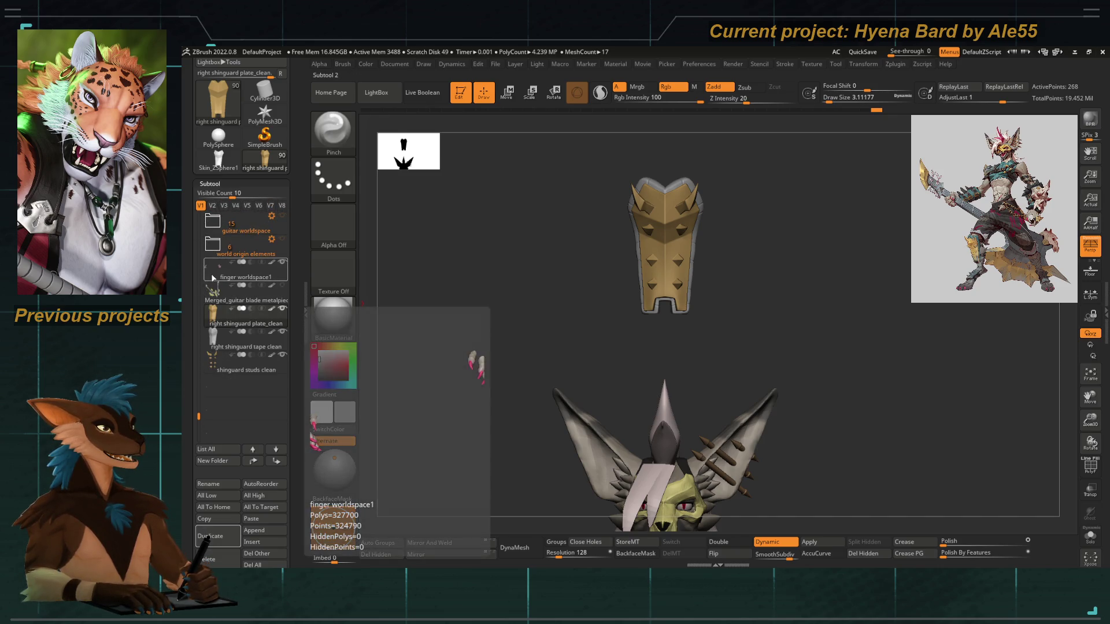
left_click(235, 248)
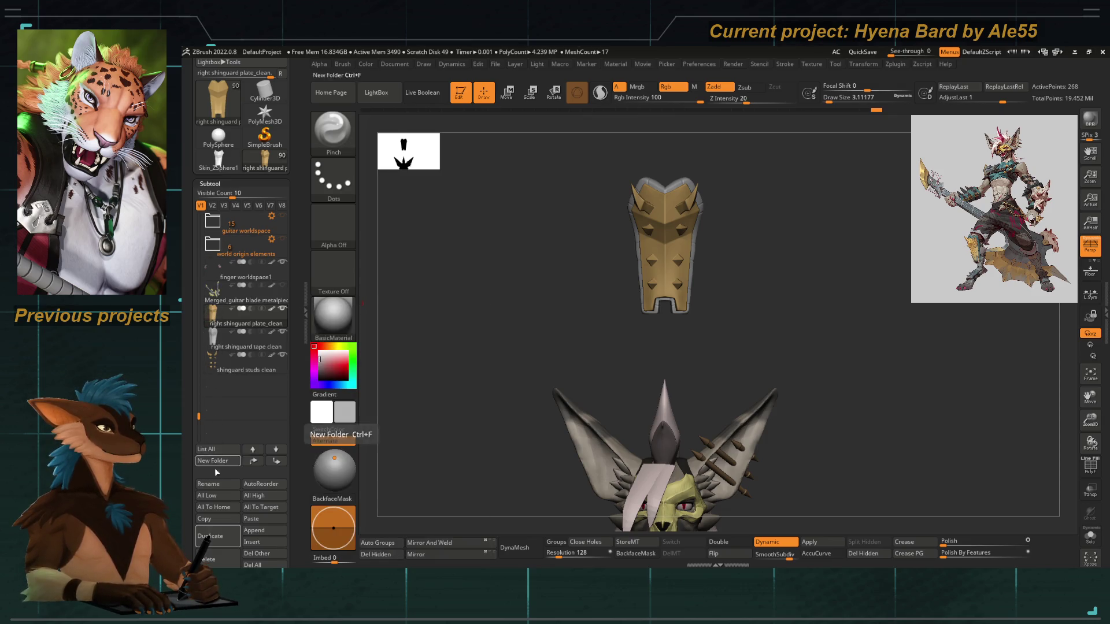
scroll(251, 445, "down", 3)
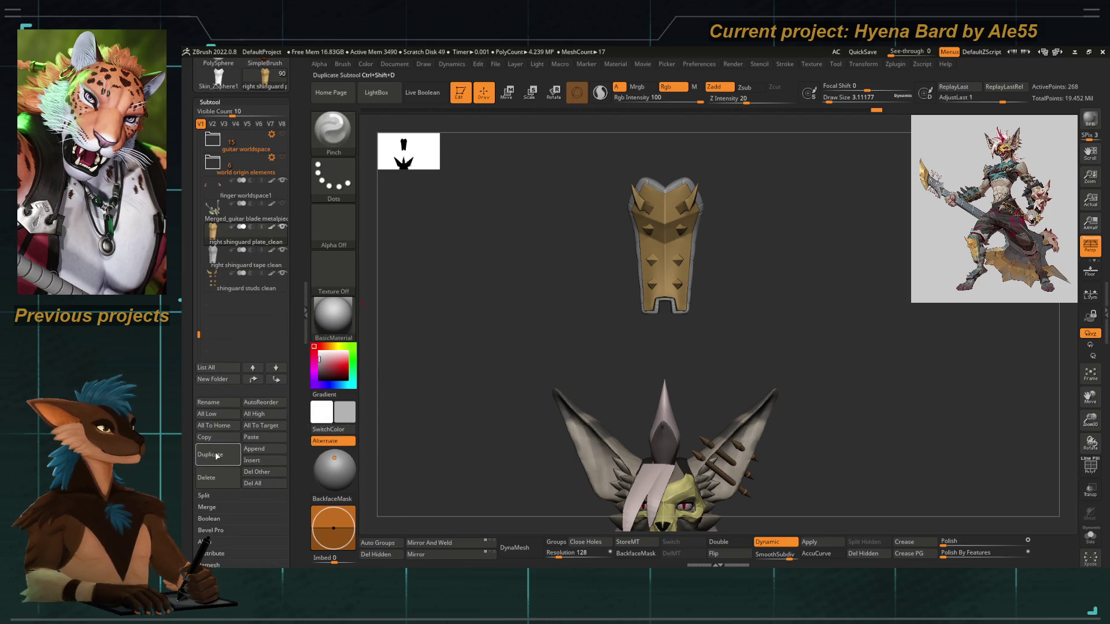
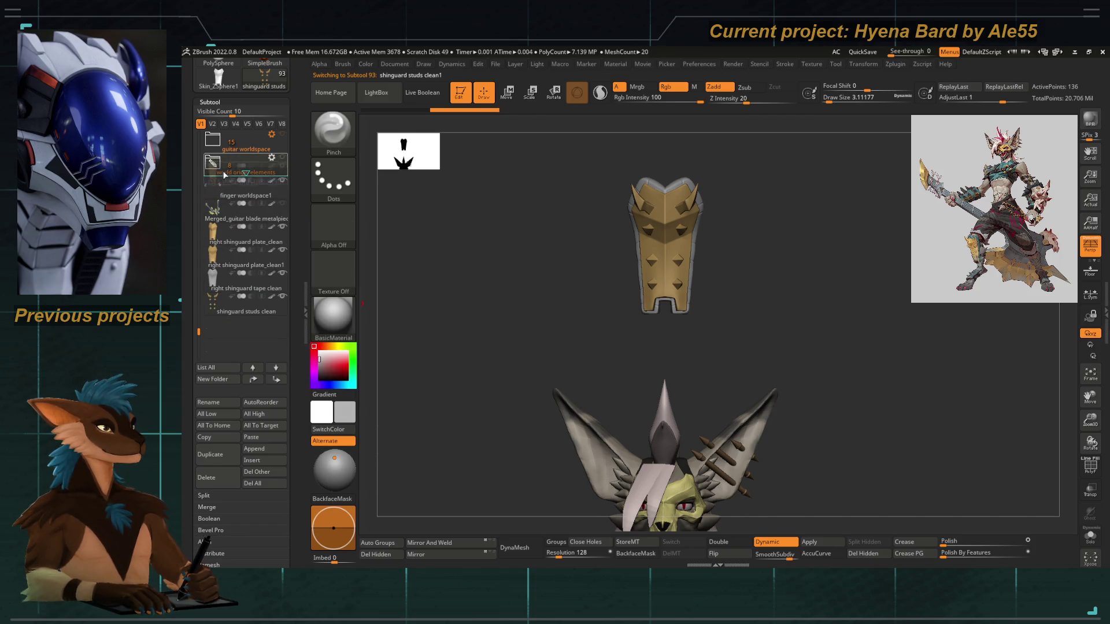
Isolate the right shinguard plate in Solo with the Move gizmo active and frame it large
mouse_move(560, 308)
left_mouse_down()
mouse_move(495, 266)
mouse_move(558, 294)
mouse_move(597, 256)
left_mouse_up()
key("w")
mouse_move(631, 216)
left_mouse_down("alt")
mouse_move(666, 443)
mouse_move(632, 315)
left_mouse_up("alt")
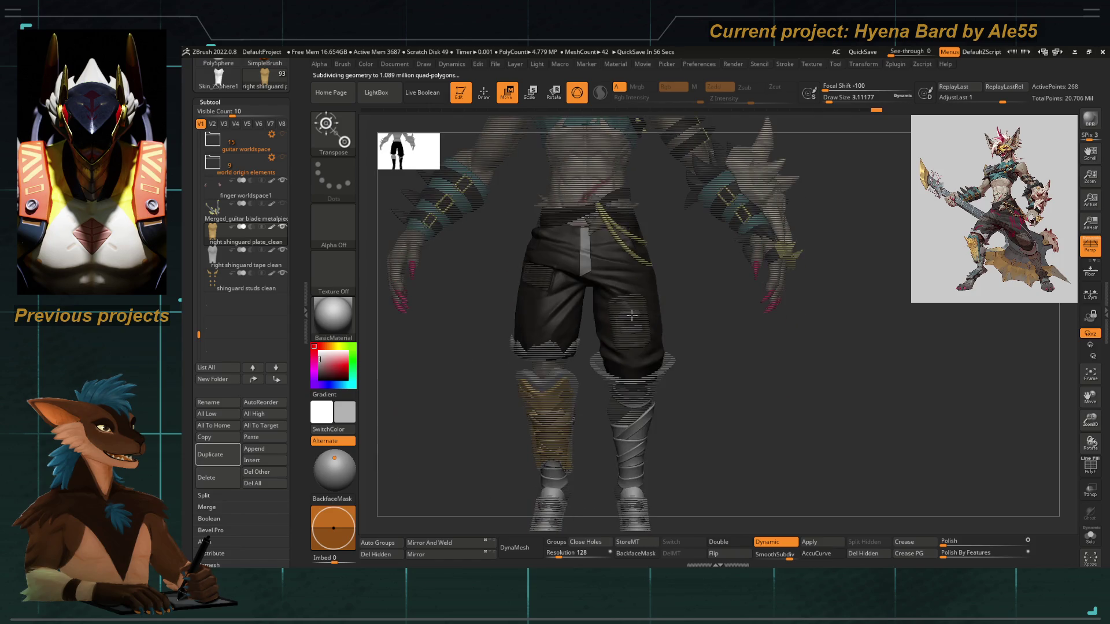
key("f")
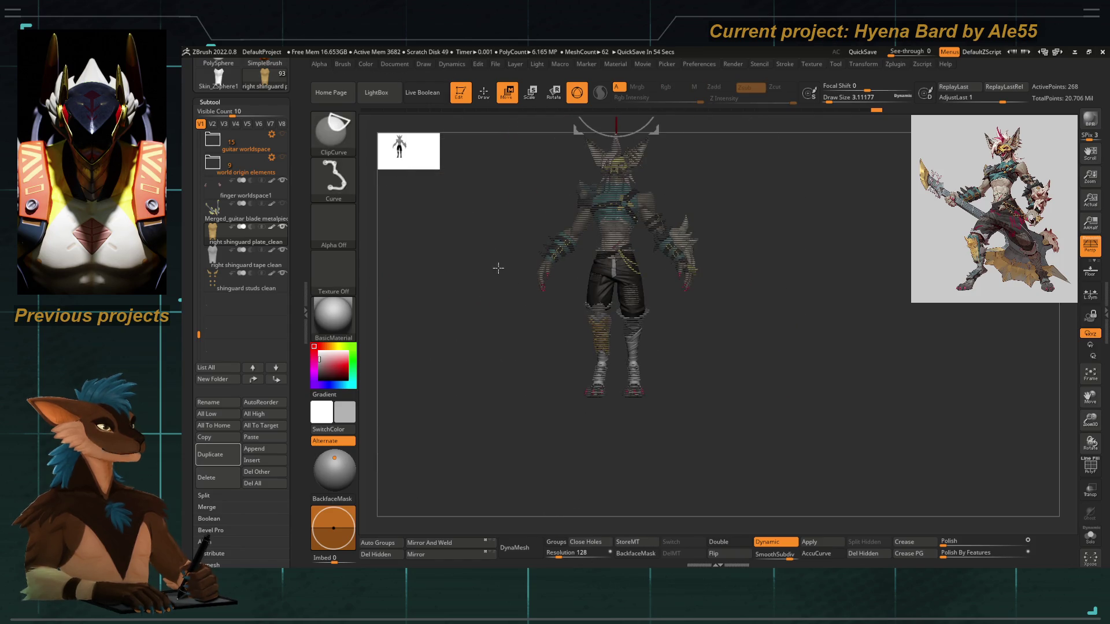
key("w")
left_click_drag(471, 272, 619, 294, "alt")
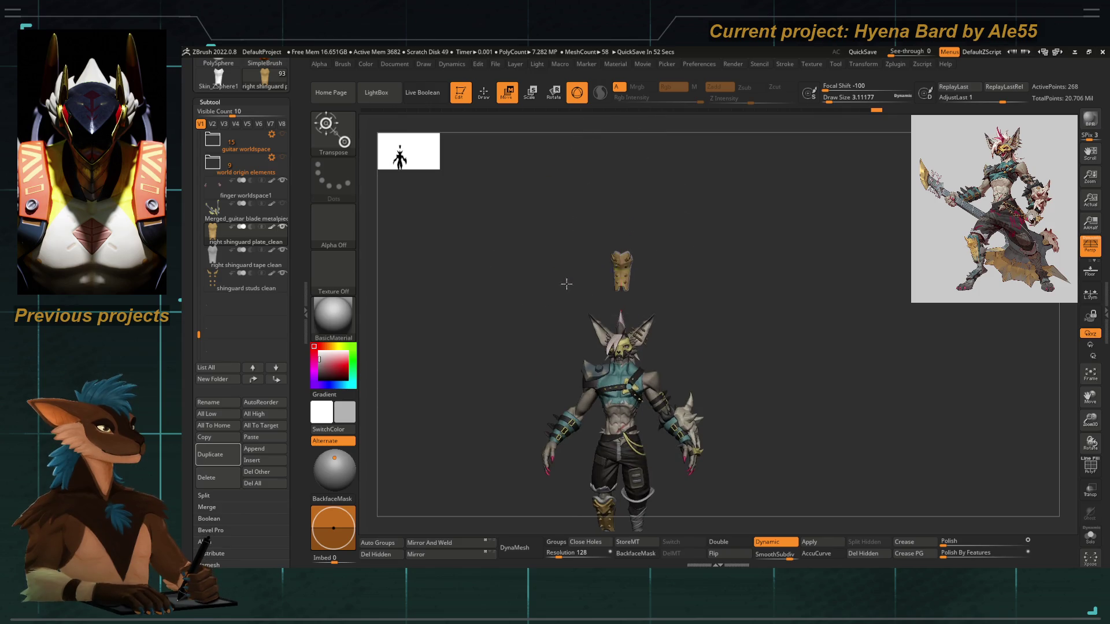
key("shift+s")
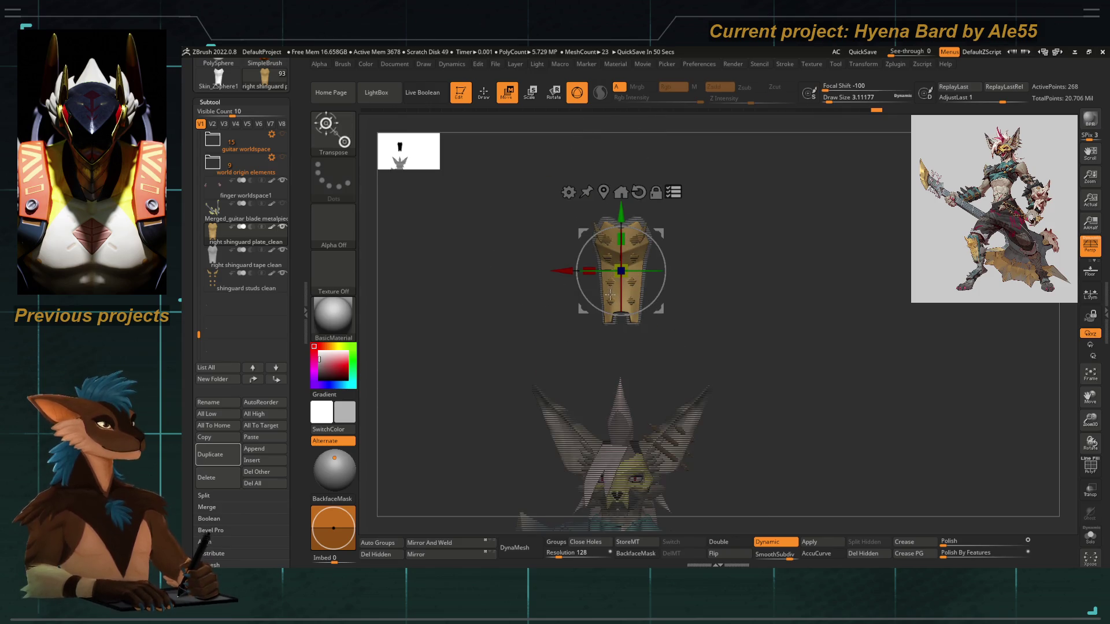
key("f")
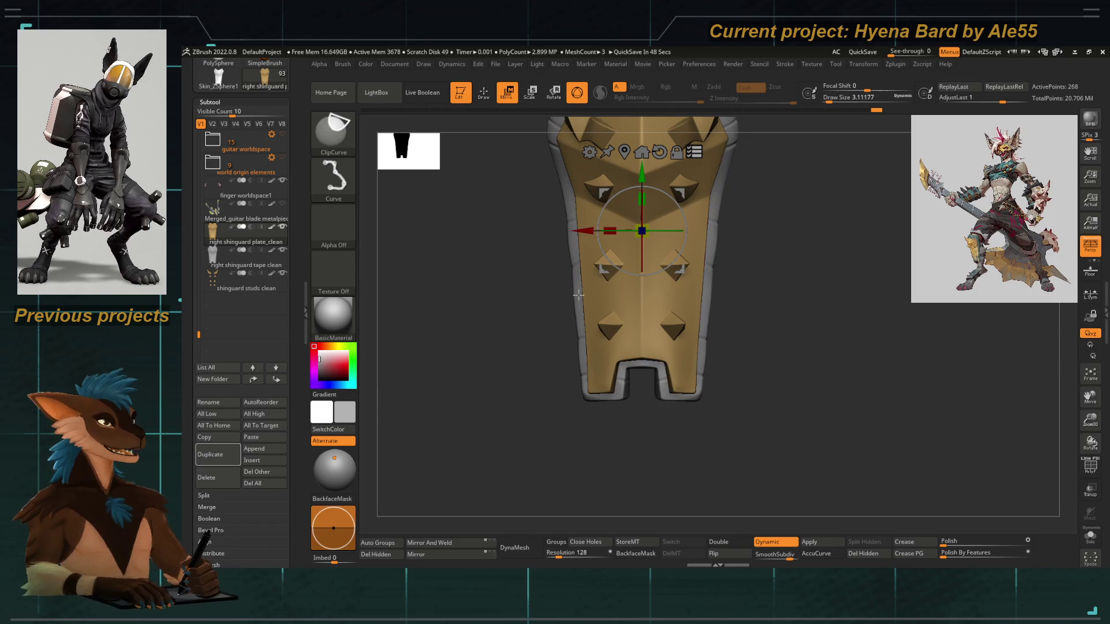
Show the guard with the character and reposition the gizmo lower on the shin guard
key("shift+s")
mouse_move(457, 313)
left_mouse_down("alt")
mouse_move(512, 274)
mouse_move(464, 260)
left_mouse_up("alt")
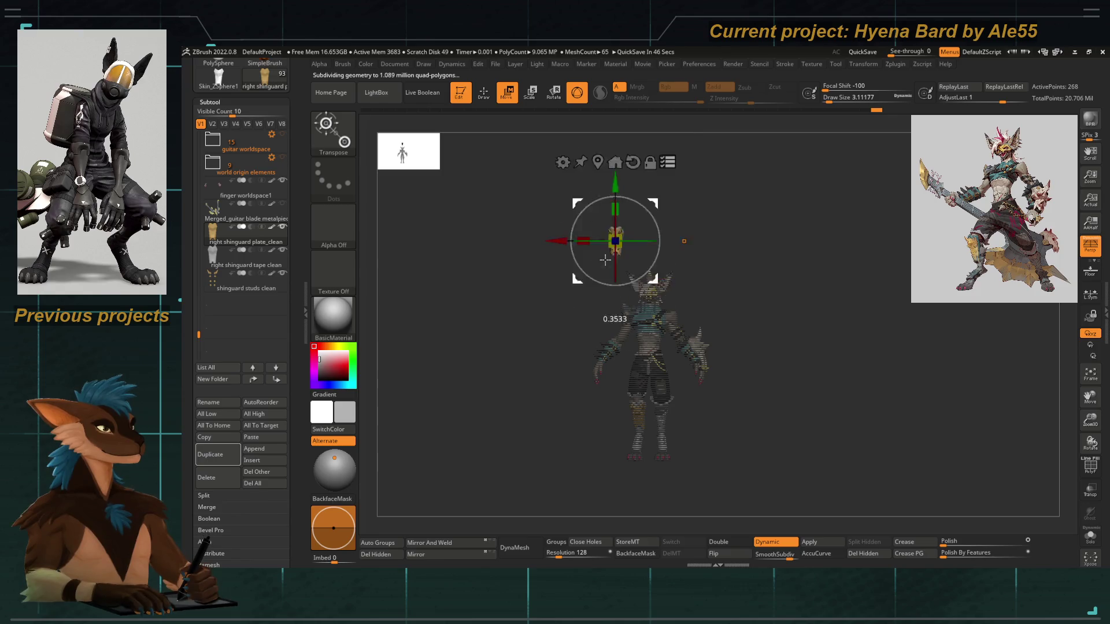
left_click_drag(584, 303, 610, 293, "alt")
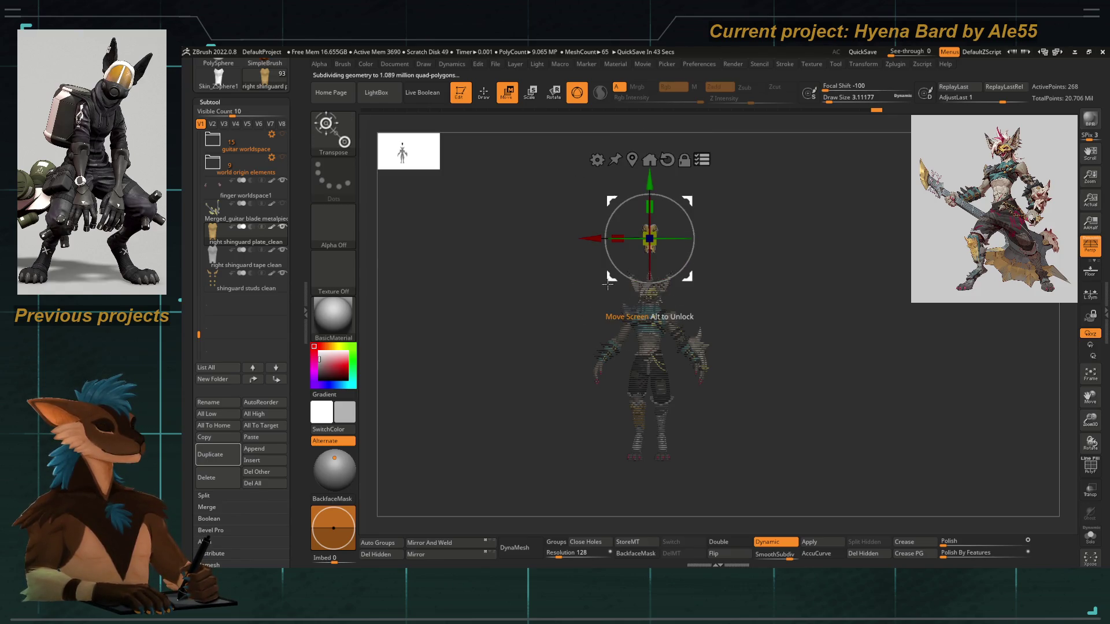
left_click_drag(584, 442, 599, 469, "alt")
mouse_move(588, 424)
left_mouse_down("alt")
mouse_move(684, 236)
mouse_move(666, 270)
mouse_move(737, 365)
left_mouse_up("alt")
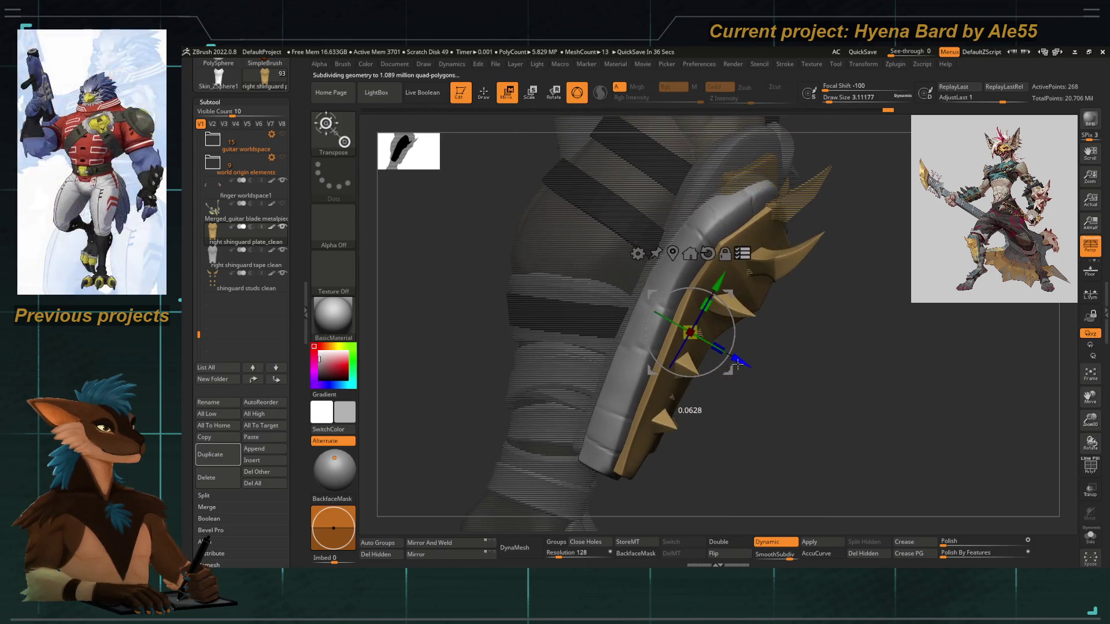
Move the shin guard up and right, rotate it on its vertical axis, and check from the side
mouse_move(721, 291)
left_mouse_down()
mouse_move(737, 256)
mouse_move(629, 337)
left_mouse_up()
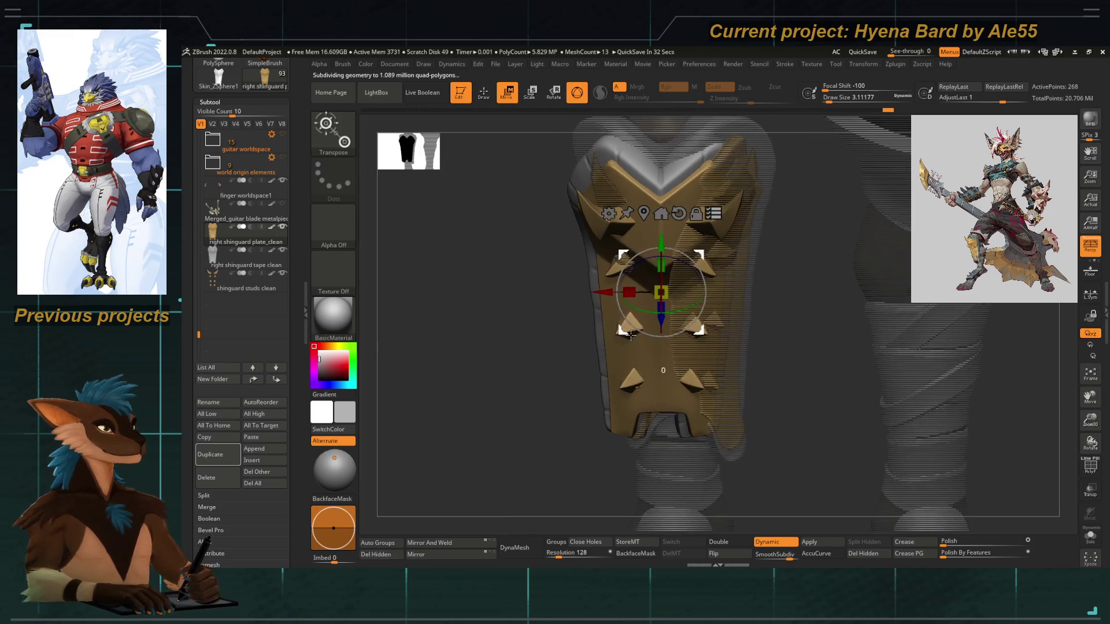
left_click_drag(680, 308, 666, 310)
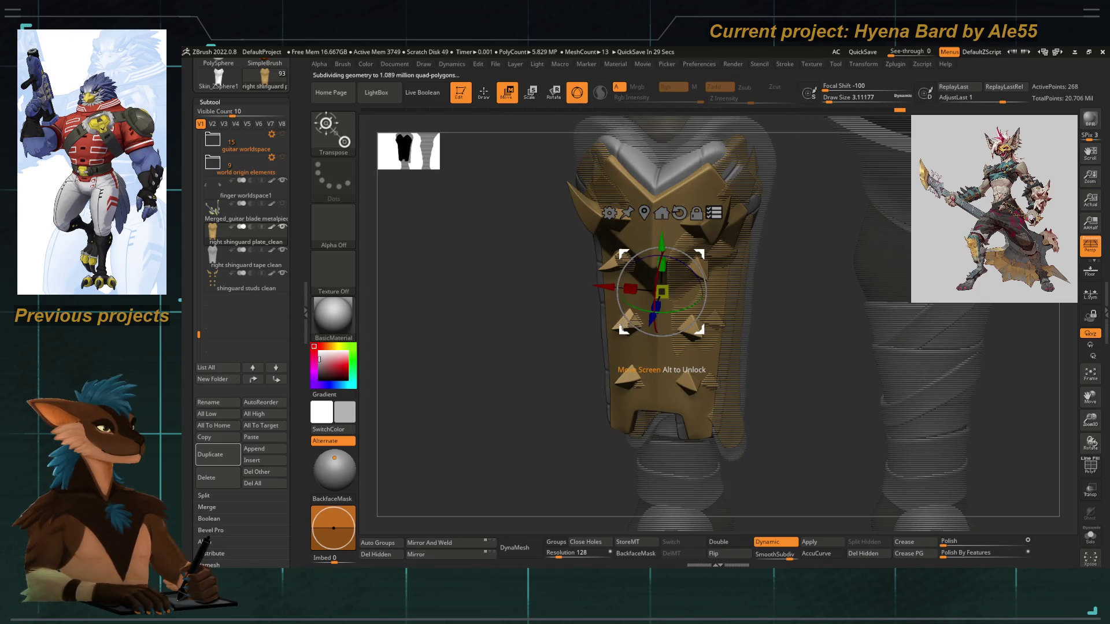
left_click_drag(623, 325, 632, 330)
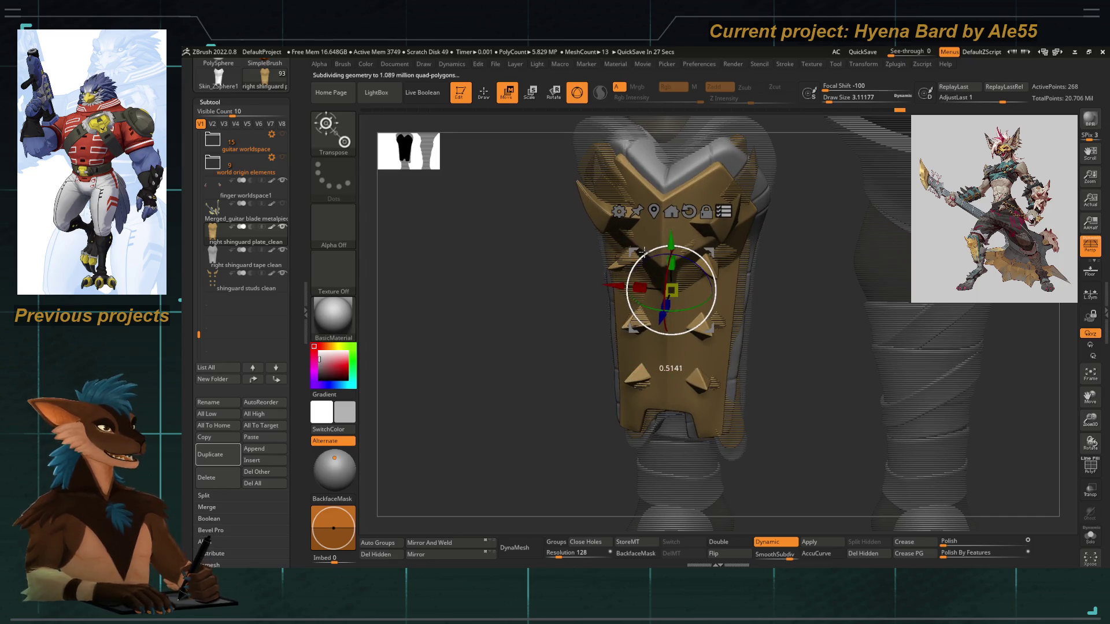
mouse_move(640, 269)
left_mouse_down()
mouse_move(584, 328)
mouse_move(534, 322)
mouse_move(528, 354)
mouse_move(579, 356)
left_mouse_up()
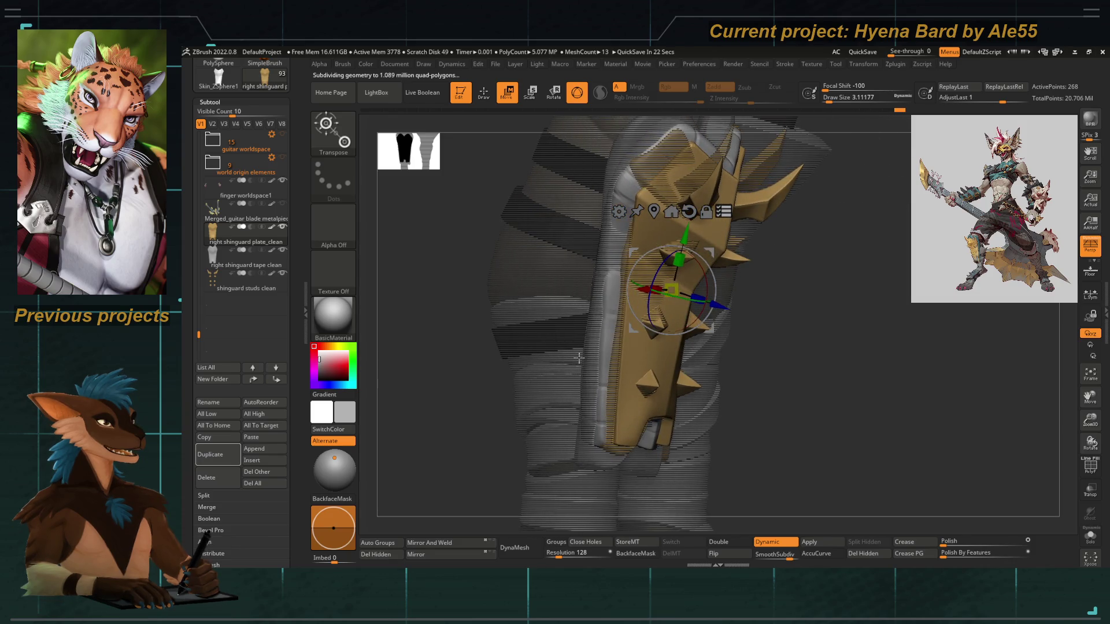
Scale the shin guard to about 1.1 with the gizmo scale handle
mouse_move(578, 356)
left_mouse_down()
mouse_move(548, 359)
mouse_move(537, 330)
mouse_move(520, 335)
left_mouse_up()
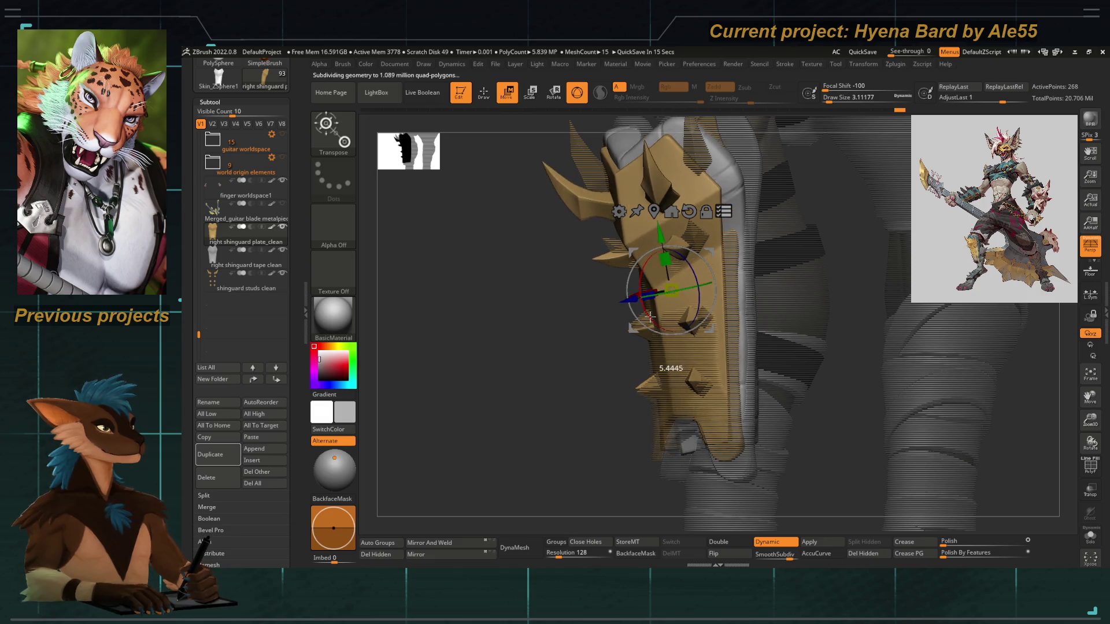
mouse_move(586, 341)
left_mouse_down()
mouse_move(594, 380)
mouse_move(653, 353)
left_mouse_up()
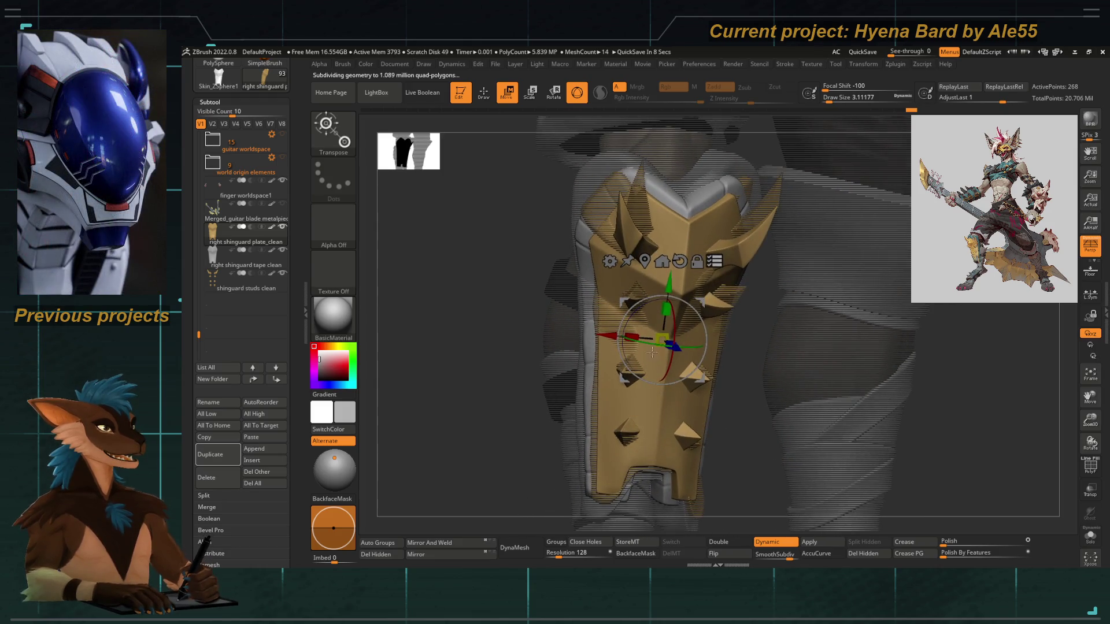
left_click_drag(548, 315, 633, 334)
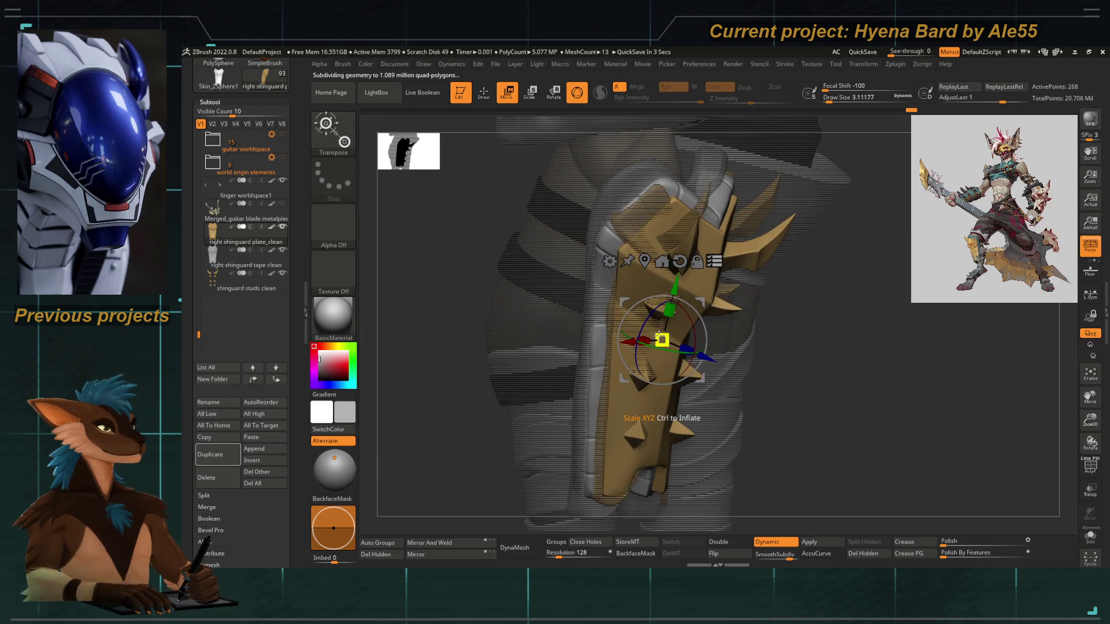
left_click_drag(661, 414, 661, 415)
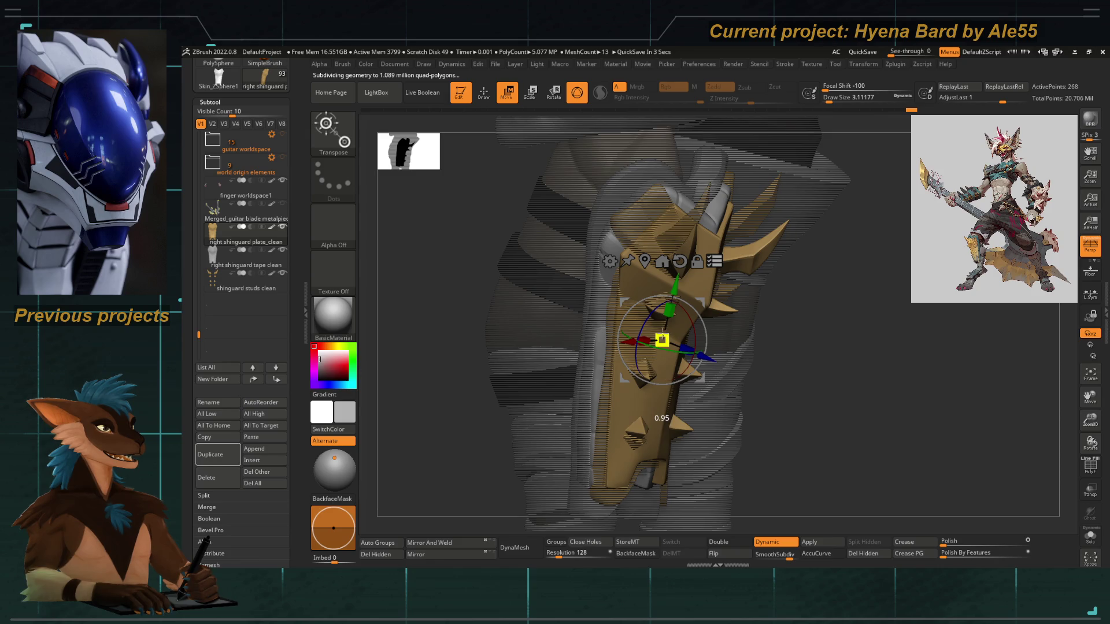
left_click_drag(659, 331, 659, 320)
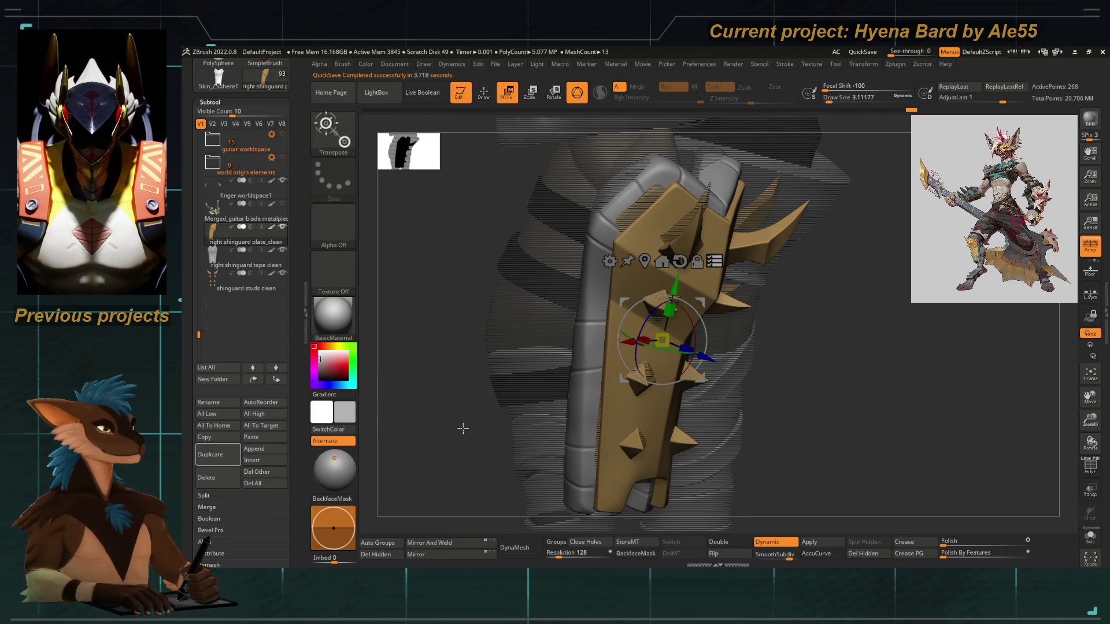
Nudge the guard plate into place and turn off Solo to show the full character
left_click_drag(463, 429, 494, 397, "shift")
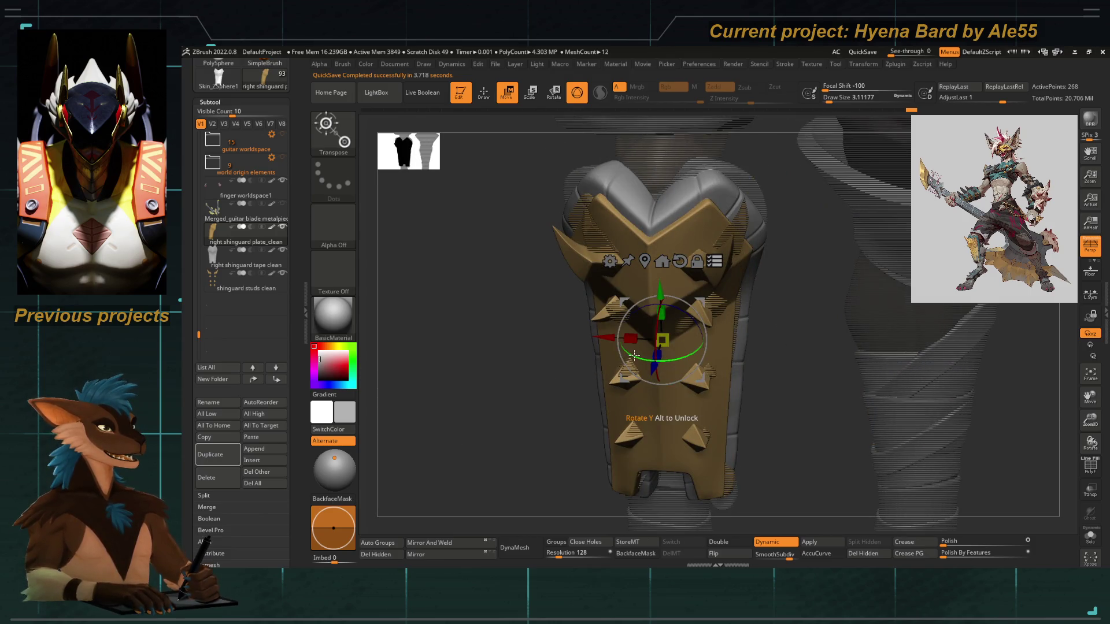
left_click_drag(622, 378, 634, 351)
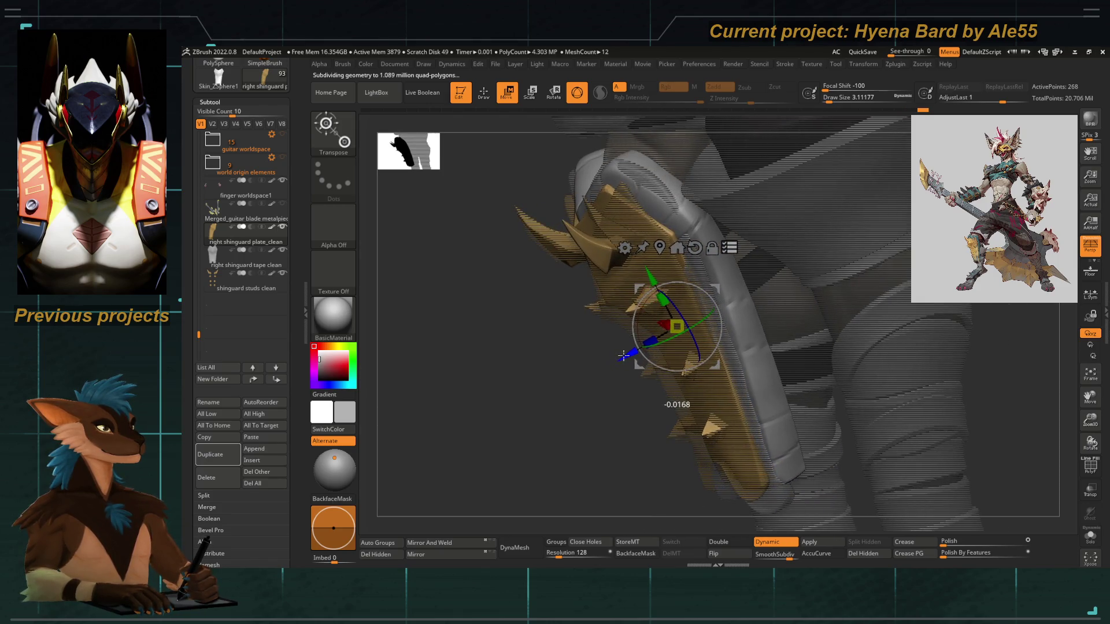
mouse_move(612, 362)
left_mouse_down("shift")
mouse_move(603, 388)
mouse_move(613, 388)
mouse_move(538, 384)
mouse_move(503, 414)
mouse_move(532, 359)
left_mouse_up("shift")
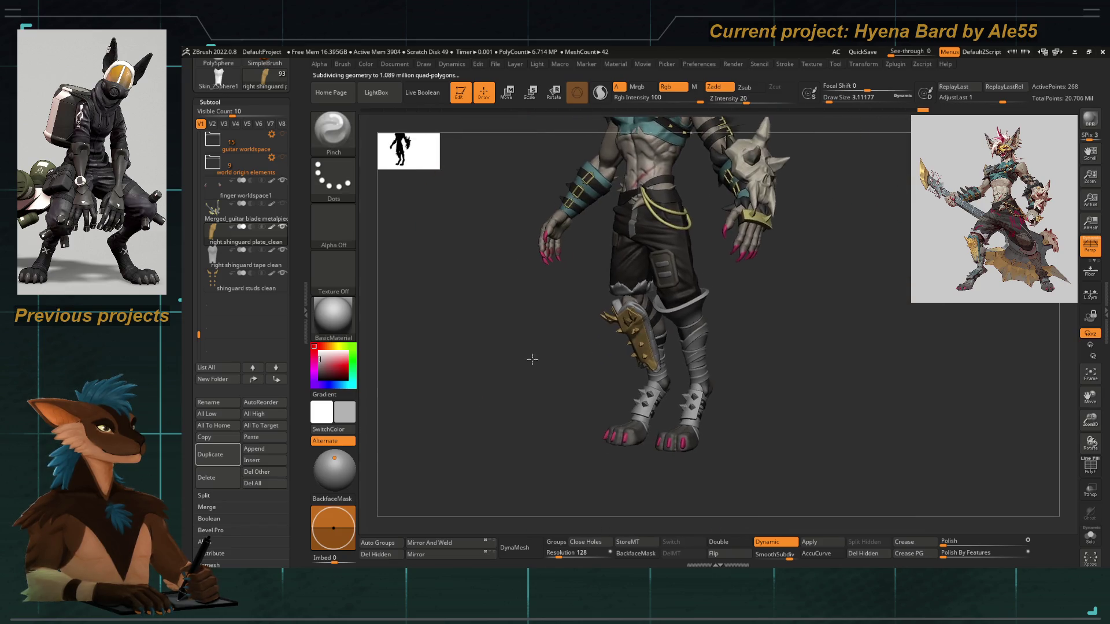
left_click_drag(196, 334, 196, 469)
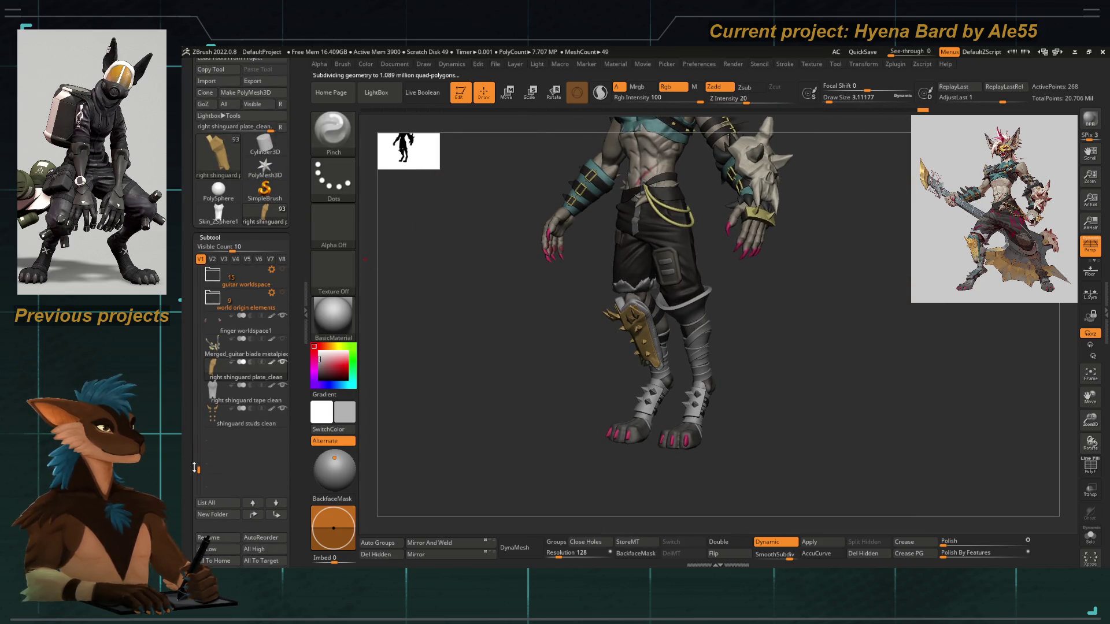
mouse_move(199, 400)
left_mouse_down()
mouse_move(200, 382)
mouse_move(198, 422)
left_mouse_up()
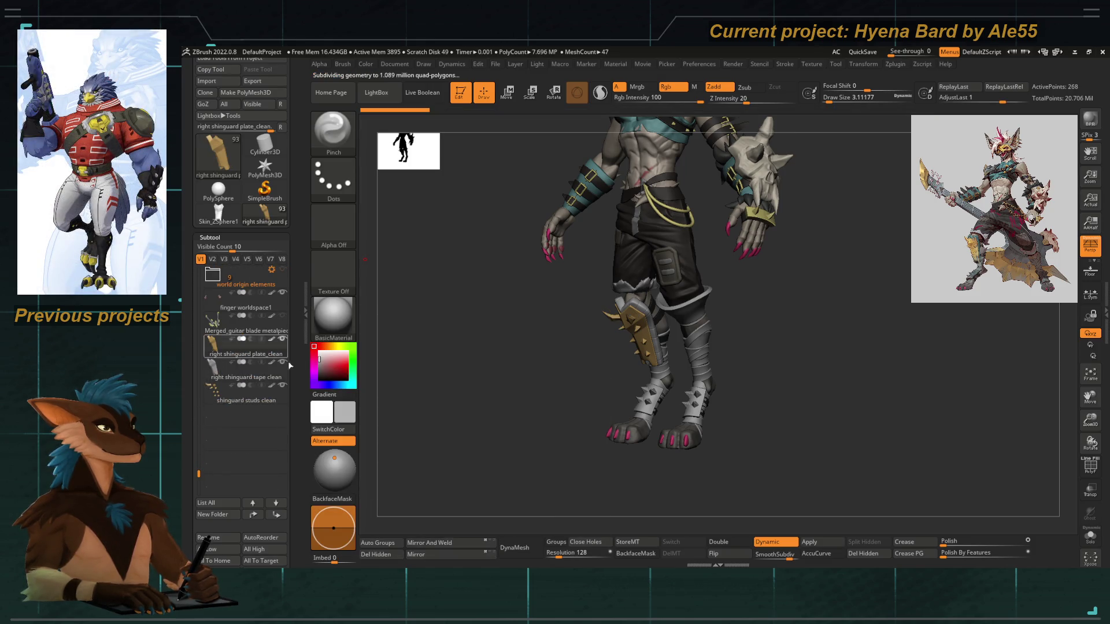
Isolate the right shinguard plate and move it down and to the left on the leg
key("f")
key("w")
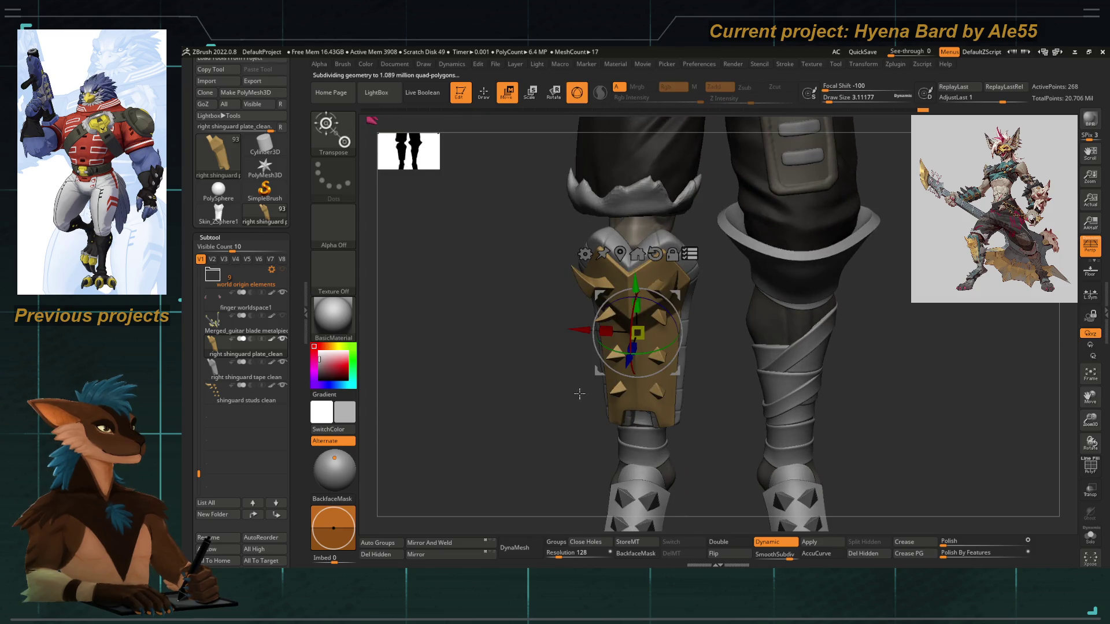
key("shift+ctrl+s")
left_click_drag(598, 373, 593, 383)
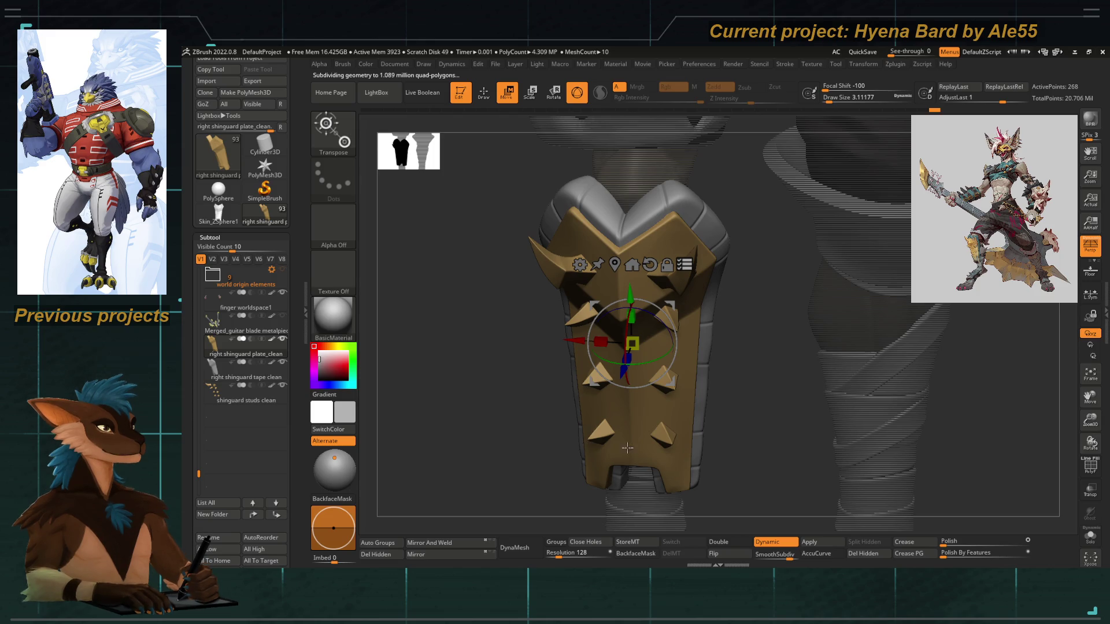
left_click_drag(447, 415, 541, 390)
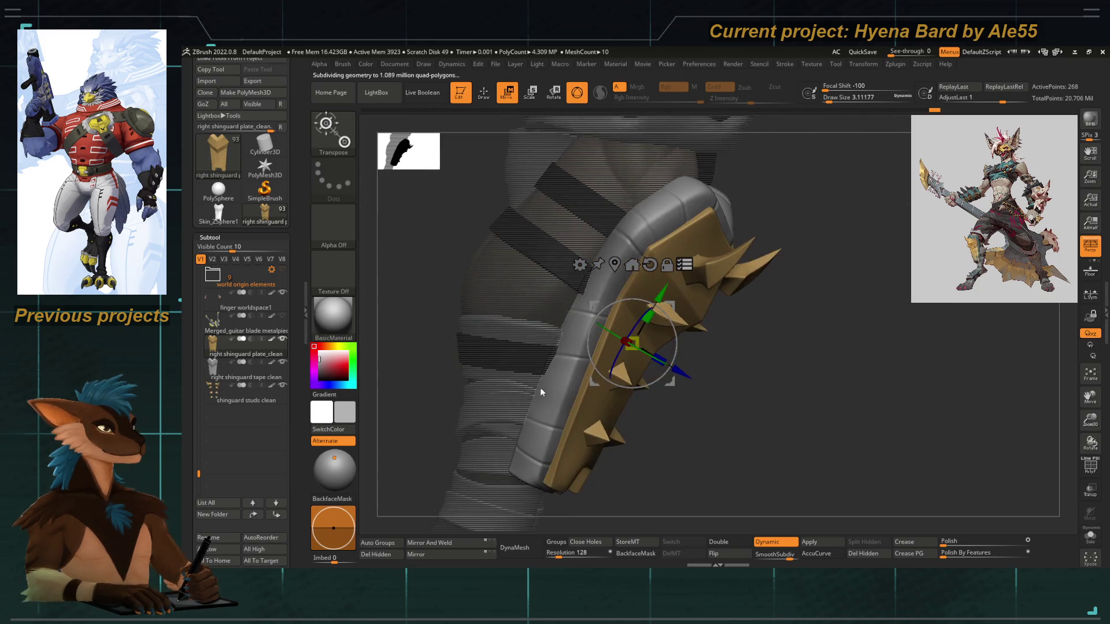
mouse_move(634, 406)
left_mouse_down()
mouse_move(655, 453)
mouse_move(513, 381)
mouse_move(513, 408)
mouse_move(570, 372)
left_mouse_up()
Tilt the shinguard slightly to follow the leg and check it from several angles
left_click_drag(586, 299, 583, 276)
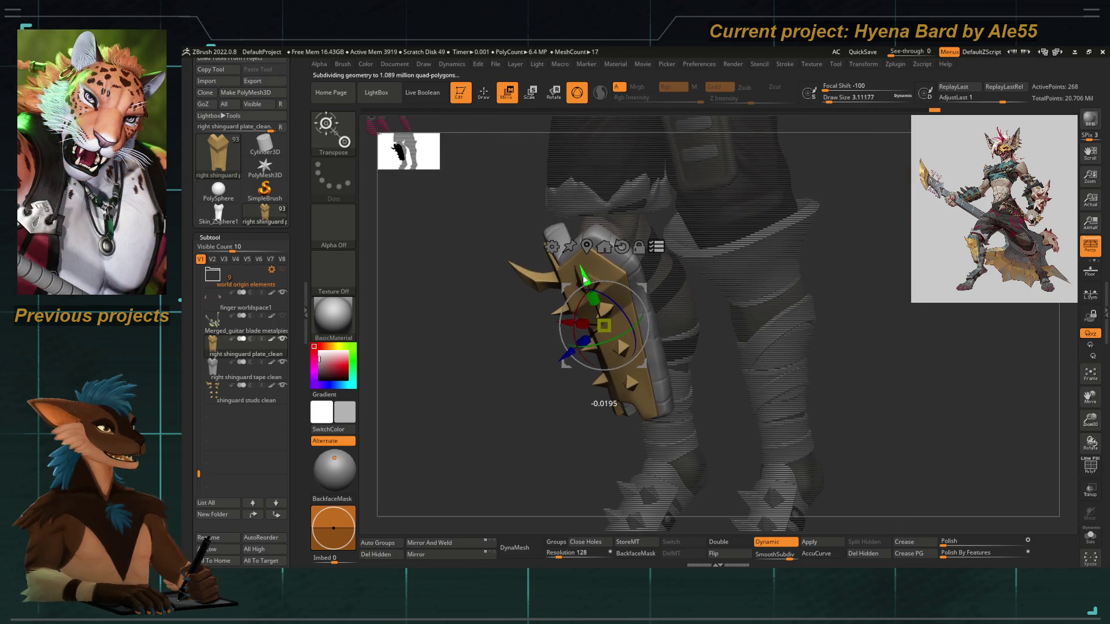
mouse_move(482, 393)
left_mouse_down()
mouse_move(458, 390)
mouse_move(489, 278)
mouse_move(582, 352)
mouse_move(561, 439)
mouse_move(555, 394)
mouse_move(733, 415)
left_mouse_up()
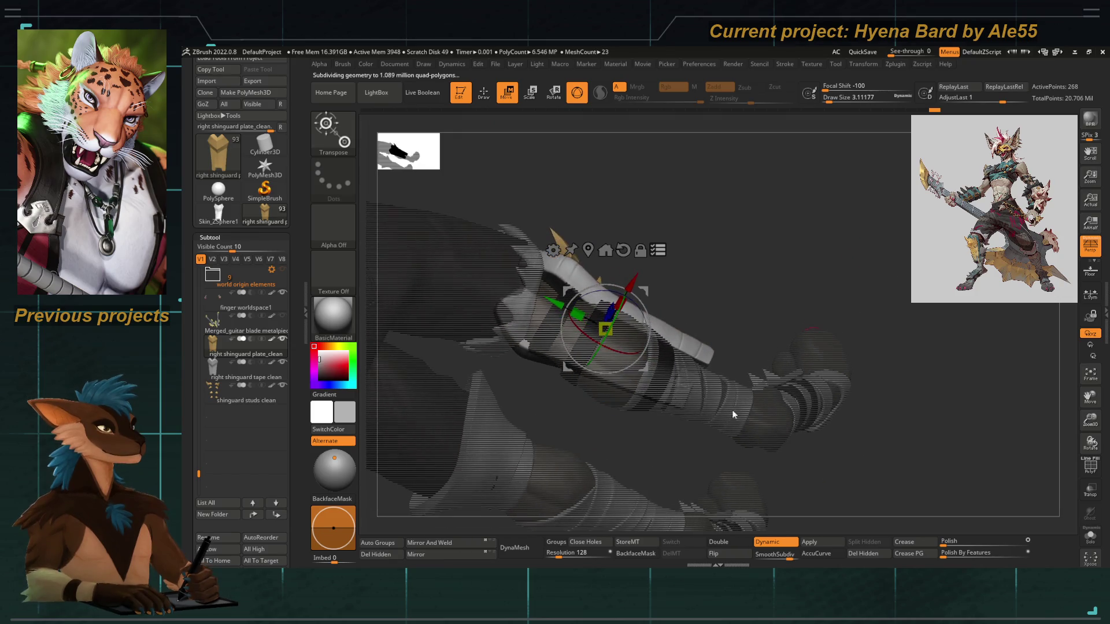
mouse_move(879, 434)
left_mouse_down()
mouse_move(743, 248)
mouse_move(733, 282)
left_mouse_up()
mouse_move(696, 222)
left_mouse_down()
mouse_move(451, 398)
mouse_move(554, 409)
left_mouse_up()
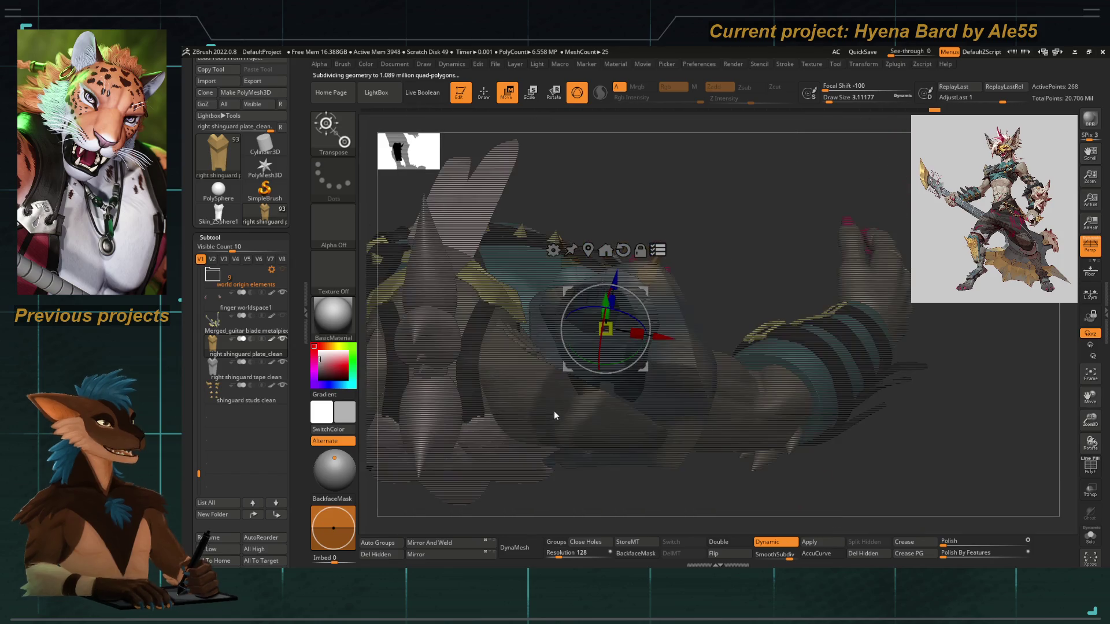
mouse_move(729, 250)
left_mouse_down()
mouse_move(728, 265)
mouse_move(737, 226)
mouse_move(631, 349)
mouse_move(719, 442)
mouse_move(666, 380)
mouse_move(713, 418)
mouse_move(705, 436)
mouse_move(688, 436)
left_mouse_up()
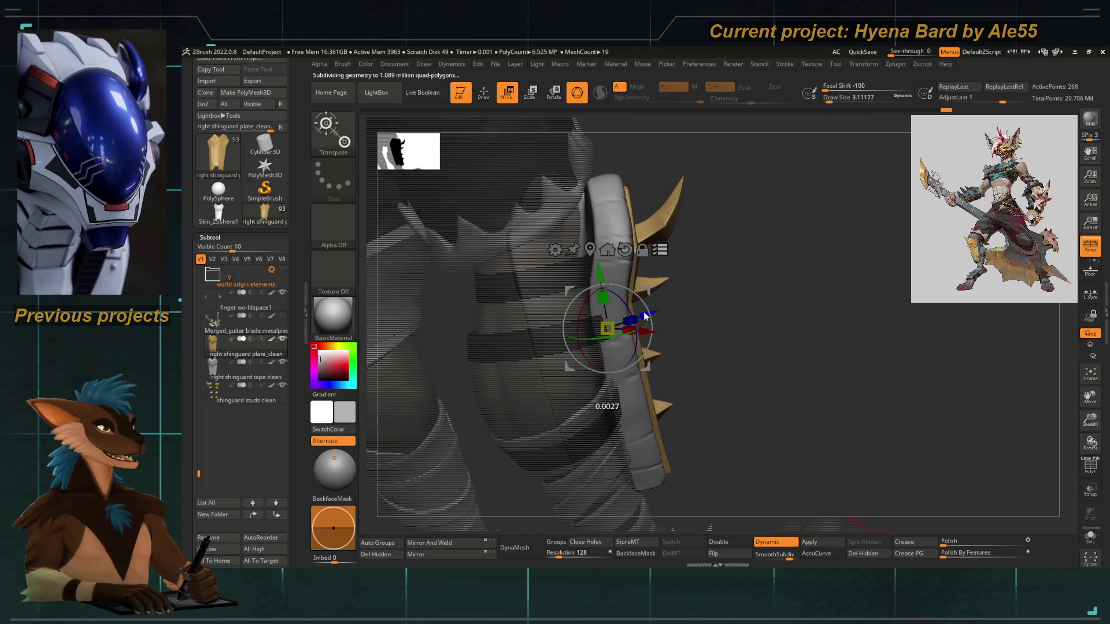
Nudge the shinguard very slightly along X and return to Draw mode on the full model
mouse_move(705, 385)
left_mouse_down()
mouse_move(773, 366)
mouse_move(755, 384)
mouse_move(717, 377)
mouse_move(763, 377)
mouse_move(750, 382)
left_mouse_up()
key("q")
key("w")
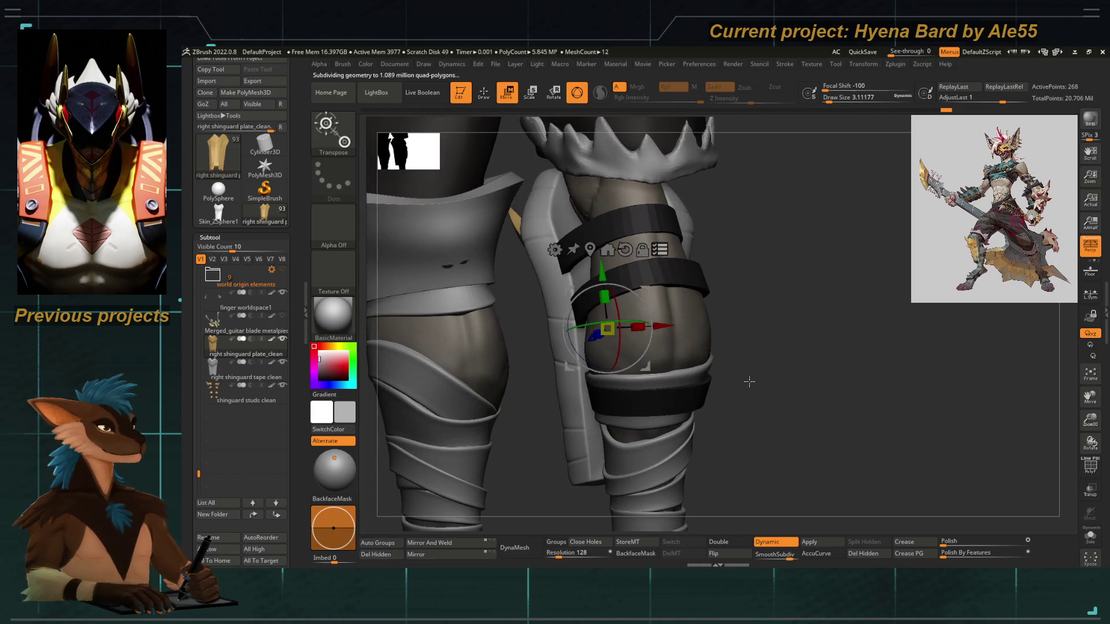
left_click_drag(661, 328, 663, 329)
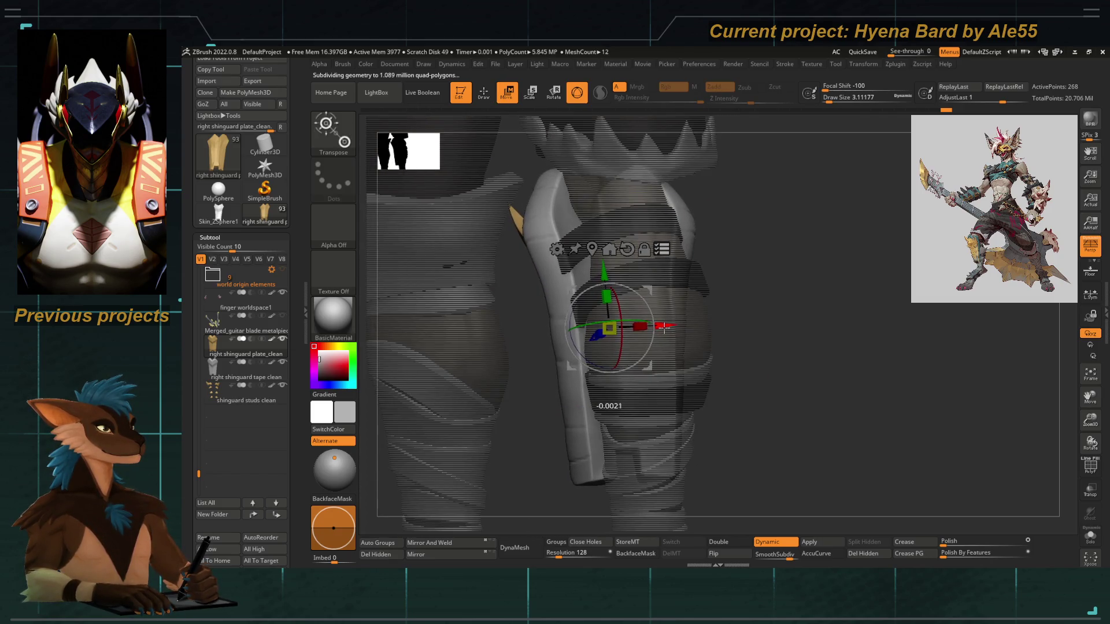
mouse_move(736, 368)
left_mouse_down()
mouse_move(734, 384)
mouse_move(702, 399)
mouse_move(729, 414)
mouse_move(524, 370)
mouse_move(517, 385)
mouse_move(545, 355)
mouse_move(546, 458)
mouse_move(481, 366)
left_mouse_up()
key("q")
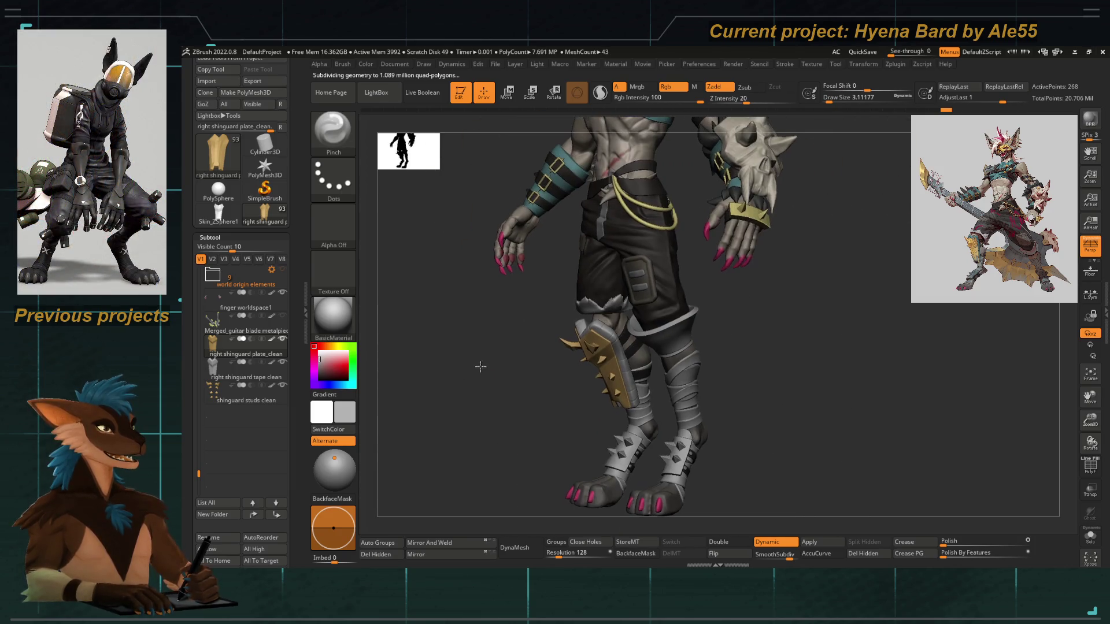
mouse_move(605, 343)
left_mouse_down("alt")
mouse_move(573, 362)
mouse_move(579, 329)
left_mouse_up("alt")
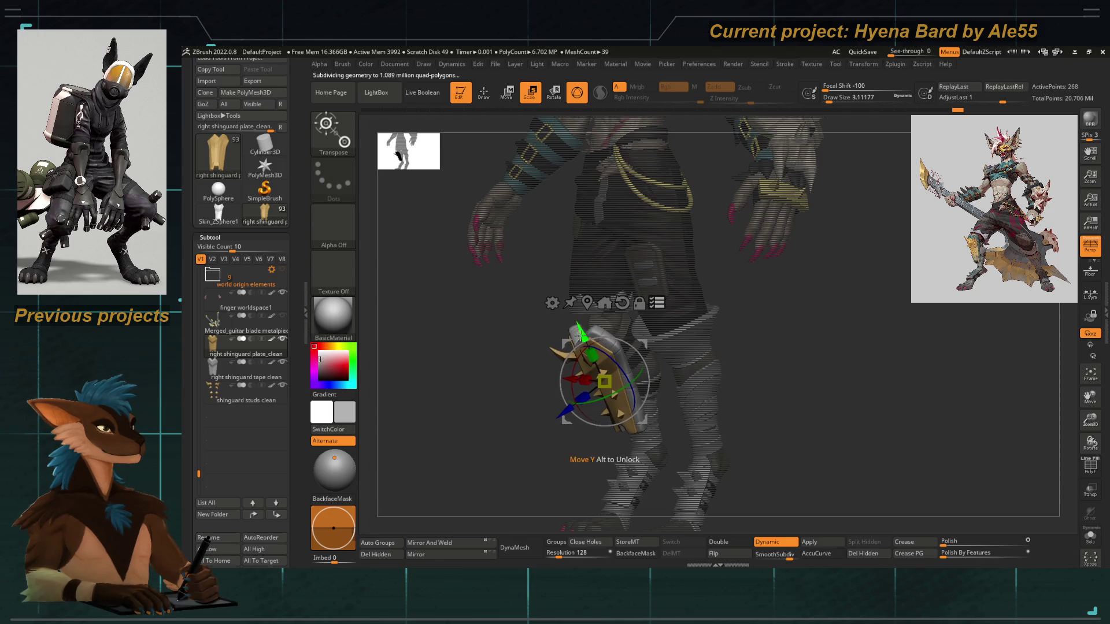
left_click_drag(553, 437, 508, 435)
mouse_move(650, 436)
left_mouse_down()
mouse_move(703, 458)
mouse_move(540, 486)
mouse_move(550, 503)
mouse_move(537, 371)
left_mouse_up()
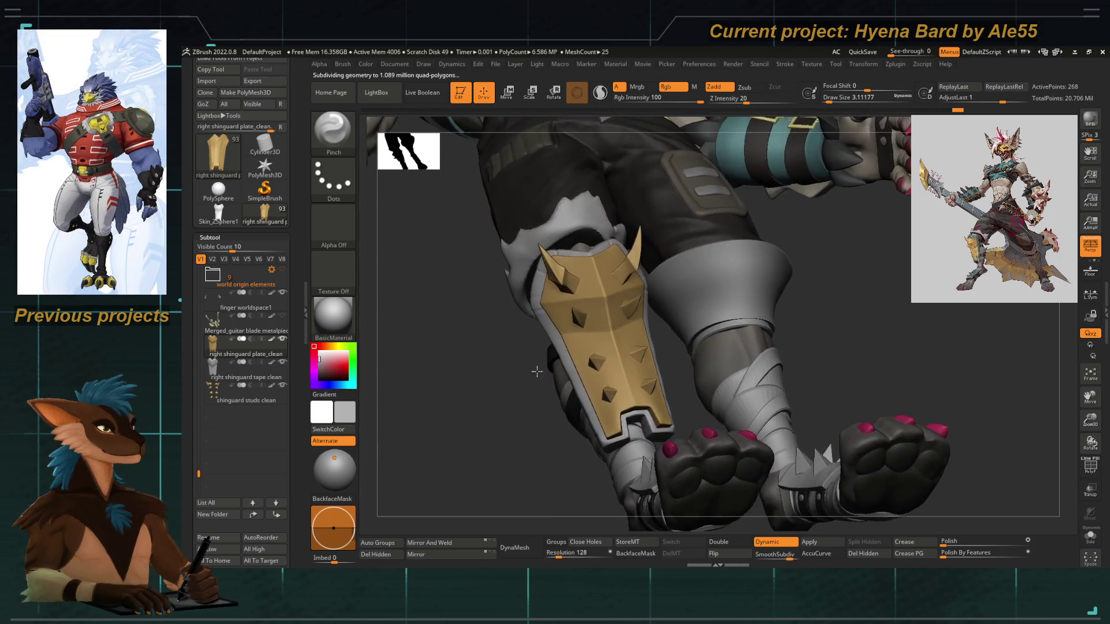
key("e")
left_click_drag(545, 438, 574, 411)
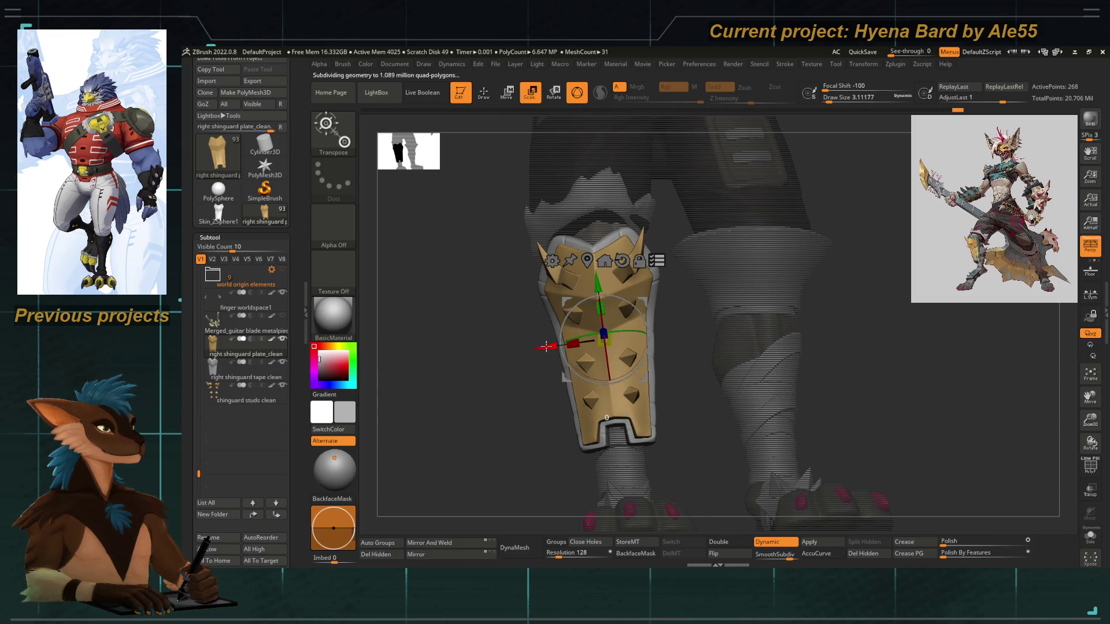
key("q")
mouse_move(426, 350)
left_mouse_down()
mouse_move(488, 404)
mouse_move(470, 402)
mouse_move(555, 399)
mouse_move(488, 402)
mouse_move(503, 397)
mouse_move(502, 339)
mouse_move(537, 466)
mouse_move(535, 455)
left_mouse_up()
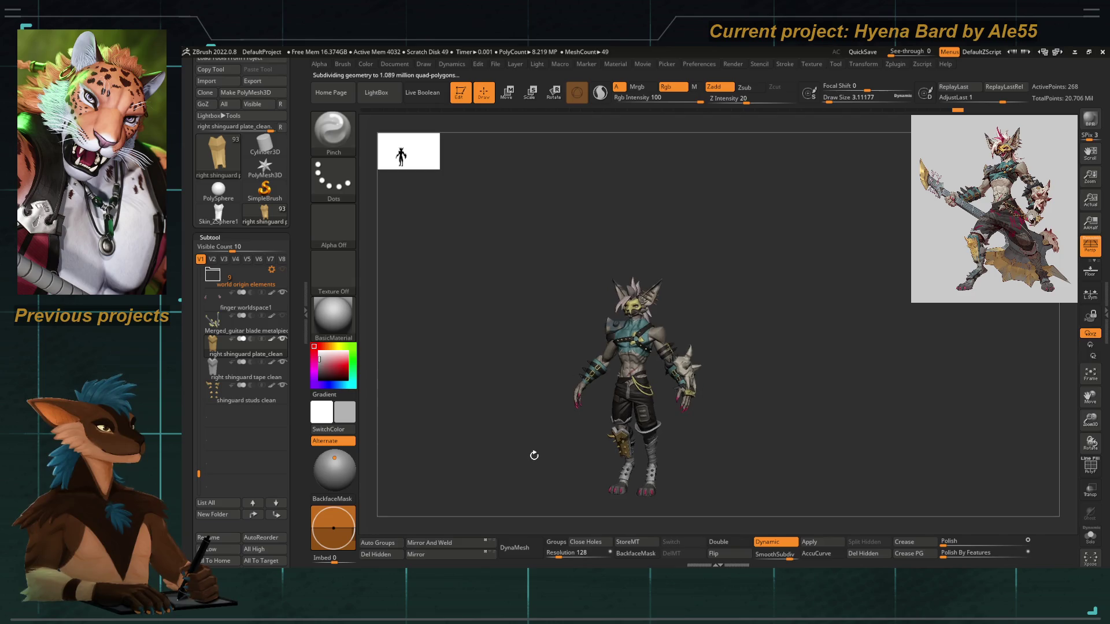
Make the right shinguard plate in the lower leg armor folder active and zoom onto the lower legs
left_click_drag(187, 294, 198, 373)
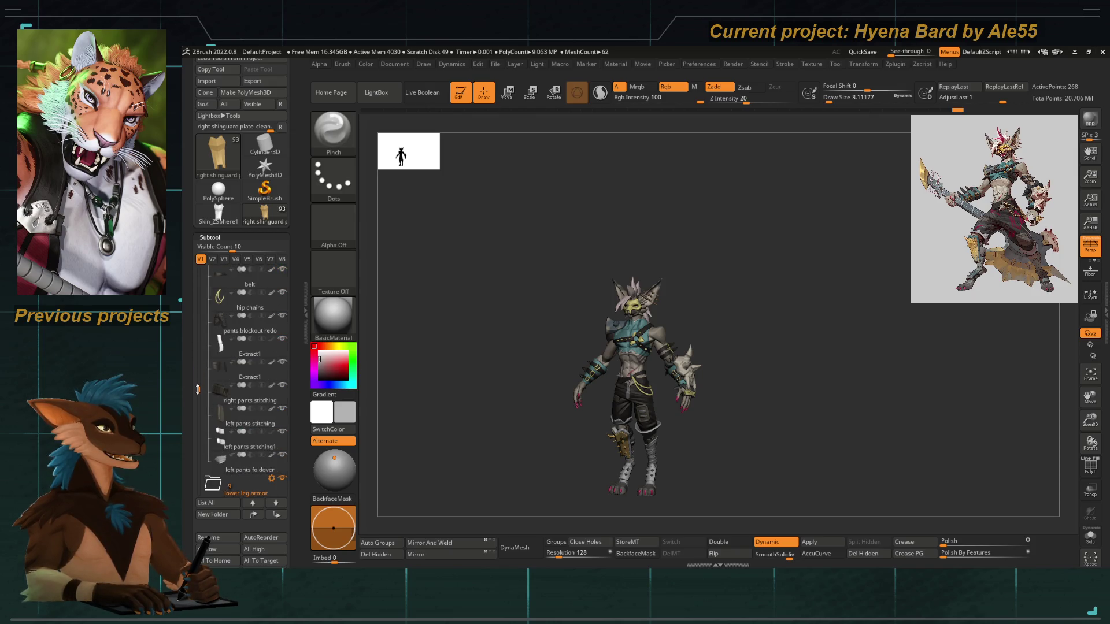
left_click_drag(200, 404, 199, 415)
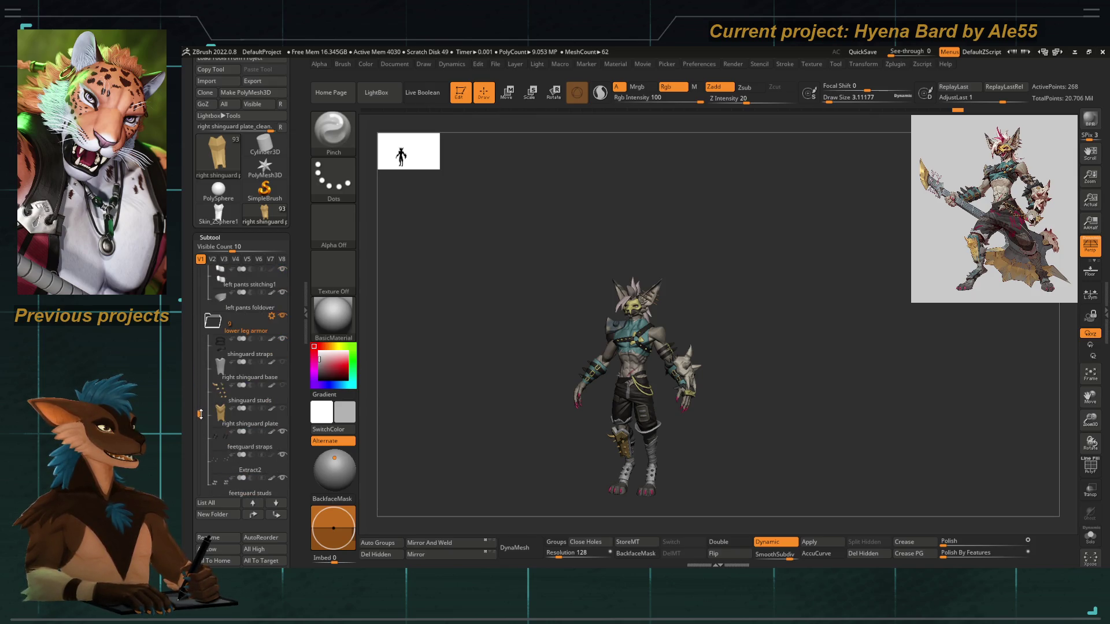
left_click(282, 405)
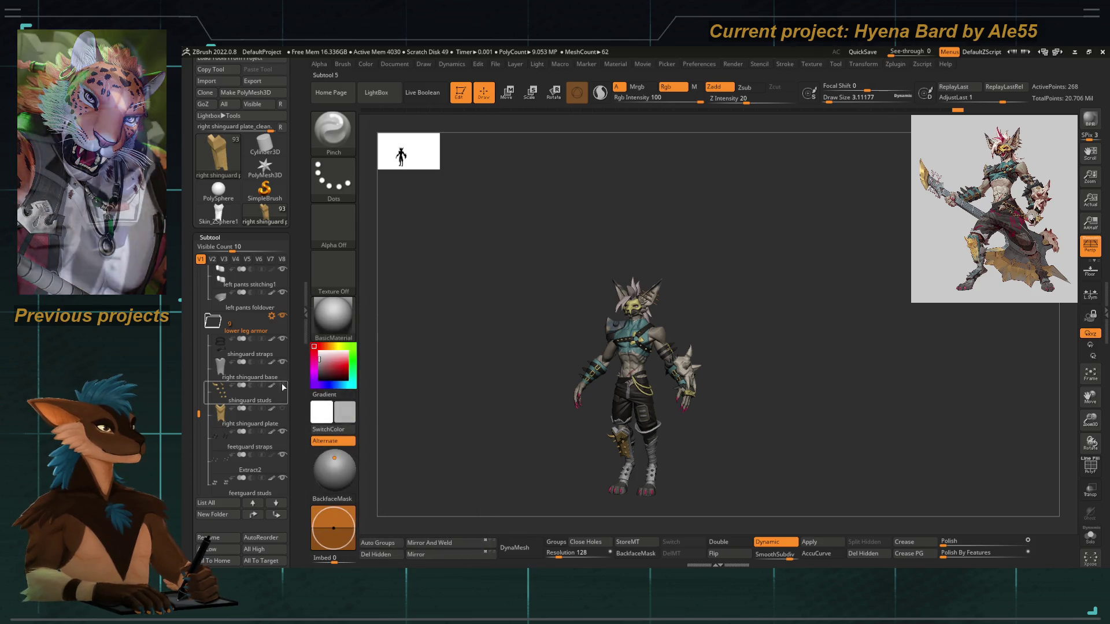
mouse_move(423, 414)
left_mouse_down("alt")
mouse_move(545, 461)
mouse_move(533, 318)
mouse_move(511, 390)
mouse_move(540, 398)
mouse_move(508, 397)
mouse_move(517, 355)
mouse_move(537, 435)
mouse_move(560, 354)
left_mouse_up("alt")
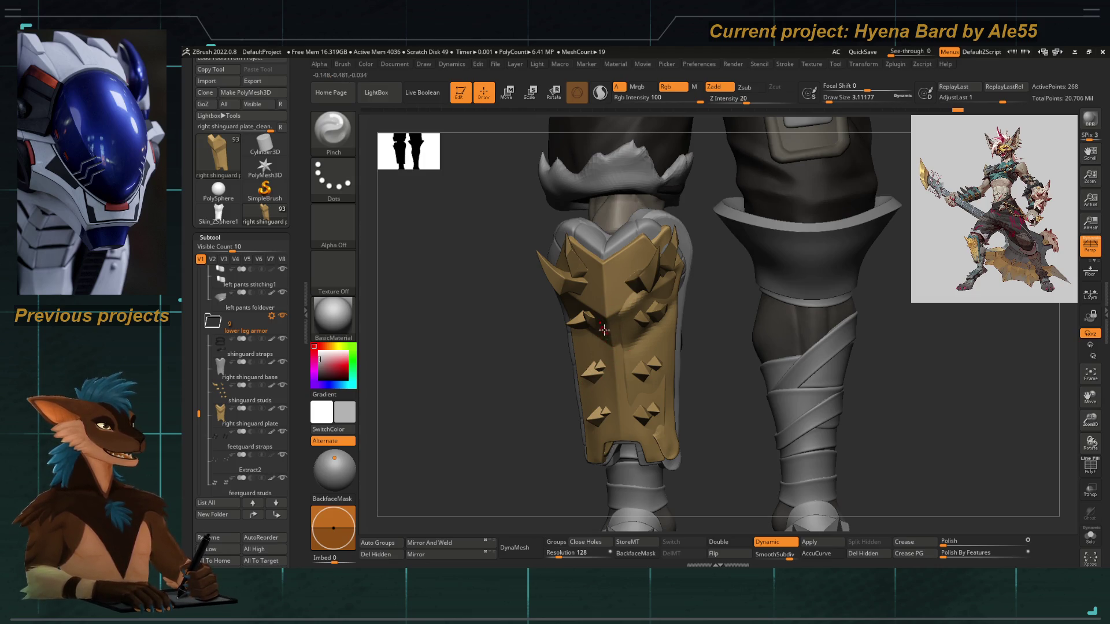
View the shin guard from the front and make the right shinguard base the active piece
left_click_drag(546, 351, 659, 371)
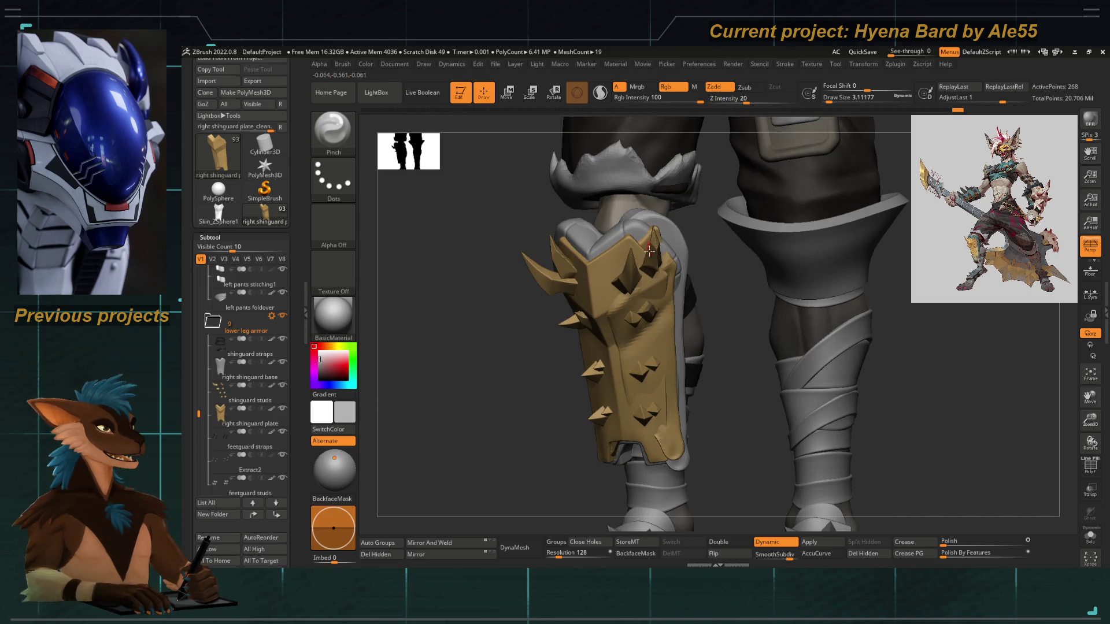
left_click_drag(547, 364, 613, 282)
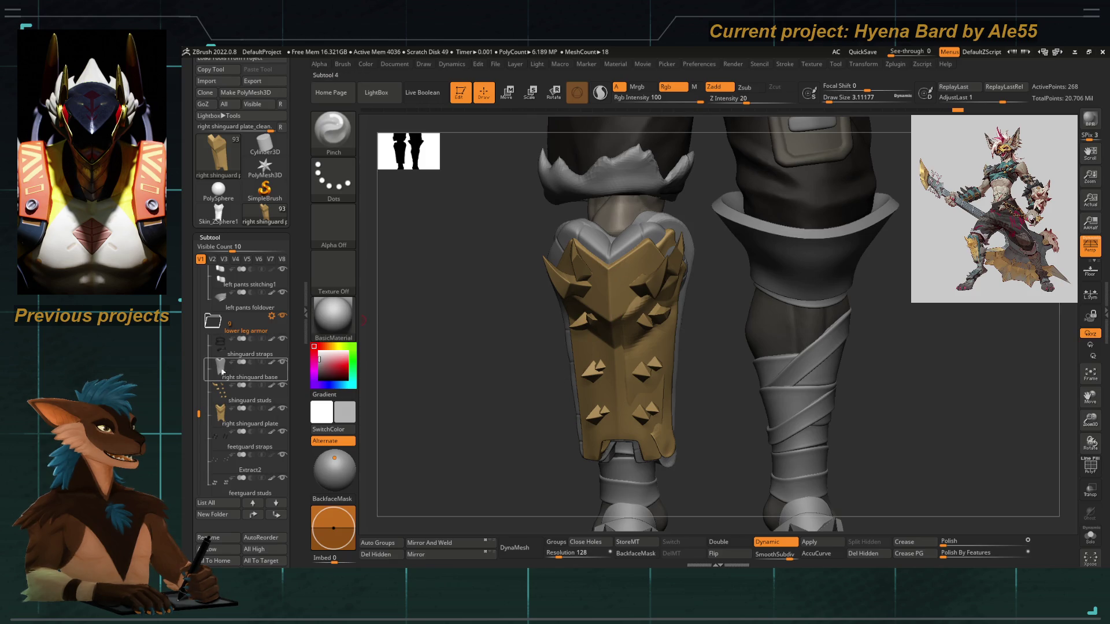
mouse_move(198, 417)
left_mouse_down()
mouse_move(198, 389)
mouse_move(196, 452)
mouse_move(201, 304)
mouse_move(201, 424)
left_mouse_up()
left_click(219, 300)
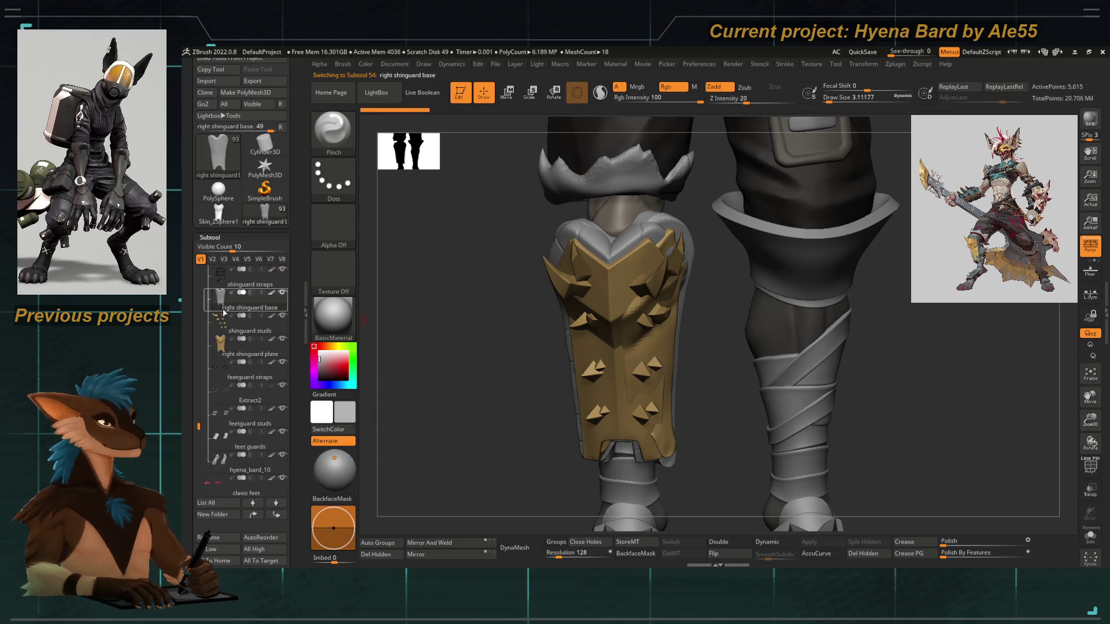
scroll(195, 524, "down", 5)
Delete the old right shinguard base, shinguard studs and right shinguard plate subtools
left_click(233, 429)
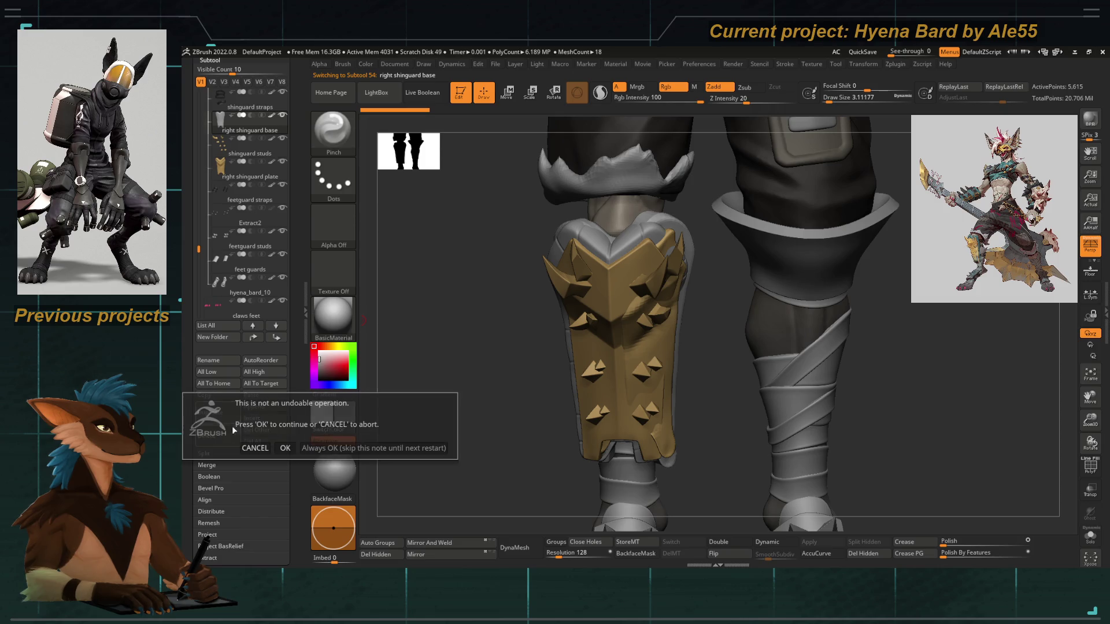
left_click(286, 448)
left_click(217, 441)
left_click(285, 461)
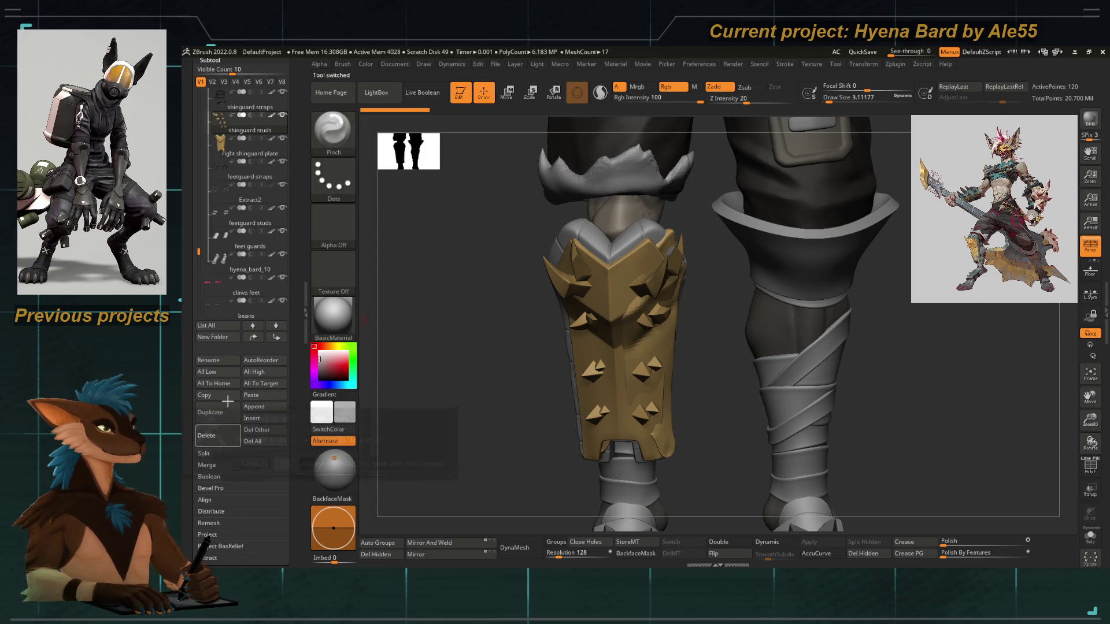
left_click(221, 437)
left_click(284, 460)
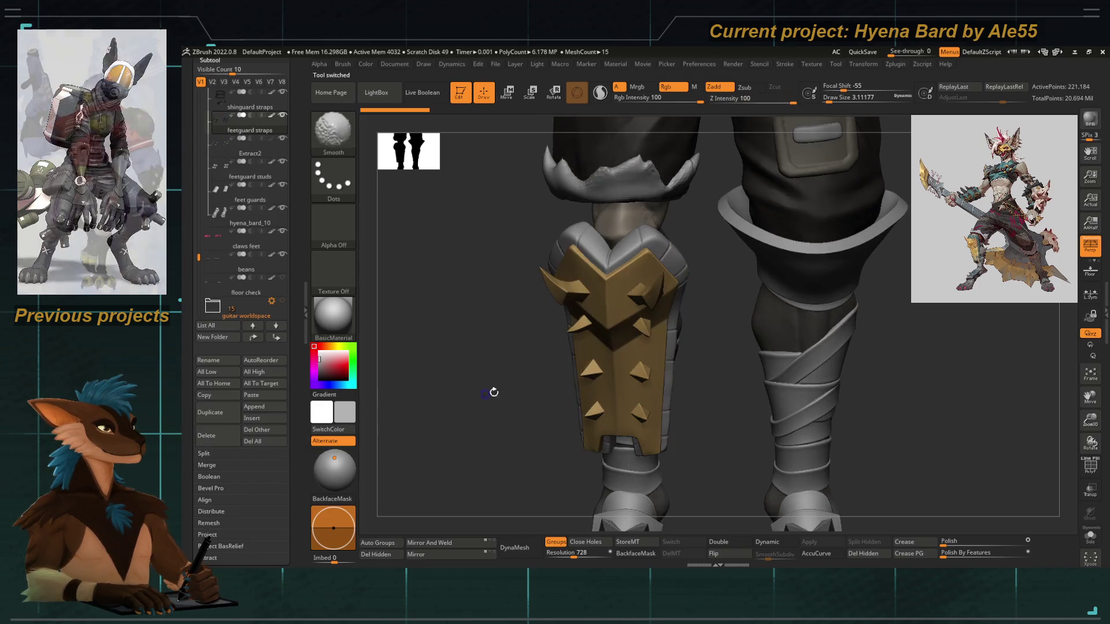
scroll(491, 388, "down", 5)
left_click_drag(203, 258, 199, 283)
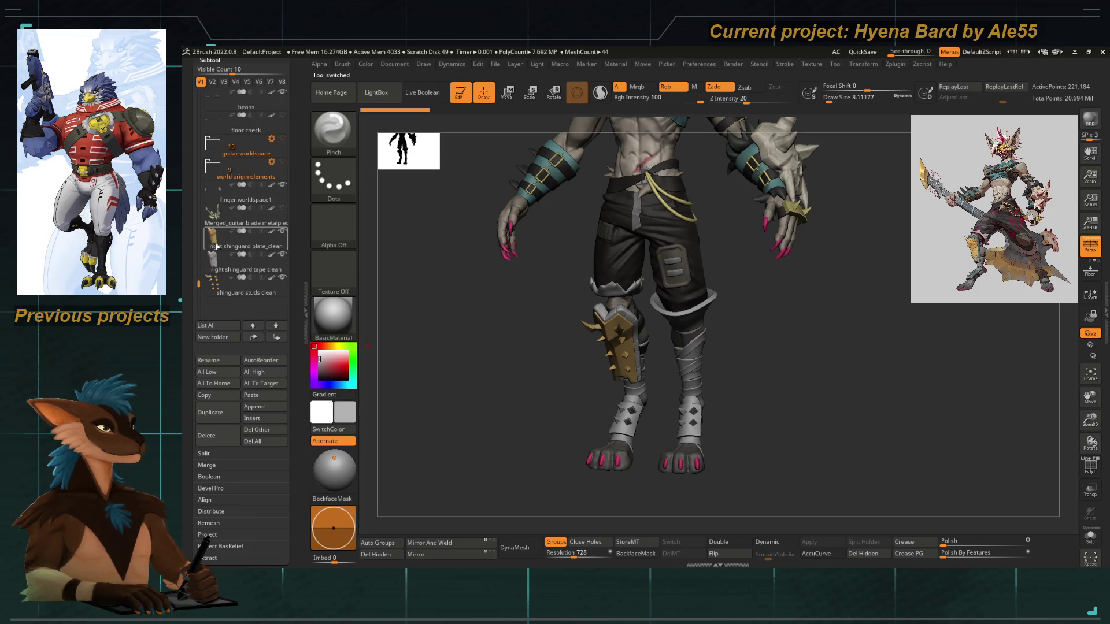
left_click_drag(196, 280, 213, 399)
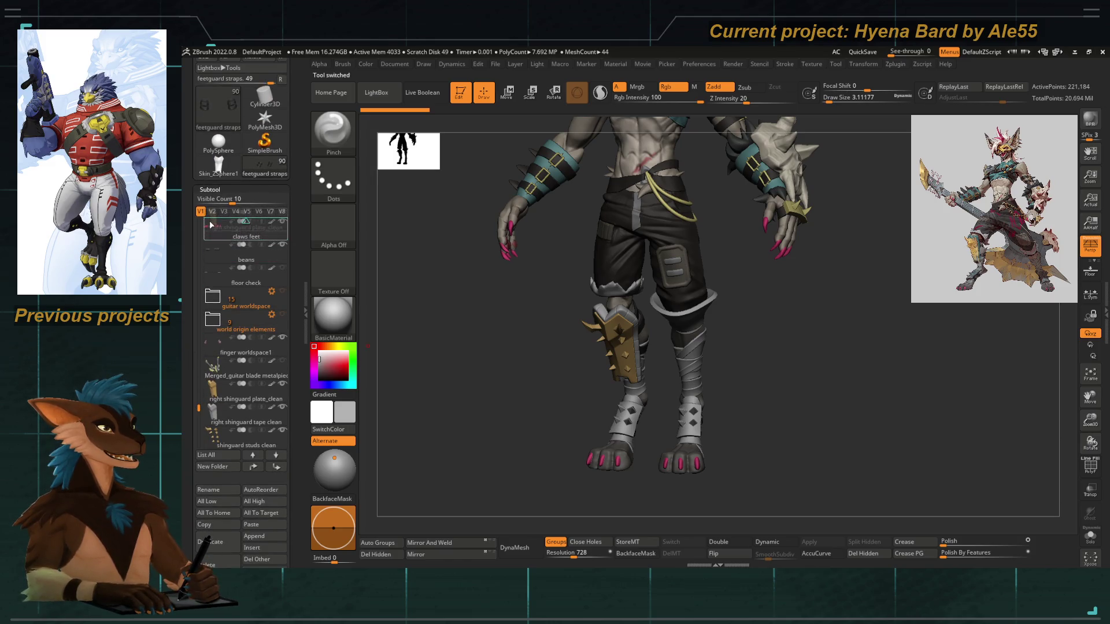
scroll(212, 273, "up", 3)
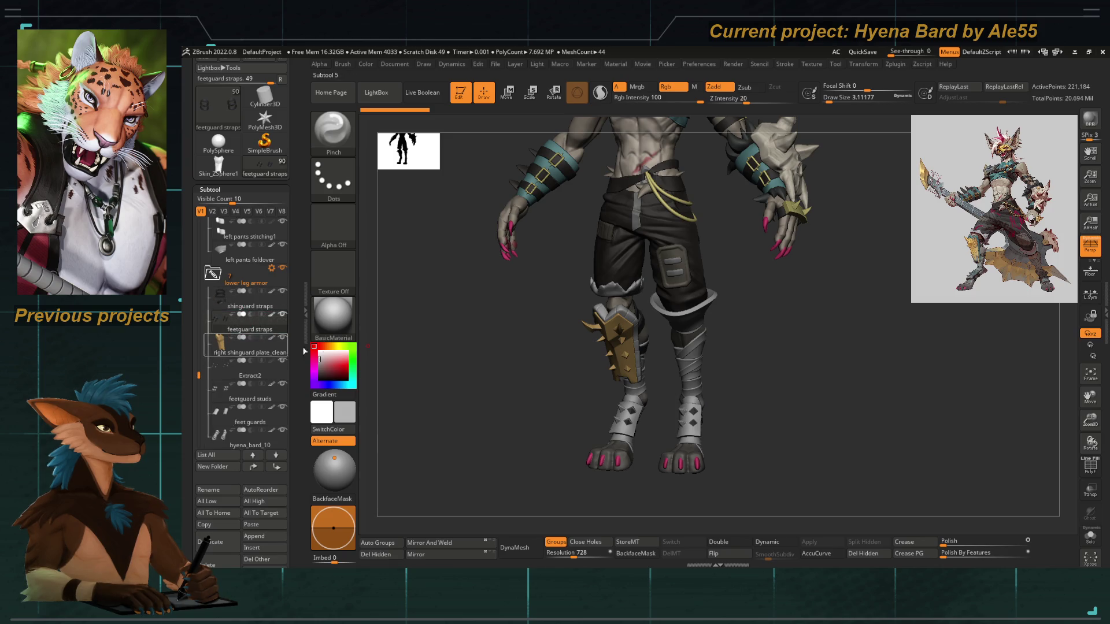
left_click_drag(198, 376, 199, 409)
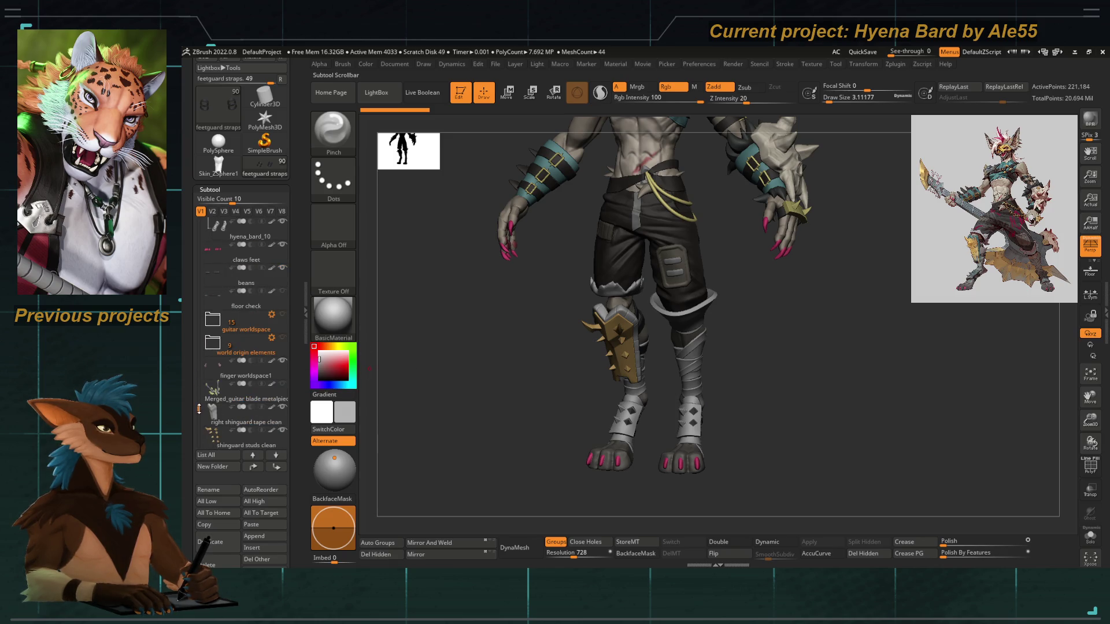
scroll(212, 222, "up", 2)
scroll(221, 226, "up", 1)
scroll(228, 228, "up", 2)
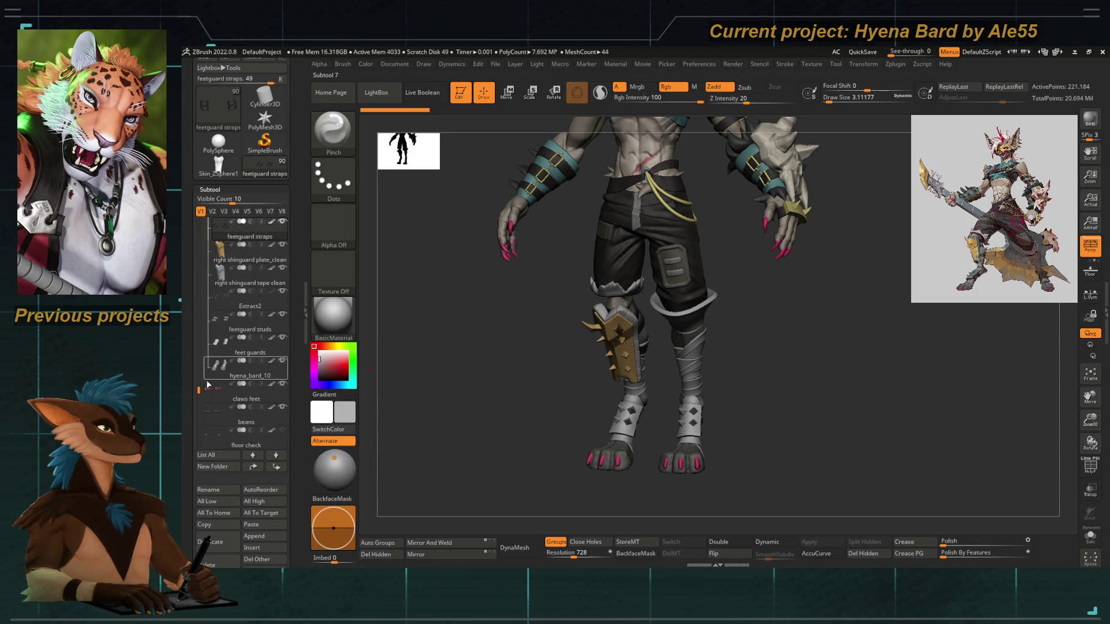
left_click_drag(199, 391, 199, 434)
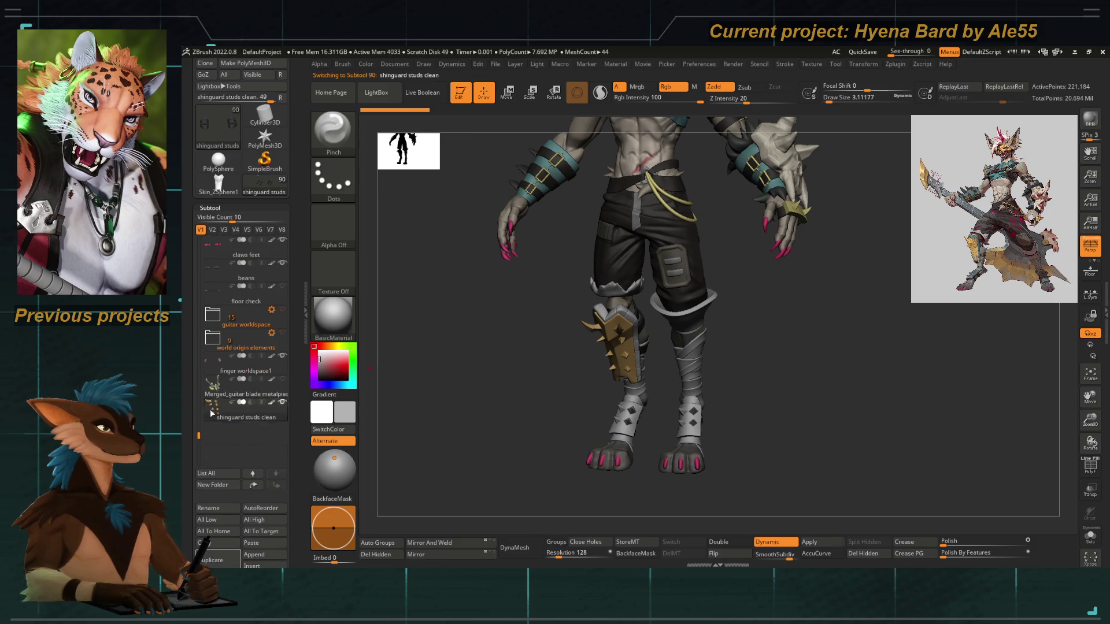
scroll(230, 312, "up", 5)
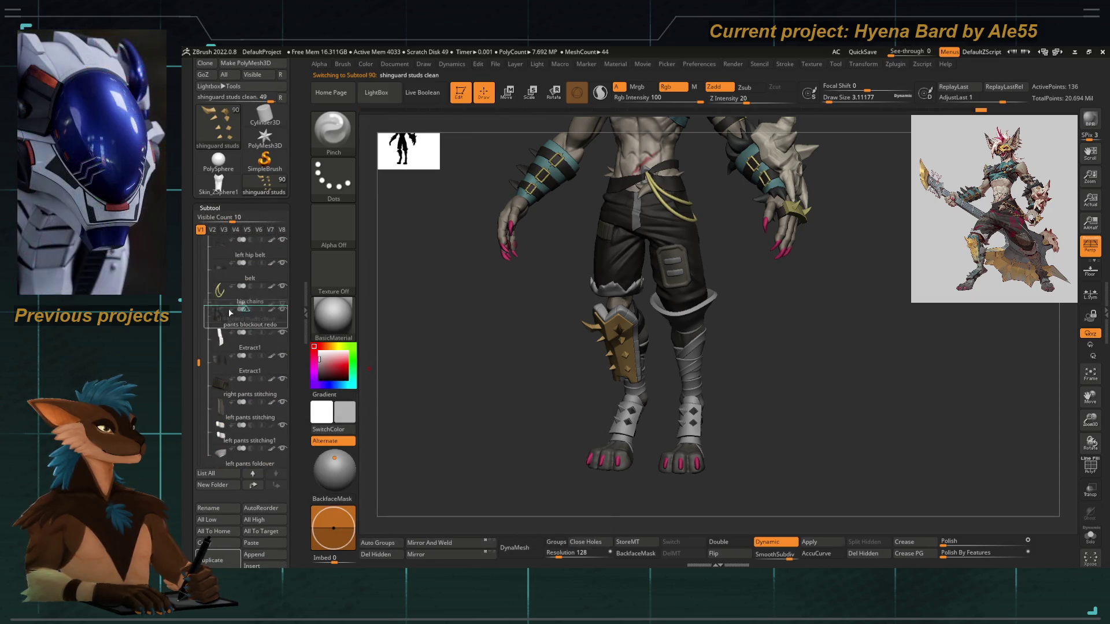
scroll(231, 449, "down", 2)
scroll(230, 444, "down", 1)
scroll(229, 440, "down", 1)
scroll(227, 436, "down", 2)
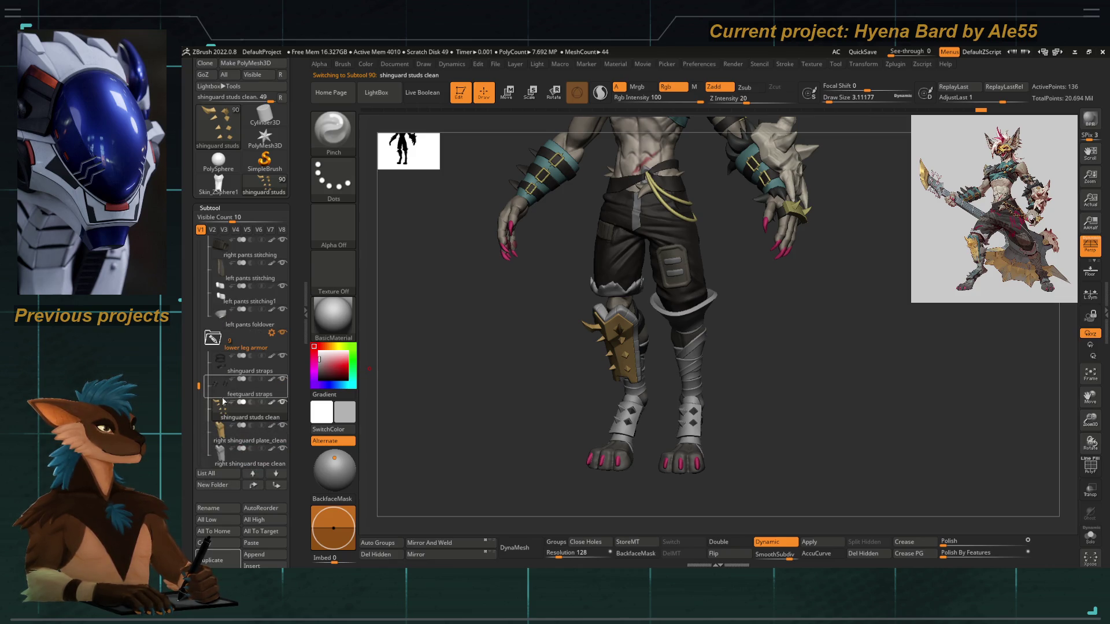
Bring the whole character back into view and open the quick brush settings
mouse_move(422, 397)
left_mouse_down("alt")
mouse_move(478, 377)
mouse_move(527, 431)
left_mouse_up("alt")
key("w")
key("q")
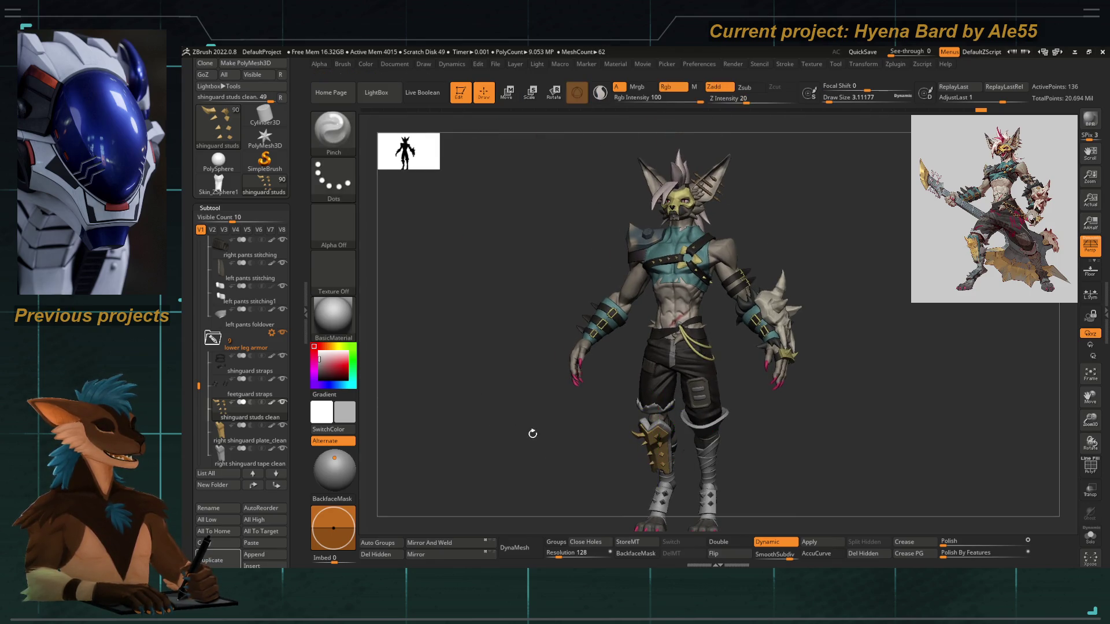
key("o")
Make the shinguard straps active, choose the Move Topologic brush and enlarge the Draw Size
mouse_move(518, 369)
left_mouse_down("alt")
mouse_move(530, 397)
mouse_move(521, 368)
mouse_move(545, 384)
mouse_move(542, 370)
mouse_move(587, 372)
mouse_move(570, 378)
left_mouse_up("alt")
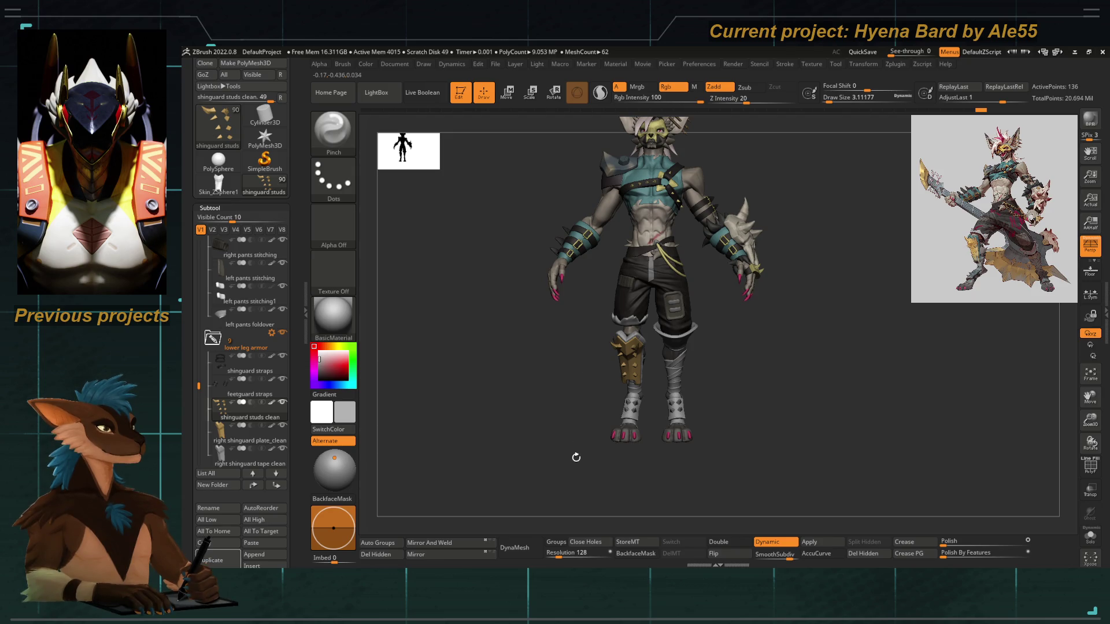
mouse_move(576, 457)
left_mouse_down()
mouse_move(510, 402)
mouse_move(548, 418)
mouse_move(570, 372)
mouse_move(549, 391)
mouse_move(578, 392)
mouse_move(573, 429)
mouse_move(707, 300)
left_mouse_up()
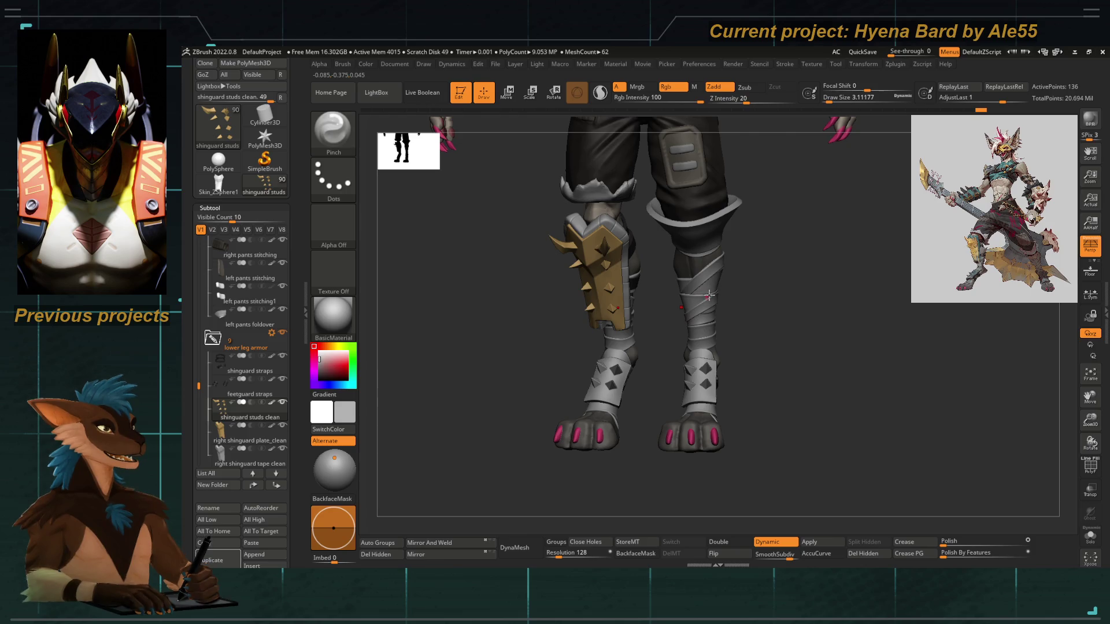
mouse_move(606, 262)
left_mouse_down("alt")
mouse_move(455, 395)
mouse_move(623, 363)
mouse_move(598, 422)
mouse_move(603, 343)
mouse_move(624, 341)
left_mouse_up("alt")
left_click(623, 363, "alt")
key("space")
left_click_drag(565, 391, 587, 372)
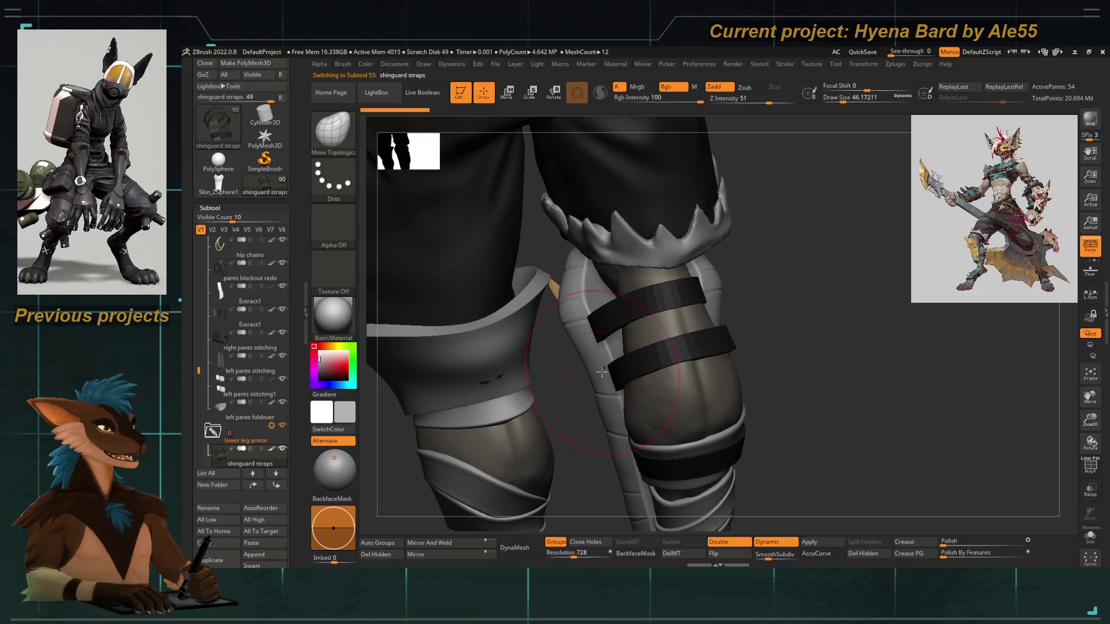
Orbit around the thigh and calf, then make the clean right shinguard tape the active piece
left_click_drag(570, 431, 605, 379)
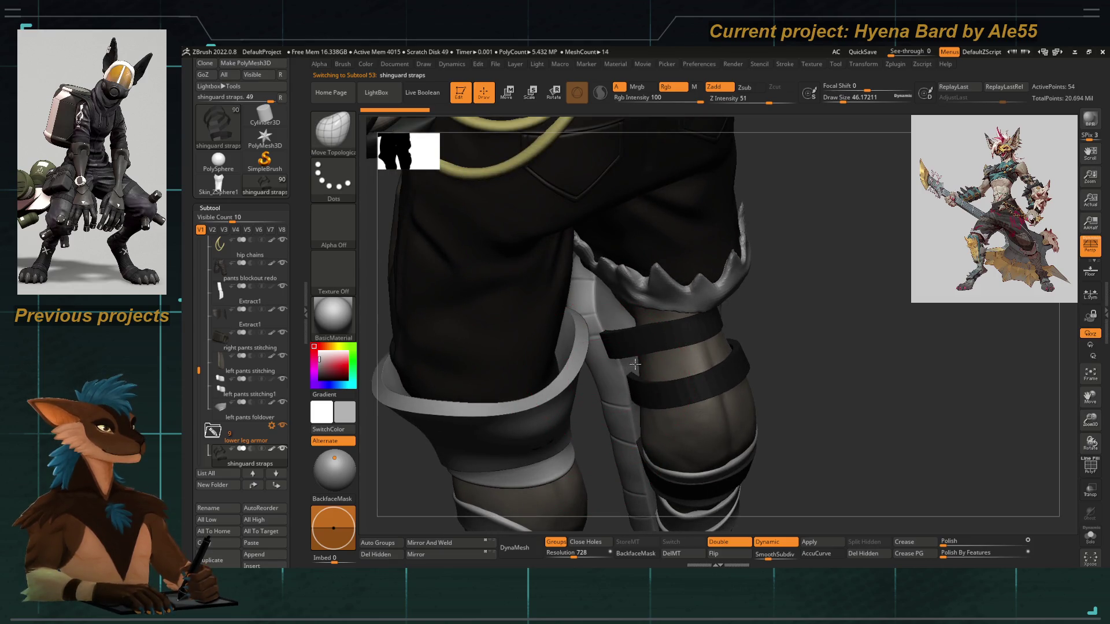
mouse_move(623, 345)
left_mouse_down()
mouse_move(578, 446)
mouse_move(557, 446)
mouse_move(744, 359)
mouse_move(762, 315)
left_mouse_up()
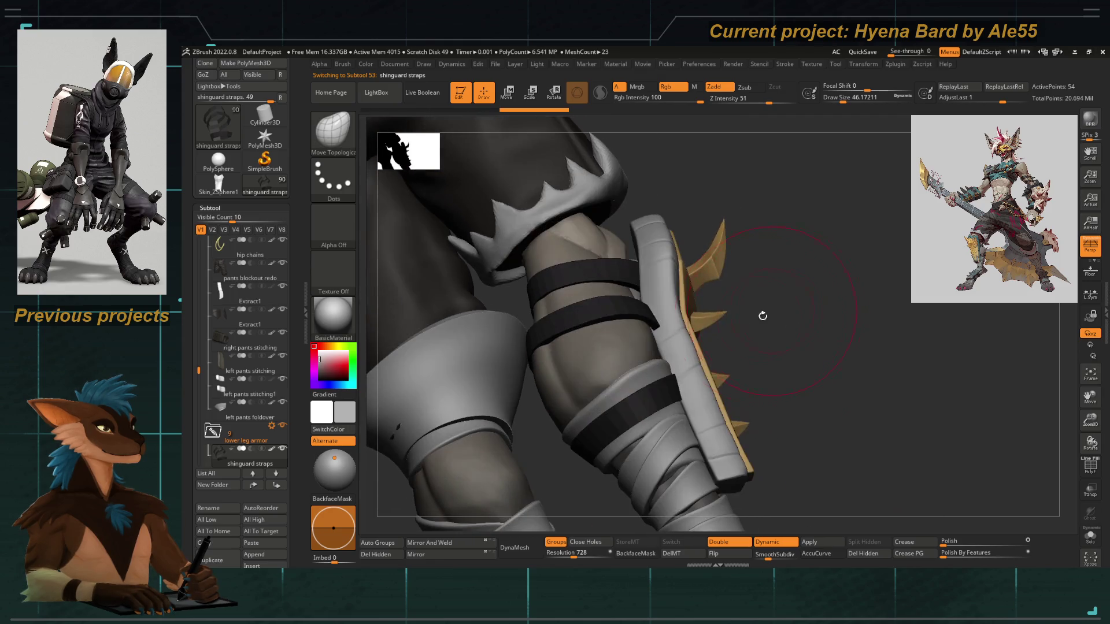
left_click_drag(642, 349, 629, 316)
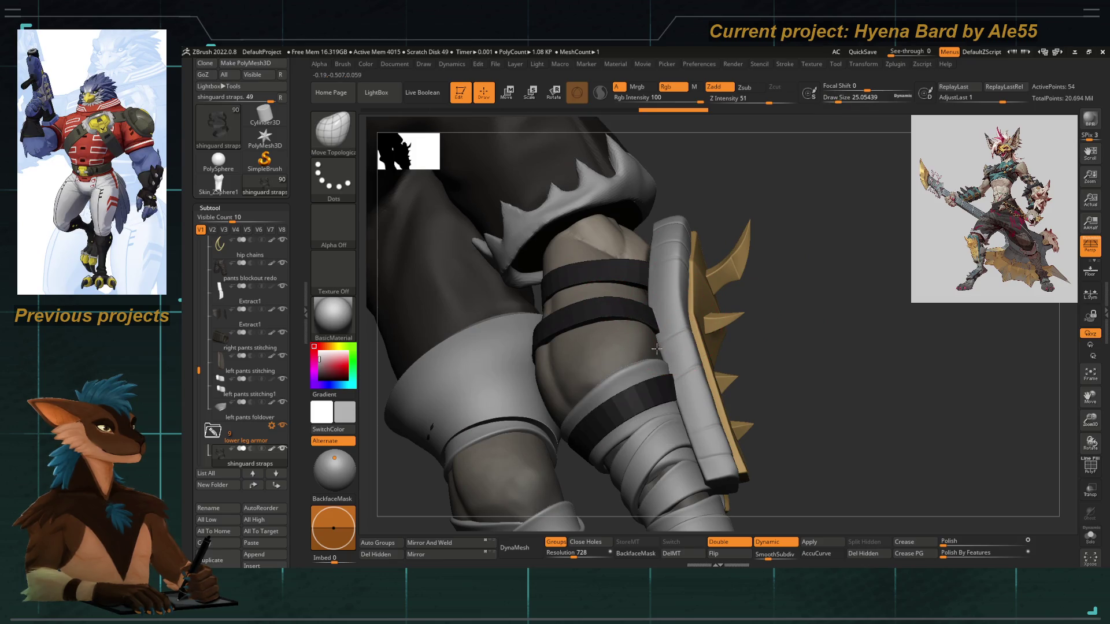
mouse_move(773, 335)
left_mouse_down()
mouse_move(773, 353)
mouse_move(736, 322)
mouse_move(763, 339)
mouse_move(767, 327)
mouse_move(721, 303)
mouse_move(723, 316)
left_mouse_up()
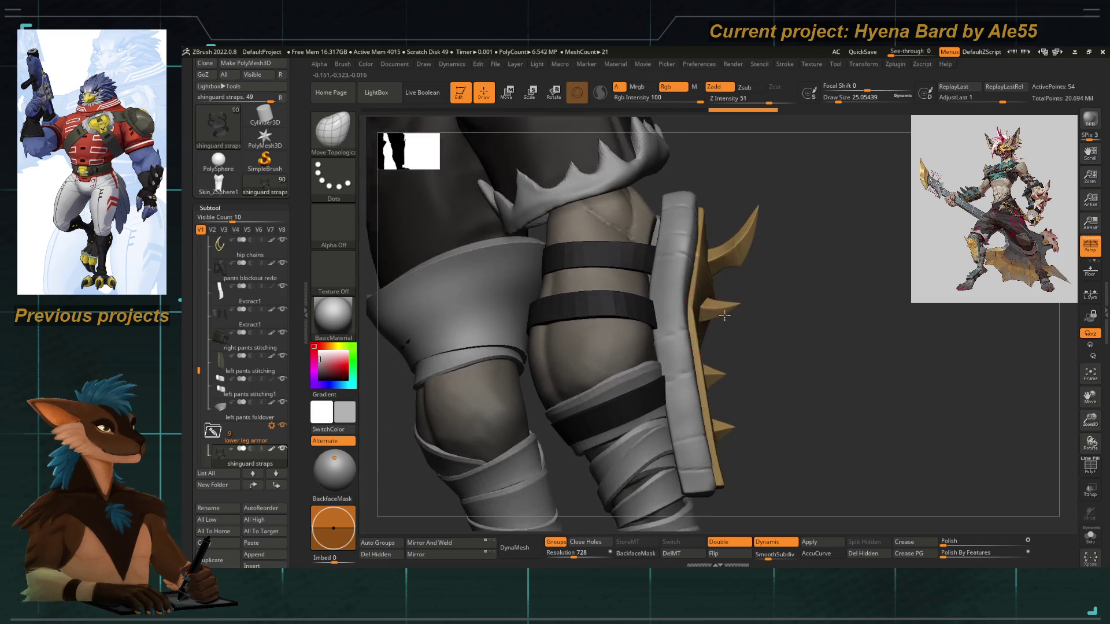
mouse_move(677, 403)
left_mouse_down()
mouse_move(769, 385)
mouse_move(550, 384)
mouse_move(606, 375)
left_mouse_up()
mouse_move(694, 374)
left_mouse_down()
mouse_move(783, 384)
mouse_move(632, 372)
mouse_move(636, 397)
mouse_move(571, 335)
left_mouse_up()
left_click(662, 380, "alt")
Try the Morph brush on the shin guard tape and dismiss the missing morph target warning
key("e")
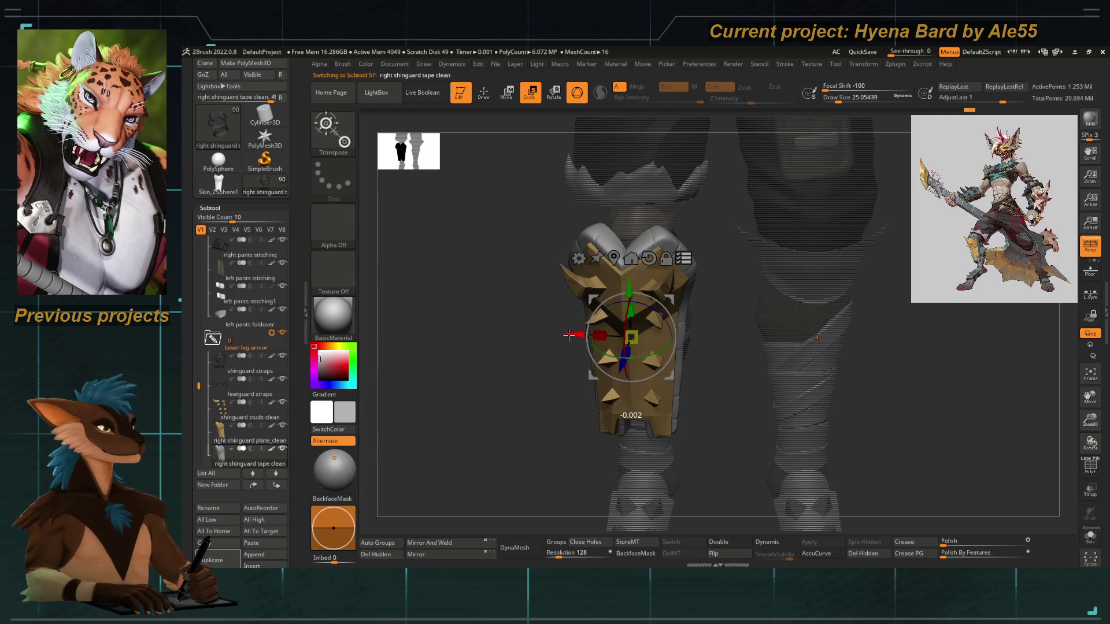
mouse_move(523, 376)
left_mouse_down()
mouse_move(702, 353)
mouse_move(693, 329)
mouse_move(642, 326)
mouse_move(771, 414)
mouse_move(623, 348)
left_mouse_up()
key("q")
key("b")
key("m")
key("o")
left_click(623, 349)
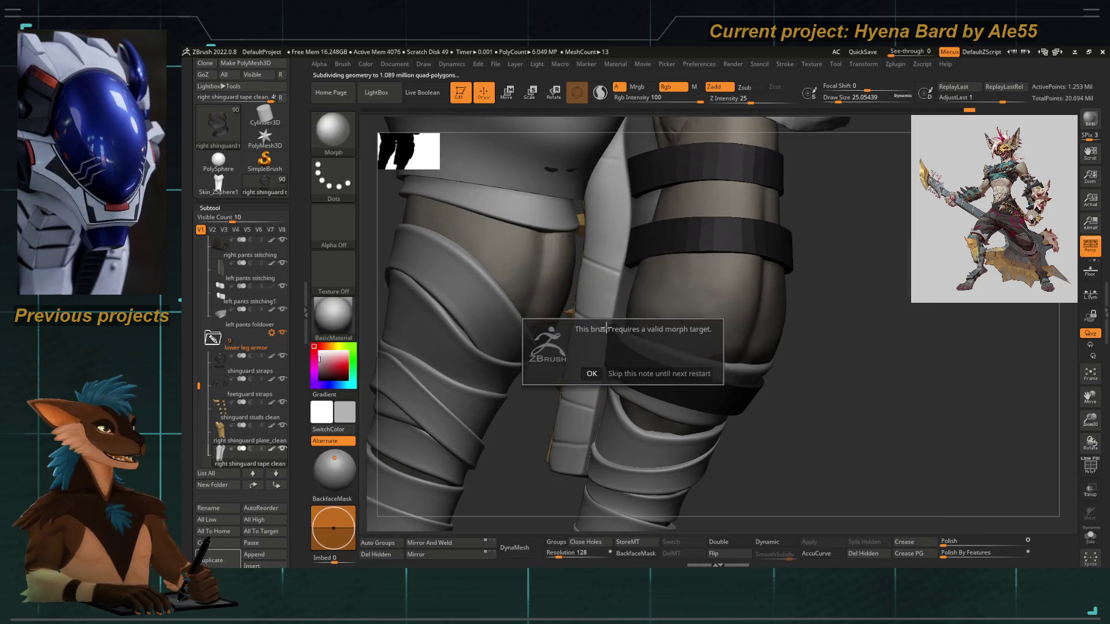
left_click(592, 373)
Switch to the Move Topological brush and make the shinguard straps the active subtool
right_click_drag(595, 357, 549, 430)
key("b")
key("m")
key("t")
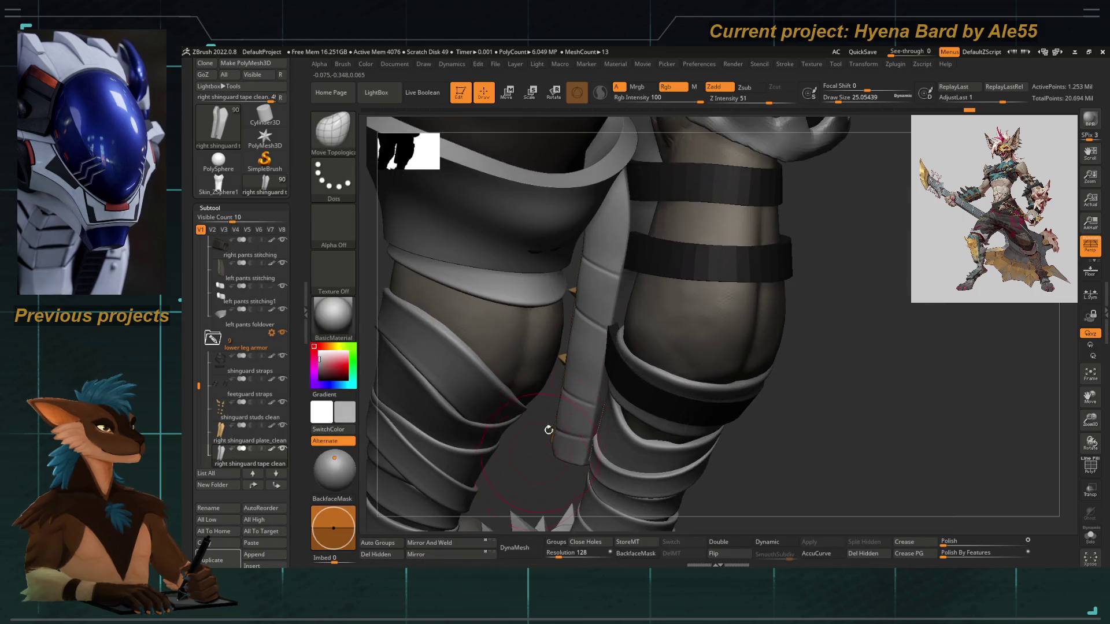
left_click(621, 375, "alt")
Inspect the spiked leg from several angles, toggling the polyframe on the straps briefly
mouse_move(663, 302)
right_mouse_down()
mouse_move(797, 377)
mouse_move(800, 310)
mouse_move(685, 297)
right_mouse_up()
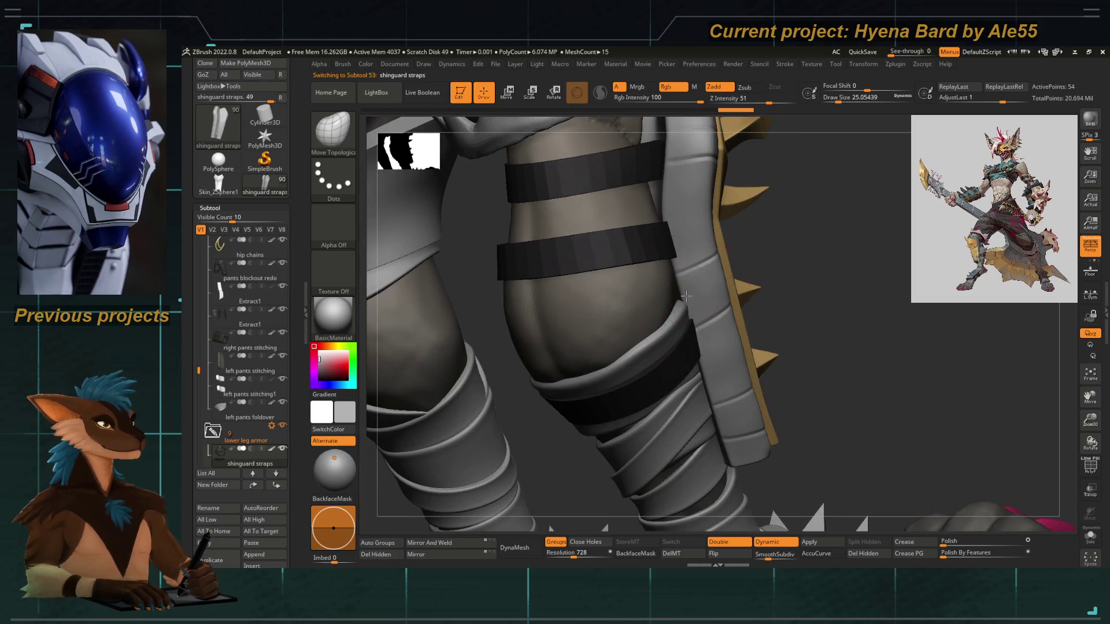
right_click_drag(685, 254, 761, 243)
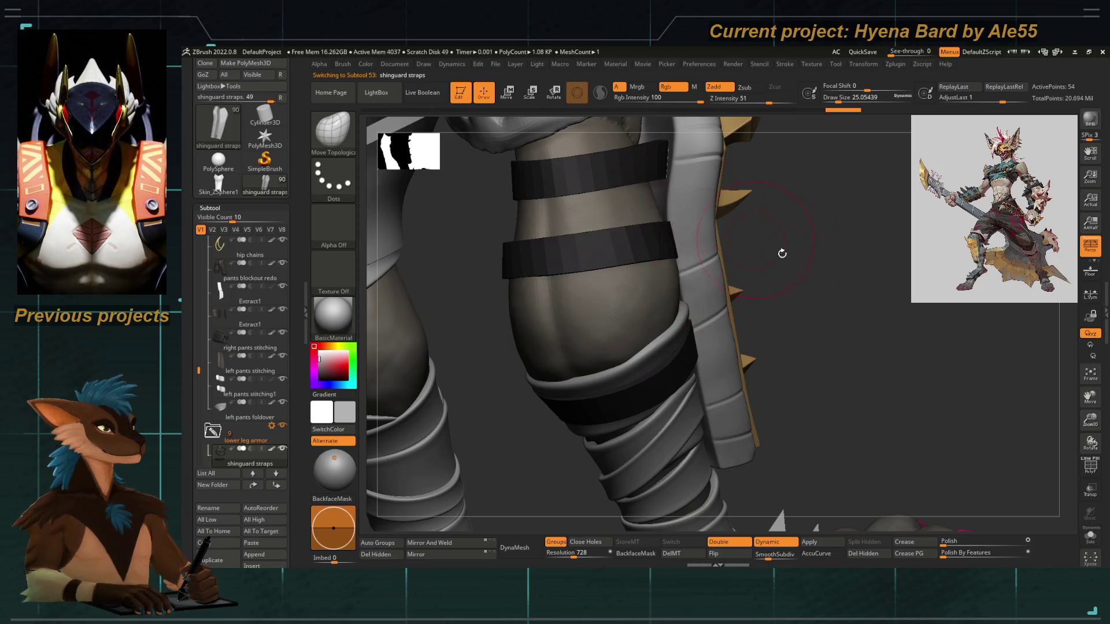
right_click_drag(782, 254, 791, 315)
right_click(668, 246)
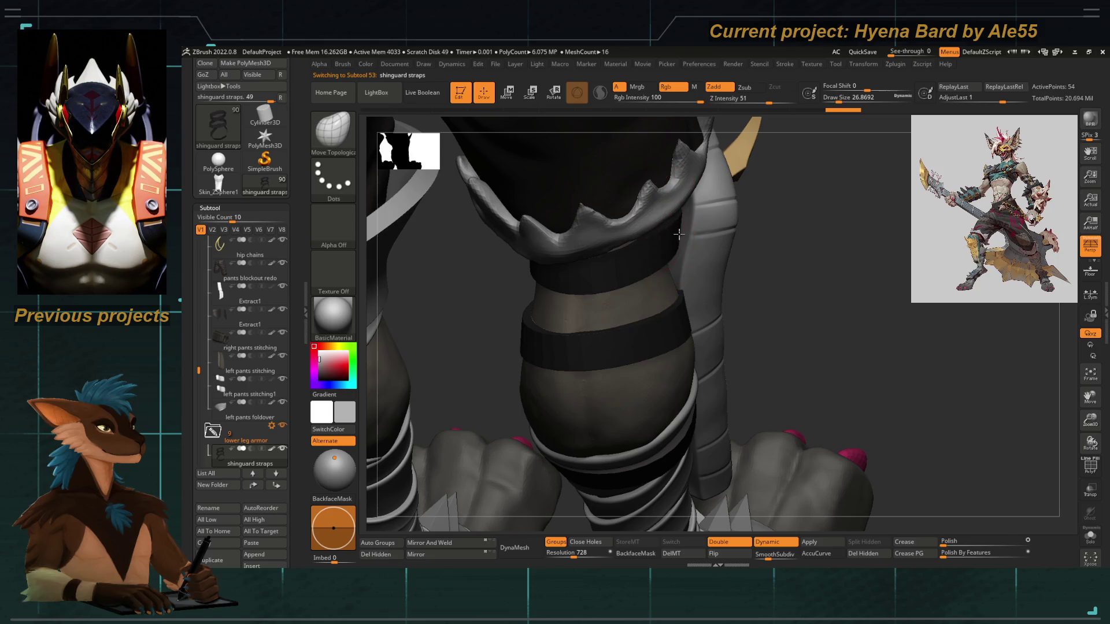
right_click_drag(830, 277, 677, 258)
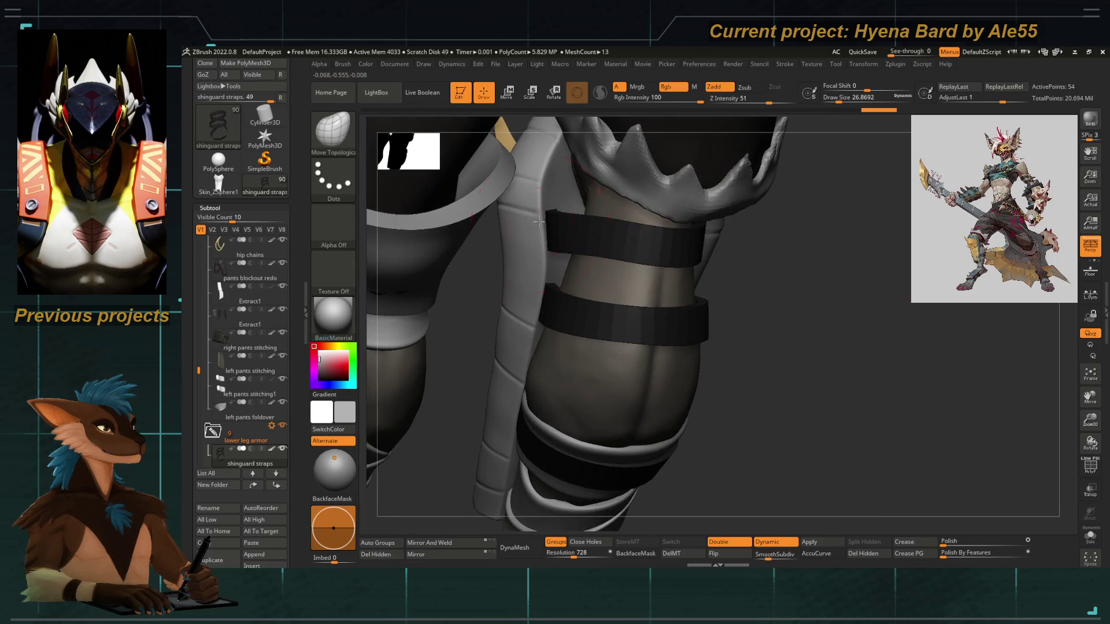
mouse_move(778, 351)
right_mouse_down()
mouse_move(591, 431)
mouse_move(649, 331)
mouse_move(641, 417)
right_mouse_up()
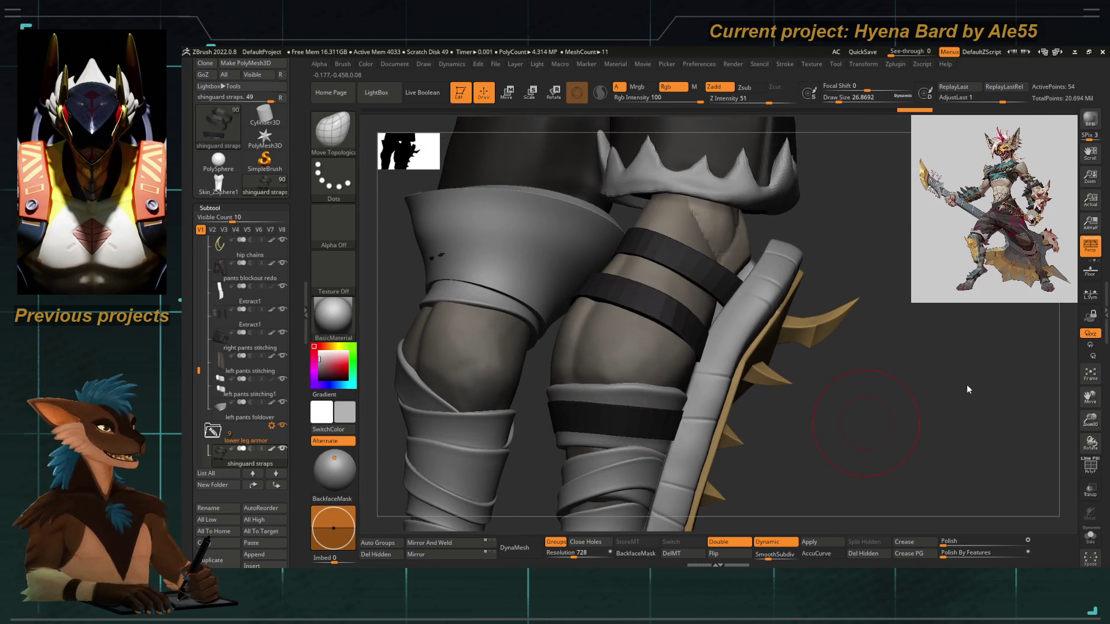
mouse_move(970, 401)
right_mouse_down()
mouse_move(827, 437)
mouse_move(807, 426)
right_mouse_up()
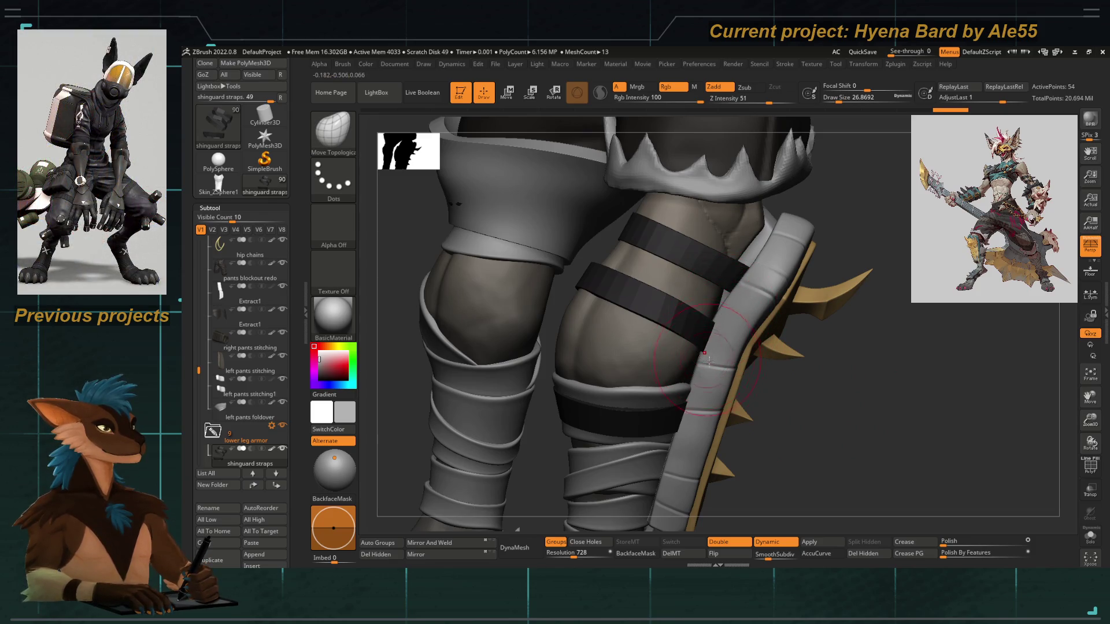
right_click_drag(709, 360, 805, 400)
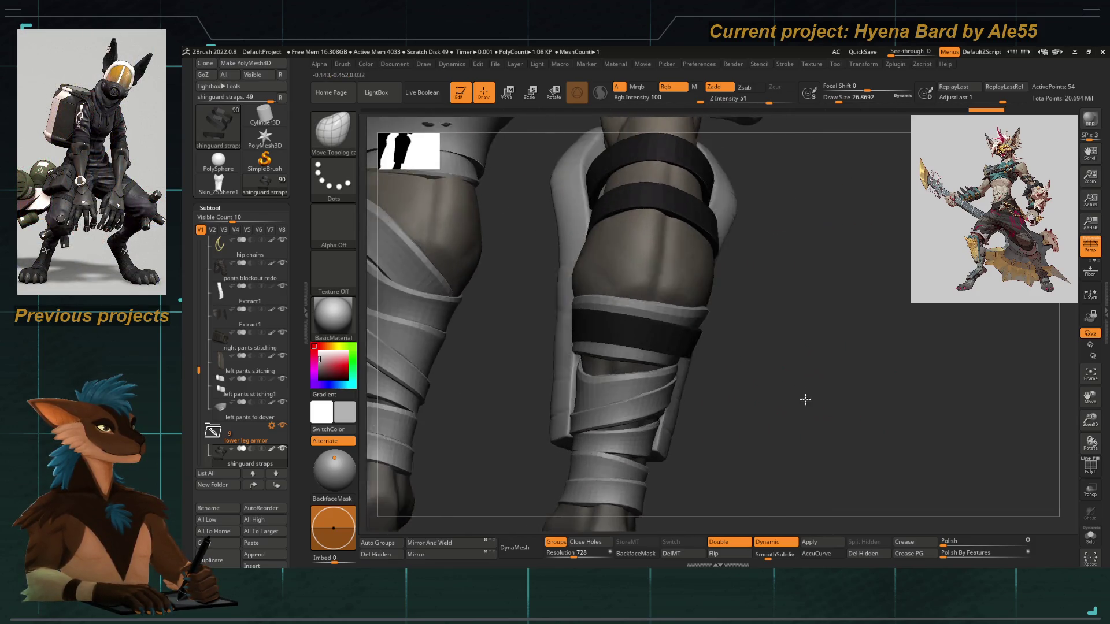
mouse_move(805, 400)
right_mouse_down()
mouse_move(771, 401)
mouse_move(828, 423)
right_mouse_up()
key("shift+f")
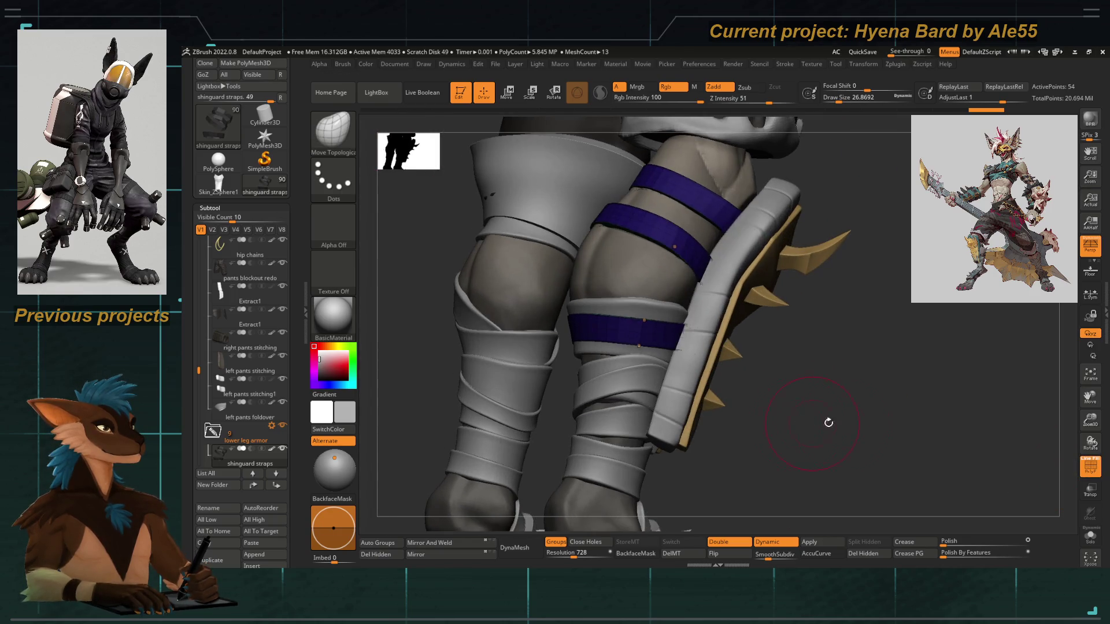
left_click(1090, 466)
scroll(281, 253, "down", 5)
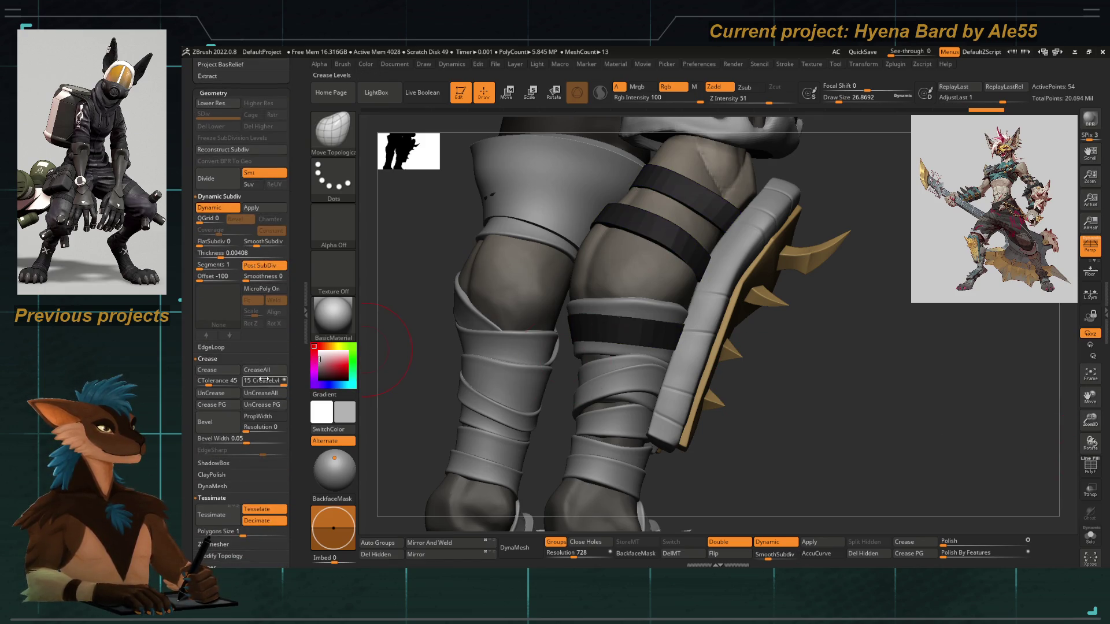
Turn off Dynamic Subdiv so the straps display as flat bands and bring up the brush library
left_click_drag(417, 379, 377, 221)
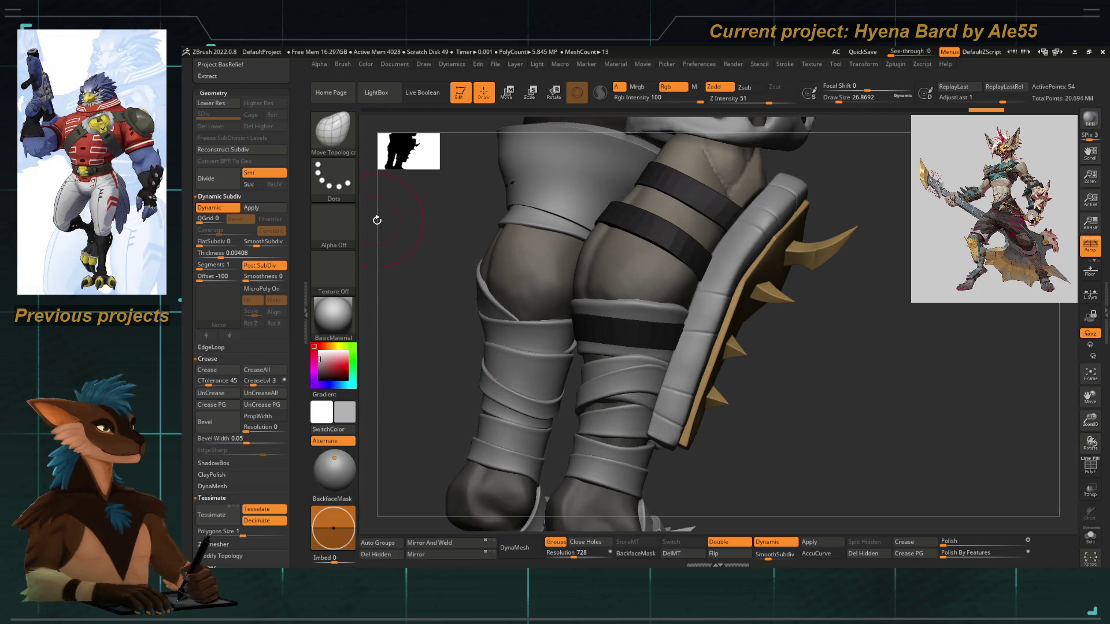
key("shift+d")
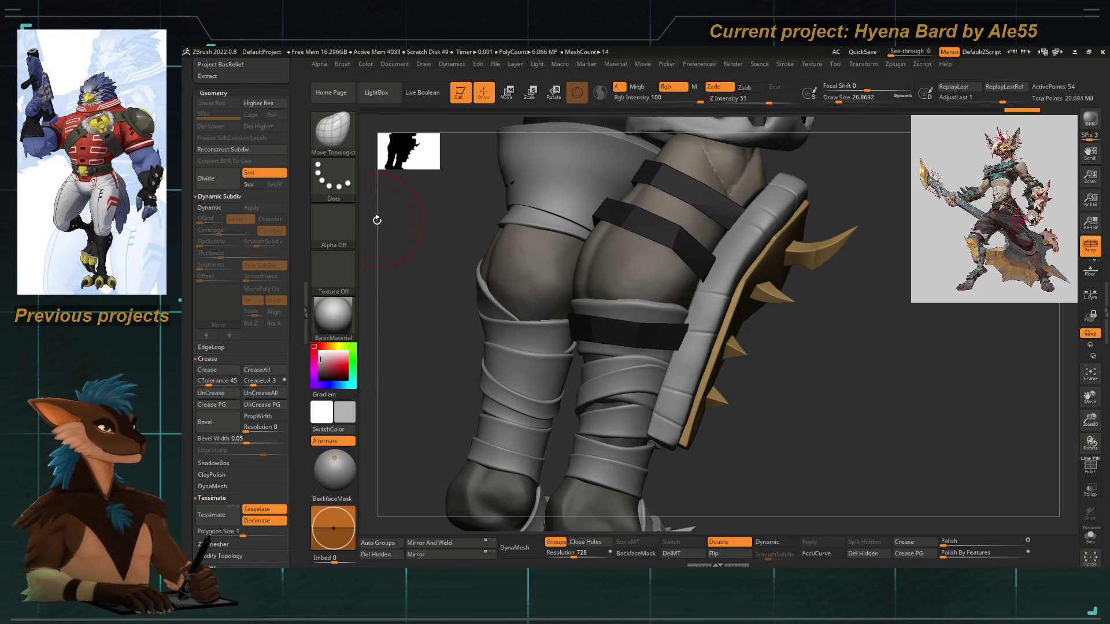
left_click_drag(476, 330, 662, 217)
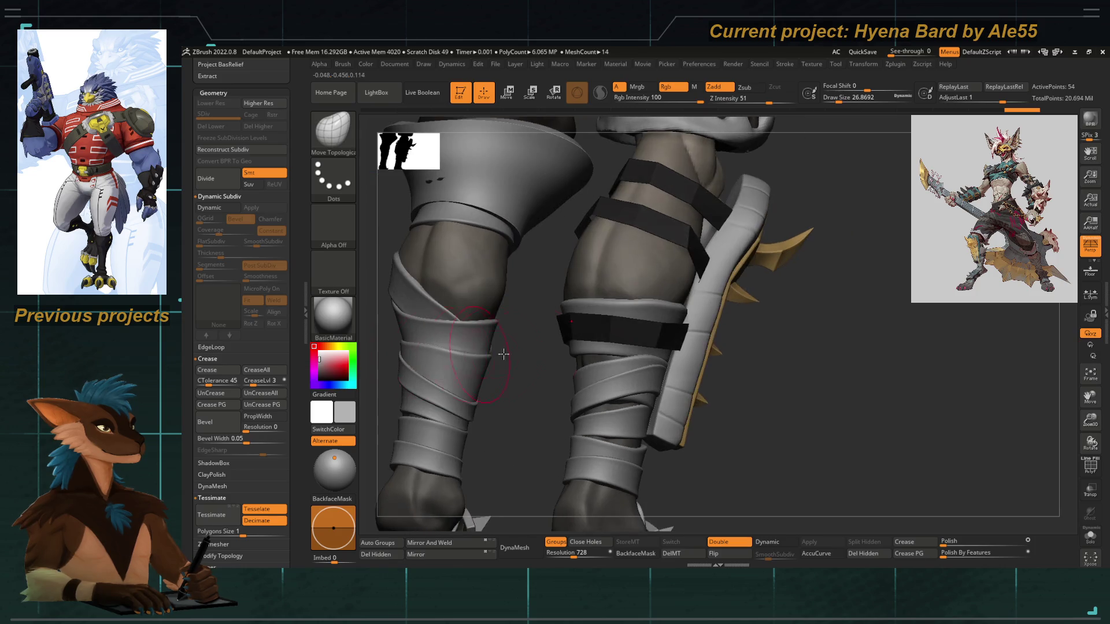
key("b")
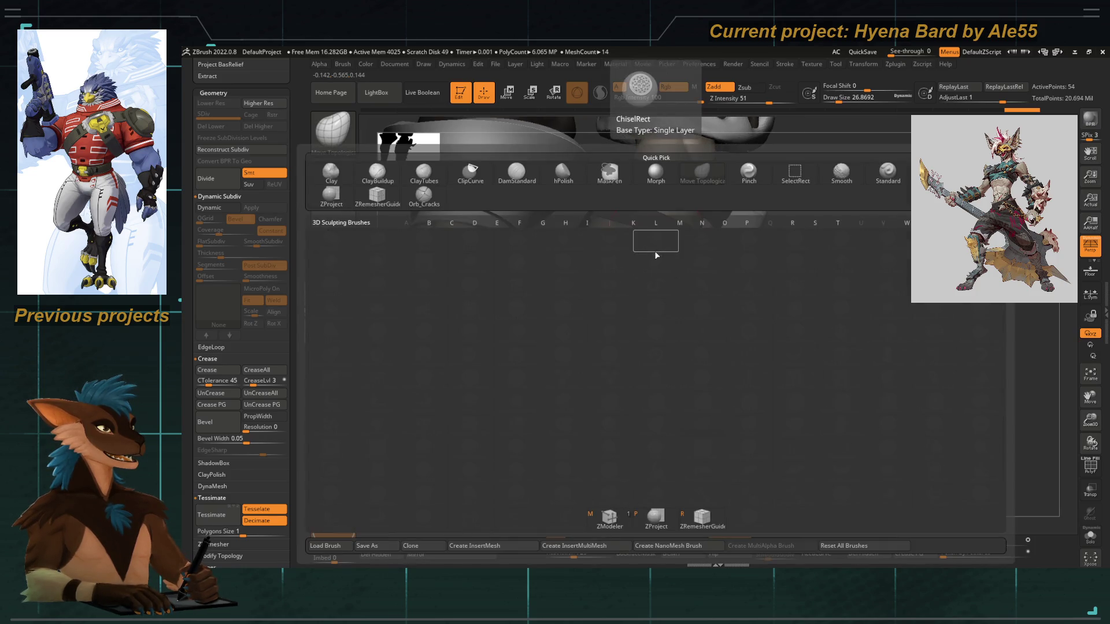
With ZModeler targeting All Polygons, turn off Double and flip the straps' face direction
key("z")
key("m")
key("space")
left_click(555, 303)
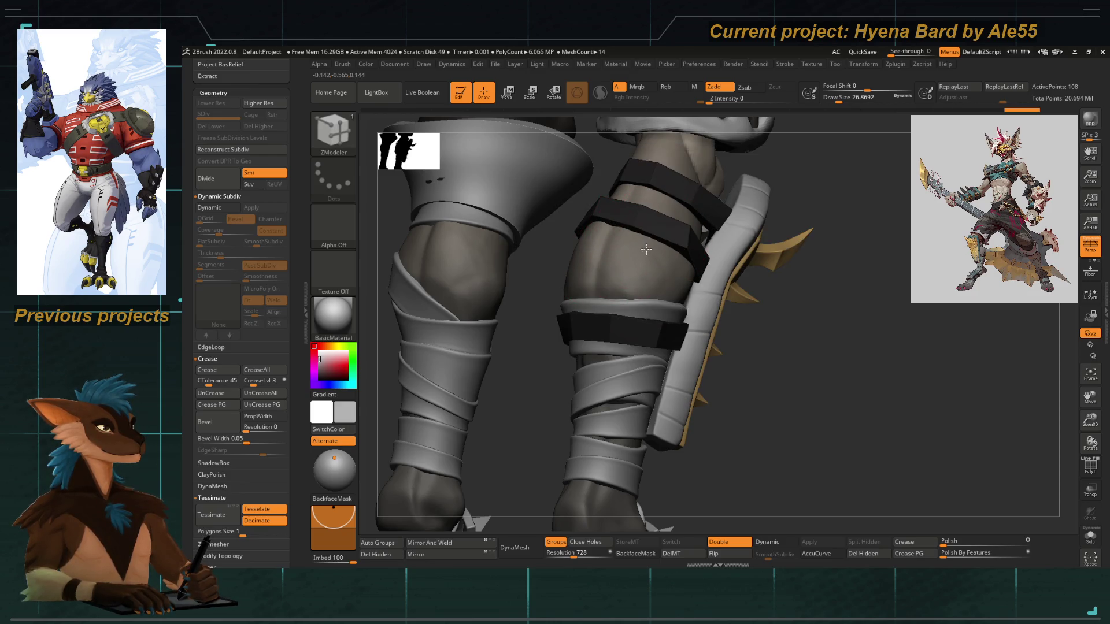
left_click(719, 546)
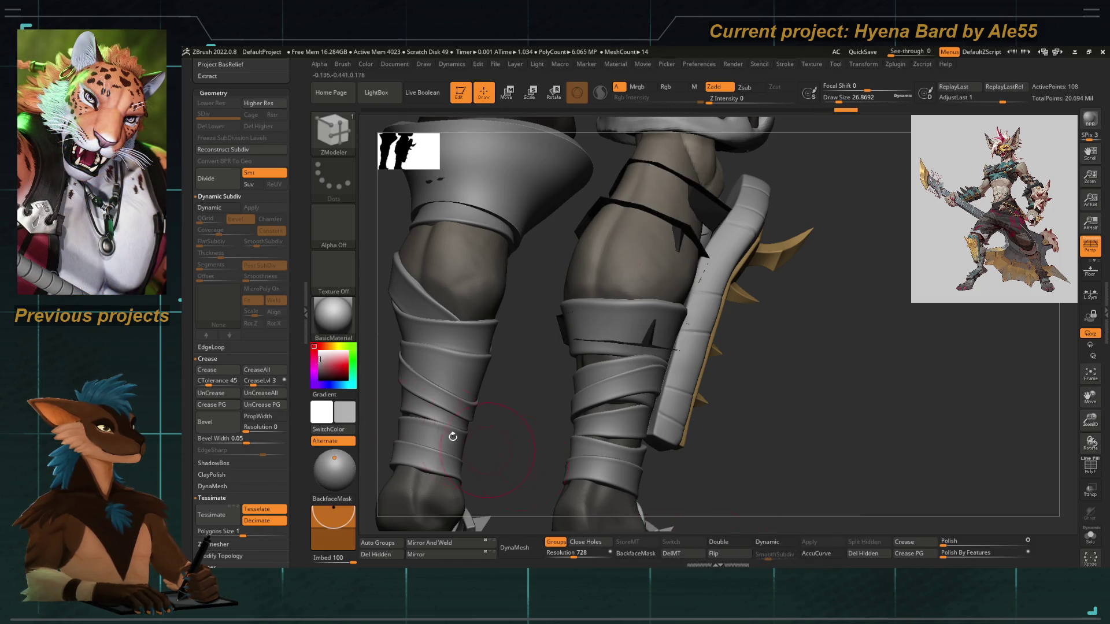
scroll(261, 390, "down", 5)
scroll(234, 347, "down", 5)
scroll(201, 301, "down", 5)
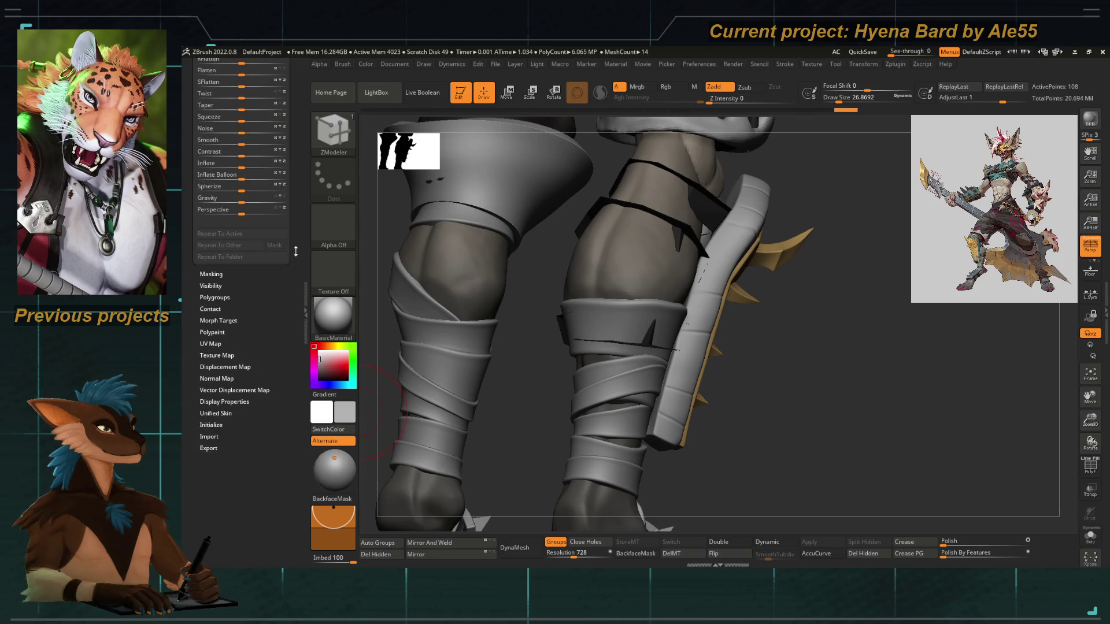
left_click(208, 321)
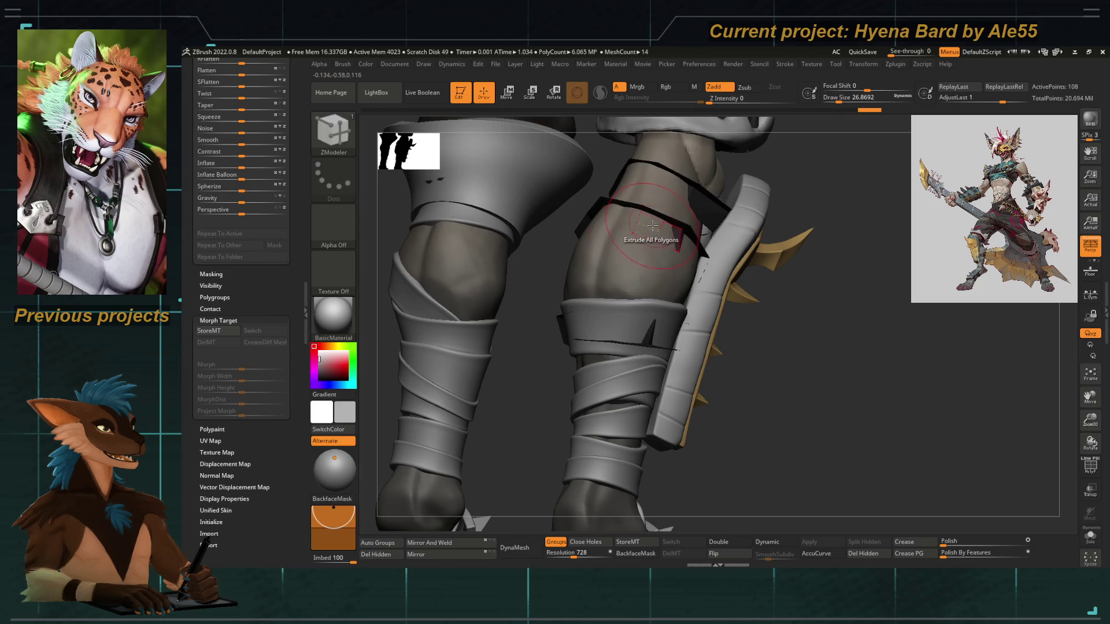
left_click(722, 558)
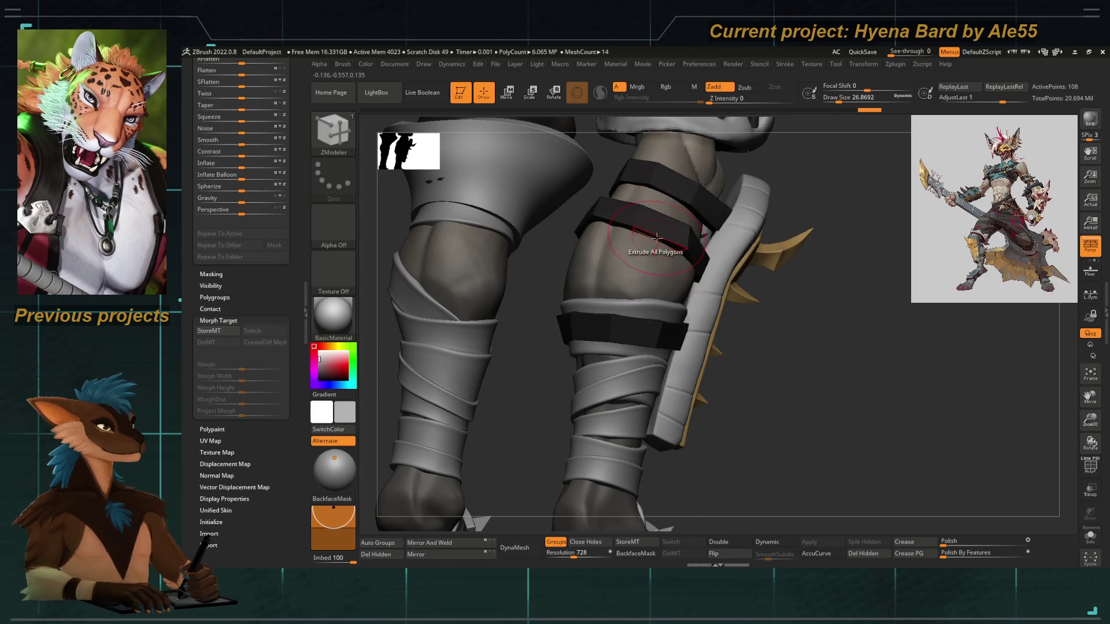
Preview the straps with and without Dynamic Subdiv, then show them in Solo for edge edits
left_click_drag(780, 487, 565, 302, "alt")
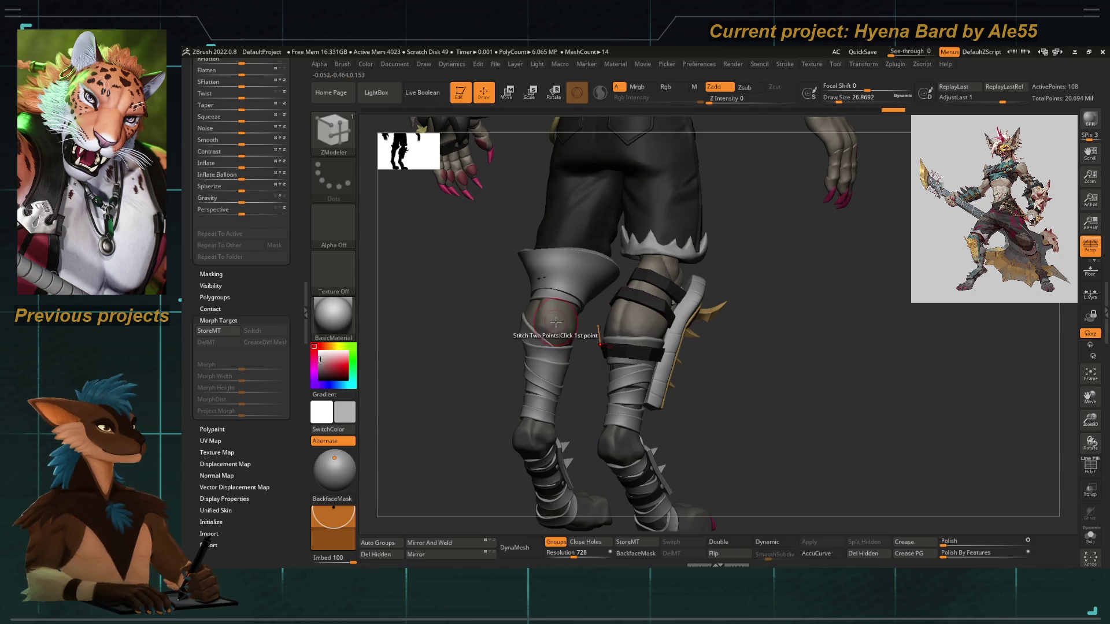
mouse_move(574, 340)
left_mouse_down("alt")
mouse_move(849, 452)
mouse_move(784, 453)
mouse_move(469, 348)
mouse_move(524, 317)
left_mouse_up("alt")
key("d")
key("shift+d")
left_click(1090, 538)
key("space")
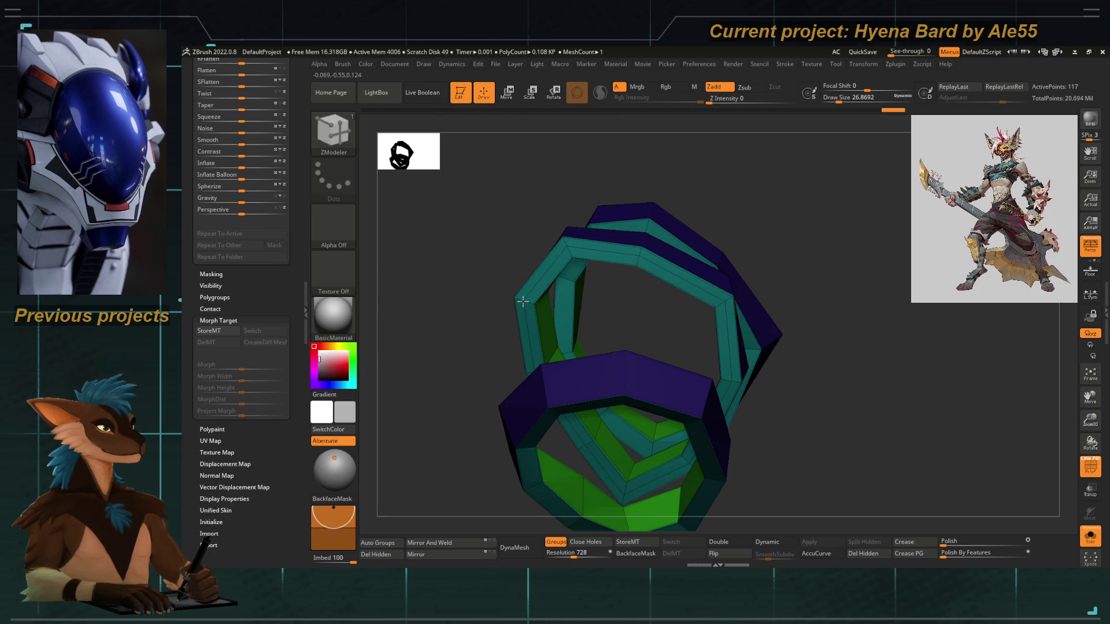
Insert extra edge loops into each of the three isolated strap rings with ZModeler
left_click_drag(458, 411, 506, 325)
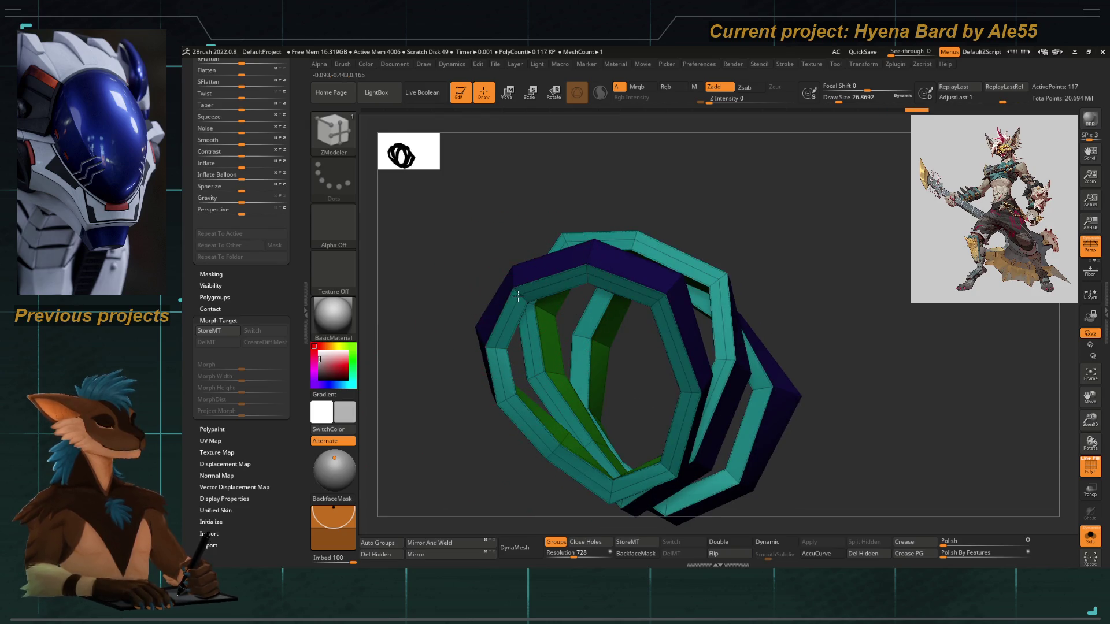
left_click_drag(479, 251, 537, 330, "alt")
mouse_move(529, 286)
left_mouse_down()
mouse_move(590, 289)
mouse_move(554, 349)
left_mouse_up()
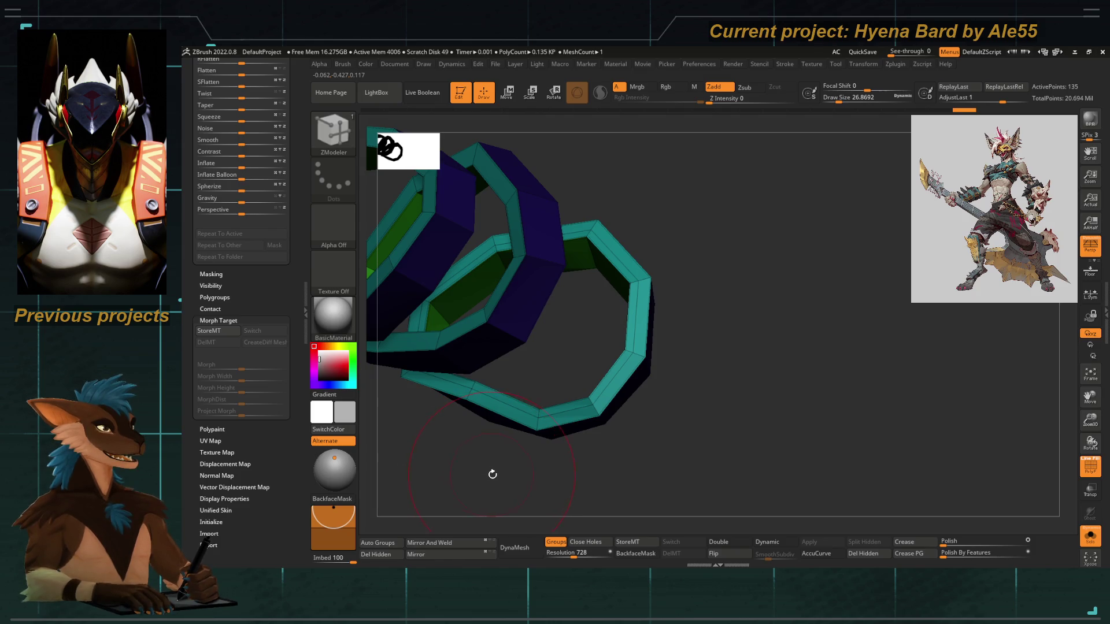
left_click_drag(503, 467, 599, 259)
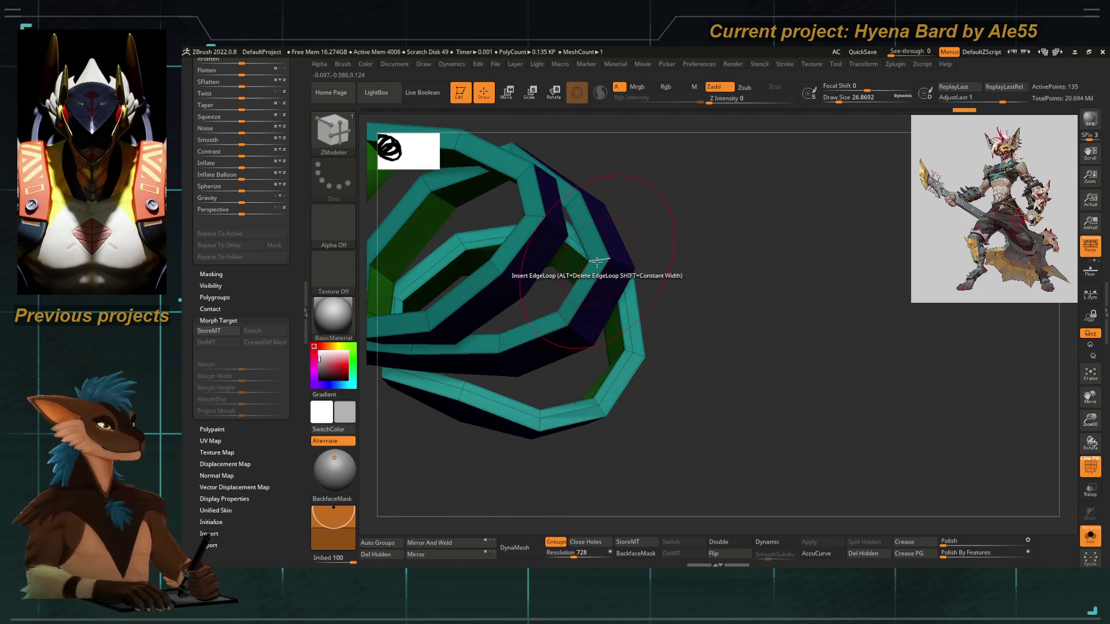
left_click(538, 253)
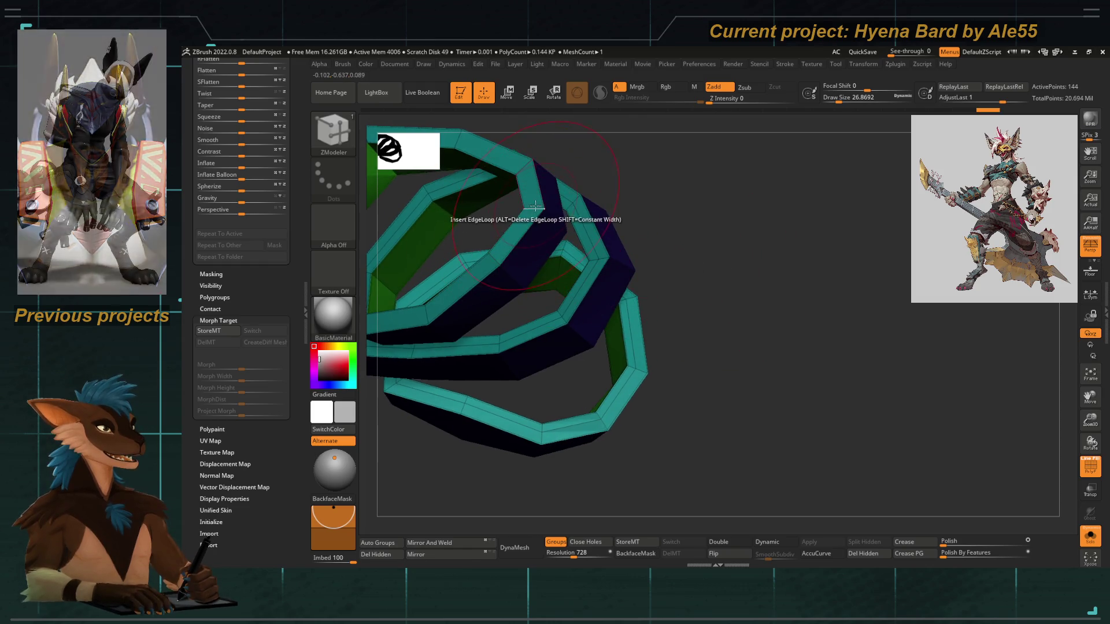
left_click_drag(730, 228, 641, 197)
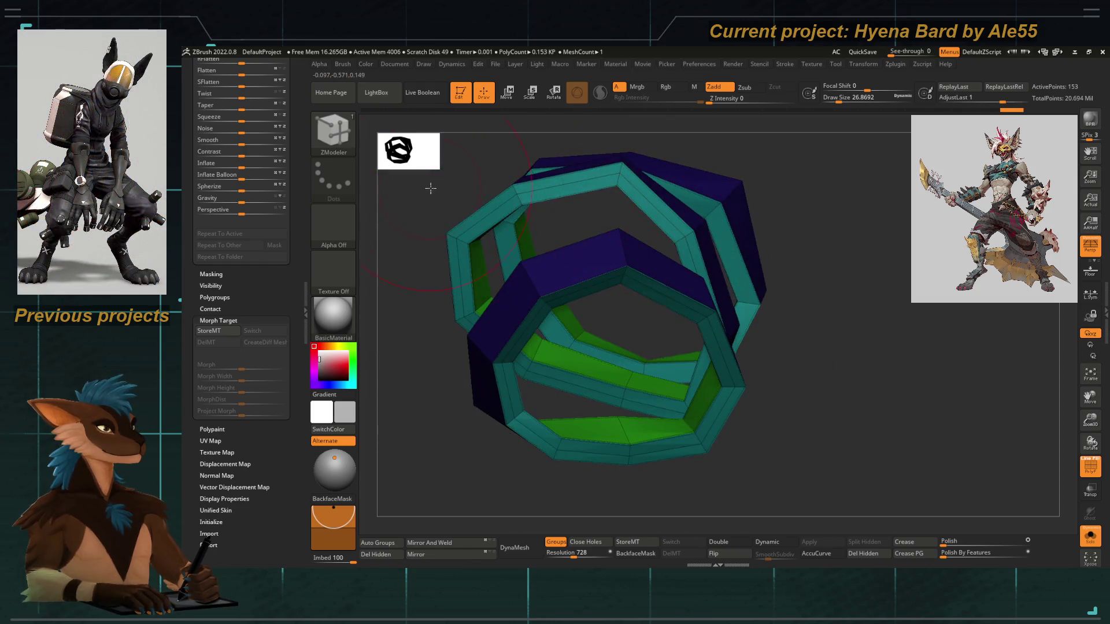
left_click_drag(430, 187, 515, 180)
left_click(574, 182)
mouse_move(453, 238)
left_mouse_down()
mouse_move(532, 480)
mouse_move(498, 261)
mouse_move(450, 238)
left_mouse_up()
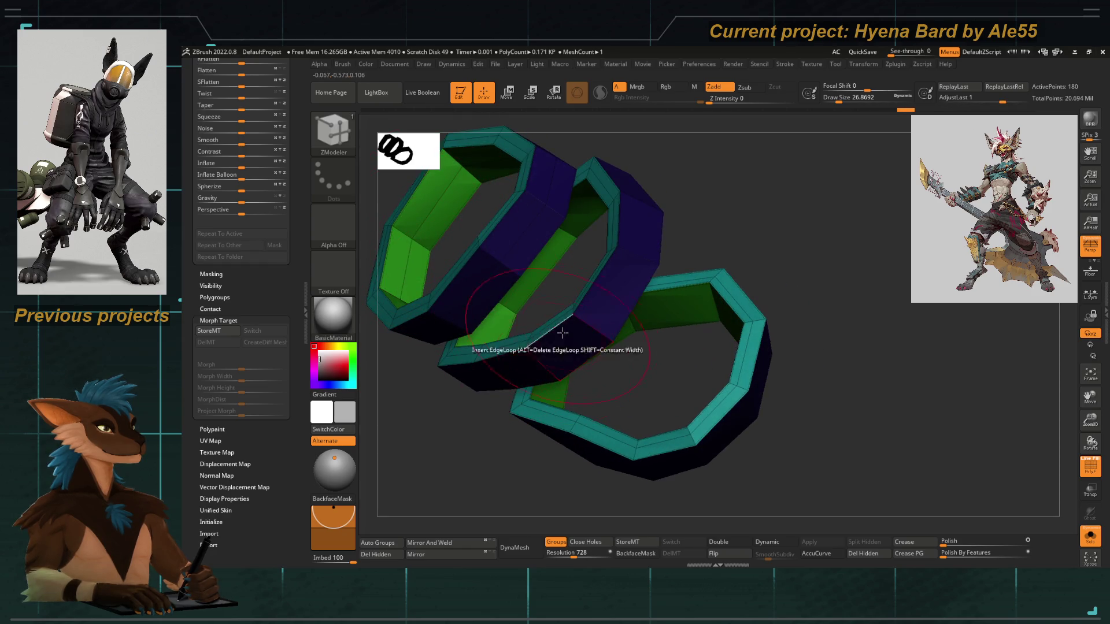
left_click_drag(591, 322, 556, 304)
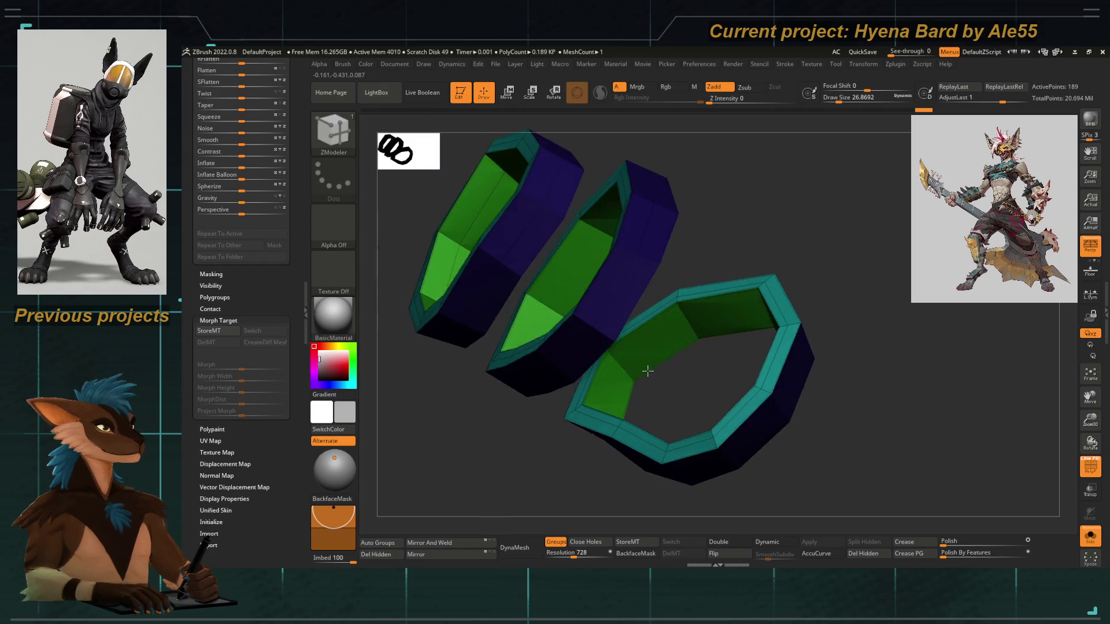
left_click(557, 304)
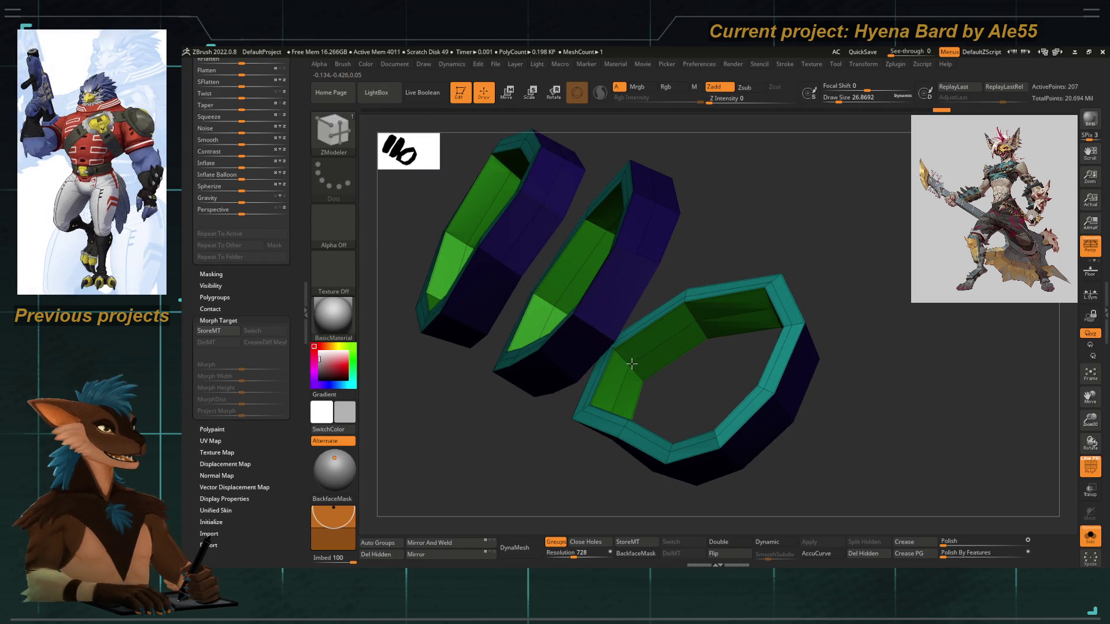
Turn on Dynamic Subdiv for the rings and hide the polygroup overlay
mouse_move(713, 405)
left_mouse_down()
mouse_move(694, 353)
mouse_move(516, 311)
mouse_move(485, 400)
left_mouse_up()
key("d")
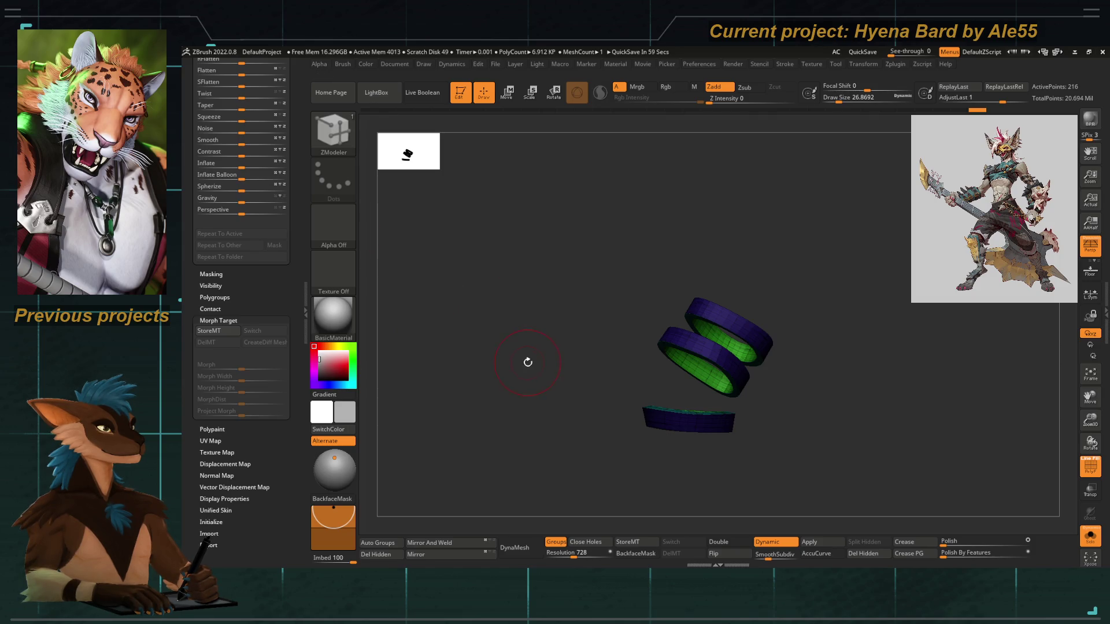
scroll(547, 355, "up", 2)
scroll(521, 377, "up", 2)
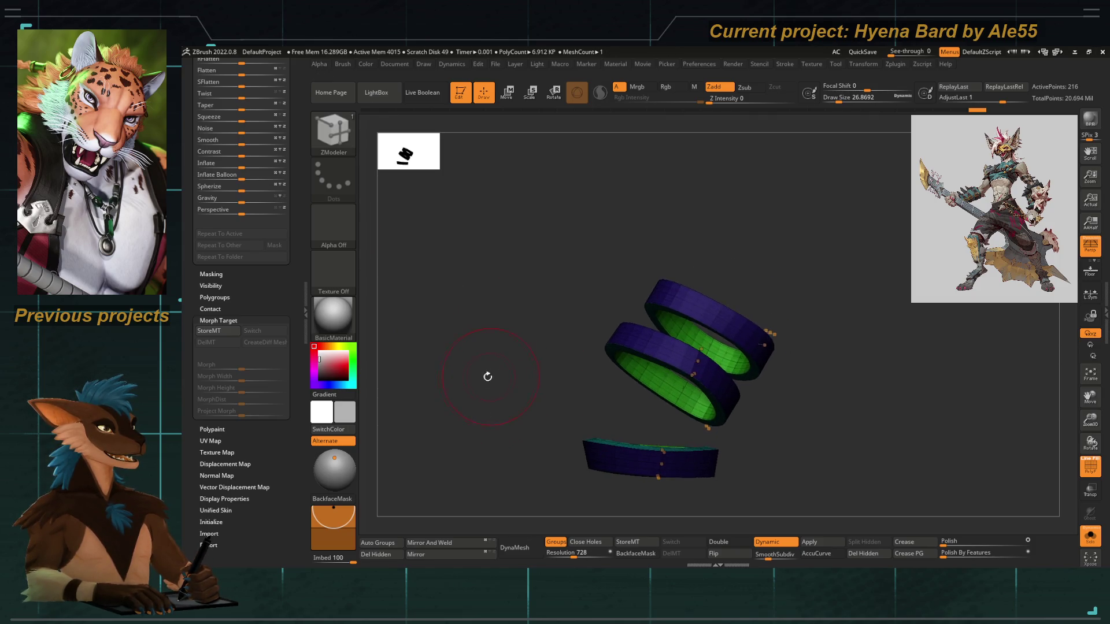
key("shift+f")
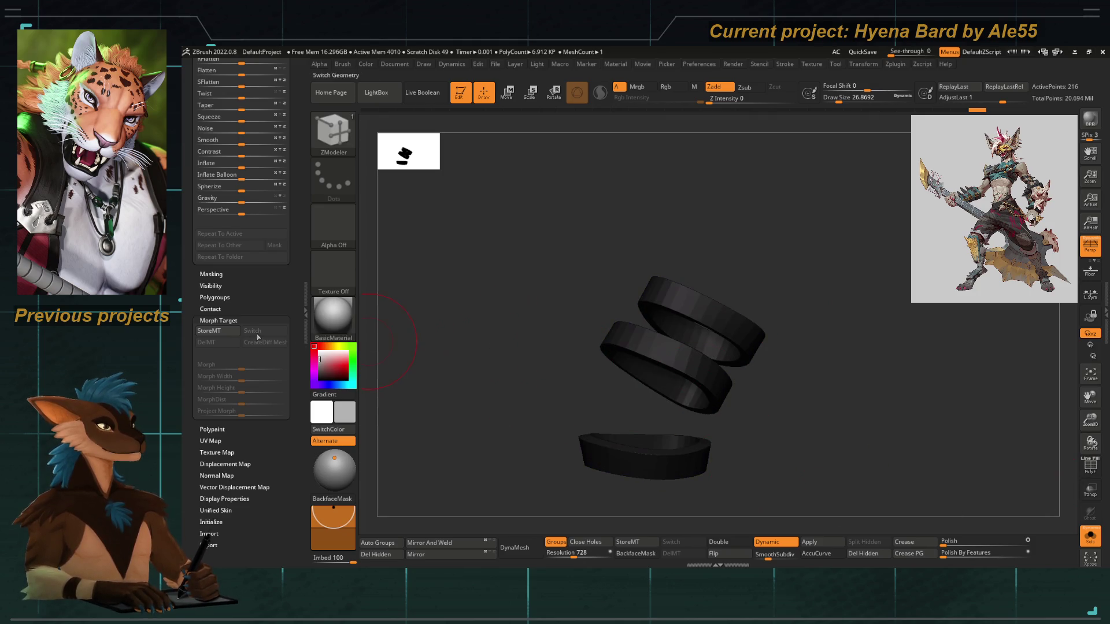
Drop Dynamic Subdiv and permanently subdivide the strap rings to a smooth high level with Ctrl+D
left_click(218, 321)
scroll(252, 317, "up", 10)
key("shift+d")
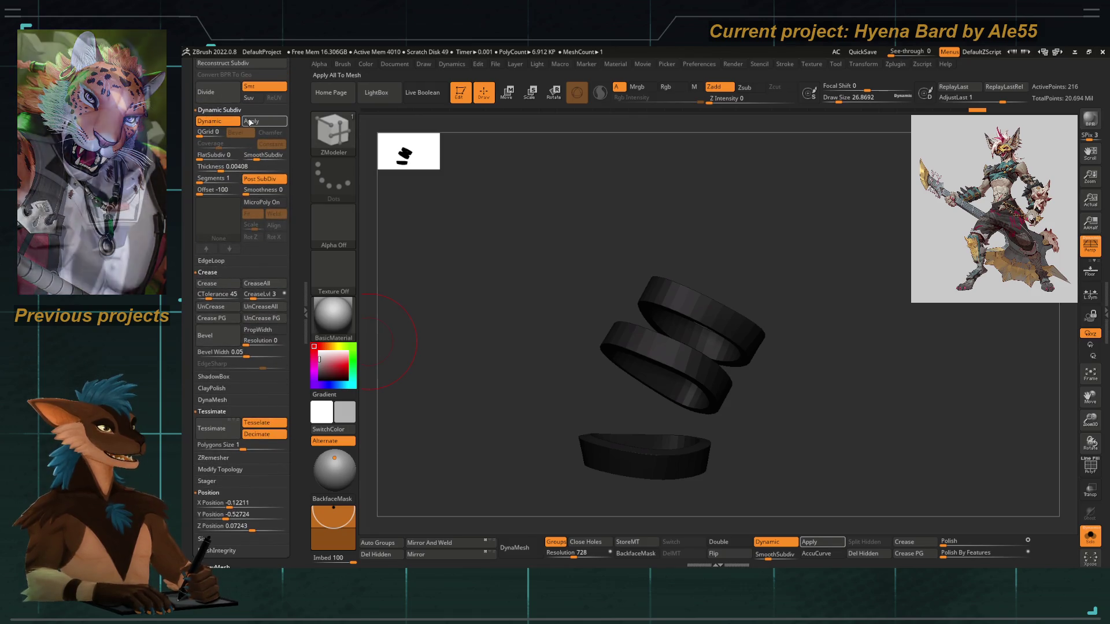
key("shift+d")
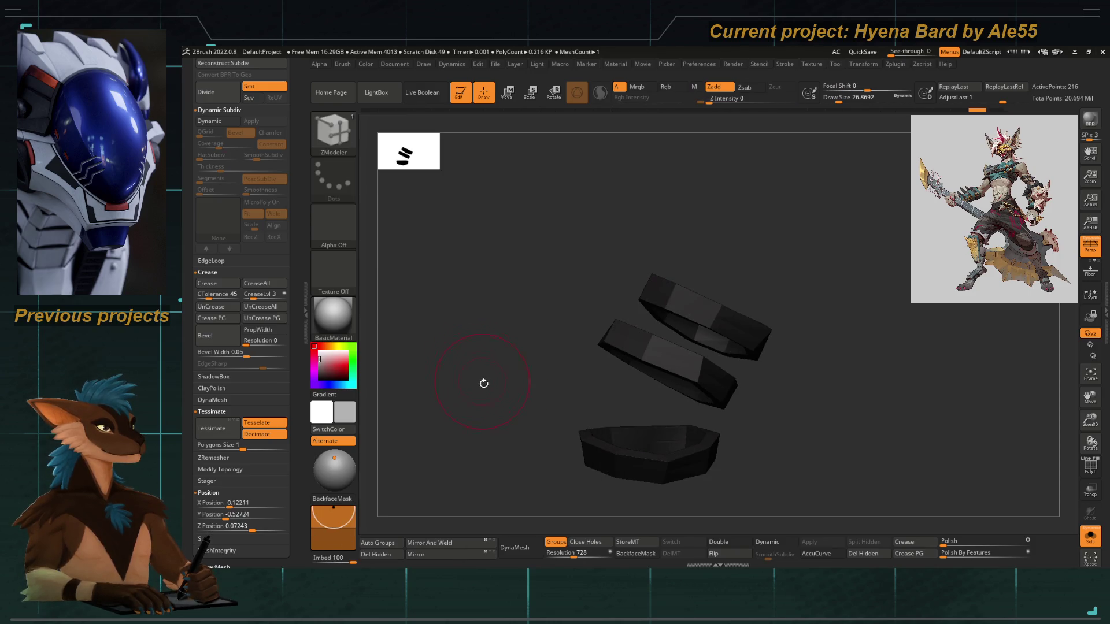
key("ctrl+d")
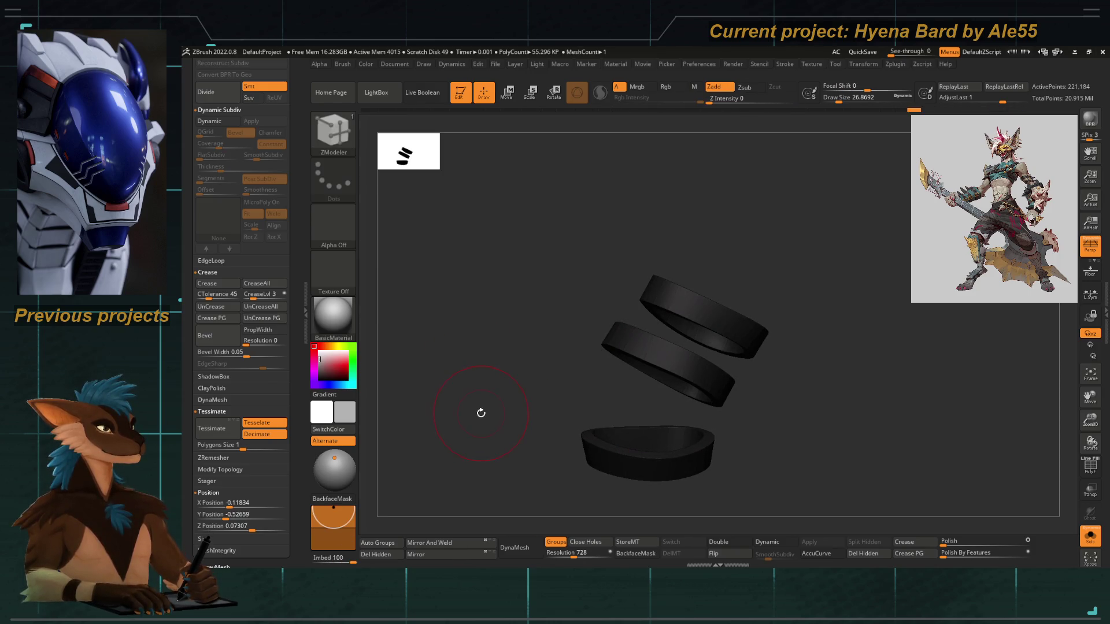
key("ctrl+d")
key("ctrl+d")
scroll(228, 201, "up", 5)
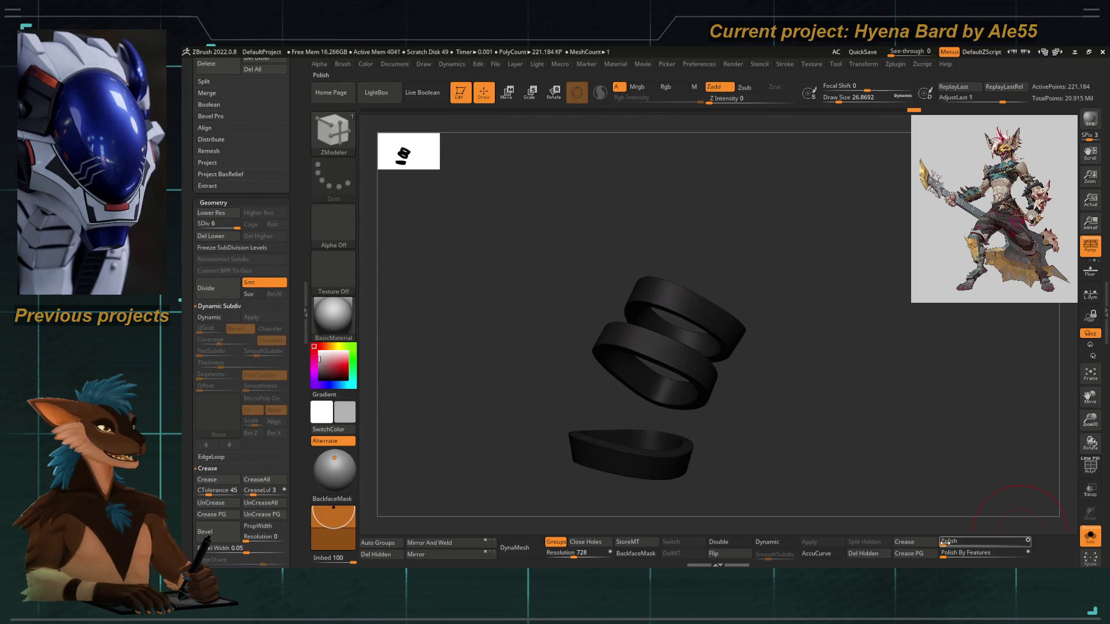
Step between subdivision levels to check the rings, then leave Solo to see them on the leg
key("shift+d")
right_click_drag(752, 448, 784, 466, "alt")
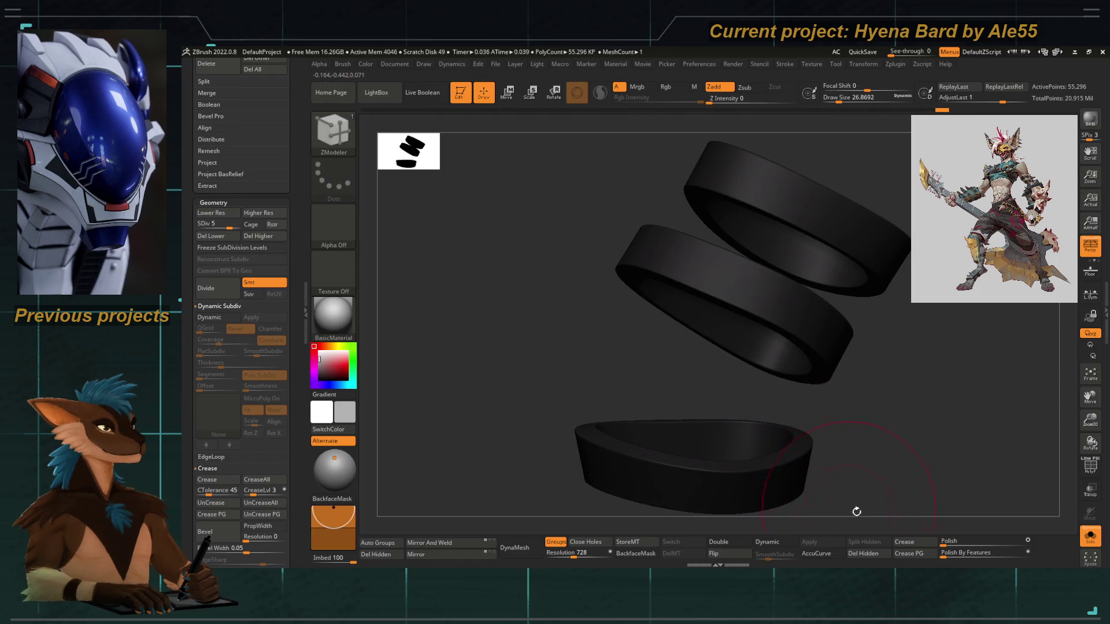
key("d")
right_click_drag(842, 493, 913, 513)
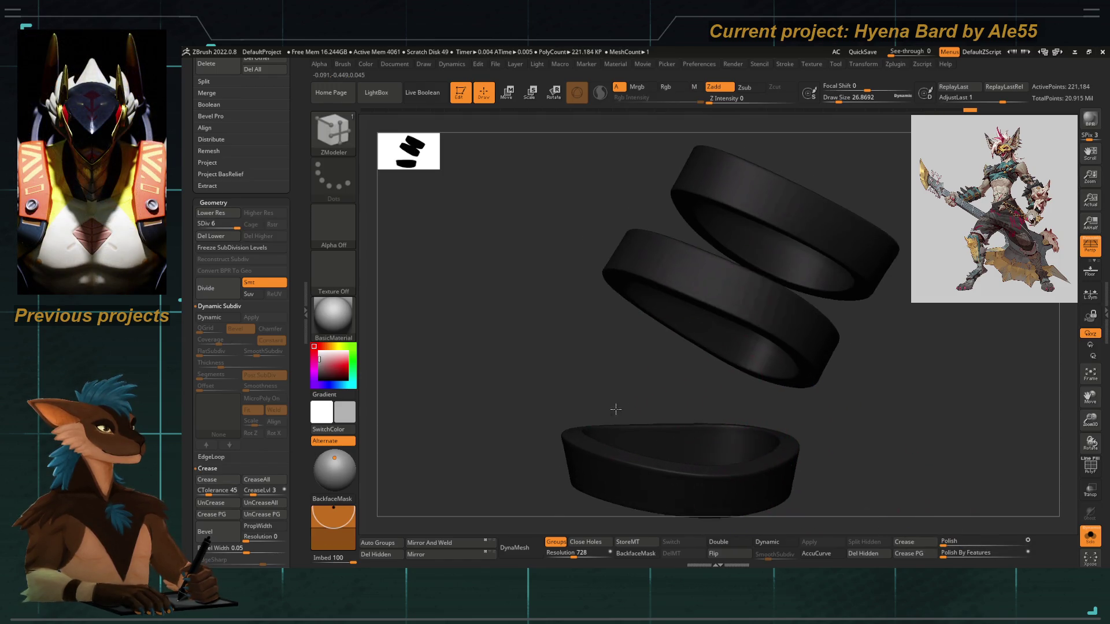
key("shift+d")
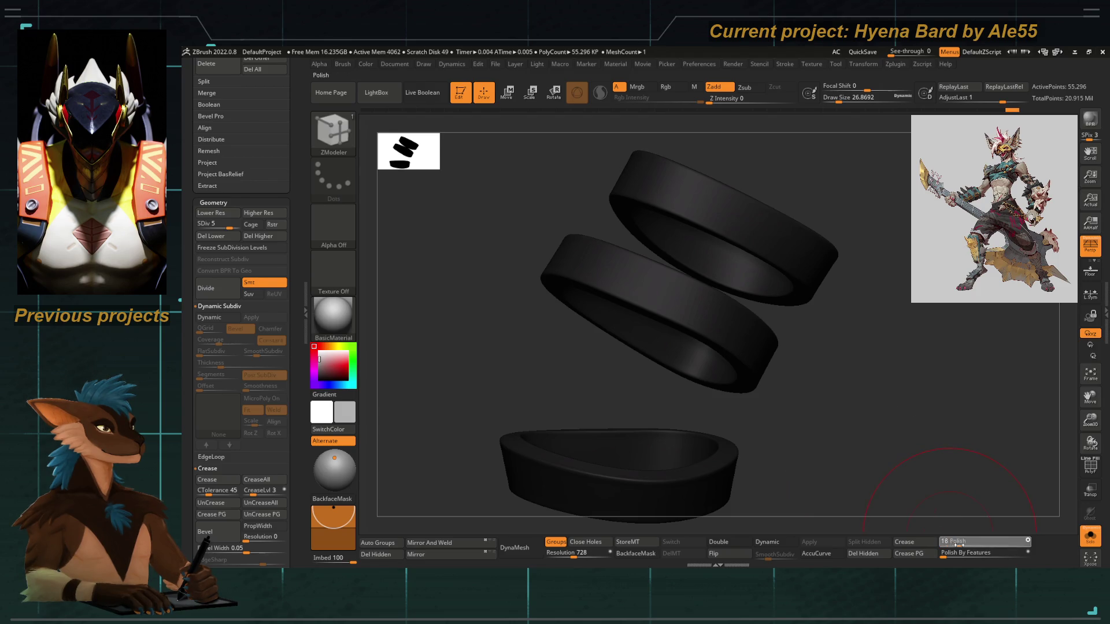
left_click(1090, 536)
mouse_move(780, 390)
right_mouse_down()
mouse_move(555, 459)
mouse_move(609, 261)
mouse_move(595, 280)
mouse_move(511, 295)
mouse_move(604, 329)
mouse_move(596, 315)
right_mouse_up()
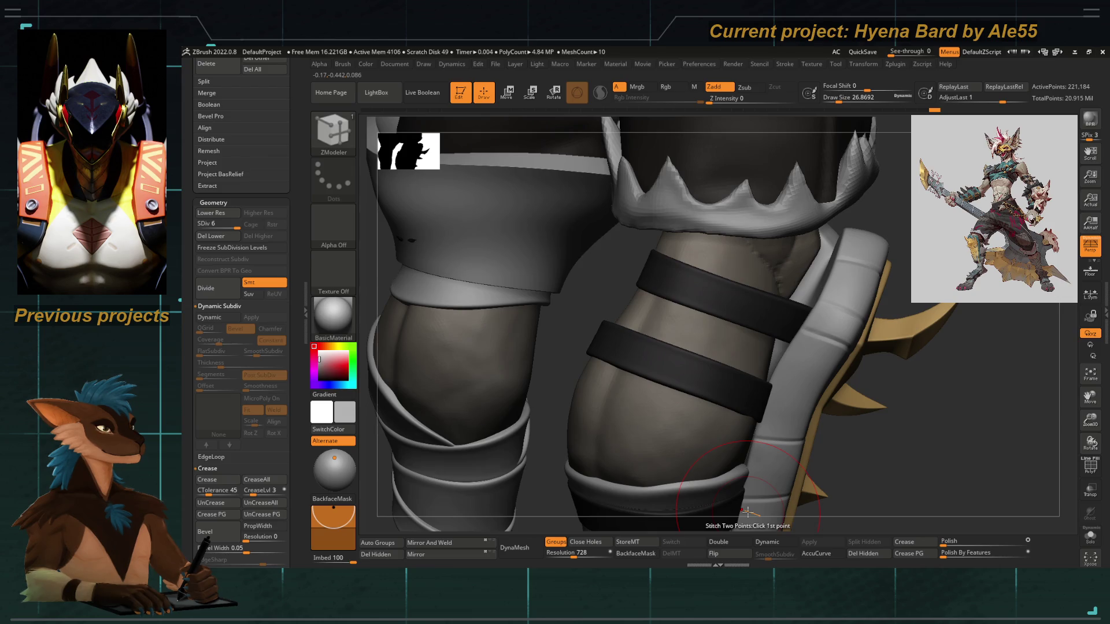
Look over the legs and pick the Orb_Cracks brush at a larger draw size
mouse_move(657, 418)
right_mouse_down()
mouse_move(457, 399)
mouse_move(486, 372)
mouse_move(540, 376)
mouse_move(508, 314)
mouse_move(555, 382)
right_mouse_up()
key("shift")
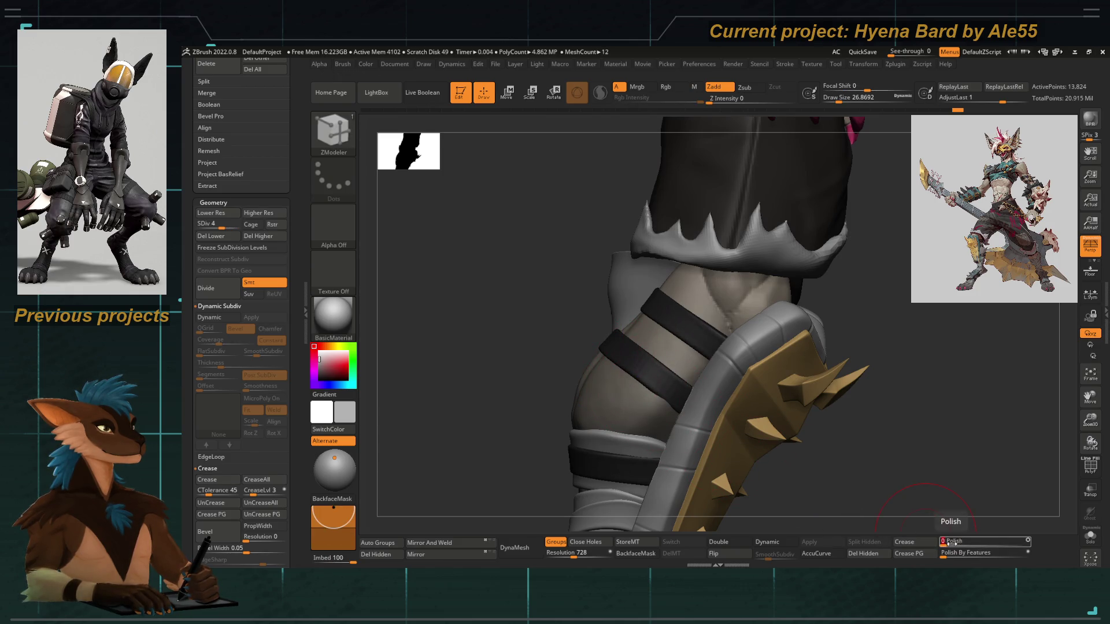
mouse_move(602, 376)
right_mouse_down()
mouse_move(683, 394)
mouse_move(565, 367)
mouse_move(498, 288)
mouse_move(639, 362)
mouse_move(672, 345)
mouse_move(673, 366)
right_mouse_up()
key("b")
left_click(686, 461)
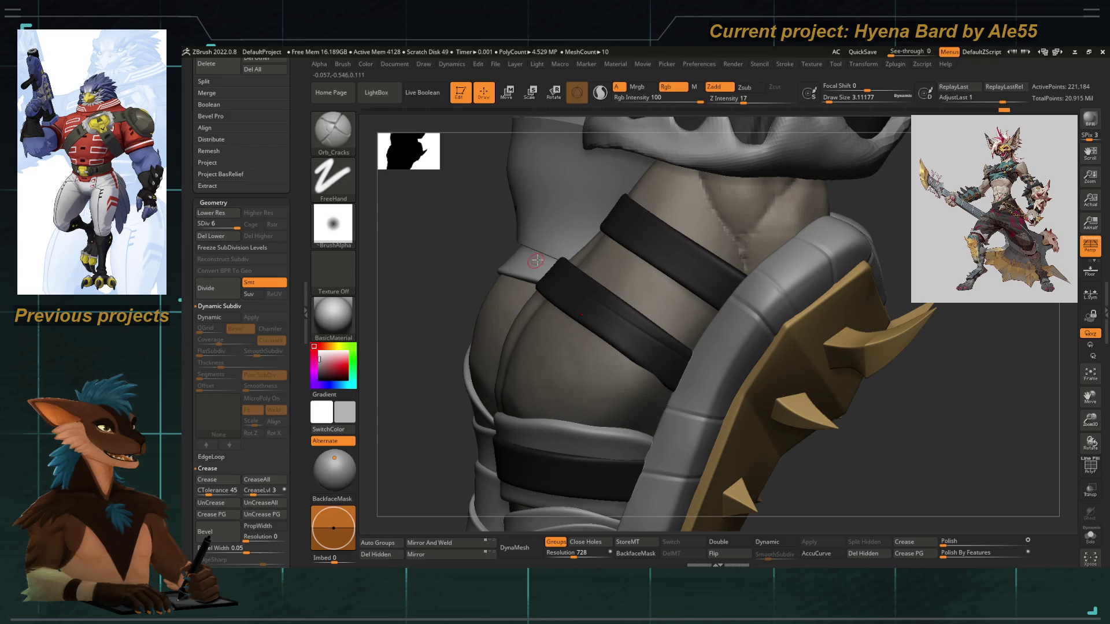
key("s")
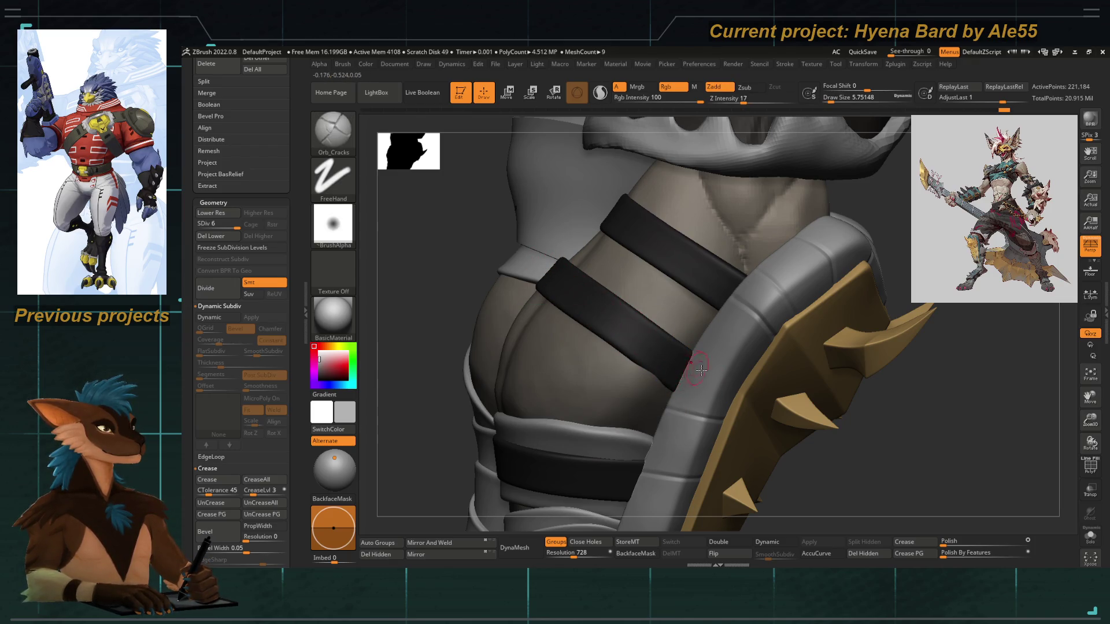
Show the polygroup colours and isolate the strap rings in Solo
mouse_move(570, 290)
right_mouse_down()
mouse_move(451, 330)
mouse_move(632, 350)
mouse_move(619, 335)
right_mouse_up()
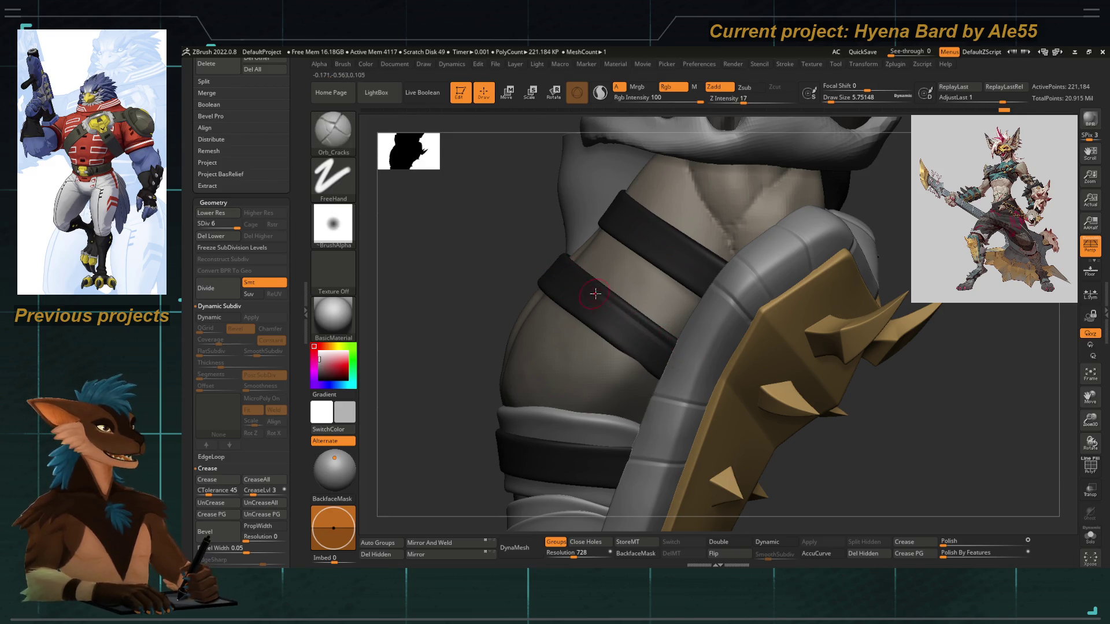
right_click_drag(685, 354, 467, 330)
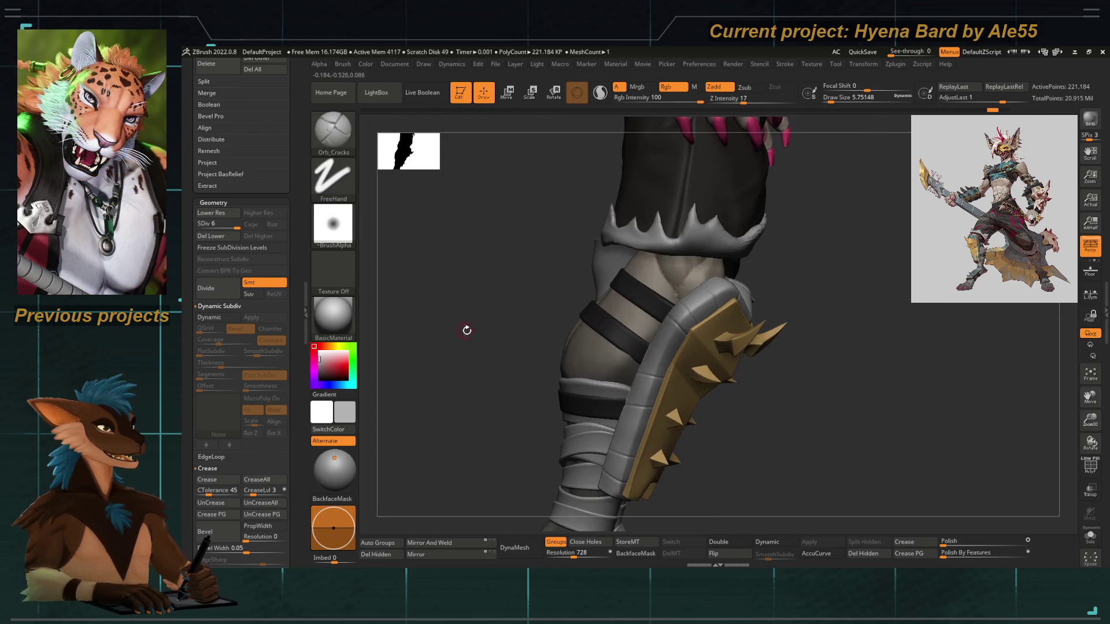
left_click(1090, 466)
left_click(1090, 536)
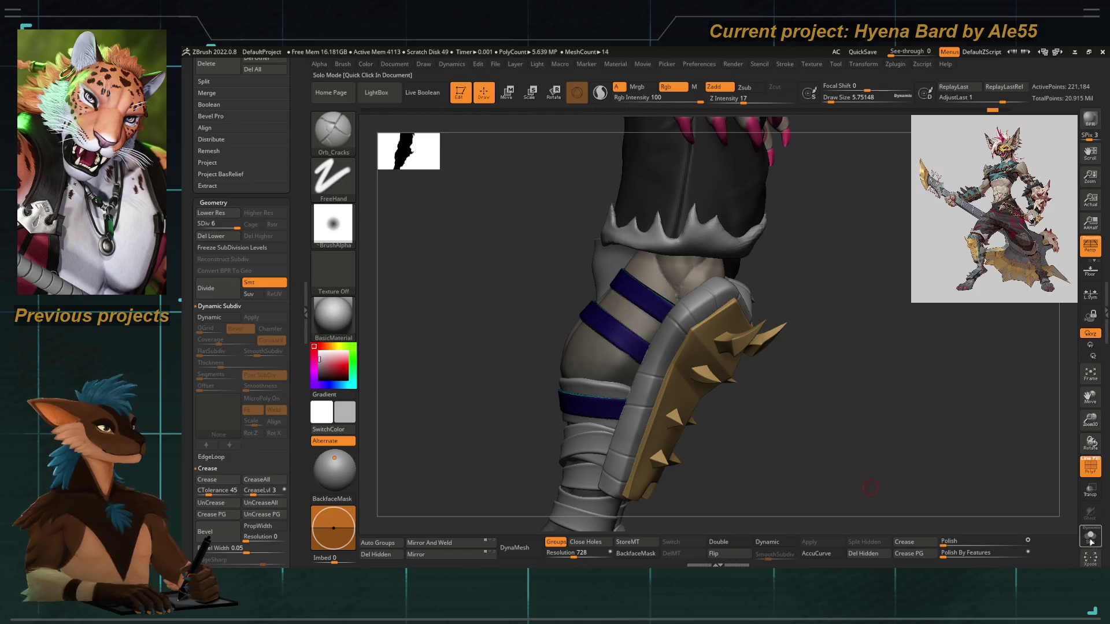
Briefly hide and unhide the ring faces, frame the rings and turn off polygroup colours
left_click(665, 271, "ctrl+shift")
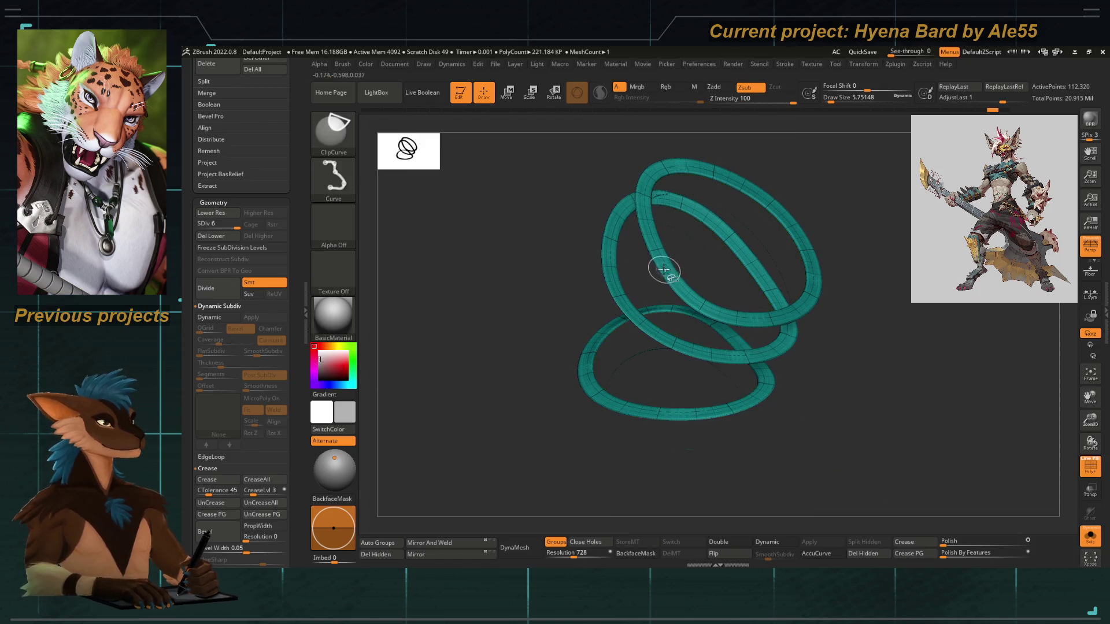
right_click_drag(536, 287, 547, 250)
left_click(736, 408, "ctrl+shift")
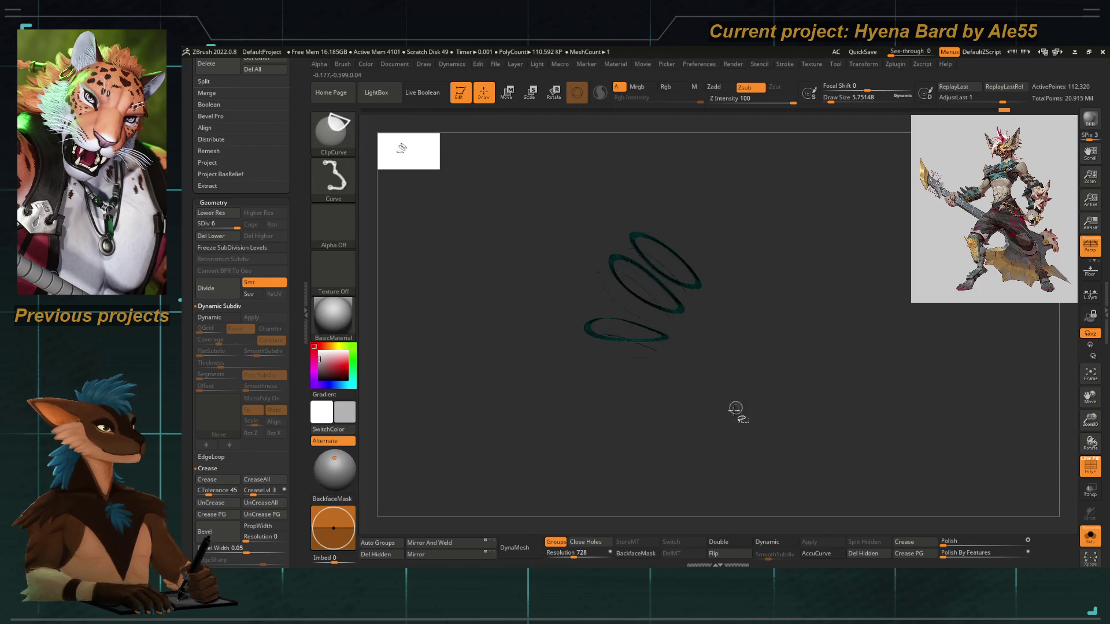
key("f")
key("shift+f")
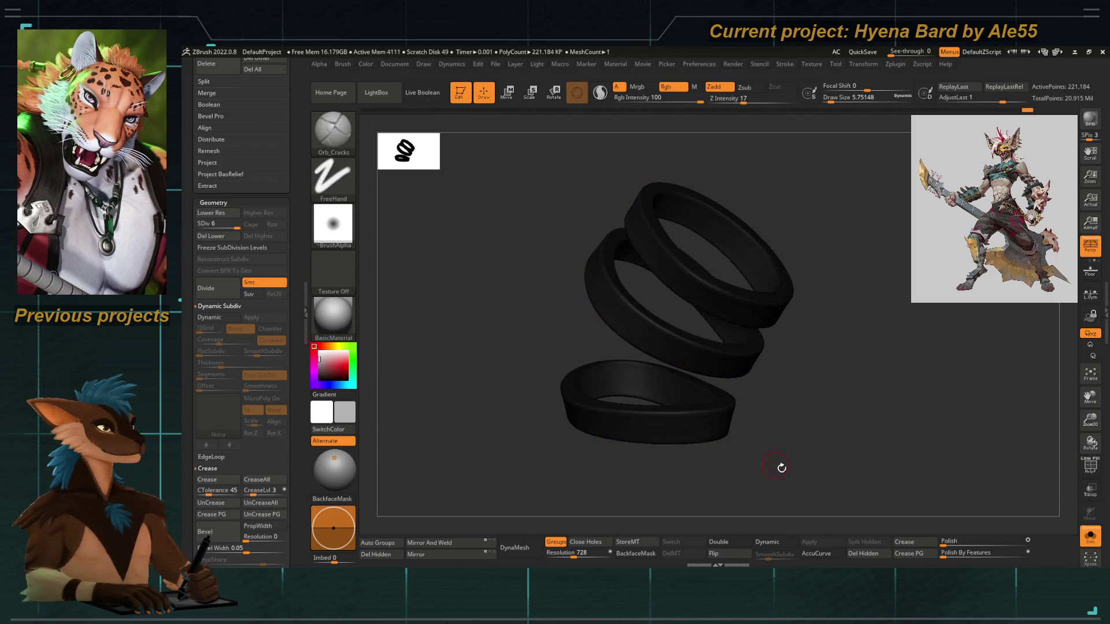
Inspect the plain grey rings from several angles, then show the full character again
left_click_drag(810, 475, 381, 400)
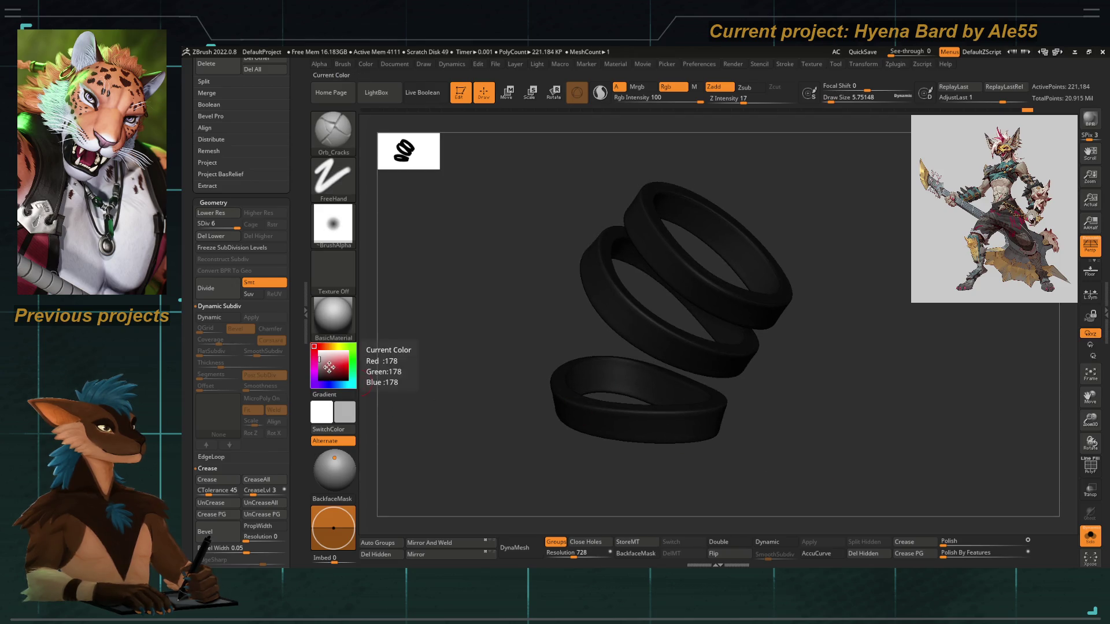
left_click_drag(460, 385, 417, 364)
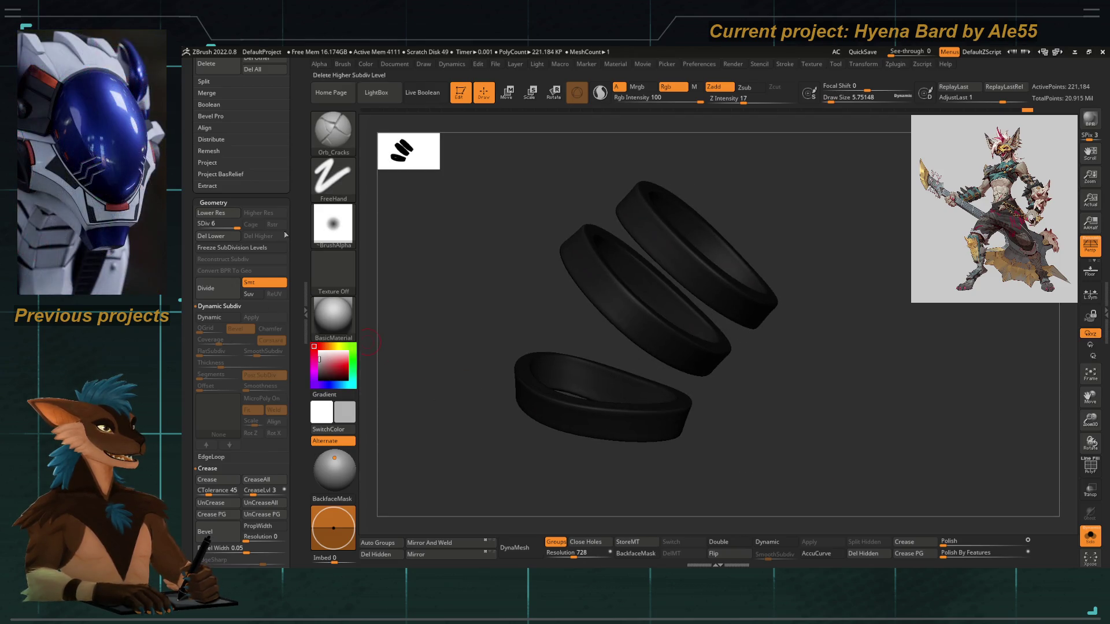
scroll(285, 236, "up", 10)
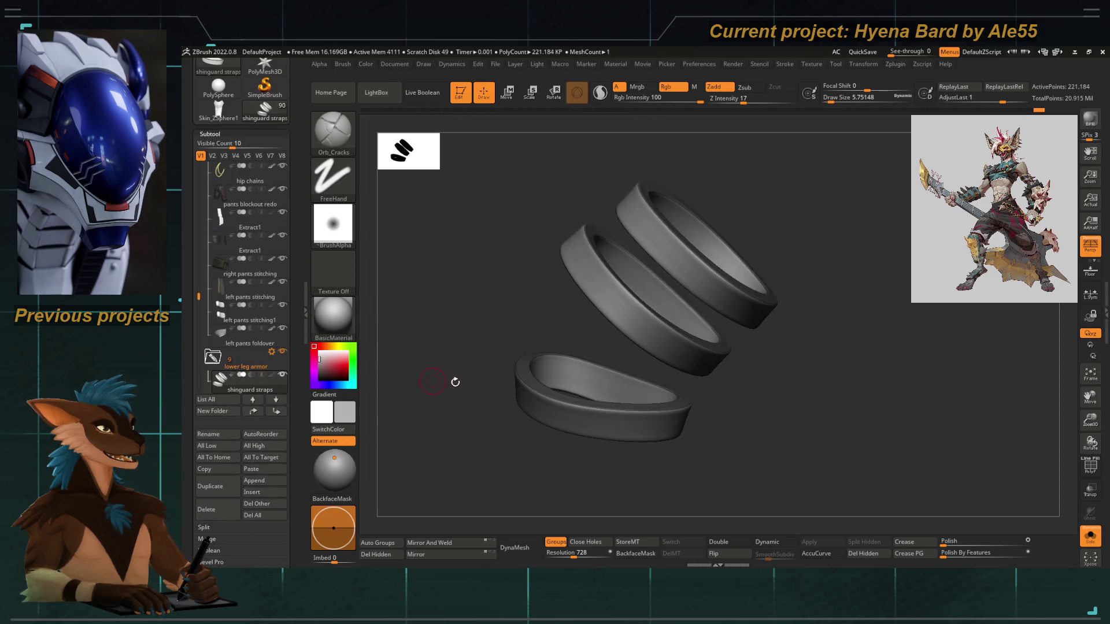
left_click_drag(454, 383, 556, 371)
mouse_move(582, 421)
left_mouse_down()
mouse_move(653, 253)
mouse_move(735, 434)
left_mouse_up()
left_click_drag(640, 211, 741, 474, "alt")
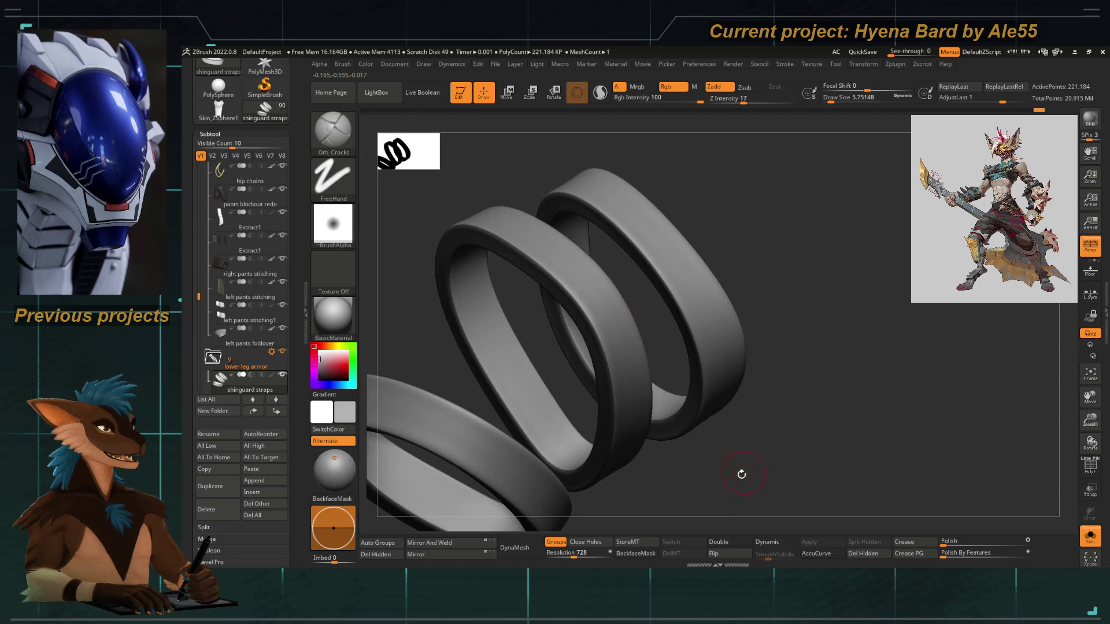
left_click(1090, 535)
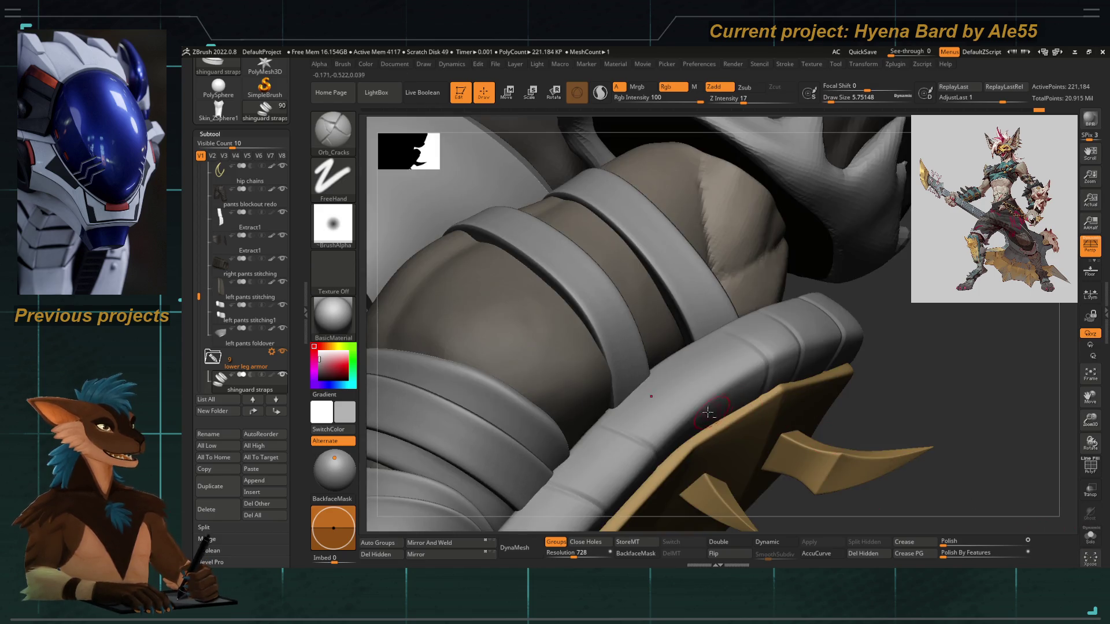
Rearrange the Deformation and Masking palettes while framing the whole boot
left_click_drag(709, 413, 404, 327)
scroll(304, 312, "down", 5)
scroll(300, 269, "down", 5)
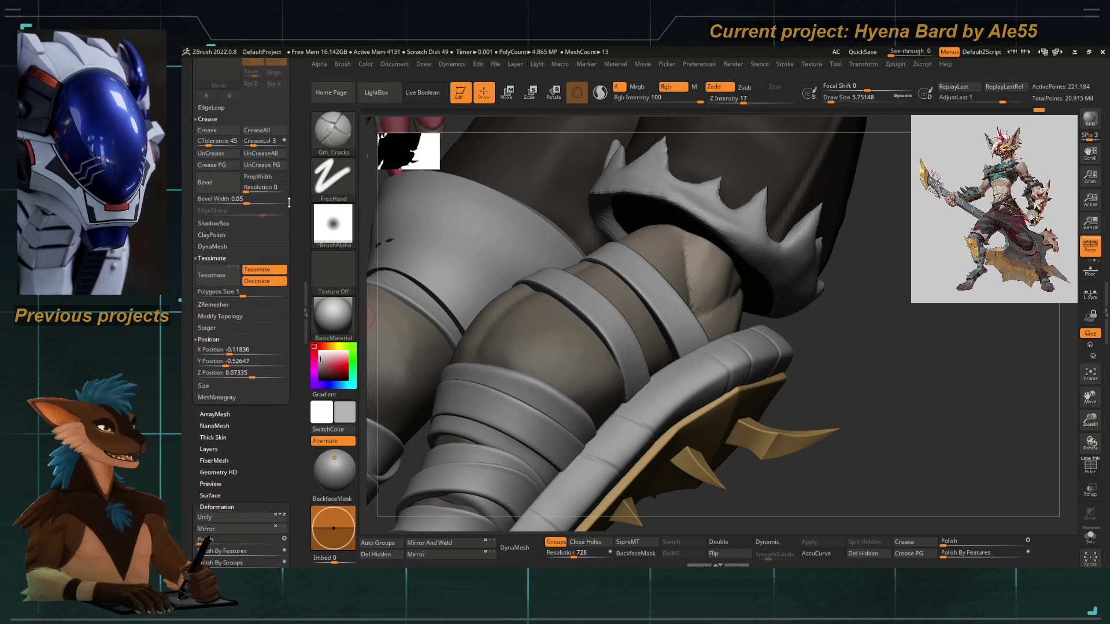
scroll(297, 226, "down", 5)
scroll(294, 184, "down", 3)
scroll(295, 184, "down", 5)
scroll(261, 346, "down", 2)
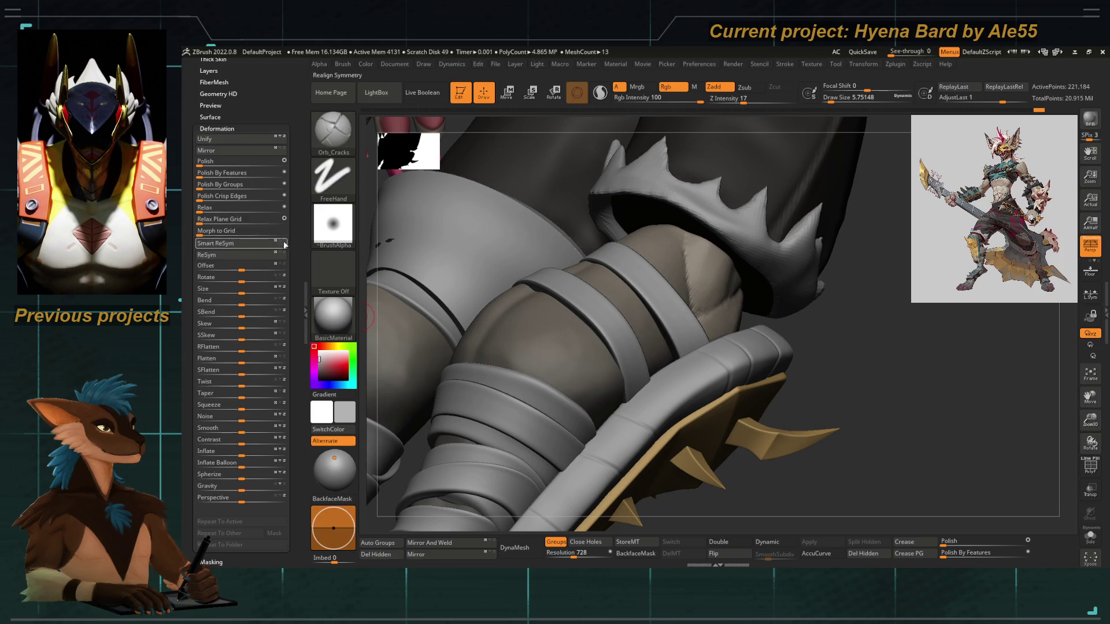
scroll(260, 239, "up", 3)
scroll(226, 228, "up", 2)
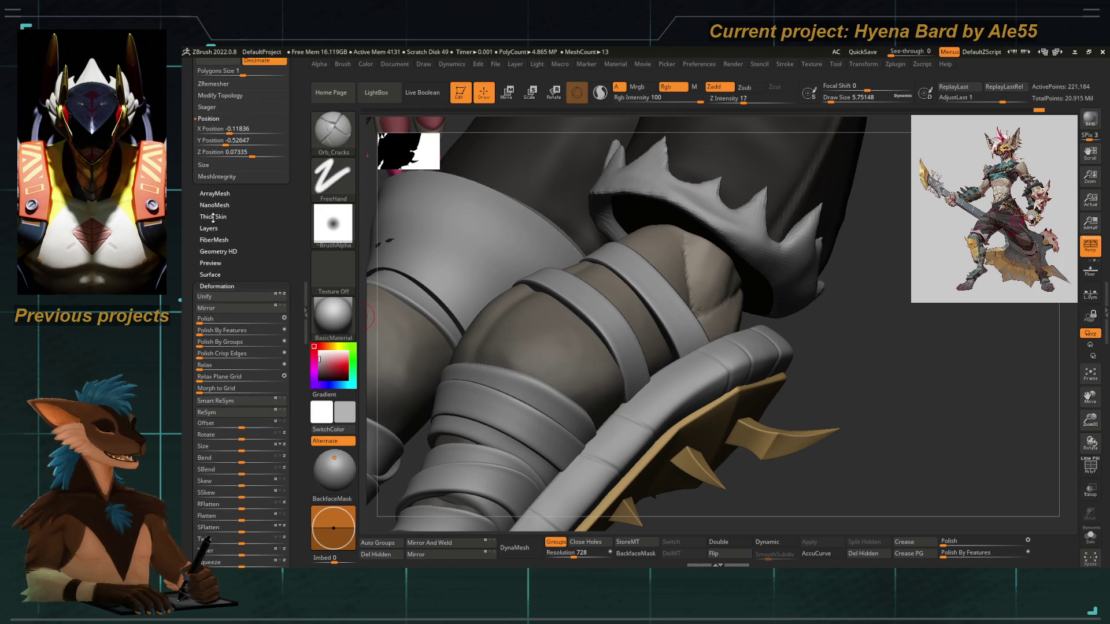
left_click(217, 287)
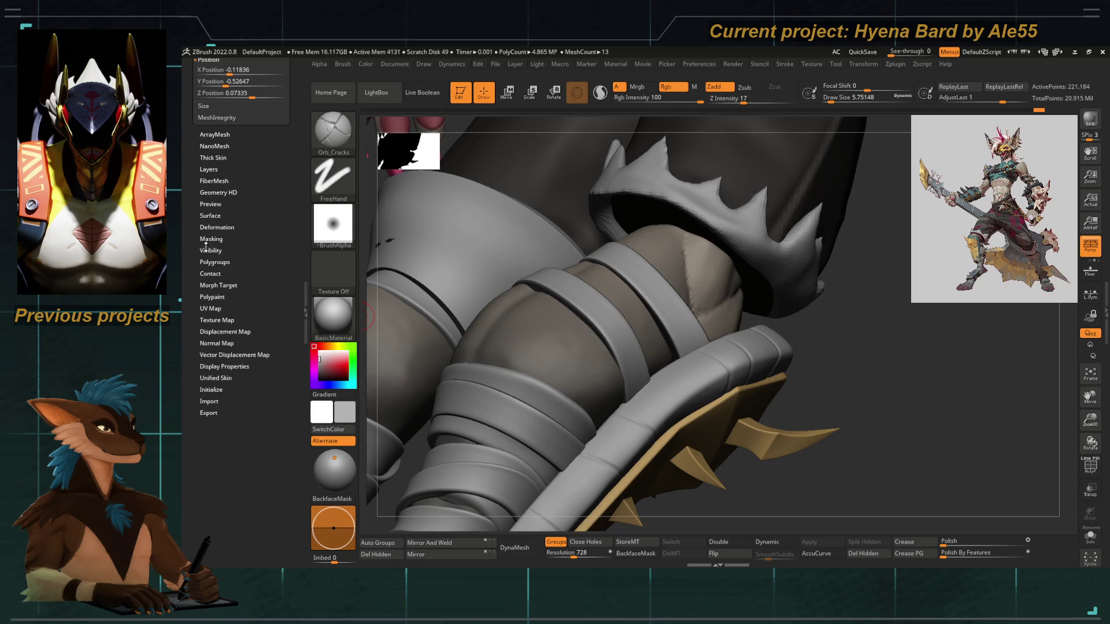
left_click(210, 240)
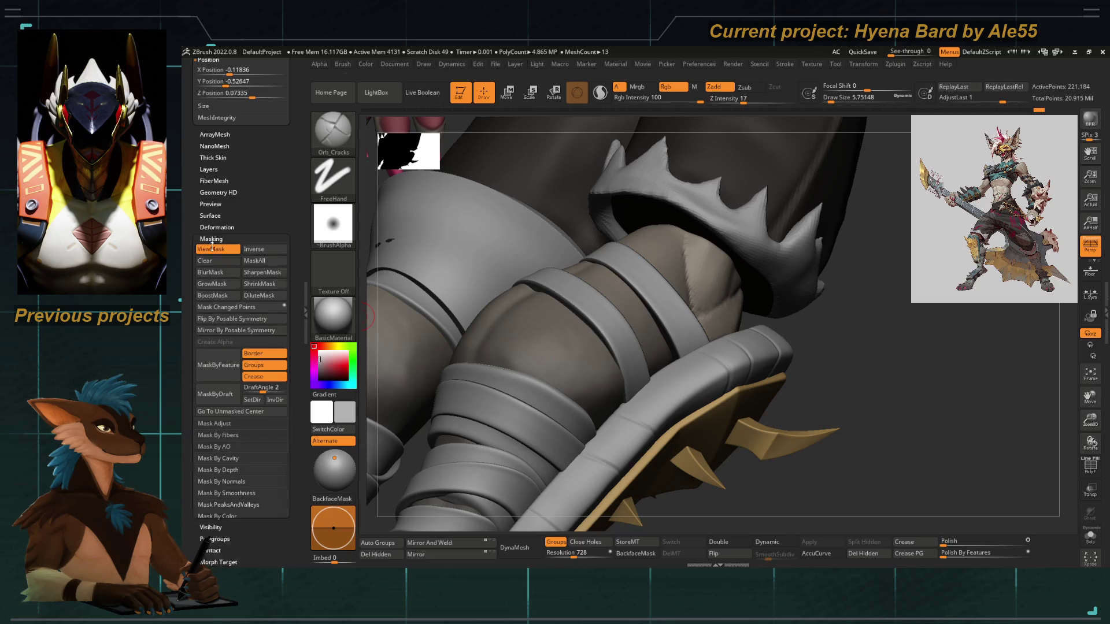
left_click(224, 285)
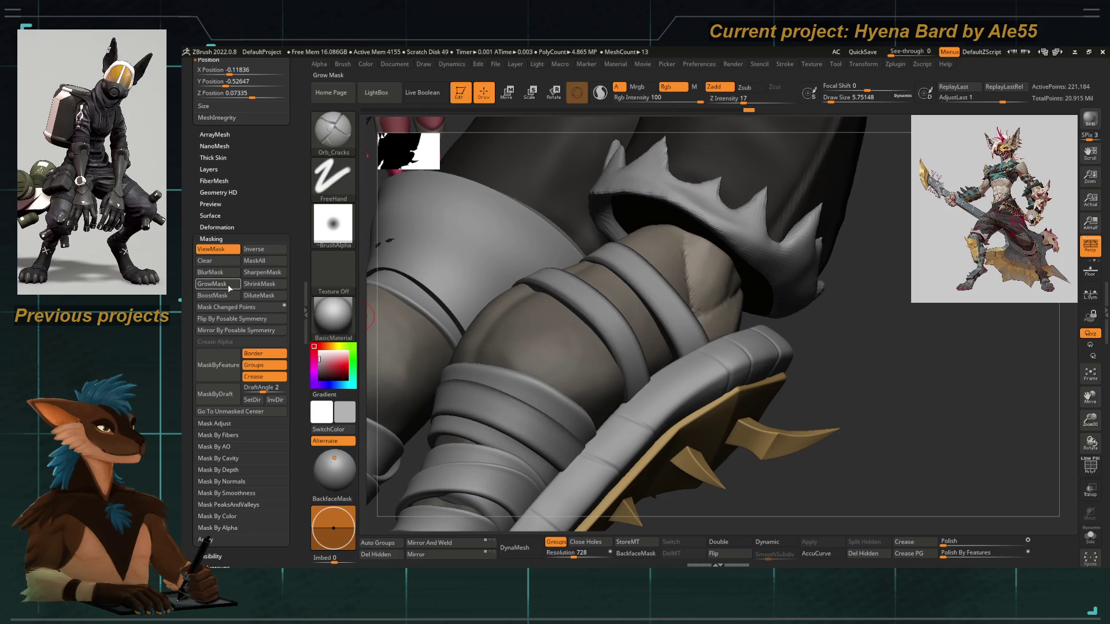
mouse_move(744, 520)
left_mouse_down()
mouse_move(590, 302)
mouse_move(587, 221)
left_mouse_up()
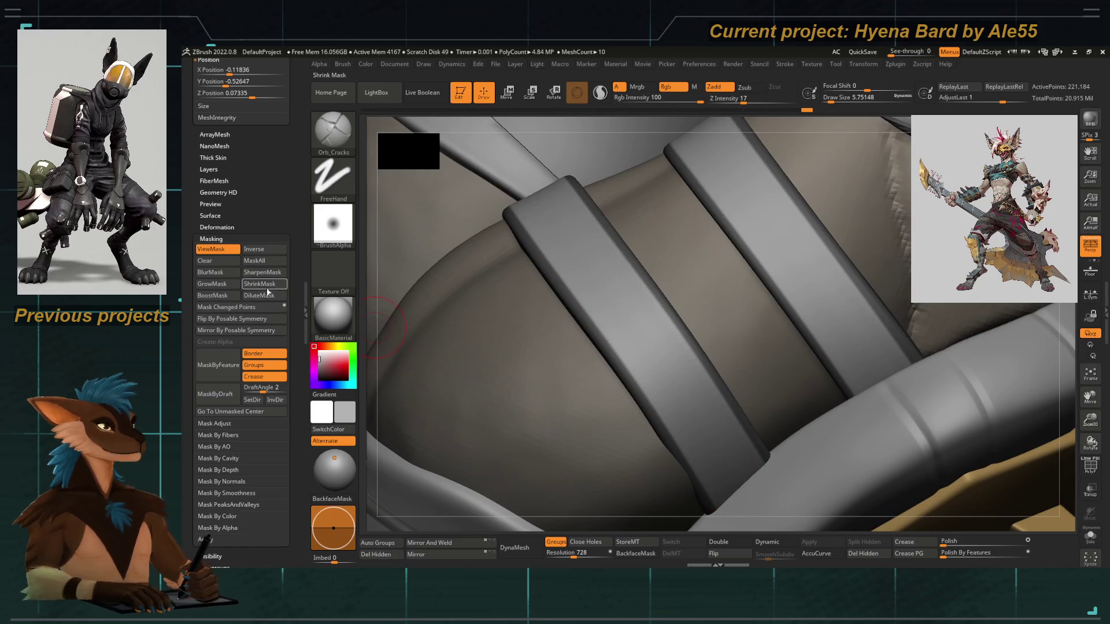
key("f")
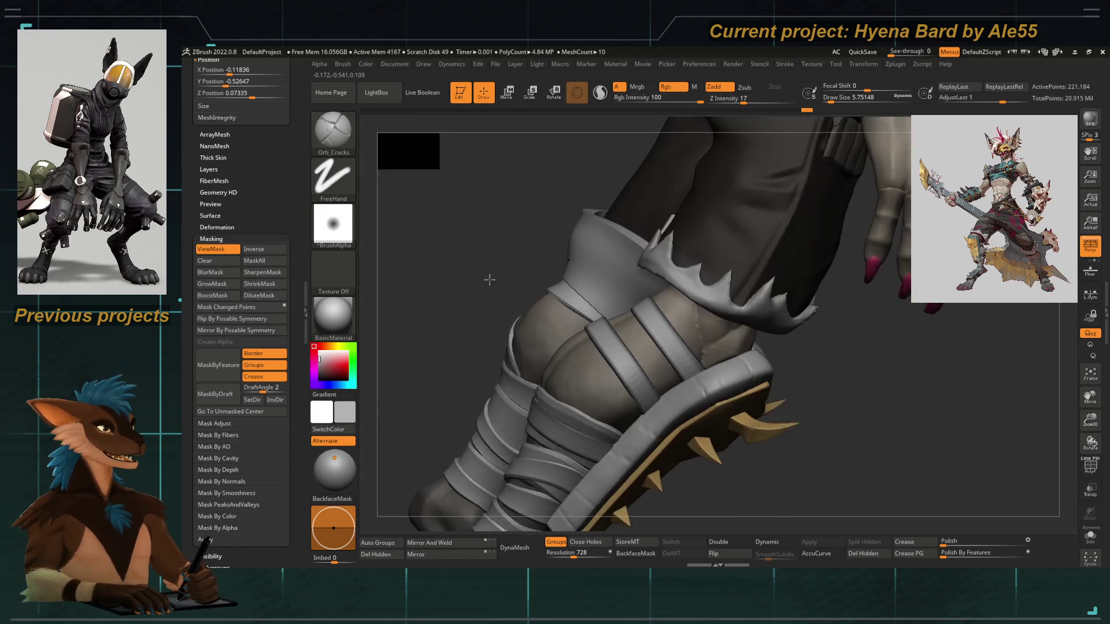
scroll(222, 141, "down", 3)
Try an Inflate deformation, undo it, and drag the Undo History back to an earlier strap state
left_click(217, 120)
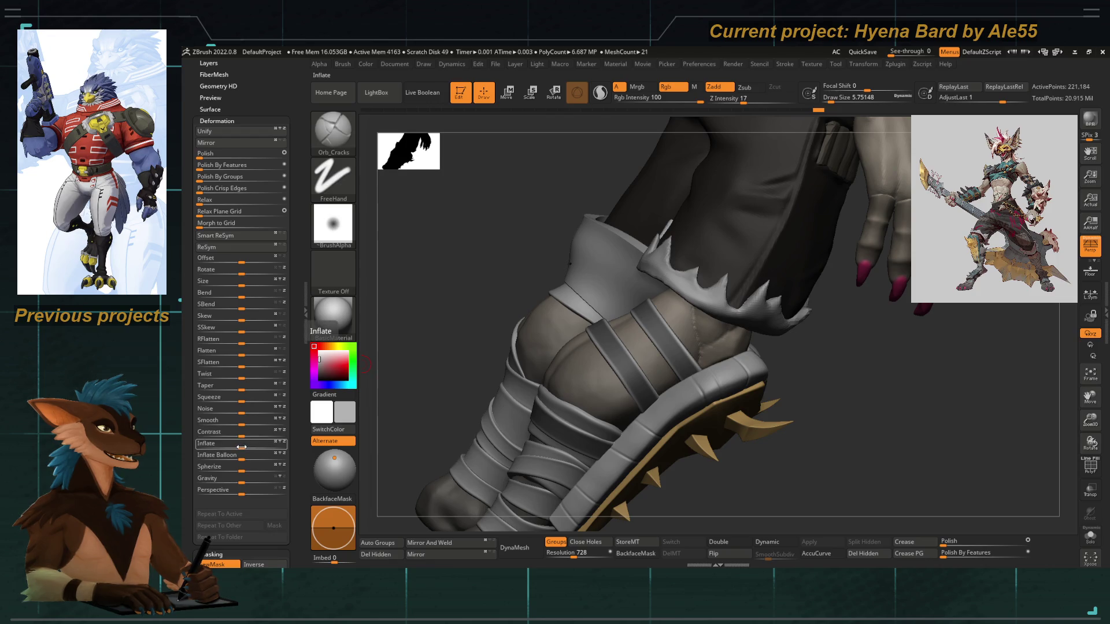
left_click_drag(243, 446, 244, 447)
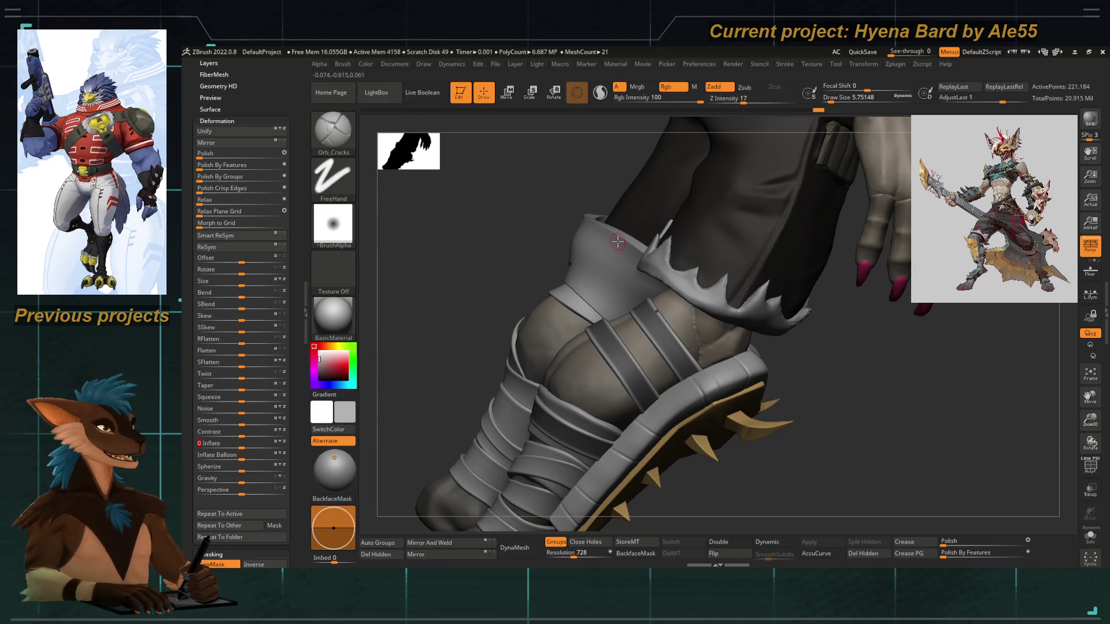
key("ctrl+z")
mouse_move(617, 242)
left_mouse_down()
mouse_move(475, 297)
mouse_move(552, 258)
mouse_move(688, 413)
mouse_move(533, 228)
mouse_move(575, 258)
mouse_move(593, 294)
left_mouse_up()
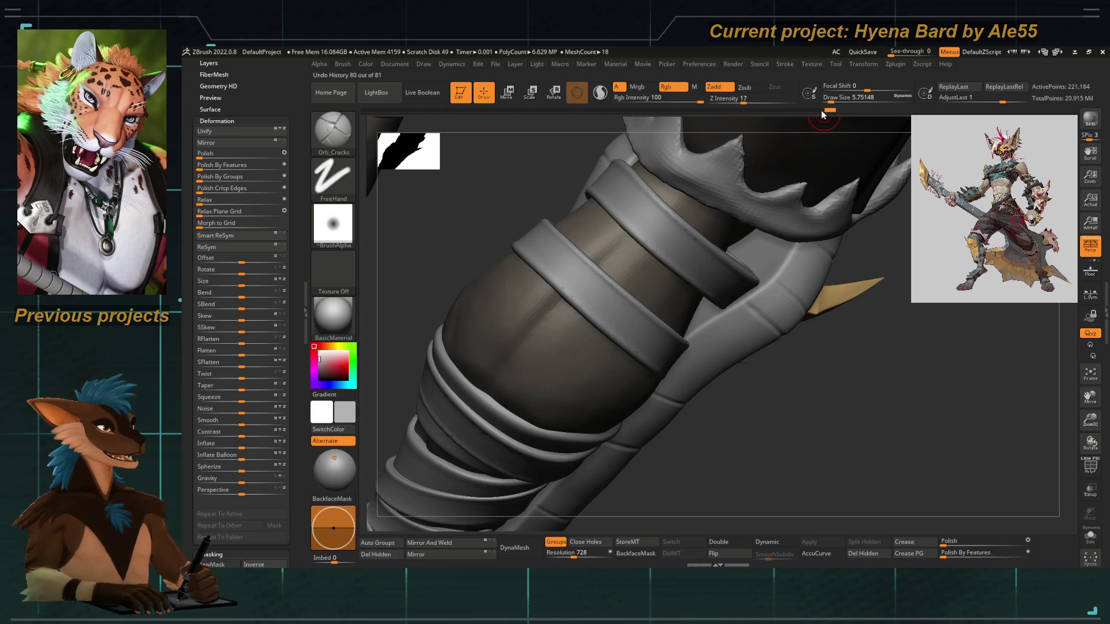
left_click_drag(822, 114, 787, 111)
mouse_move(607, 337)
right_mouse_down()
mouse_move(607, 426)
mouse_move(397, 347)
mouse_move(446, 377)
mouse_move(447, 346)
mouse_move(463, 364)
mouse_move(437, 349)
mouse_move(441, 359)
mouse_move(706, 451)
mouse_move(575, 409)
mouse_move(620, 434)
right_mouse_up()
mouse_move(695, 459)
right_mouse_down()
mouse_move(604, 385)
mouse_move(658, 464)
right_mouse_up()
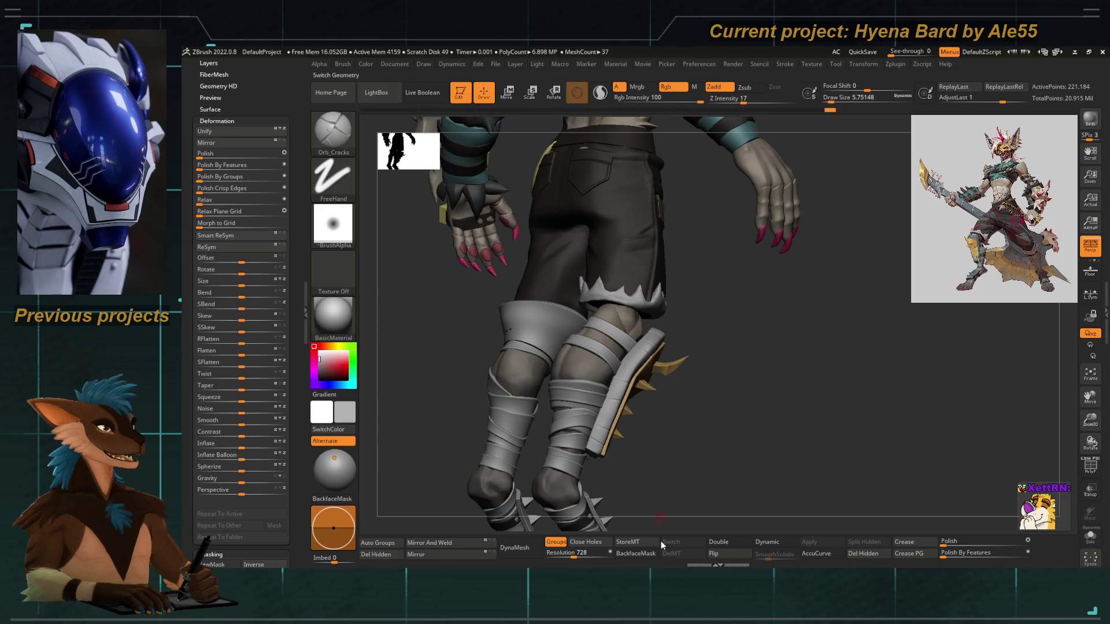
Make the feetguard straps the working subtool from the viewport
mouse_move(613, 390)
right_mouse_down("alt")
mouse_move(607, 260)
mouse_move(550, 441)
mouse_move(604, 358)
mouse_move(545, 267)
mouse_move(488, 362)
right_mouse_up("alt")
left_click(549, 442, "alt")
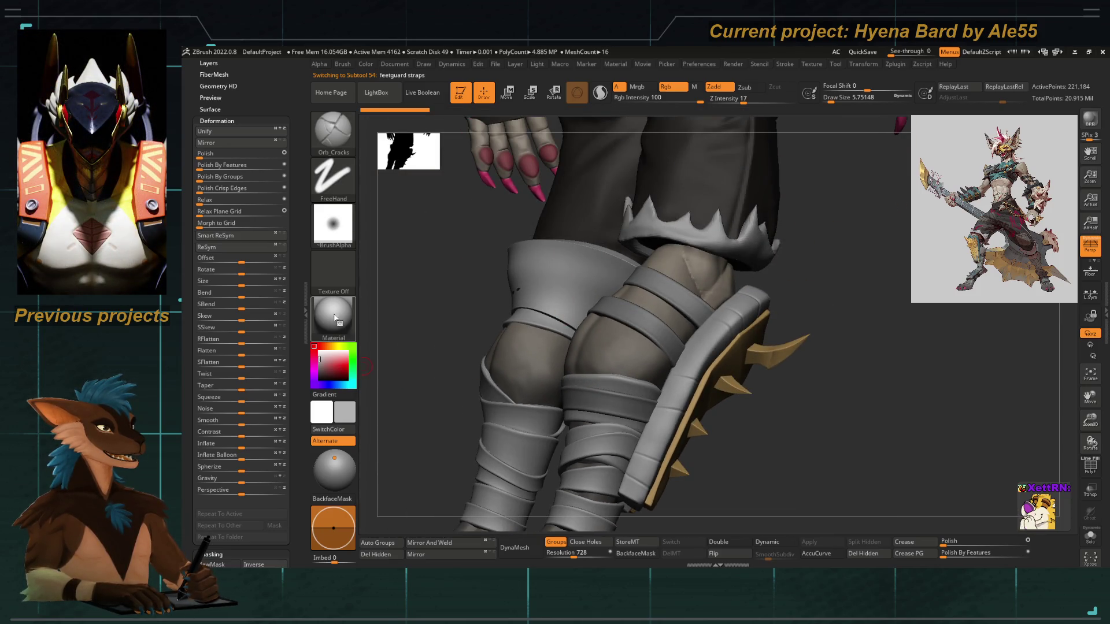
left_click_drag(292, 312, 293, 410)
scroll(278, 338, "up", 5)
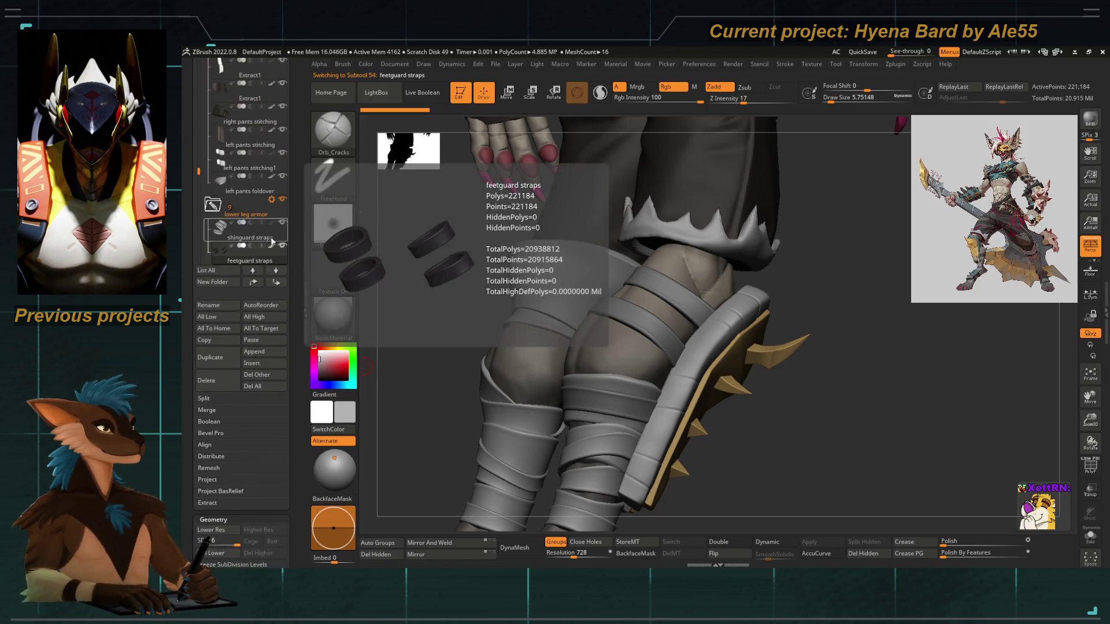
mouse_move(493, 260)
right_mouse_down("alt")
mouse_move(450, 380)
mouse_move(521, 440)
right_mouse_up("alt")
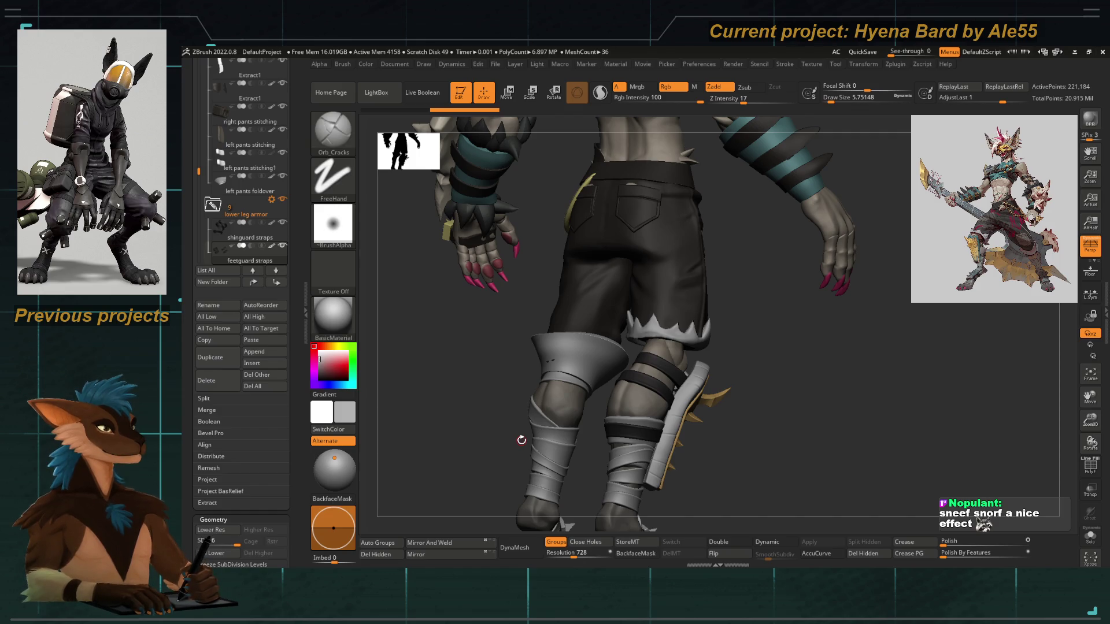
Orbit in on the leg straps from the side and isolate them in Solo
mouse_move(422, 396)
left_mouse_down()
mouse_move(495, 426)
mouse_move(478, 325)
mouse_move(546, 403)
mouse_move(416, 406)
mouse_move(485, 417)
left_mouse_up()
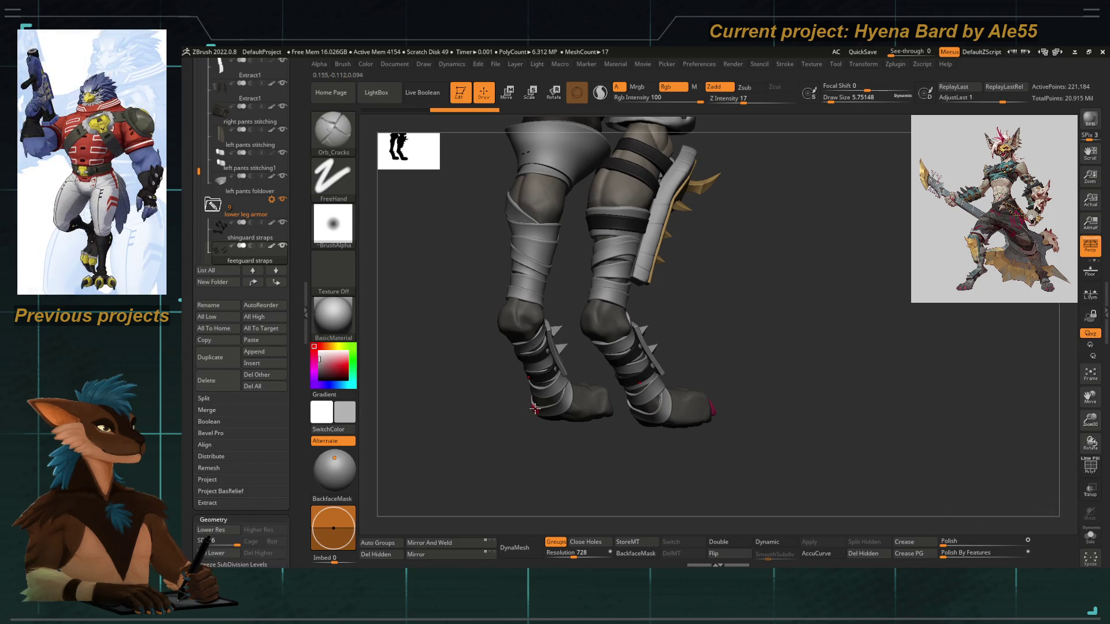
mouse_move(540, 406)
left_mouse_down()
mouse_move(595, 297)
mouse_move(609, 383)
left_mouse_up()
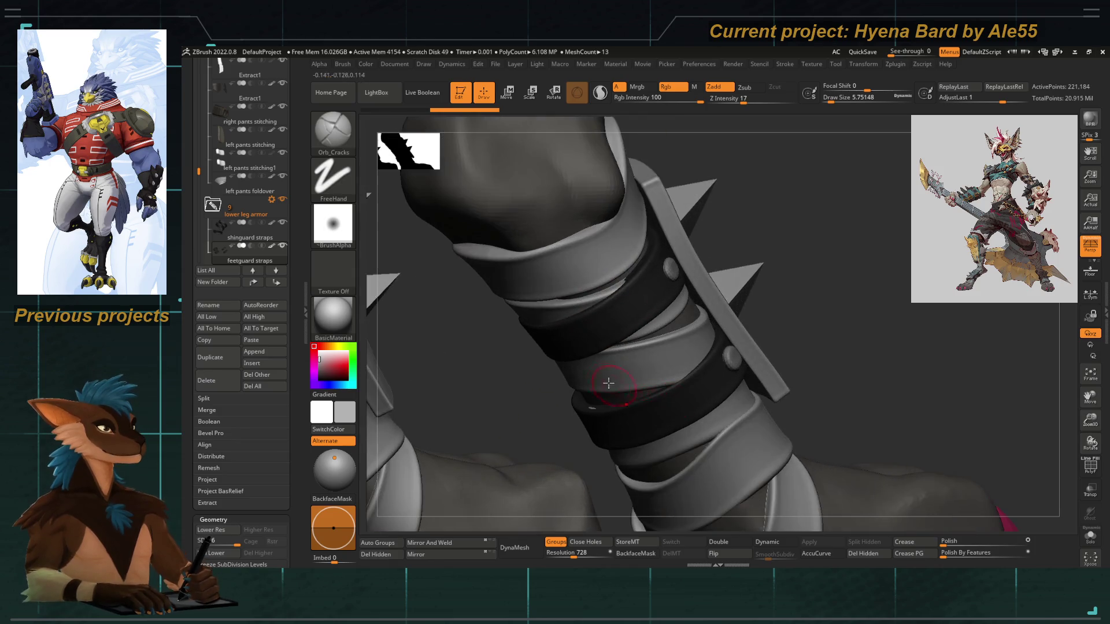
mouse_move(589, 333)
left_mouse_down()
mouse_move(506, 379)
mouse_move(575, 340)
left_mouse_up()
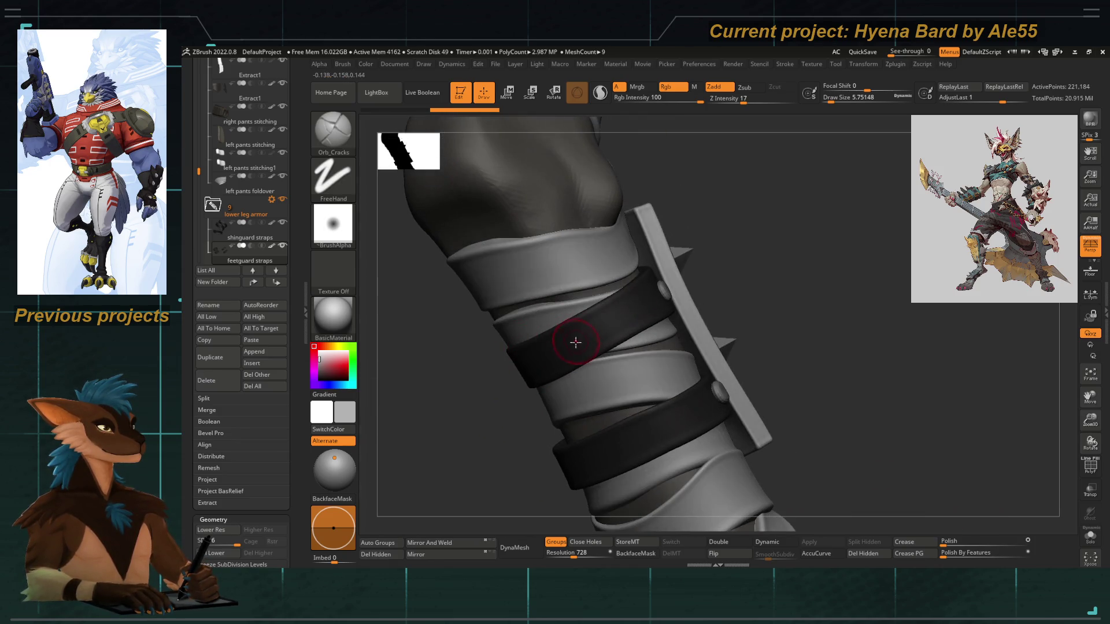
left_click(1091, 538)
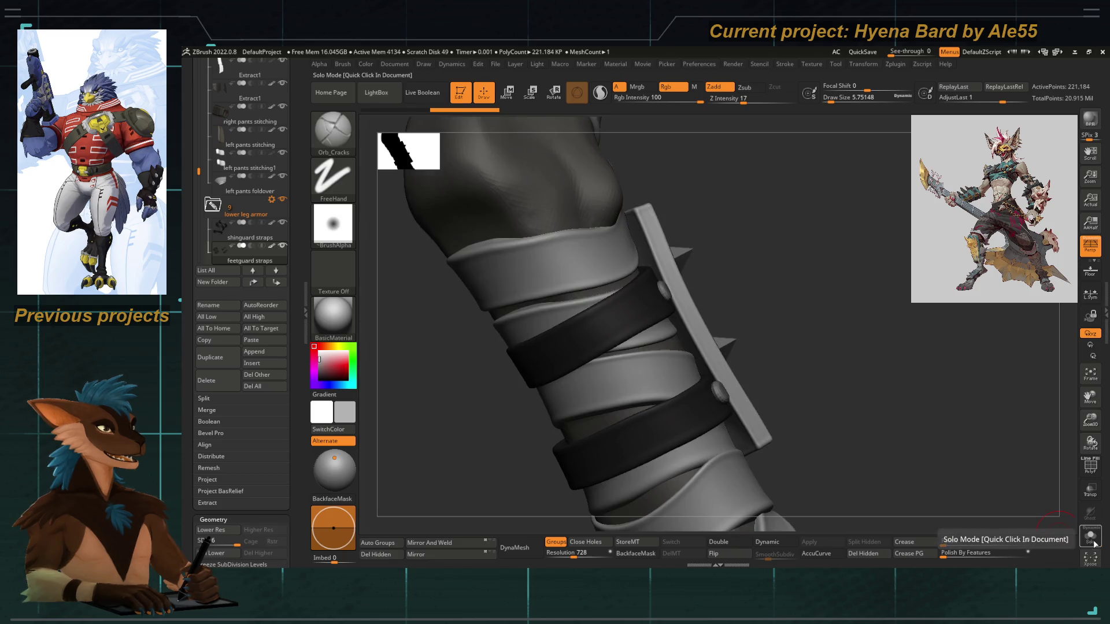
Solo the strap rings, drop to the lowest subdivision and merge both rings into one polygroup with Ctrl+W
left_click(1092, 538)
key("shift+f")
left_click_drag(777, 372, 714, 380)
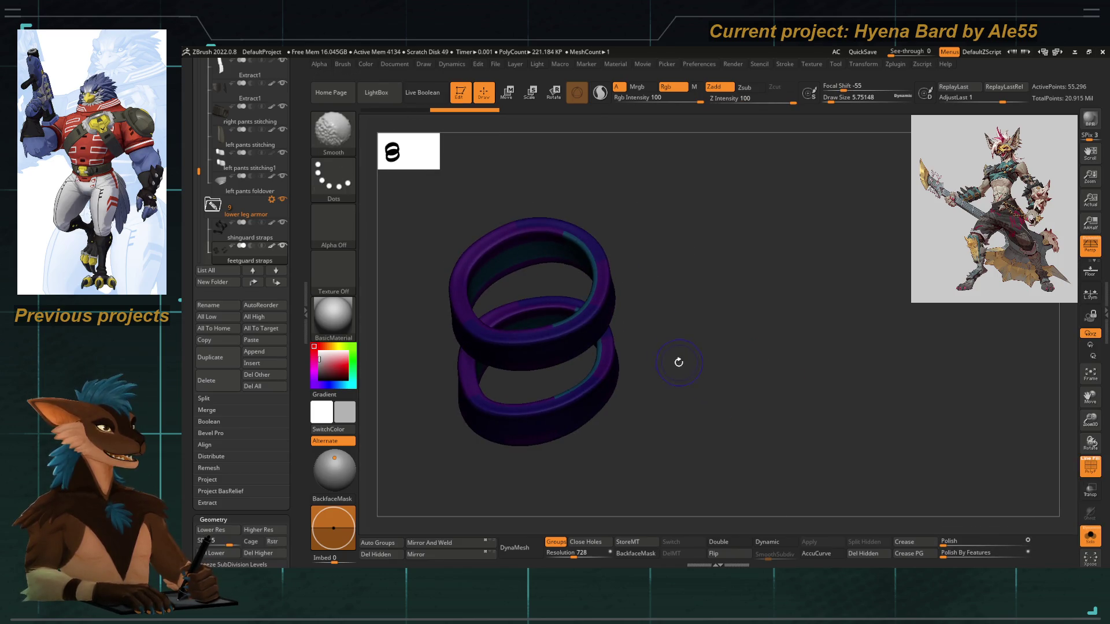
key("shift+d")
key("shift+d")
mouse_move(671, 336)
left_mouse_down("alt")
mouse_move(724, 355)
mouse_move(707, 426)
mouse_move(649, 364)
mouse_move(595, 335)
mouse_move(520, 404)
mouse_move(535, 414)
mouse_move(521, 454)
left_mouse_up("alt")
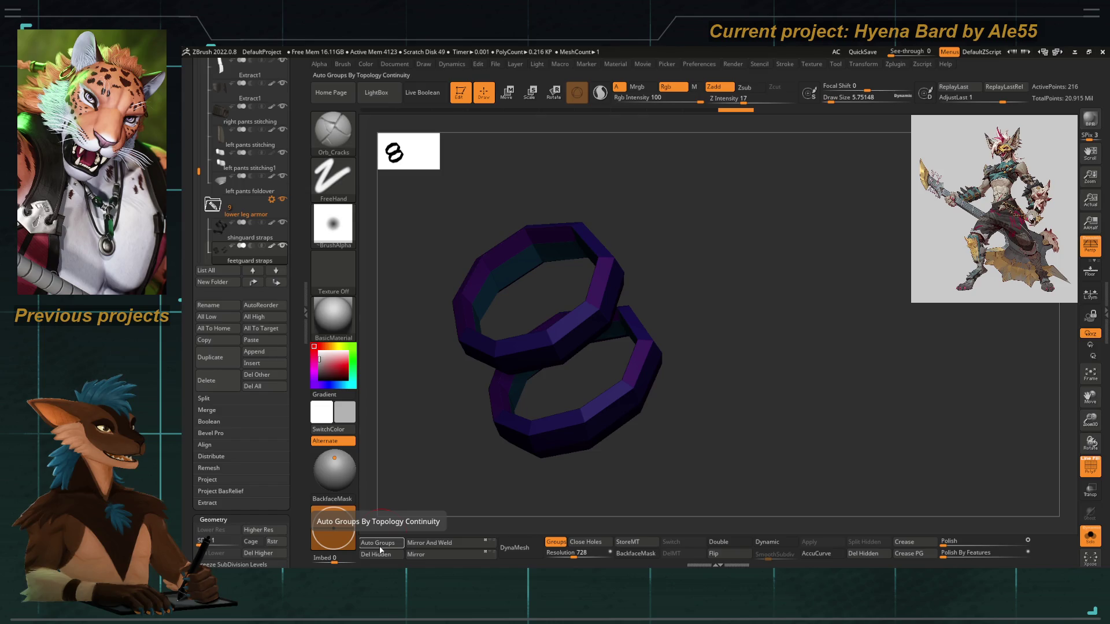
mouse_move(386, 507)
left_mouse_down()
mouse_move(426, 458)
mouse_move(471, 460)
mouse_move(659, 380)
mouse_move(591, 368)
left_mouse_up()
key("ctrl+w")
Step the rings' subdivision up and back down to settle on the lowest level
key("ctrl+d")
key("ctrl+d")
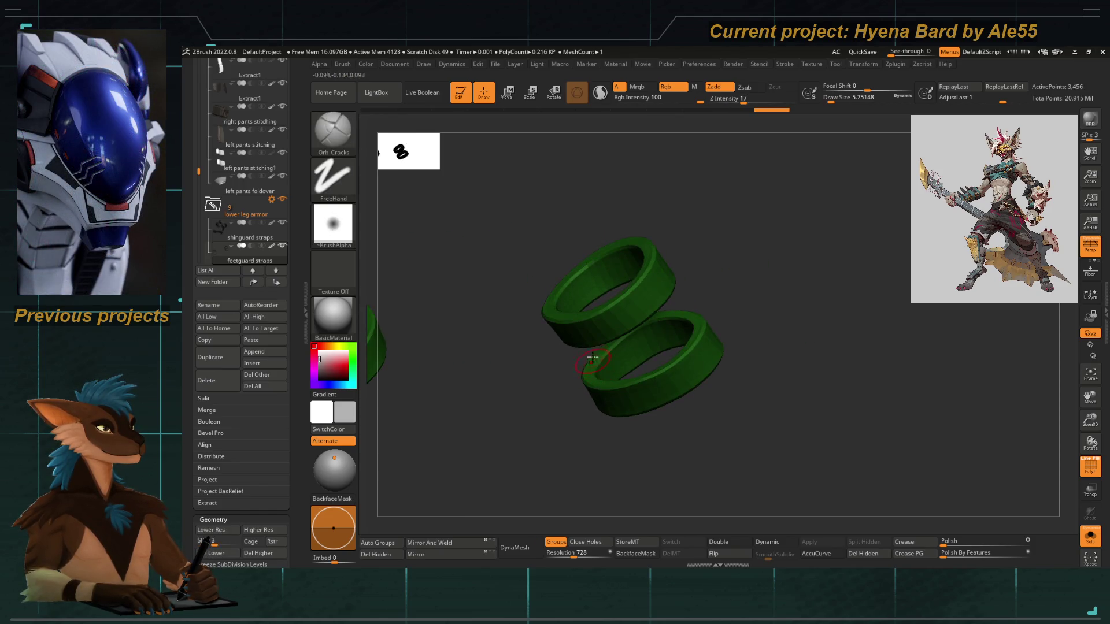
key("f")
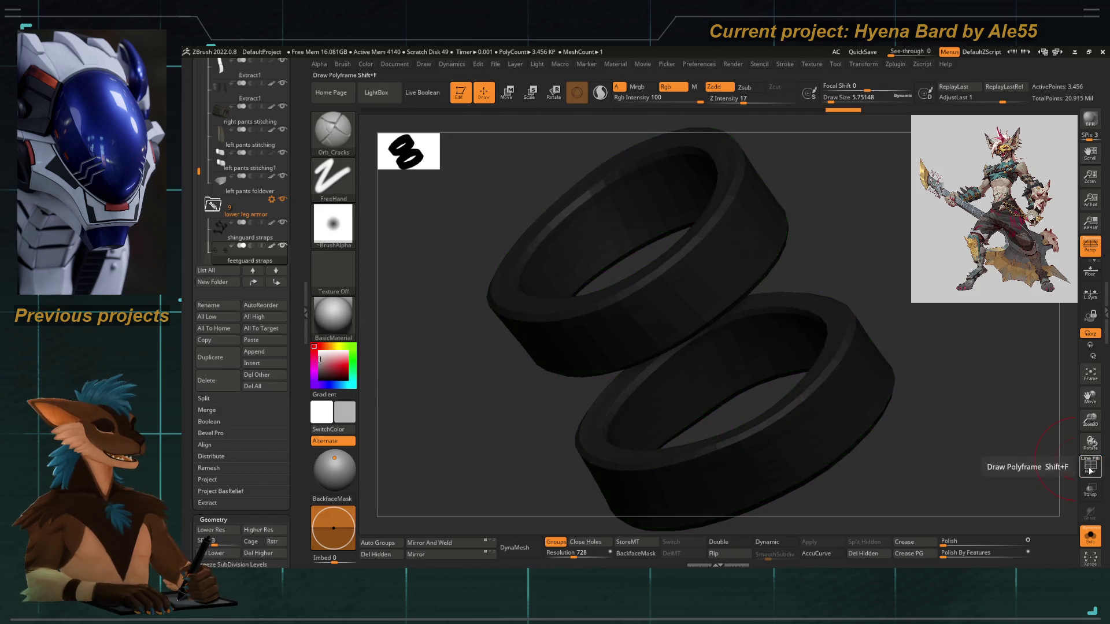
key("shift+d")
left_click_drag(474, 451, 599, 345)
key("shift+d")
key("d")
key("shift+d")
left_click_drag(702, 470, 643, 288)
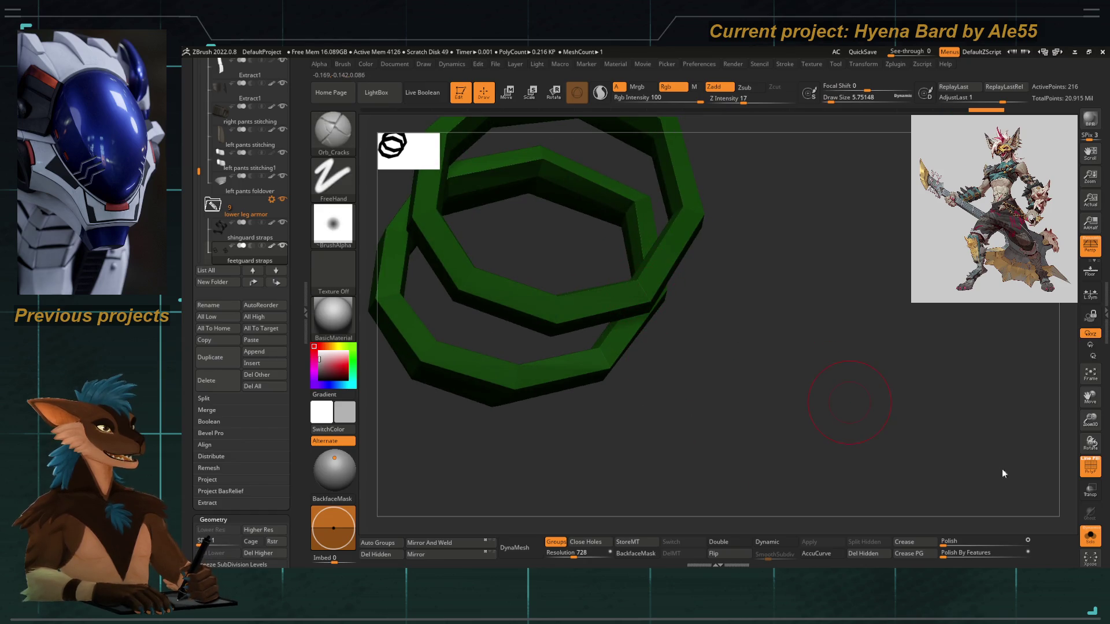
With ZModeler PolyGroup > Polyloop, give each ring's edge loops their own teal polygroup
key("b")
key("z")
key("m")
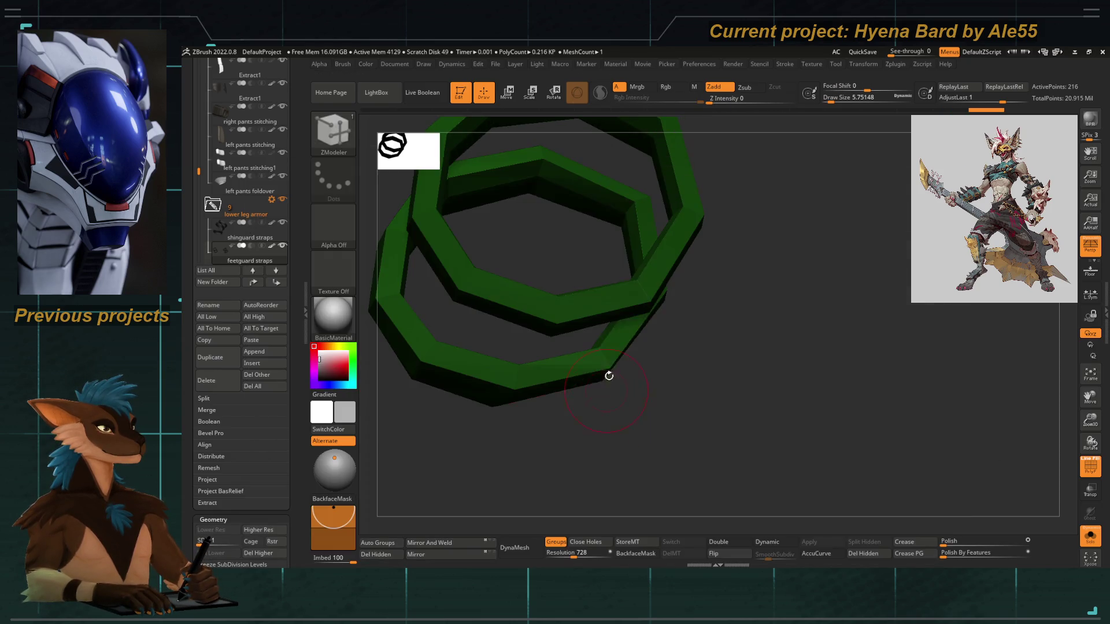
key("space")
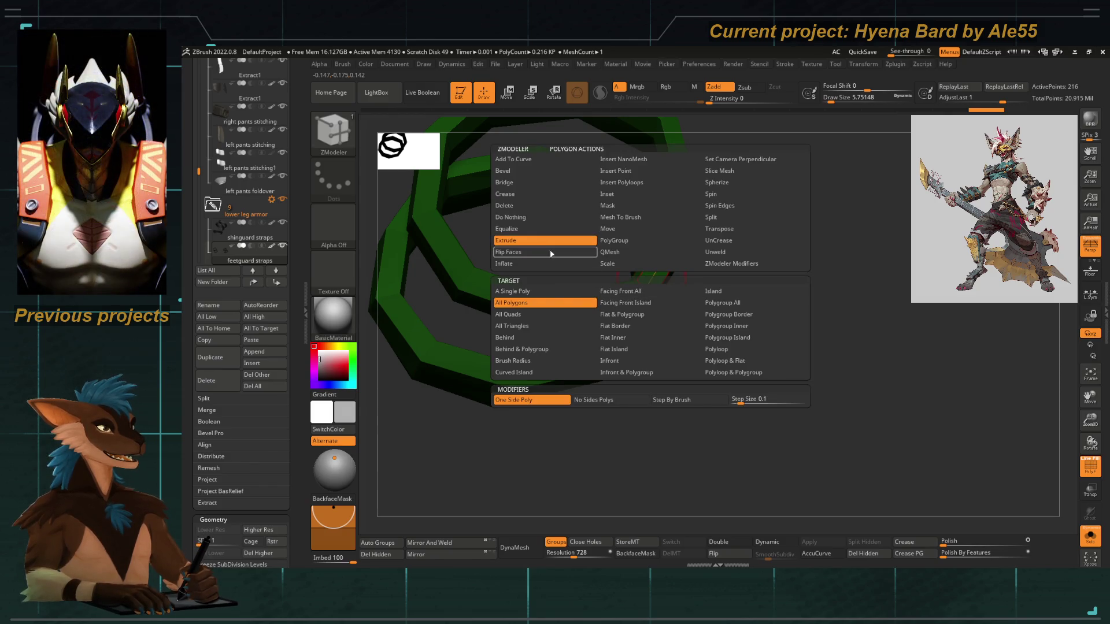
left_click(612, 240)
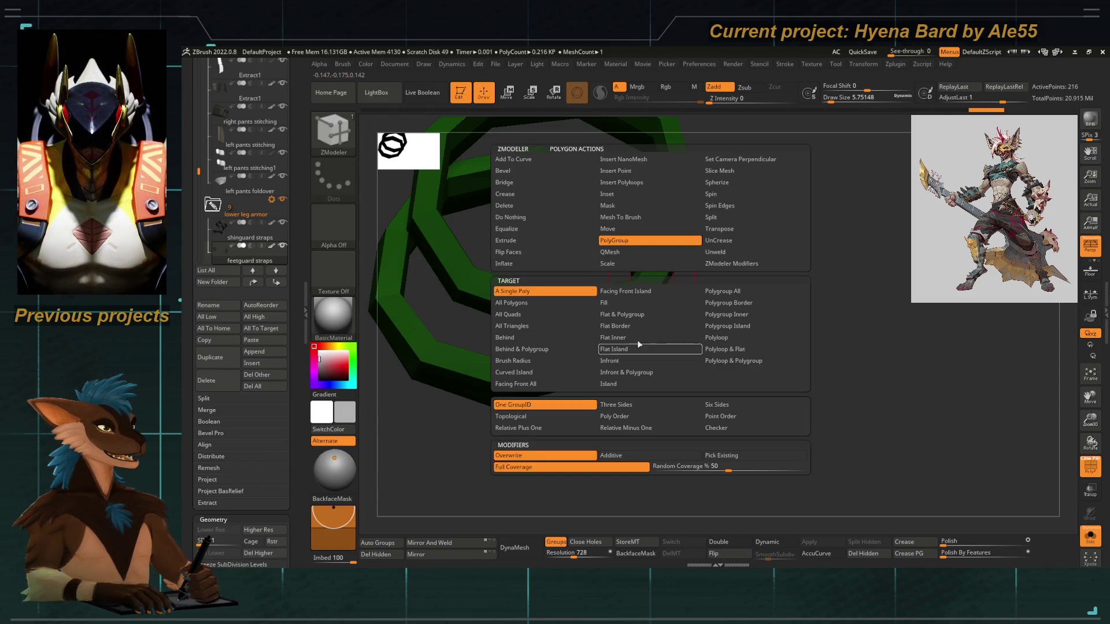
left_click(718, 338)
left_click(657, 269)
left_click_drag(712, 404, 616, 419)
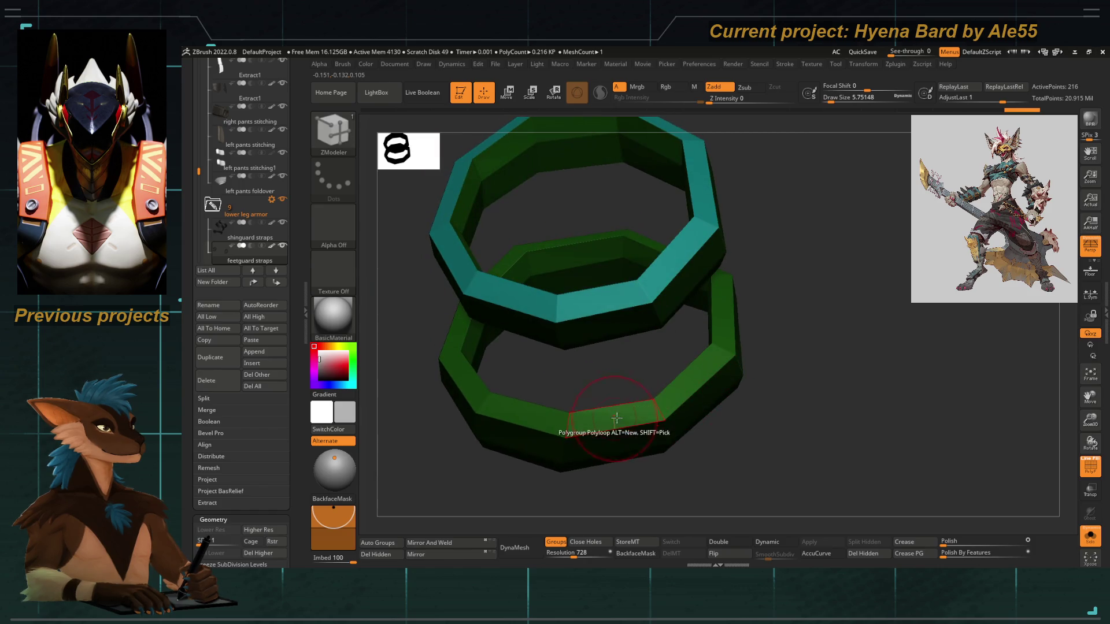
left_click(627, 416)
left_click_drag(712, 478, 666, 373)
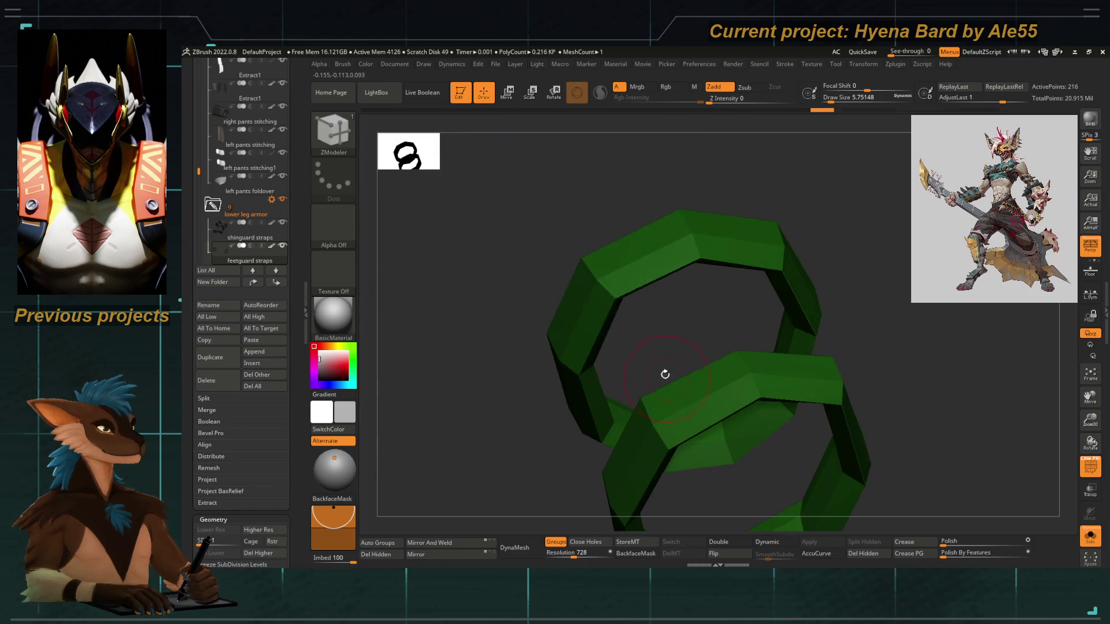
left_click(621, 276)
left_click(702, 415)
Raise subdivision and toggle PolyFrame to inspect the green and teal bands, briefly hiding and restoring the teal loops
key("d")
left_click_drag(521, 413, 599, 416)
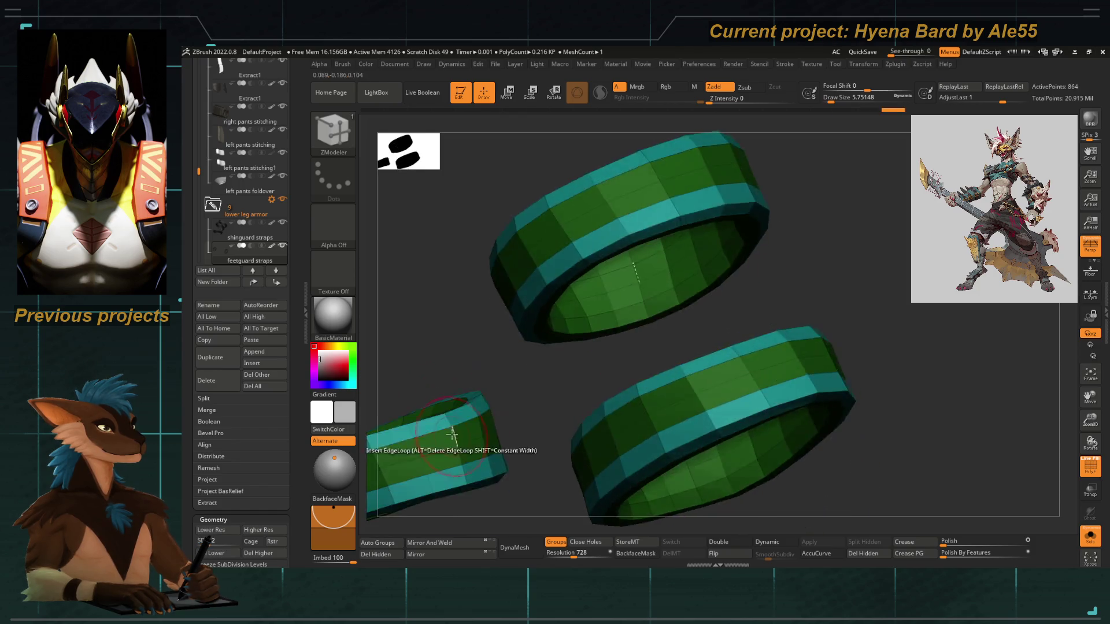
key("shift+f")
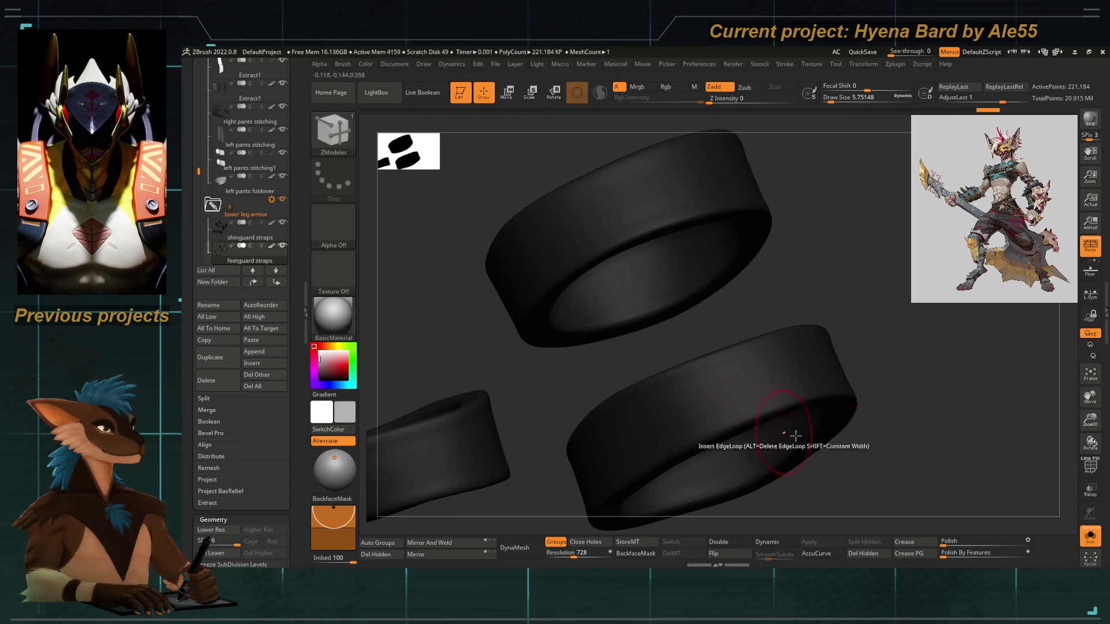
left_click(1091, 469)
mouse_move(550, 355)
left_mouse_down()
mouse_move(544, 381)
mouse_move(562, 414)
mouse_move(620, 410)
mouse_move(564, 404)
mouse_move(599, 358)
mouse_move(579, 429)
mouse_move(608, 453)
left_mouse_up()
left_click(1090, 466)
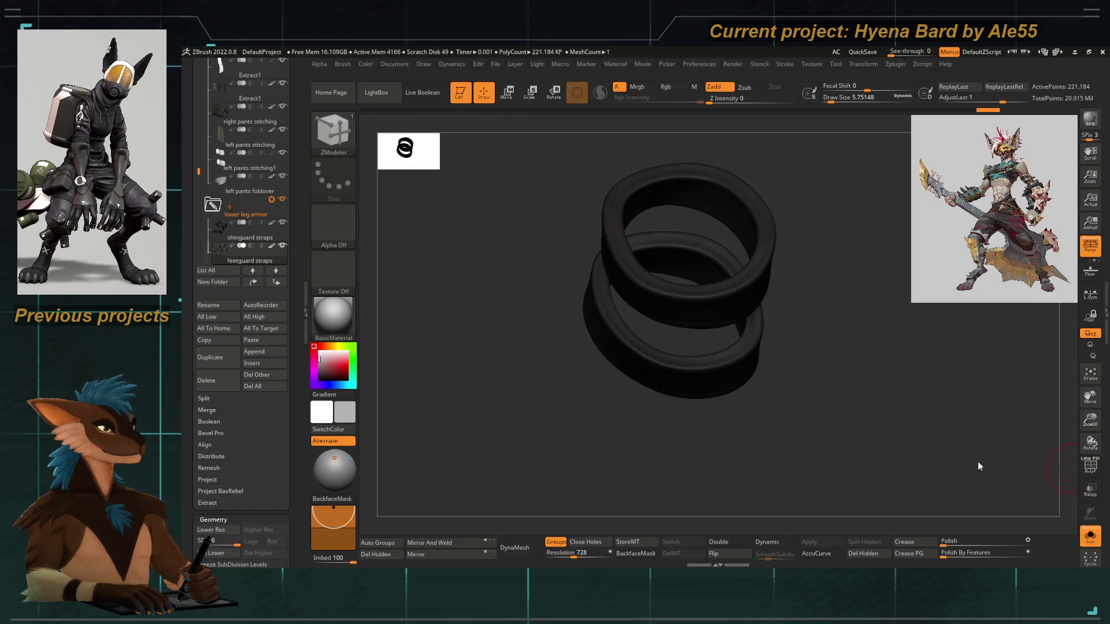
mouse_move(591, 414)
left_mouse_down()
mouse_move(590, 459)
mouse_move(549, 325)
left_mouse_up()
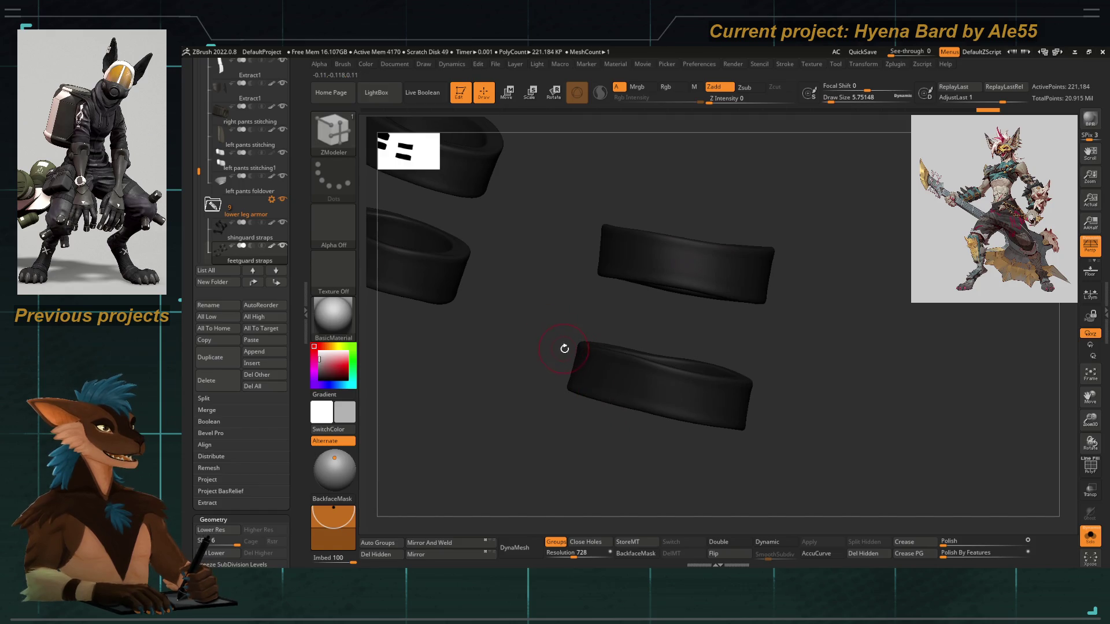
left_click(1090, 466)
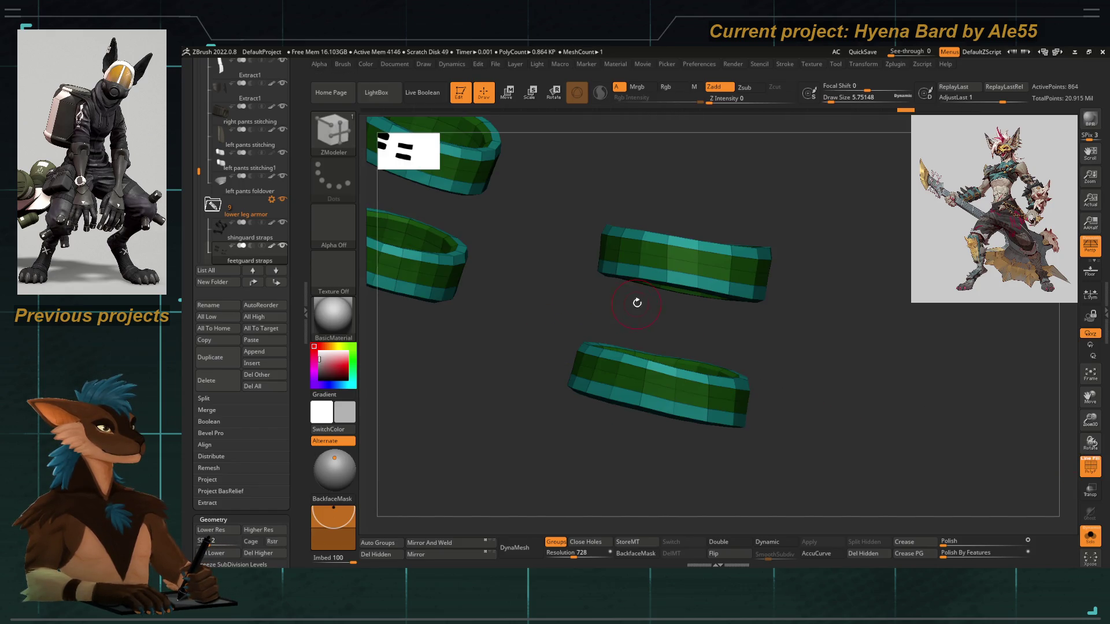
left_click(662, 257, "ctrl+shift")
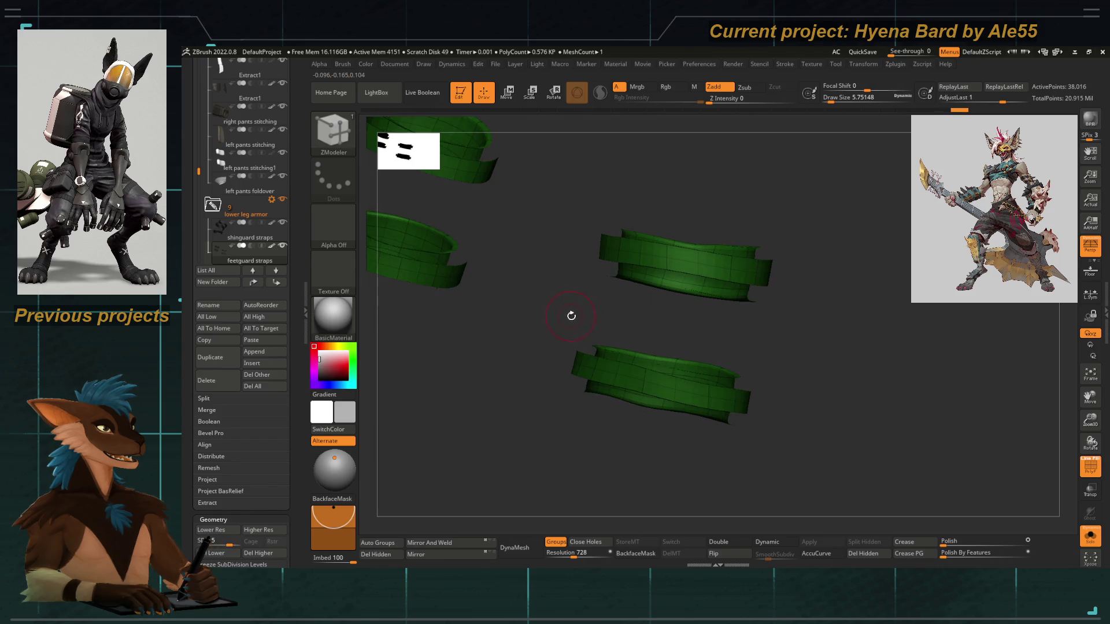
left_click(483, 248, "ctrl+shift")
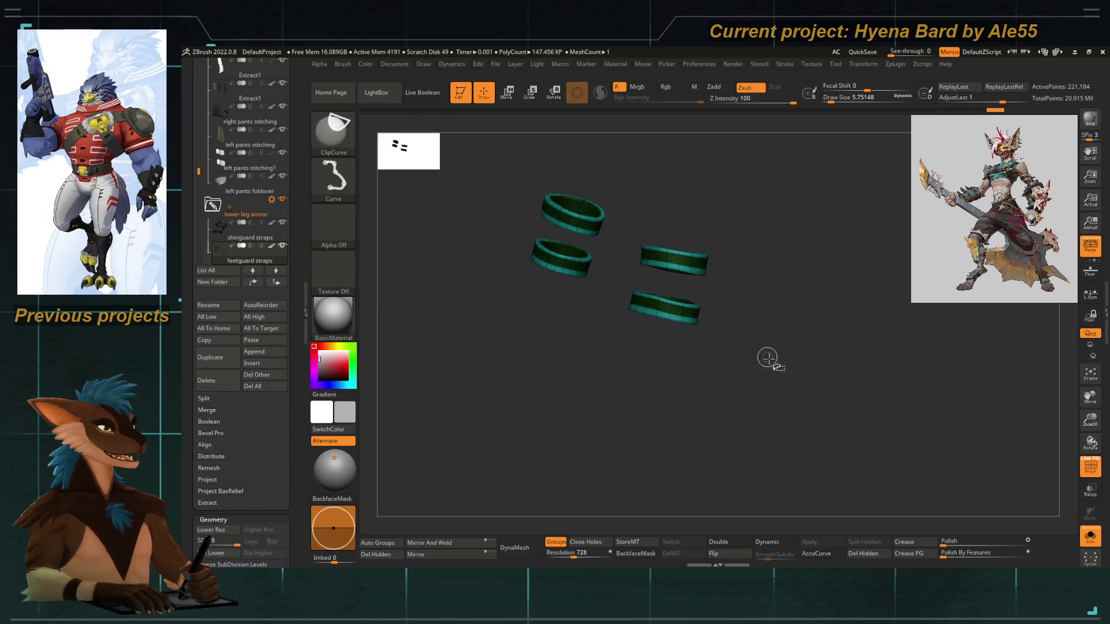
Grow the mask, then lasso-mask the upper ring and the area between the rings
left_click_drag(533, 452, 527, 454)
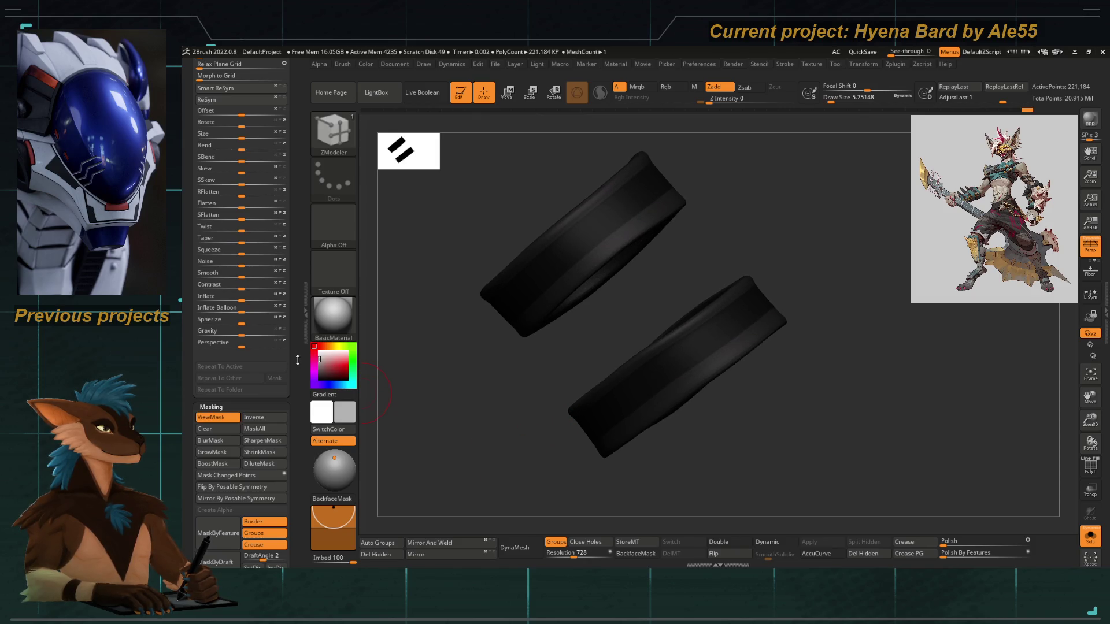
scroll(283, 303, "down", 5)
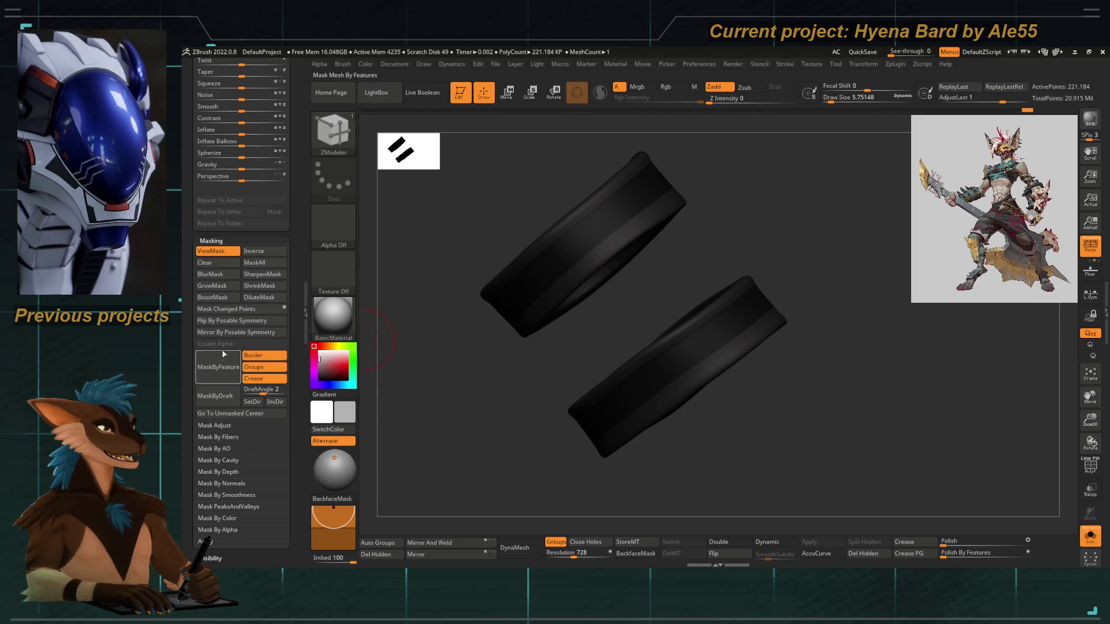
left_click(232, 287)
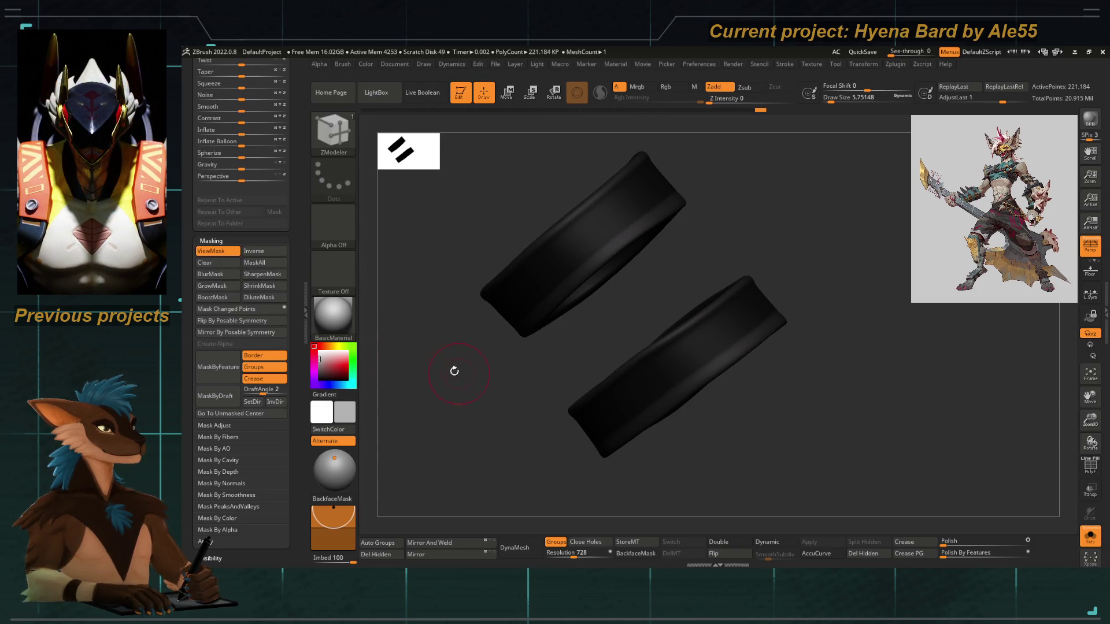
left_click_drag(496, 439, 501, 368)
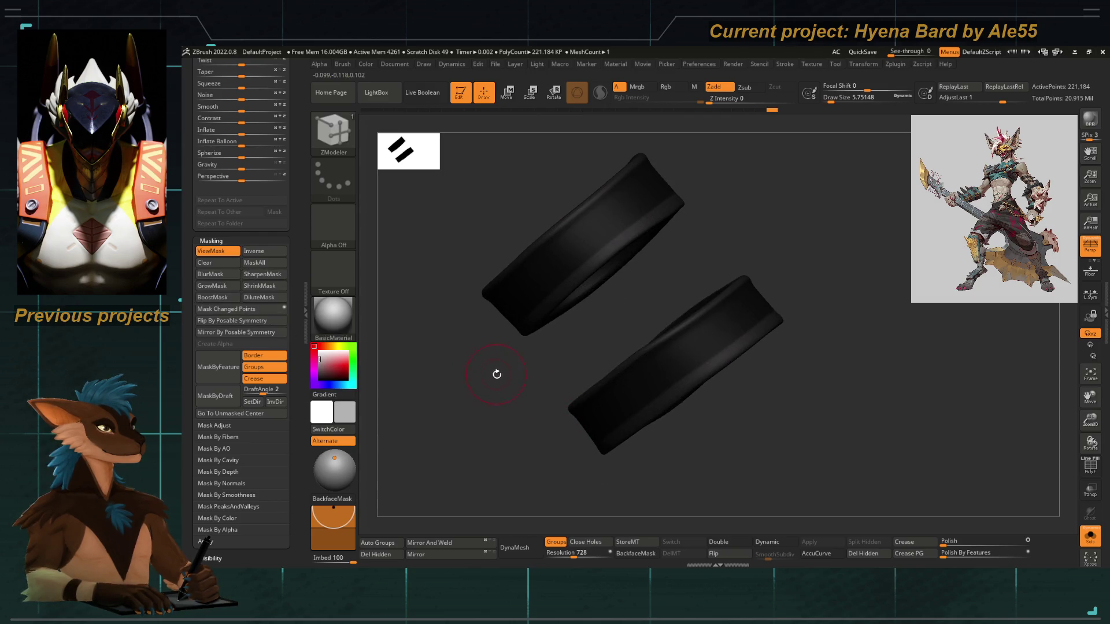
left_click_drag(434, 365, 506, 395)
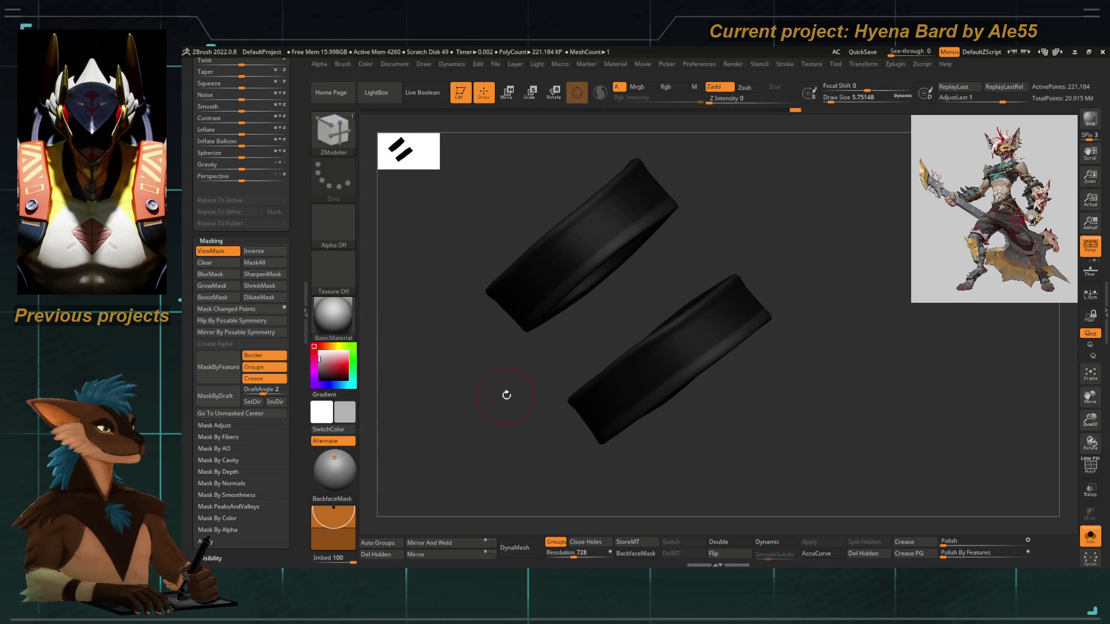
left_click_drag(469, 343, 463, 348)
key("ctrl")
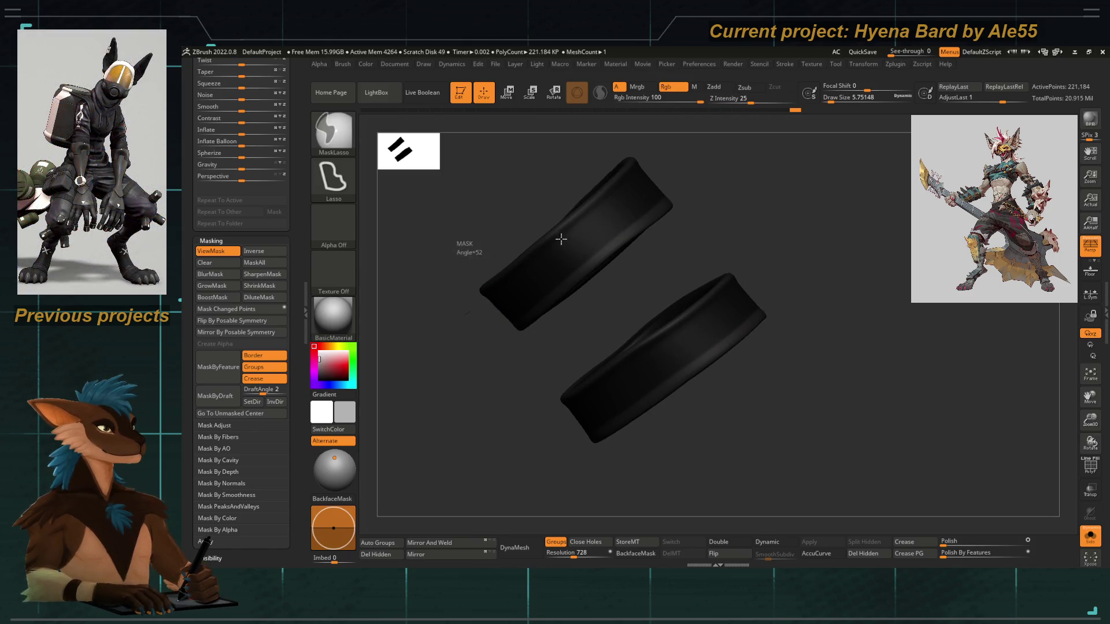
left_click_drag(649, 155, 653, 158, "ctrl")
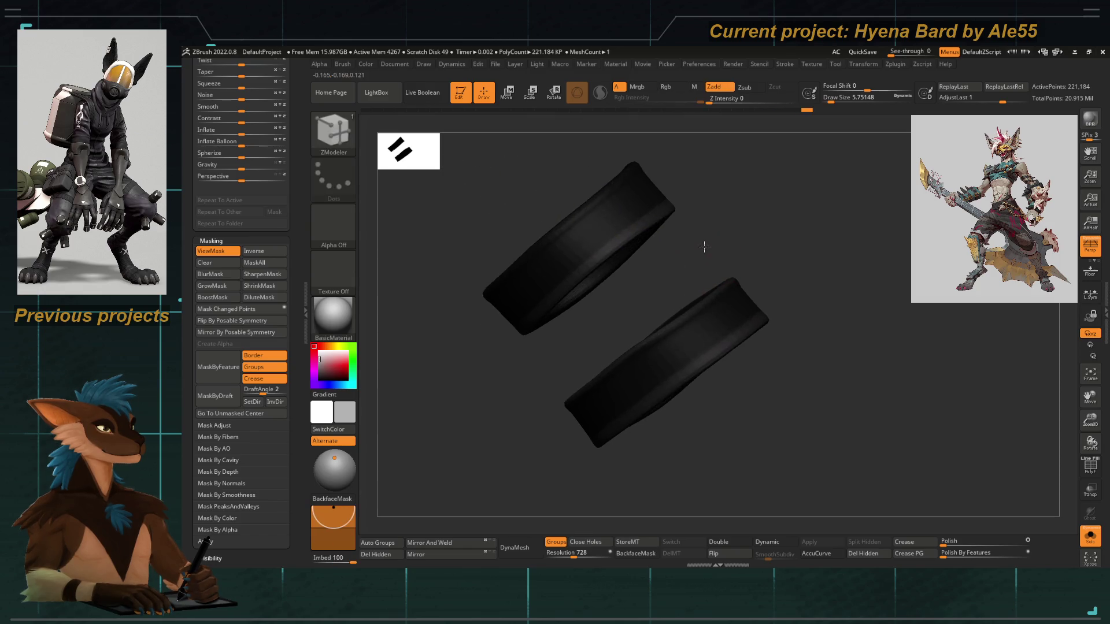
mouse_move(761, 276)
left_mouse_down("ctrl")
mouse_move(593, 313)
mouse_move(543, 424)
left_mouse_up("ctrl")
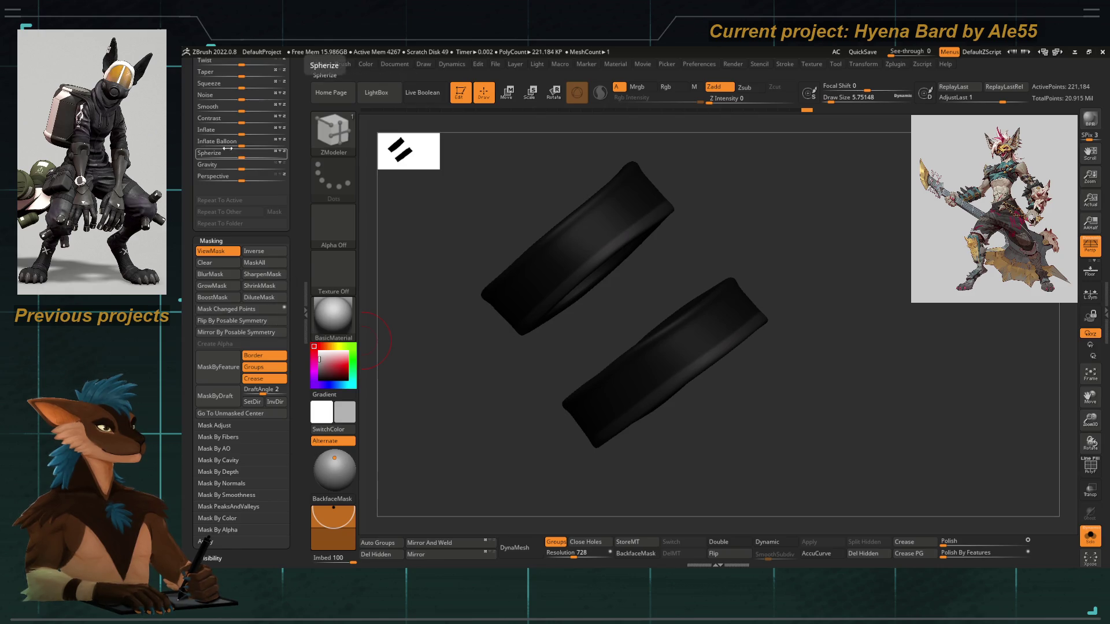
Test the Inflate deformation on the rings, inspect them, then turn Solo off to show the full legs
left_click(222, 129)
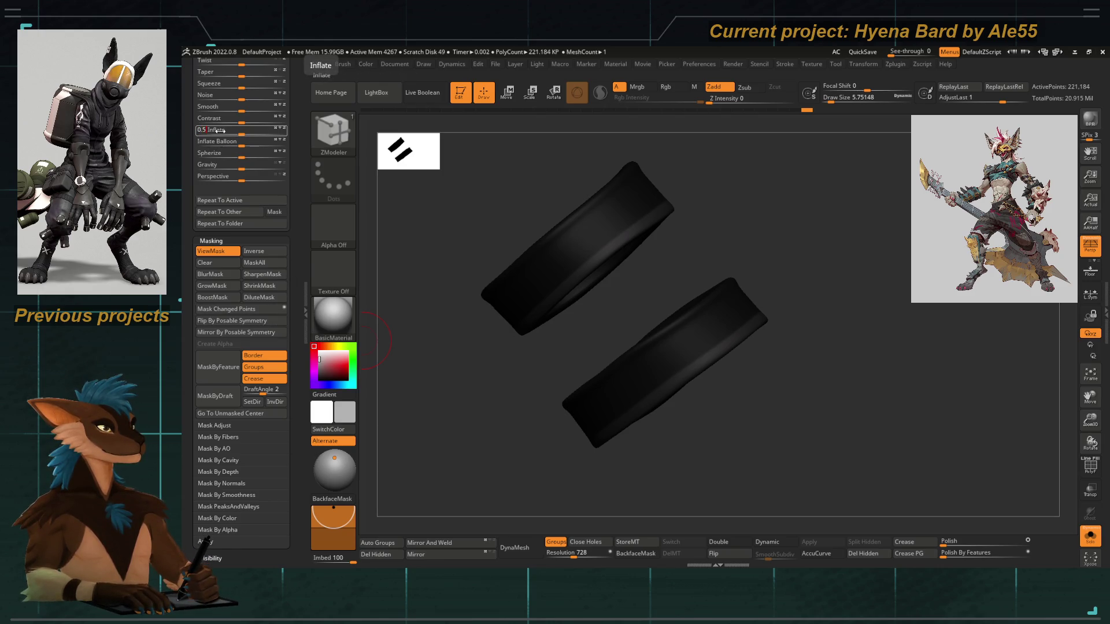
type("0")
mouse_move(491, 444)
left_mouse_down()
mouse_move(520, 422)
mouse_move(533, 436)
mouse_move(550, 372)
mouse_move(568, 451)
mouse_move(587, 464)
mouse_move(575, 441)
left_mouse_up()
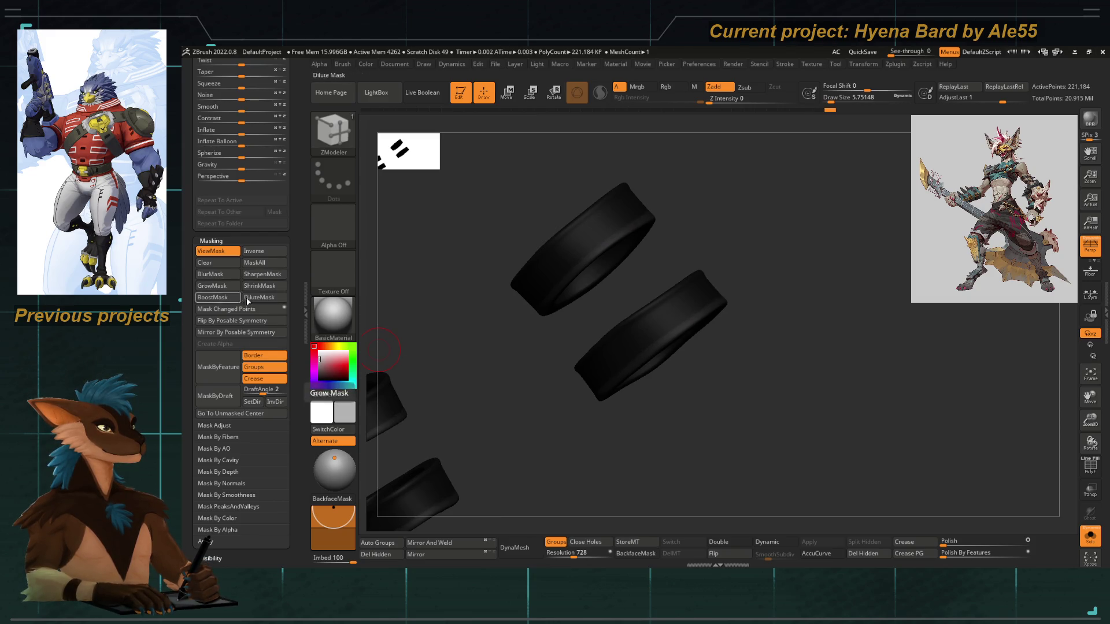
mouse_move(514, 398)
left_mouse_down()
mouse_move(520, 390)
mouse_move(492, 389)
left_mouse_up()
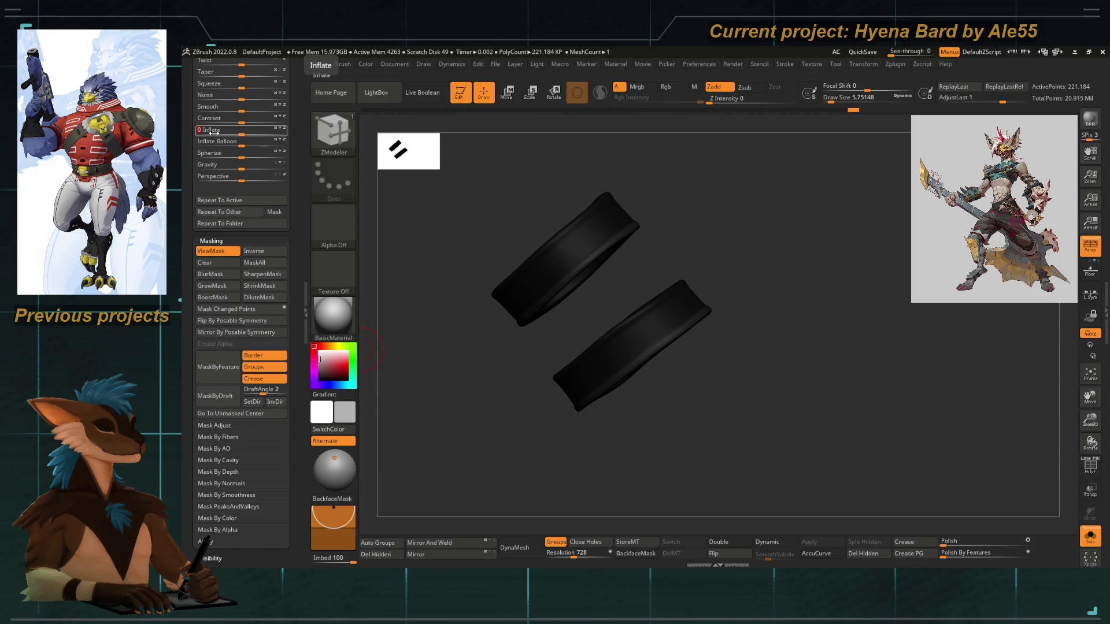
left_click_drag(500, 448, 638, 422)
key("alt+s")
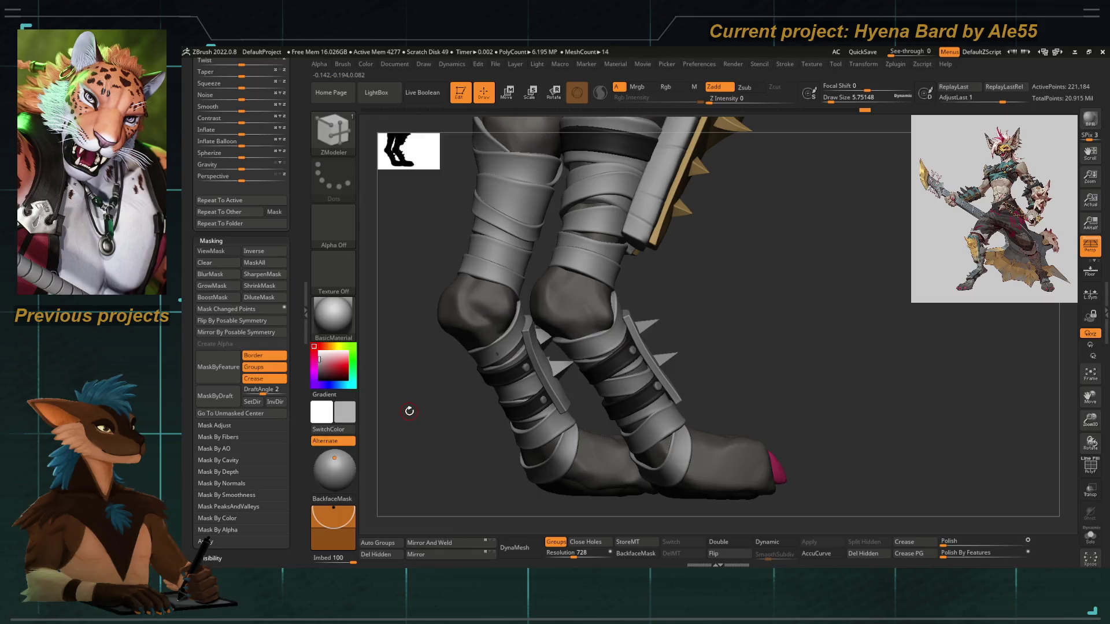
Orbit the legs onto the shinguard straps and switch to the Move Topological brush
mouse_move(409, 411)
left_mouse_down()
mouse_move(530, 426)
mouse_move(529, 355)
mouse_move(577, 348)
mouse_move(546, 322)
mouse_move(440, 371)
mouse_move(520, 391)
left_mouse_up()
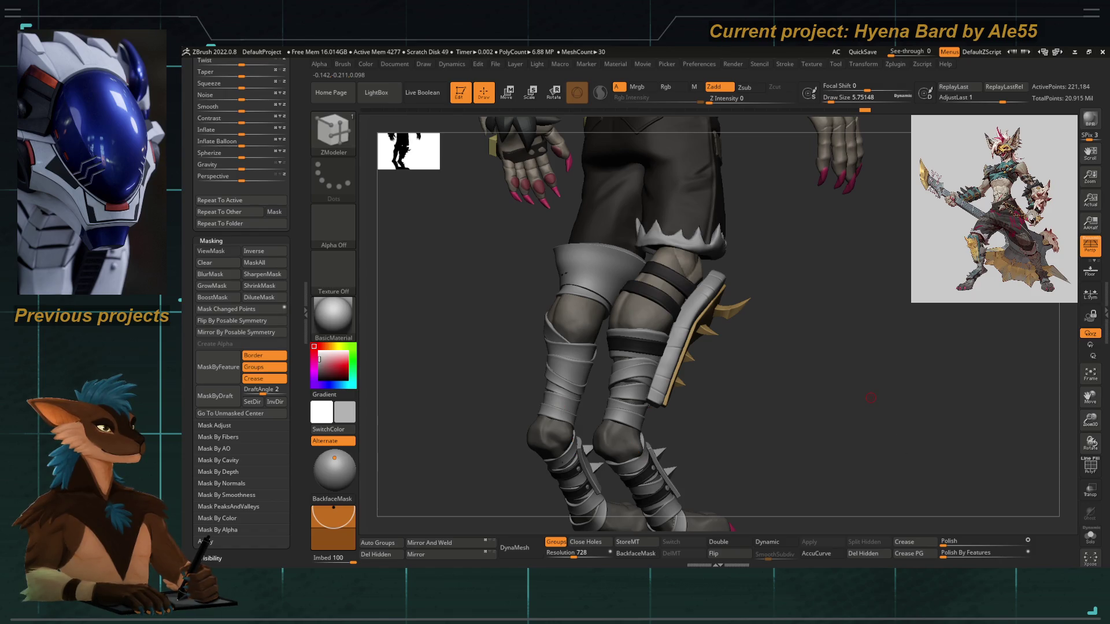
mouse_move(418, 360)
left_mouse_down()
mouse_move(451, 365)
mouse_move(706, 313)
mouse_move(545, 321)
left_mouse_up()
left_click_drag(405, 454, 535, 382)
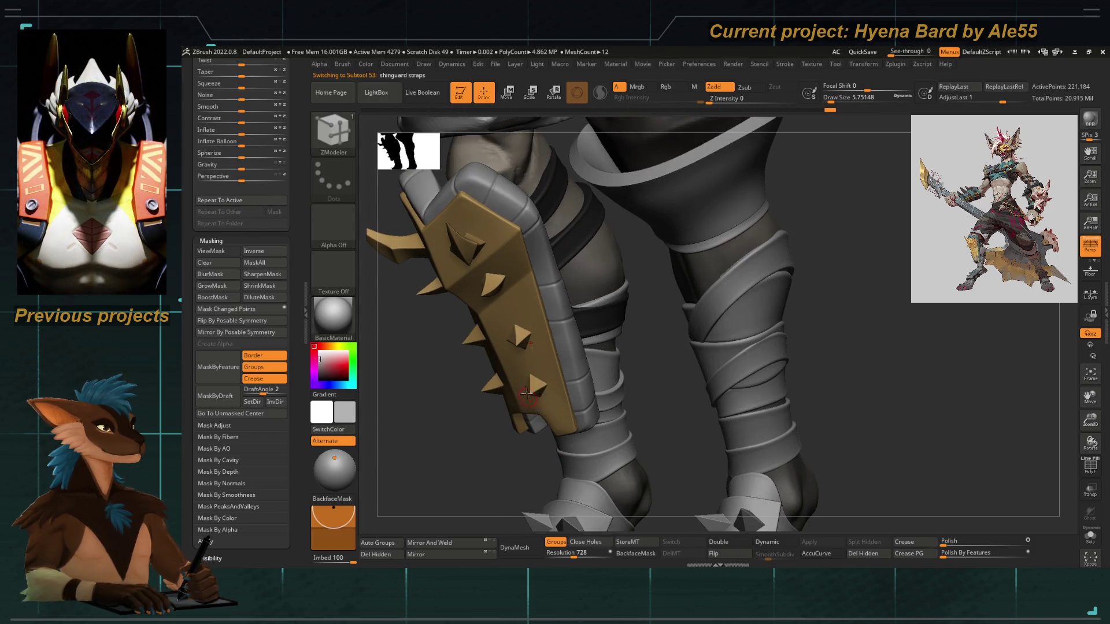
left_click_drag(435, 460, 543, 365)
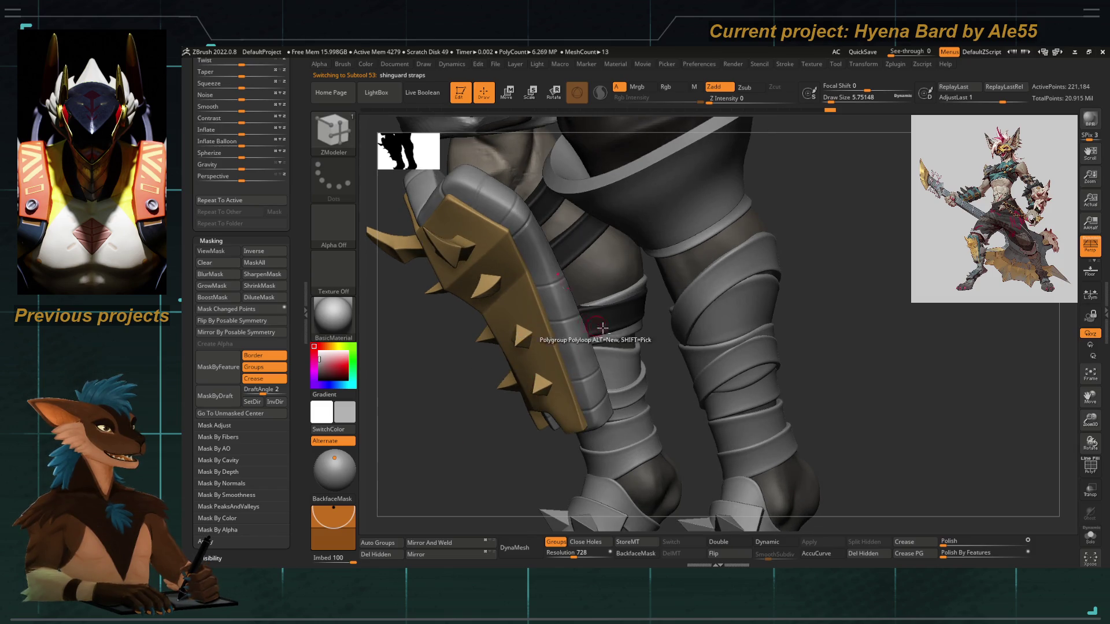
left_click_drag(602, 327, 616, 337)
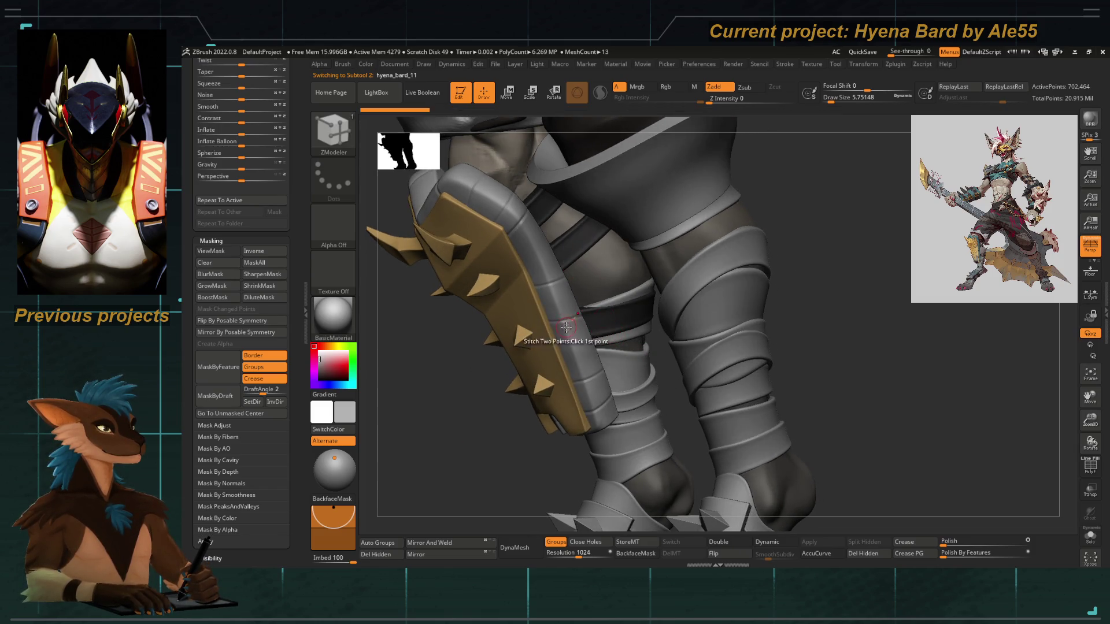
key("b")
key("m")
key("t")
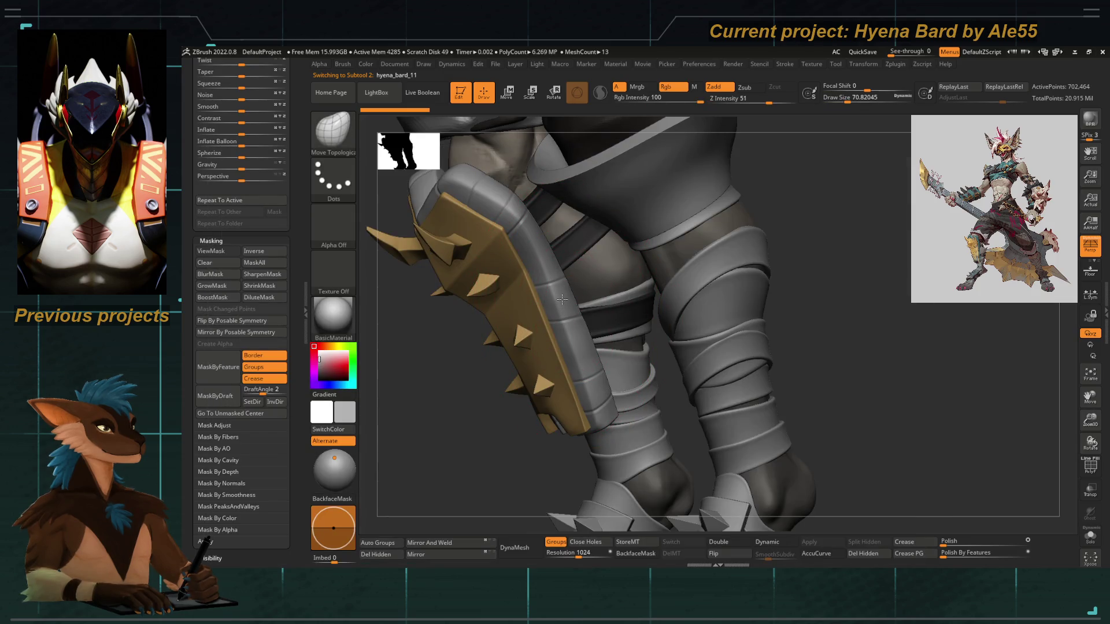
Shrink the brush, frame the shins and make the shinguard studs the active subtool
left_click_drag(447, 374, 540, 354)
key("bracketleft")
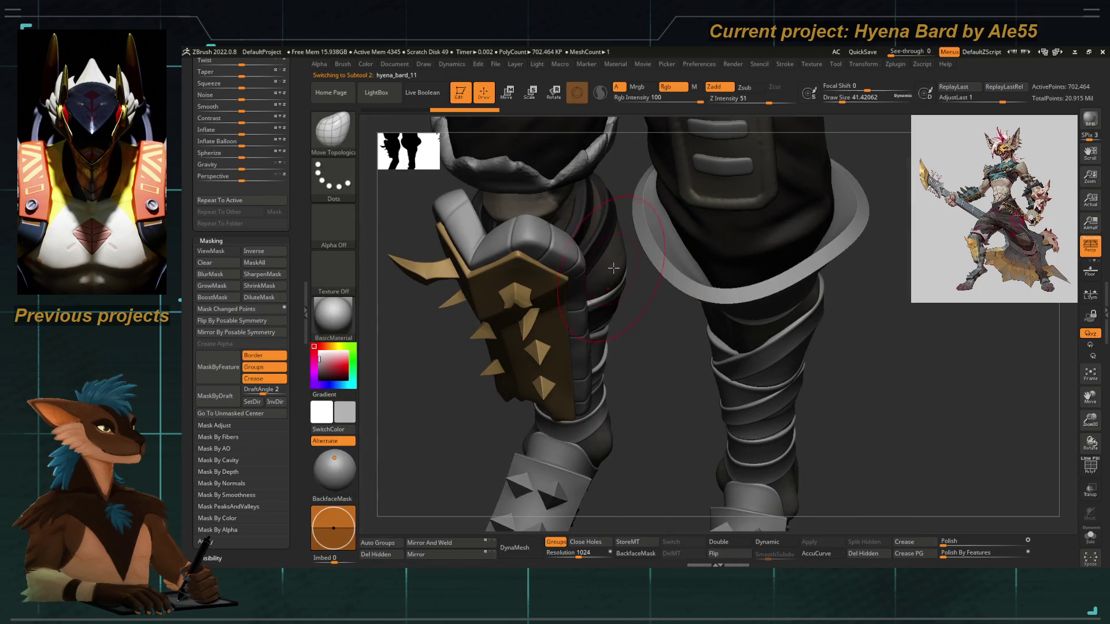
left_click_drag(614, 289, 607, 308)
key("bracketleft")
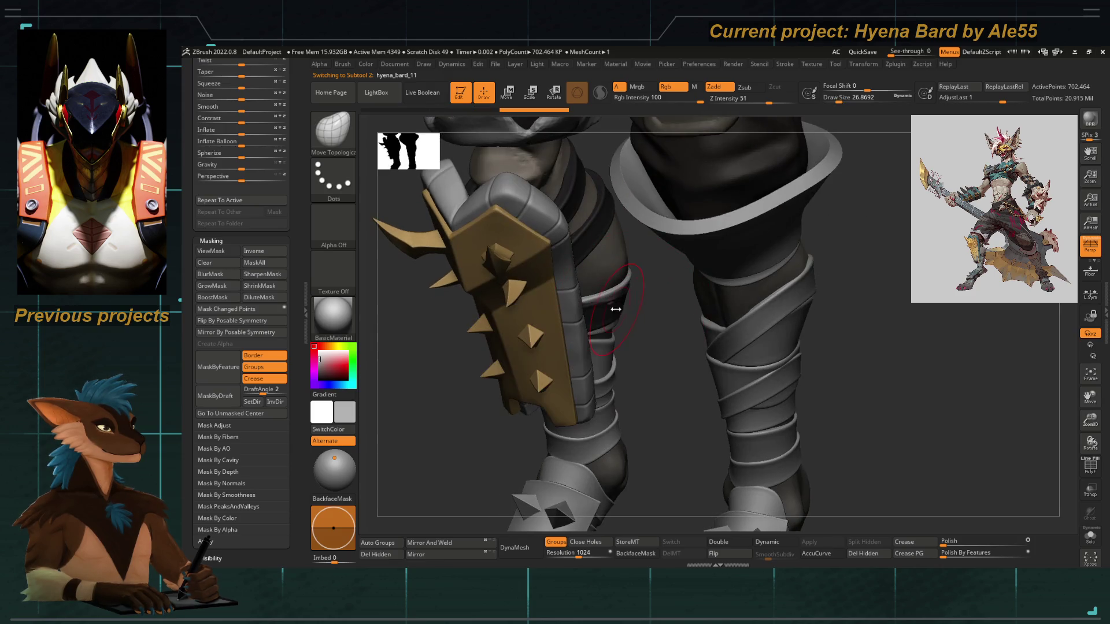
right_click_drag(607, 308, 611, 304)
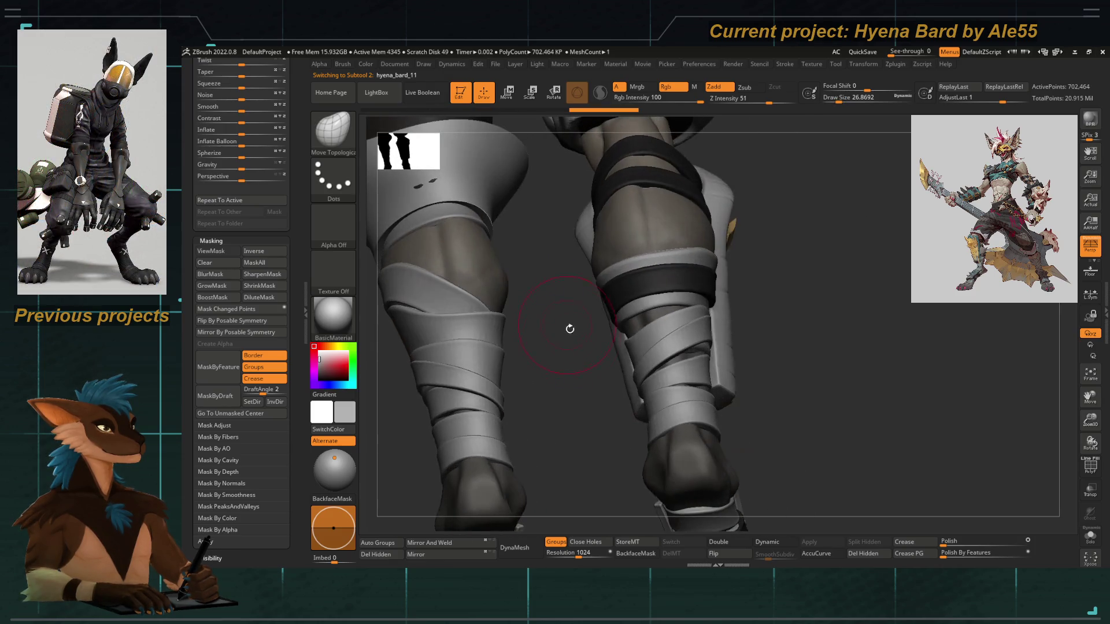
mouse_move(440, 314)
left_mouse_down()
mouse_move(581, 381)
mouse_move(453, 332)
left_mouse_up()
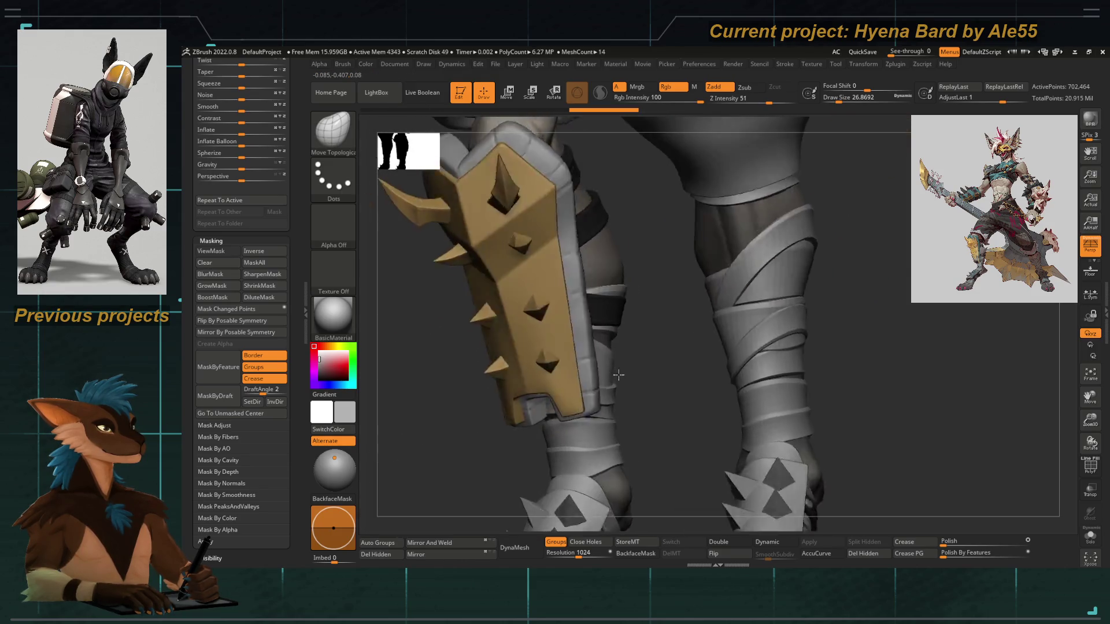
key("f")
left_click(547, 326, "alt")
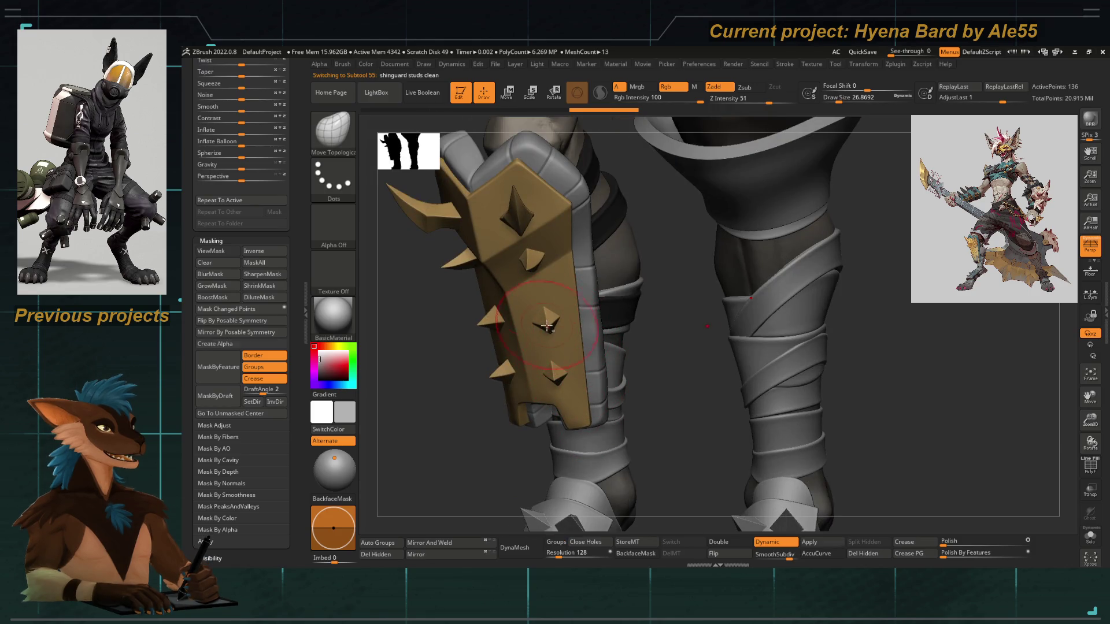
Check the studs with Solo, then duplicate the shinguard studs subtool as shinguard studs clean1_1
left_click(1089, 544)
left_click(1089, 543)
key("shift")
mouse_move(439, 240)
left_mouse_down()
mouse_move(464, 272)
mouse_move(452, 391)
left_mouse_up()
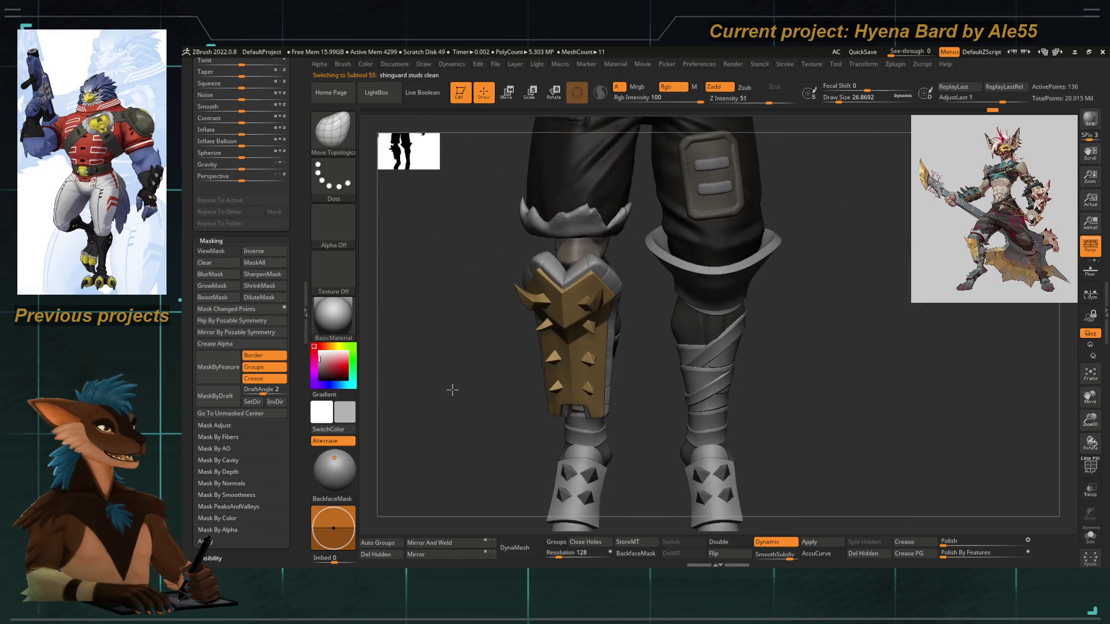
scroll(293, 375, "up", 5)
scroll(291, 399, "up", 5)
scroll(286, 434, "up", 5)
scroll(282, 464, "up", 5)
scroll(282, 464, "up", 5)
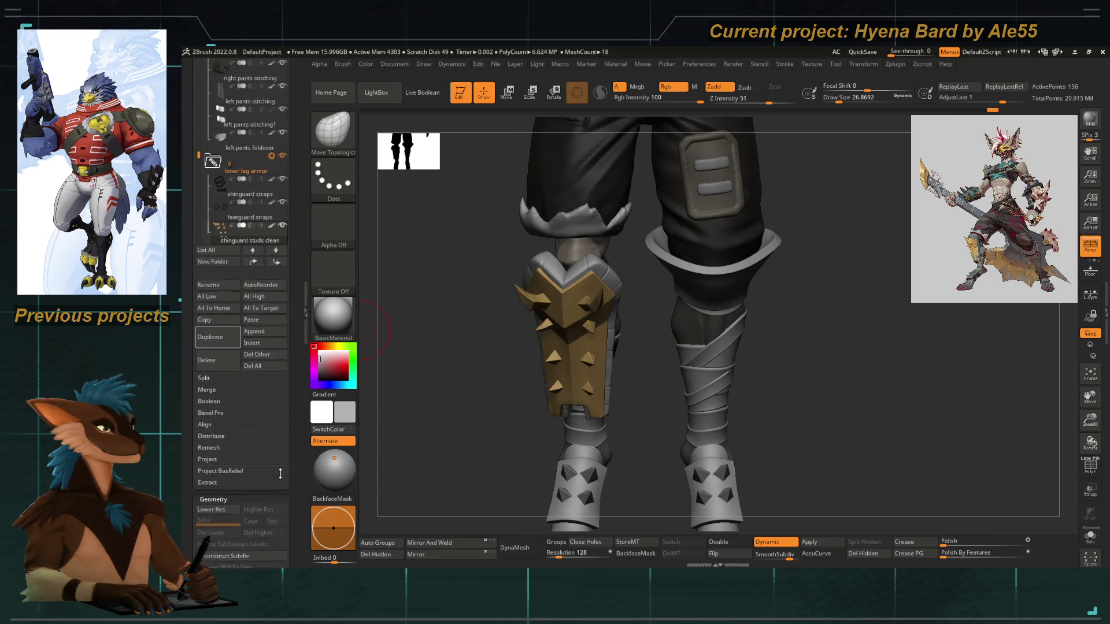
left_click(215, 365)
Solo the duplicate, lasso-hide every stud except one, then show the full legs and switch to the Move gizmo
key("shift+s")
key("ctrl+shift")
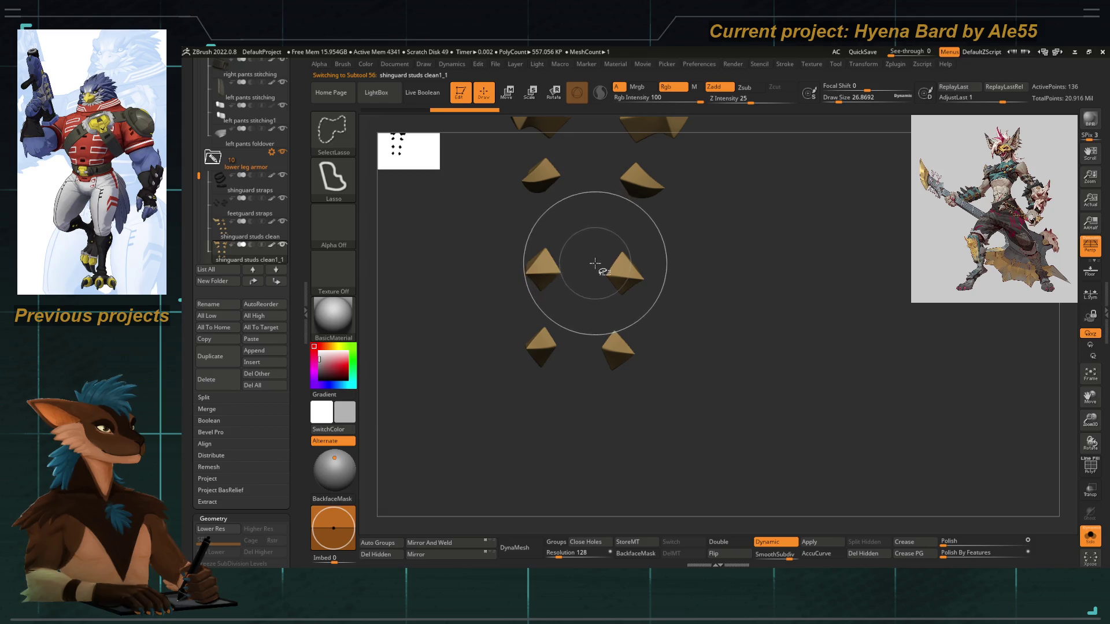
left_click_drag(674, 295, 599, 290, "ctrl+shift")
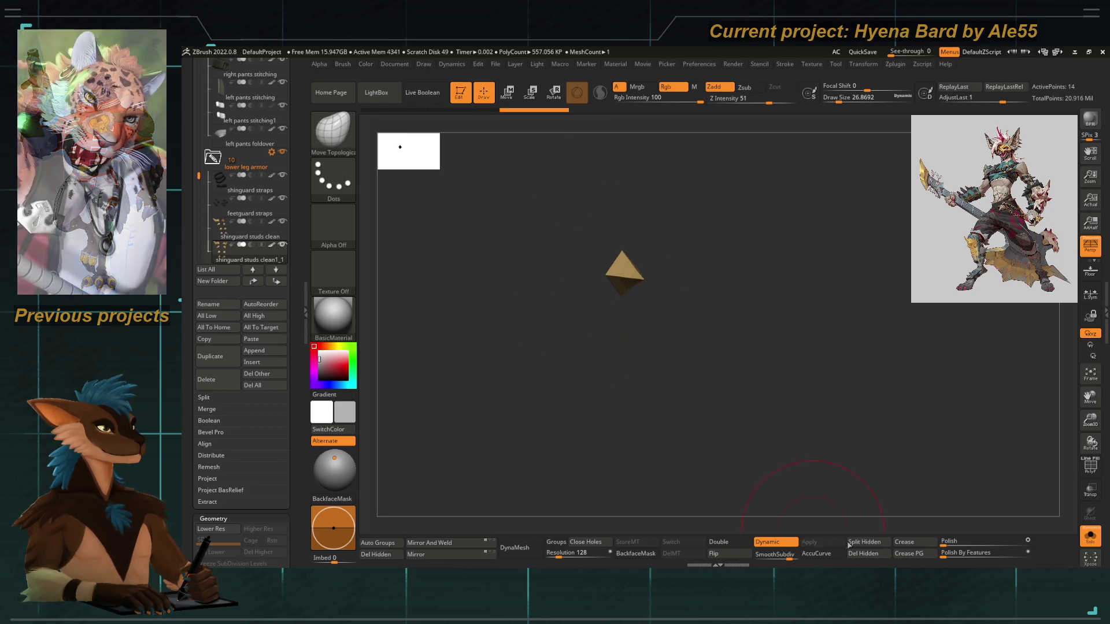
key("shift+s")
key("w")
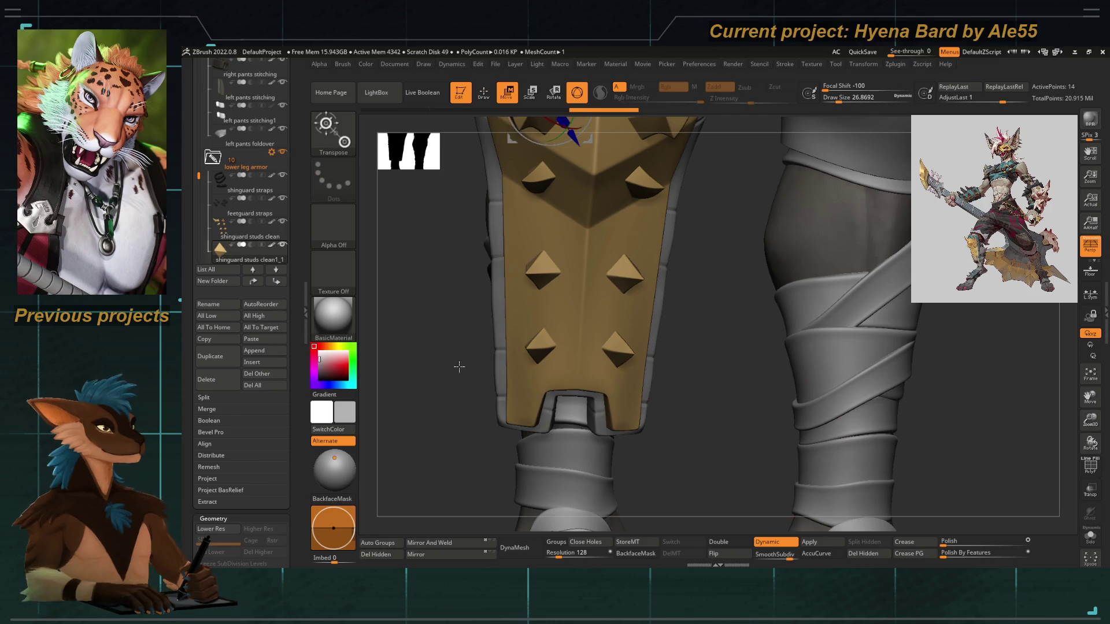
Recentre the gizmo, move in on the stud by the leg strap and solo the lone stud
left_click_drag(460, 375, 459, 448, "alt")
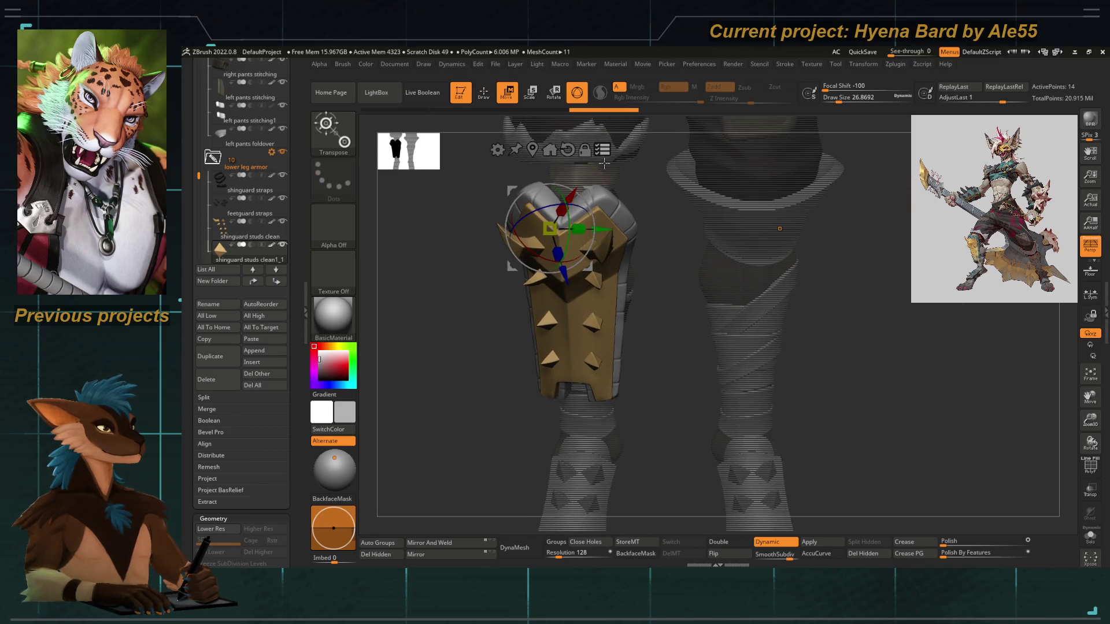
left_click(541, 157)
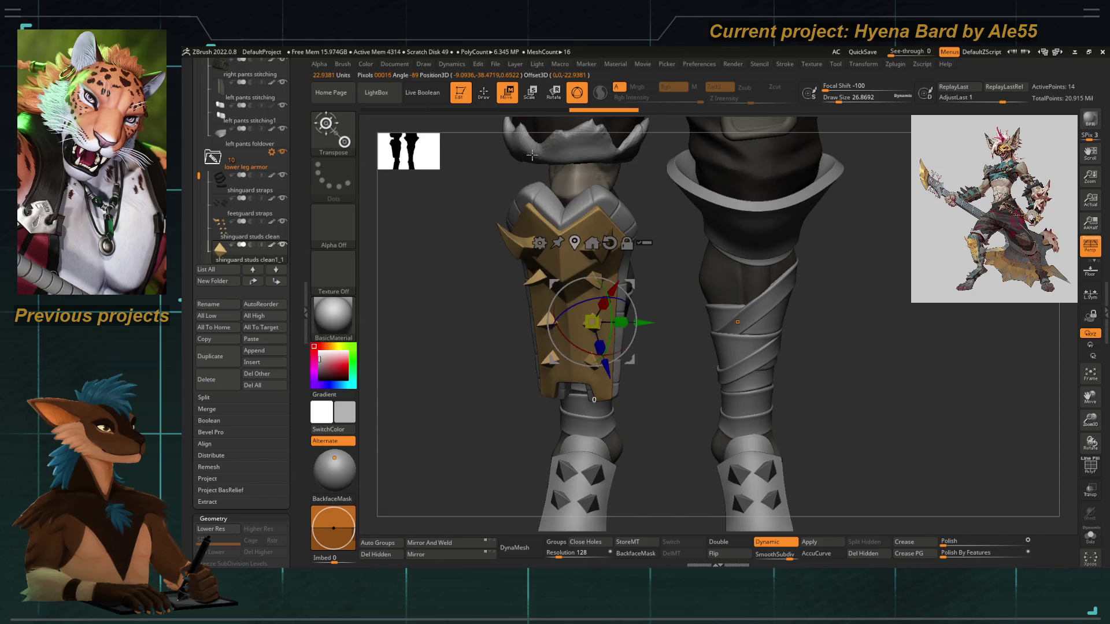
mouse_move(499, 406)
left_mouse_down()
mouse_move(548, 377)
mouse_move(598, 375)
left_mouse_up()
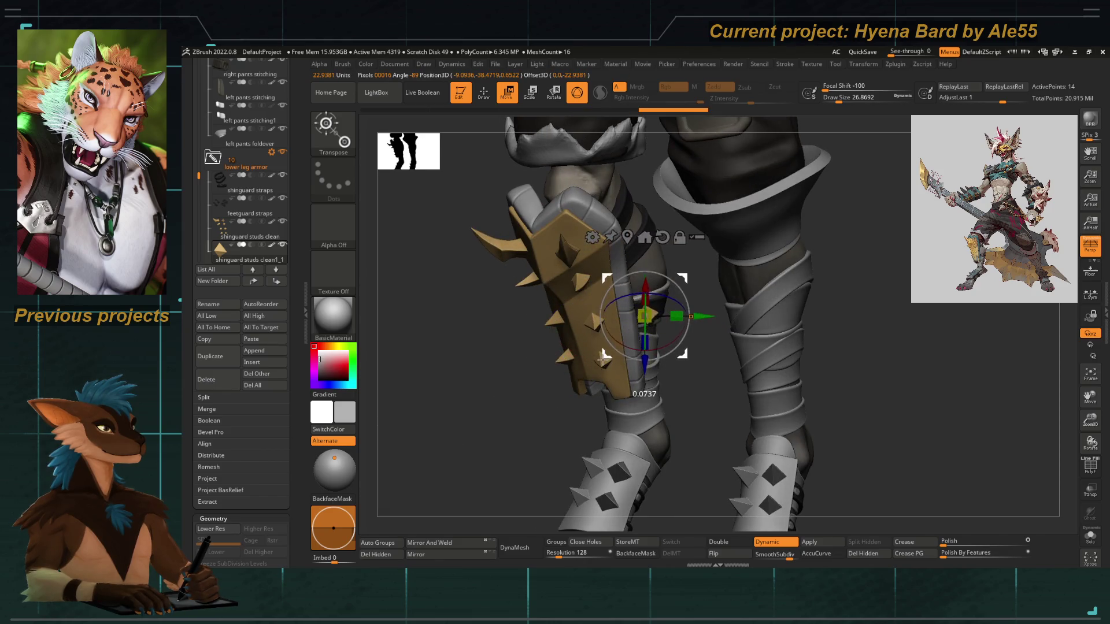
scroll(597, 376, "up", 3)
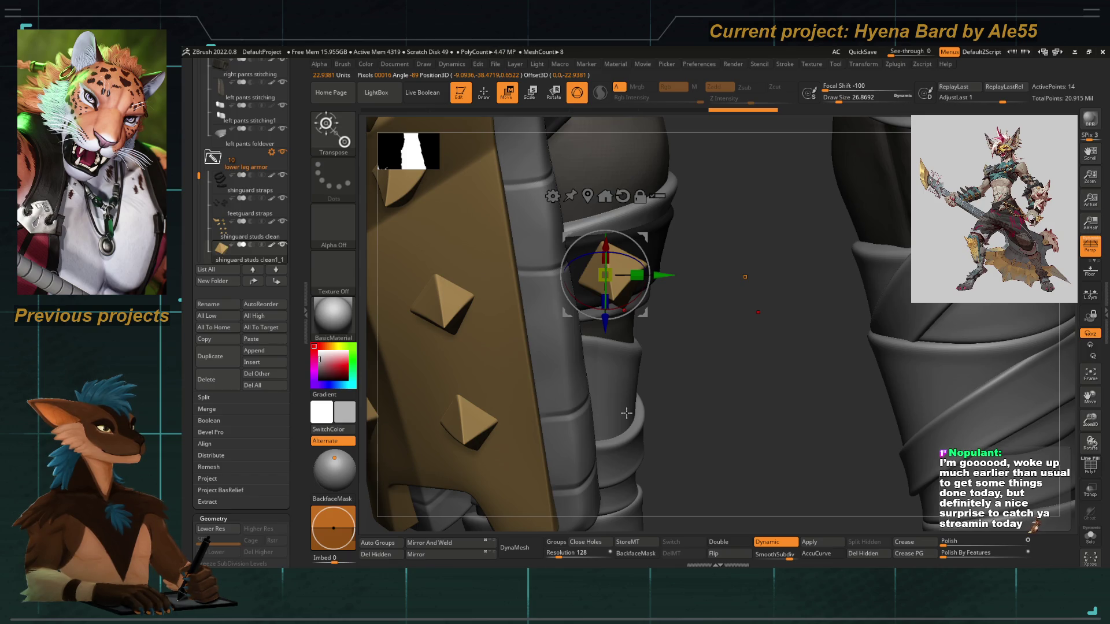
mouse_move(627, 412)
left_mouse_down()
mouse_move(659, 391)
mouse_move(626, 351)
mouse_move(636, 367)
mouse_move(527, 405)
left_mouse_up()
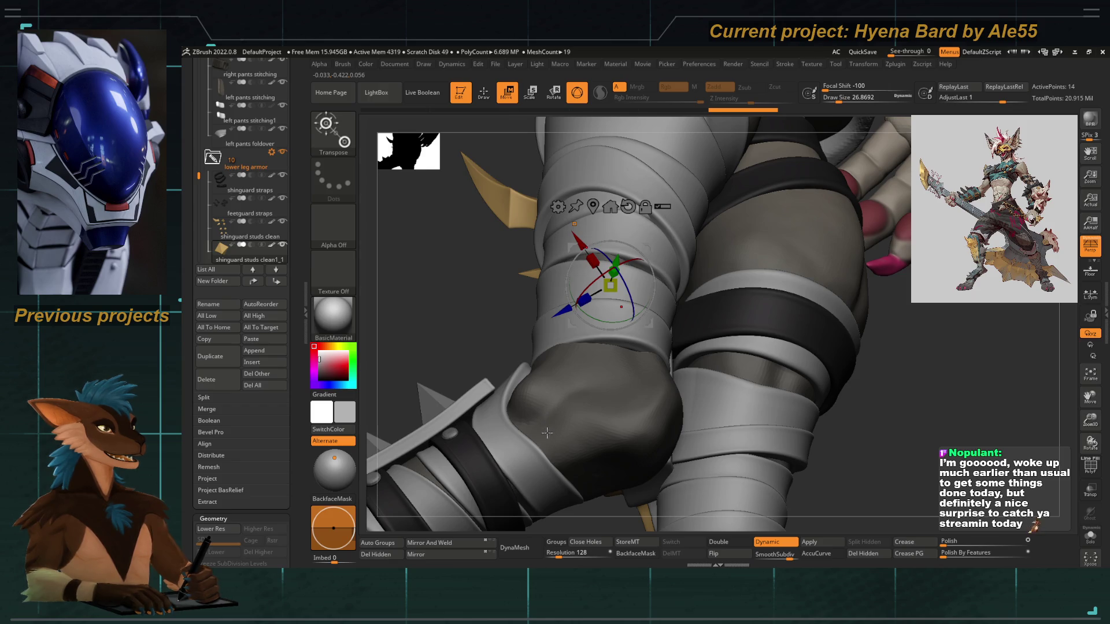
left_click_drag(495, 339, 580, 390)
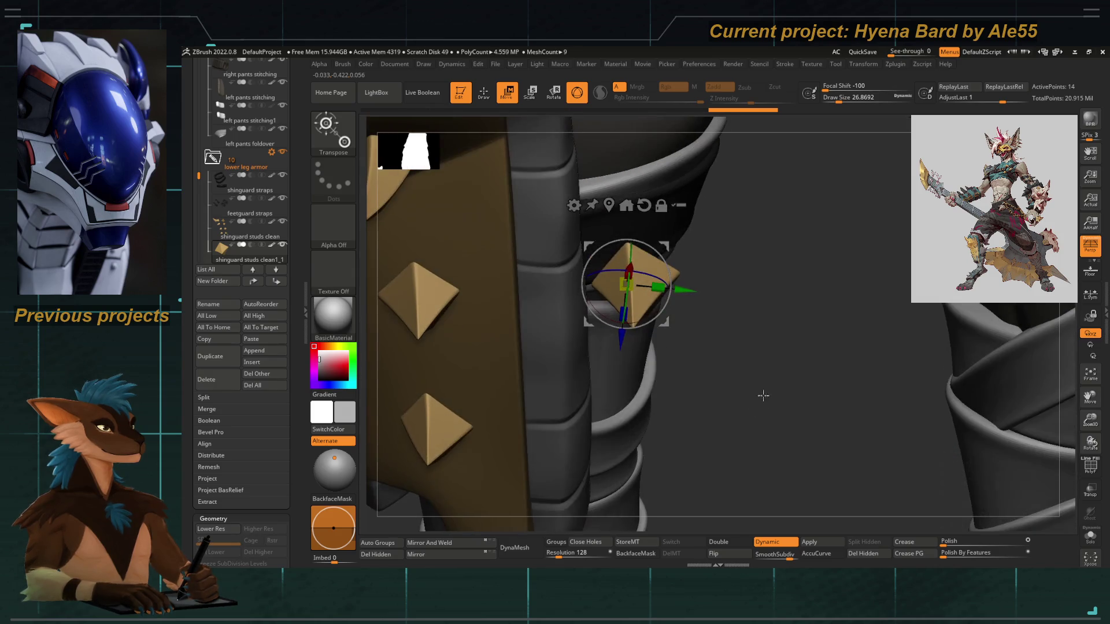
key("ctrl+shift+s")
mouse_move(833, 457)
left_mouse_down()
mouse_move(591, 433)
mouse_move(550, 416)
mouse_move(568, 432)
left_mouse_up()
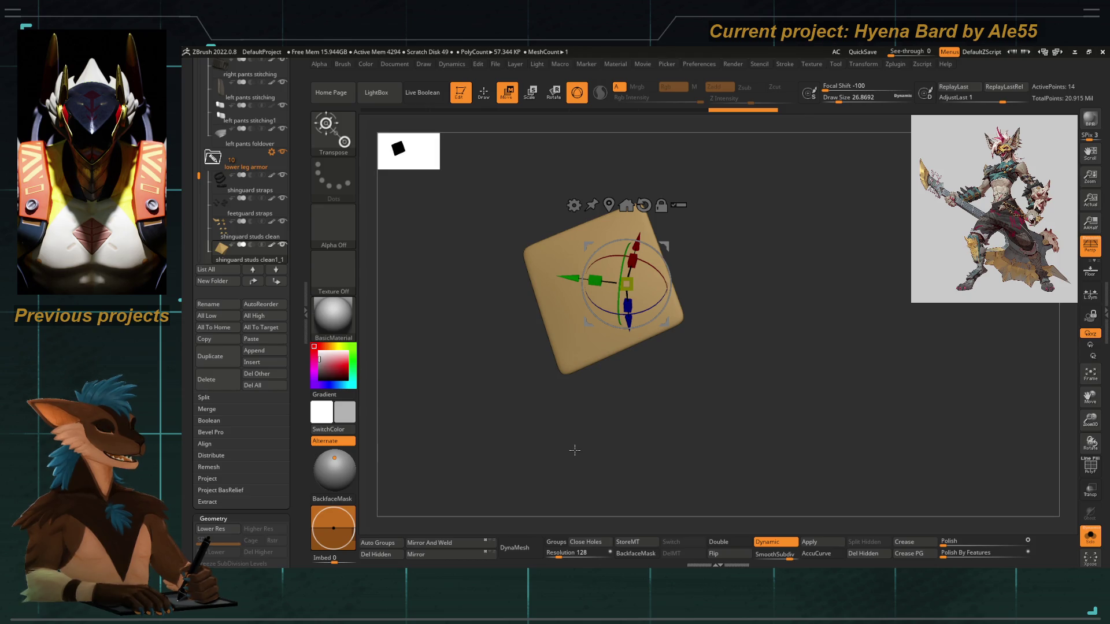
Show PolyFrame, snap the gizmo pivot between the stud's corner and centre and tilt the stud slightly
left_click(1089, 466)
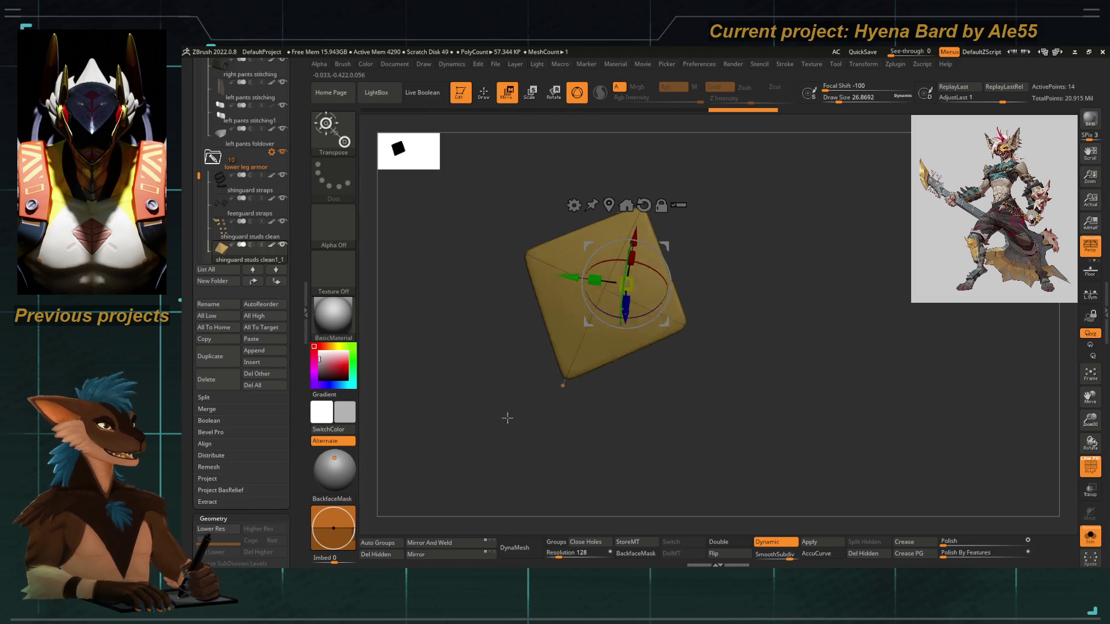
left_click(567, 372, "alt")
left_click(600, 305, "alt")
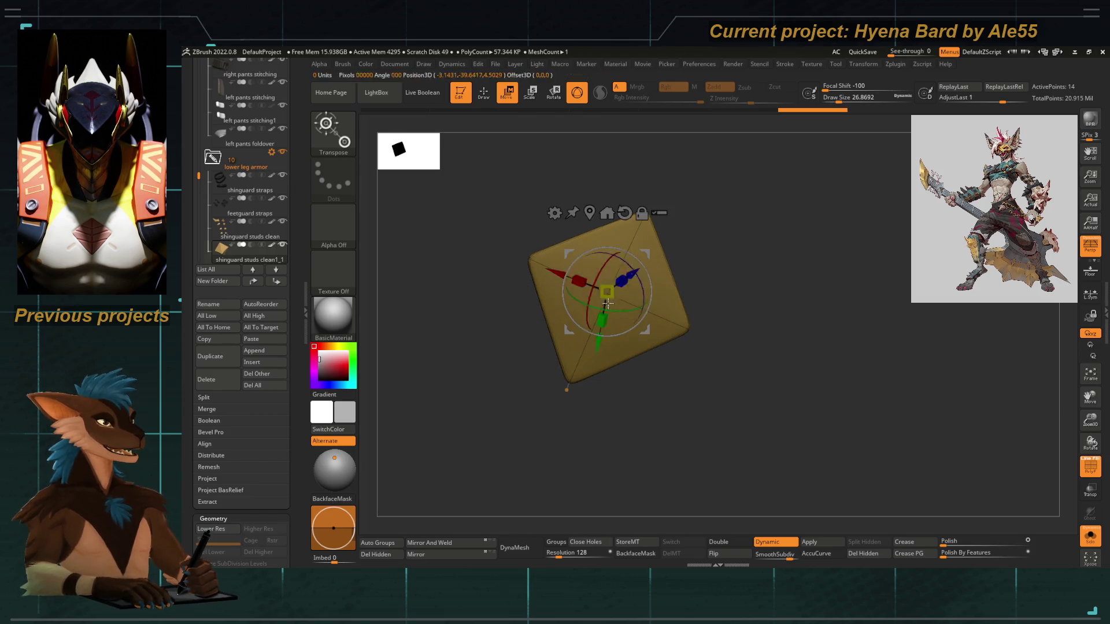
left_click_drag(650, 205, 625, 197)
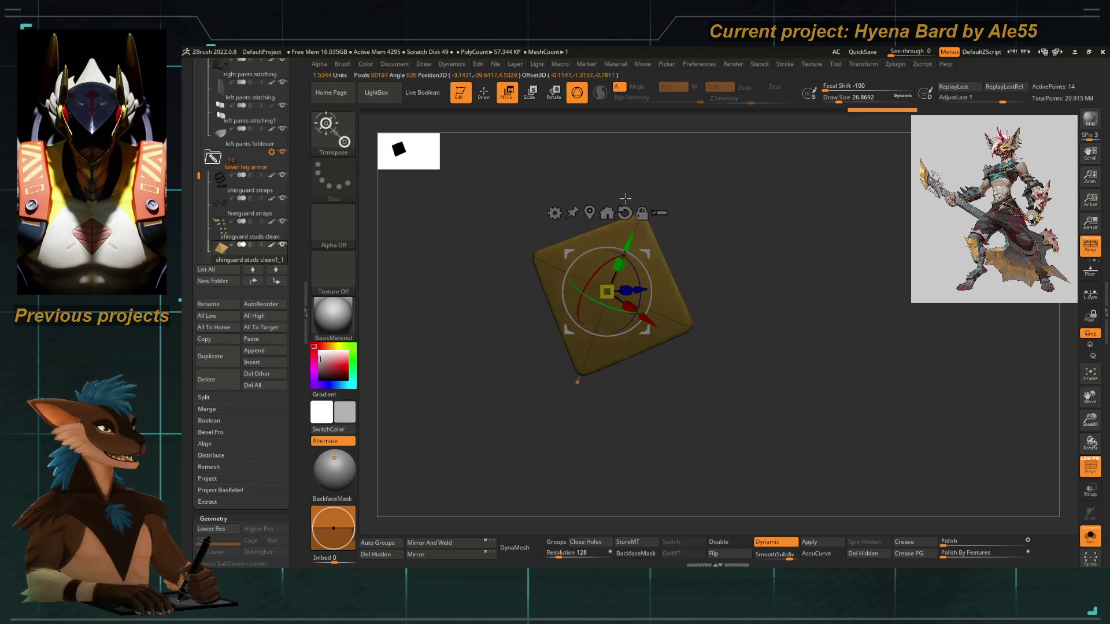
left_click(579, 373, "alt")
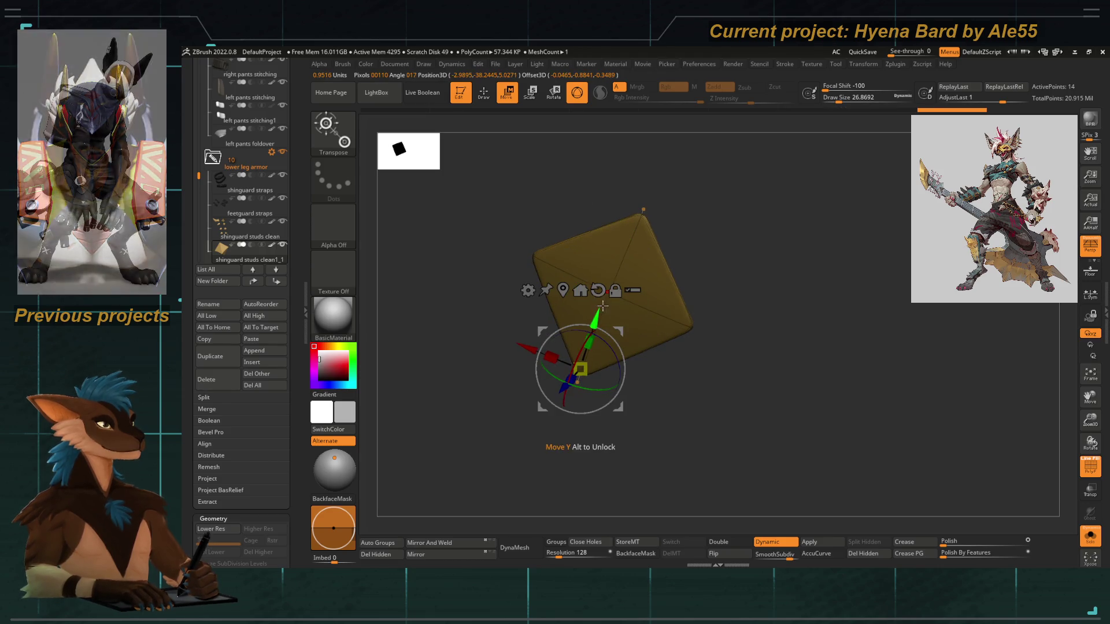
left_click_drag(579, 372, 565, 295)
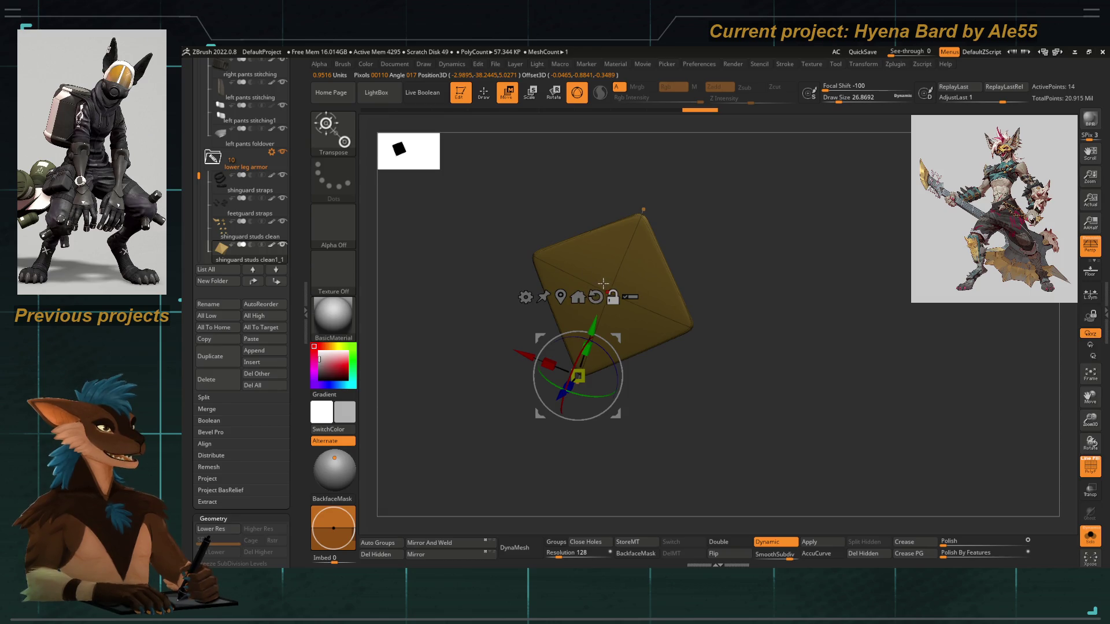
Recentre and reposition the gizmo pivot, hide its handles and exit Solo to show the whole character
left_click(549, 265, "alt")
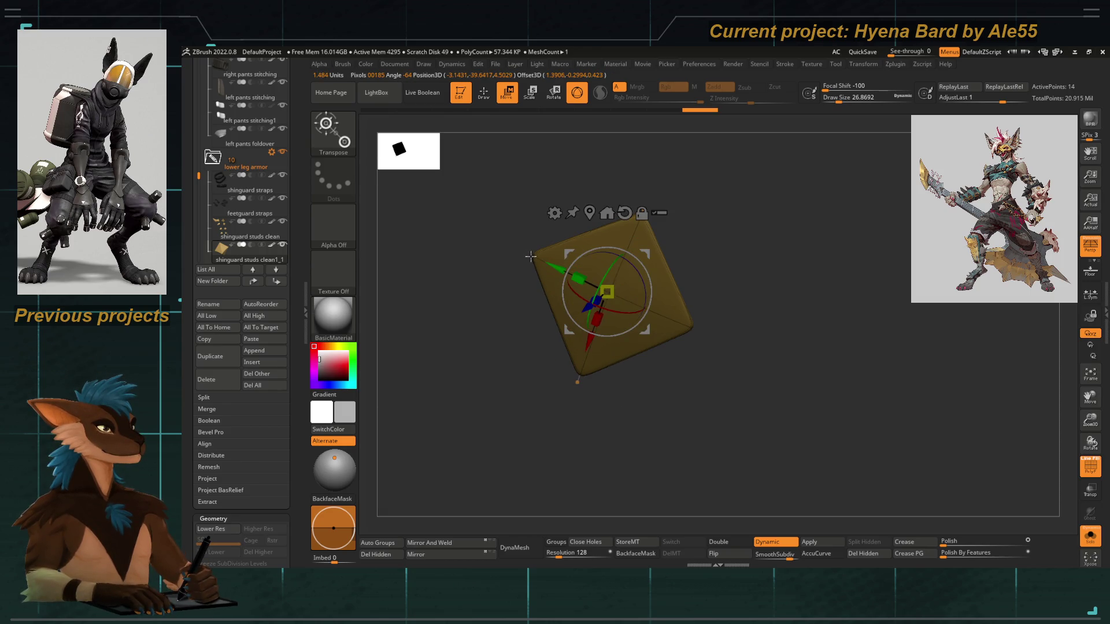
left_click_drag(605, 293, 449, 362, "alt")
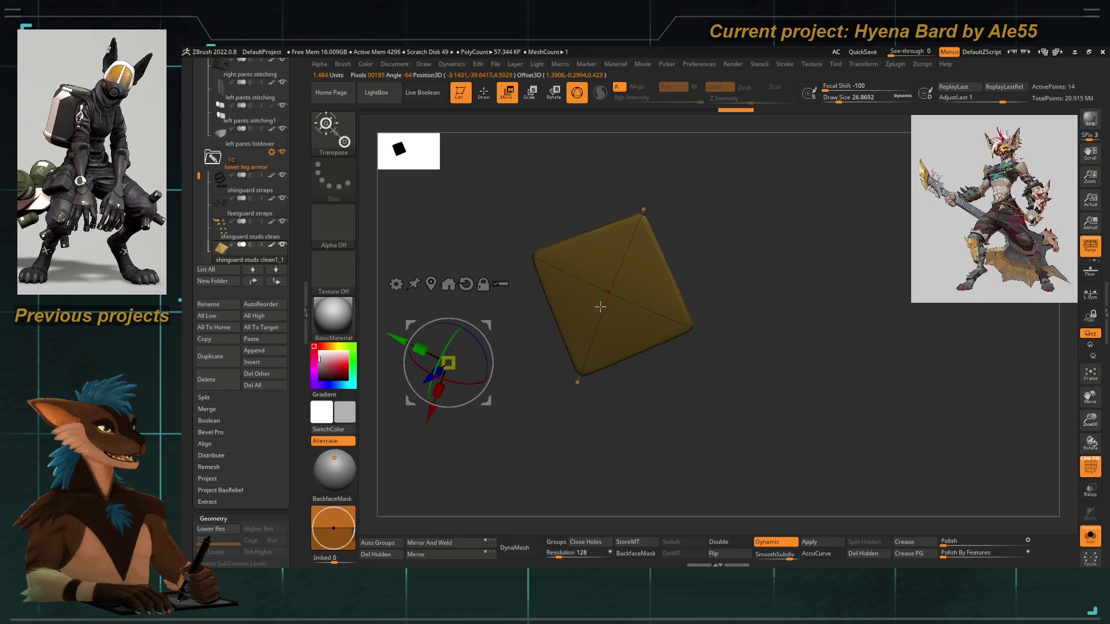
key("y")
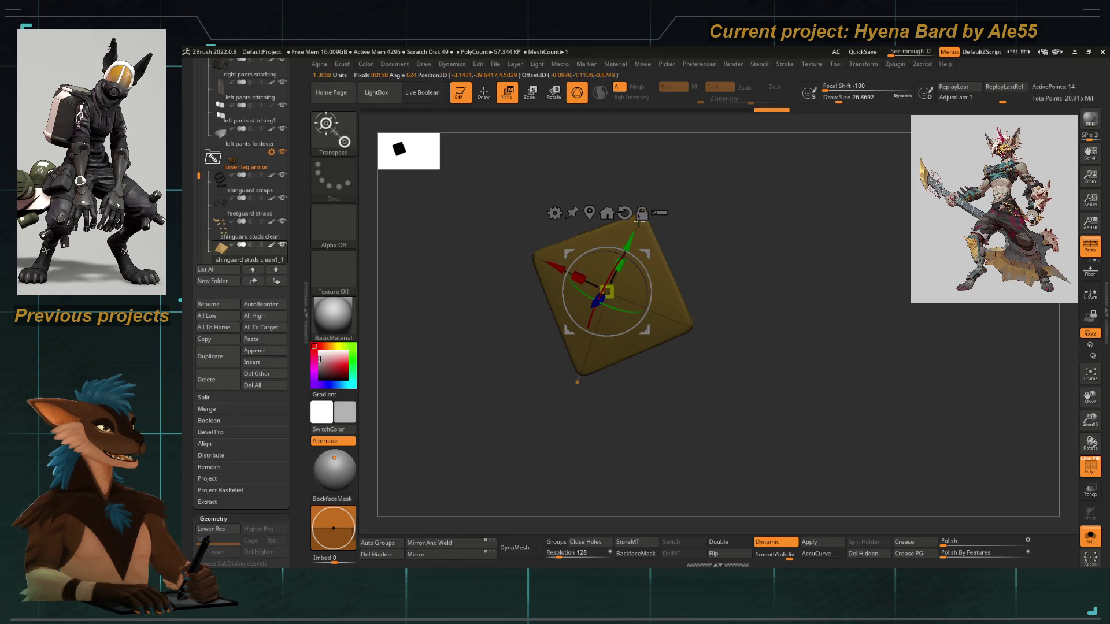
left_click_drag(642, 208, 624, 224)
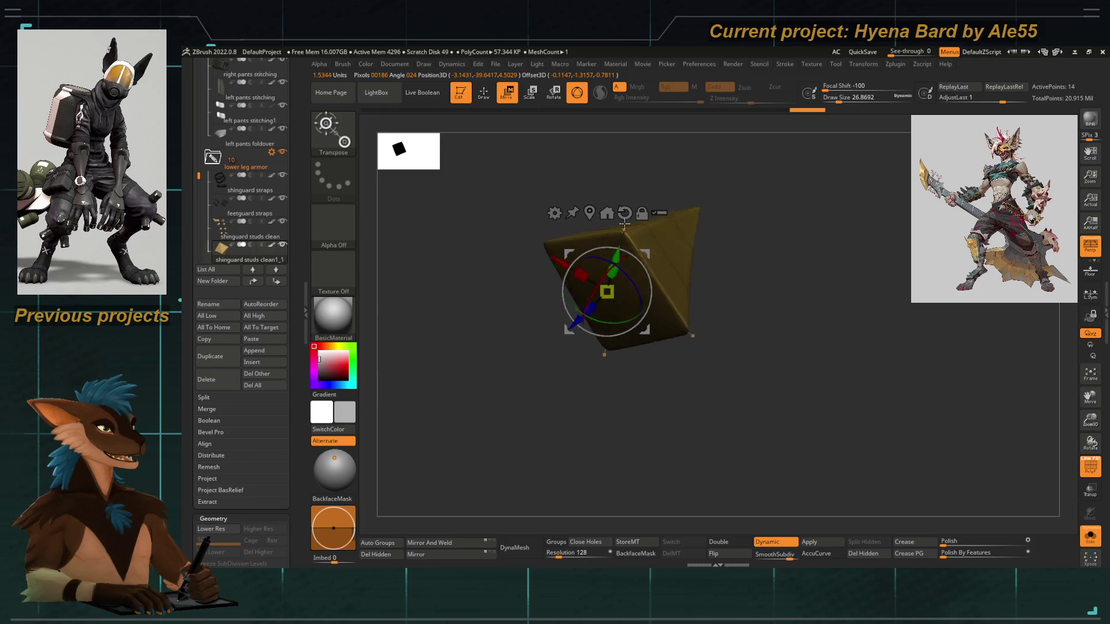
key("shift+ctrl+s")
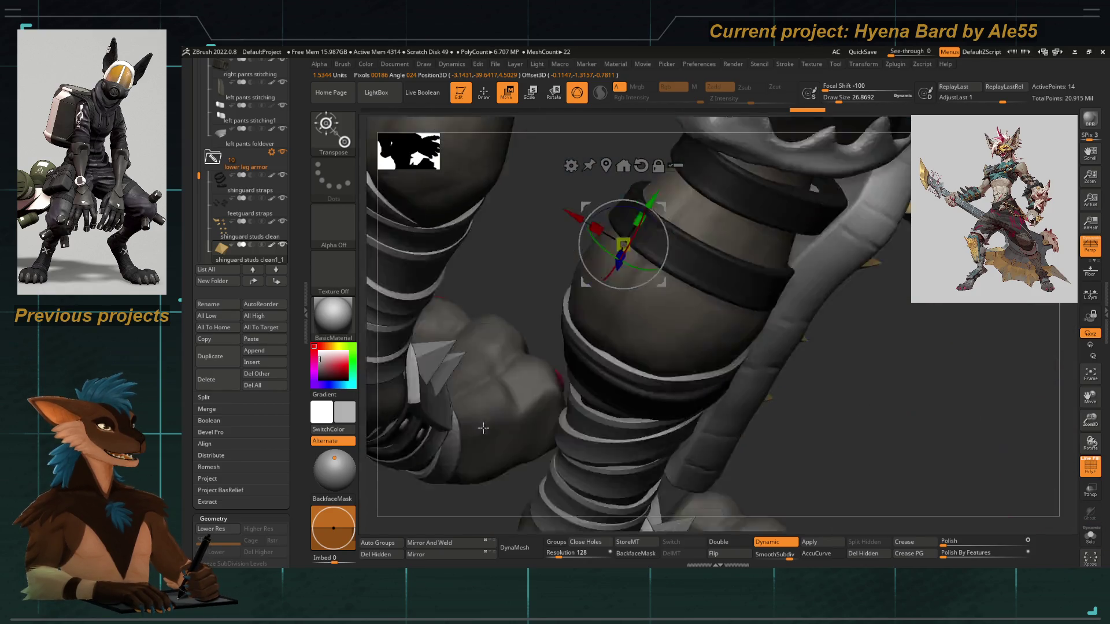
Orbit around the leg armour and rotate the strap stud slightly about its axis
mouse_move(525, 391)
left_mouse_down("alt")
mouse_move(601, 377)
mouse_move(518, 374)
mouse_move(575, 344)
mouse_move(516, 320)
mouse_move(596, 381)
left_mouse_up("alt")
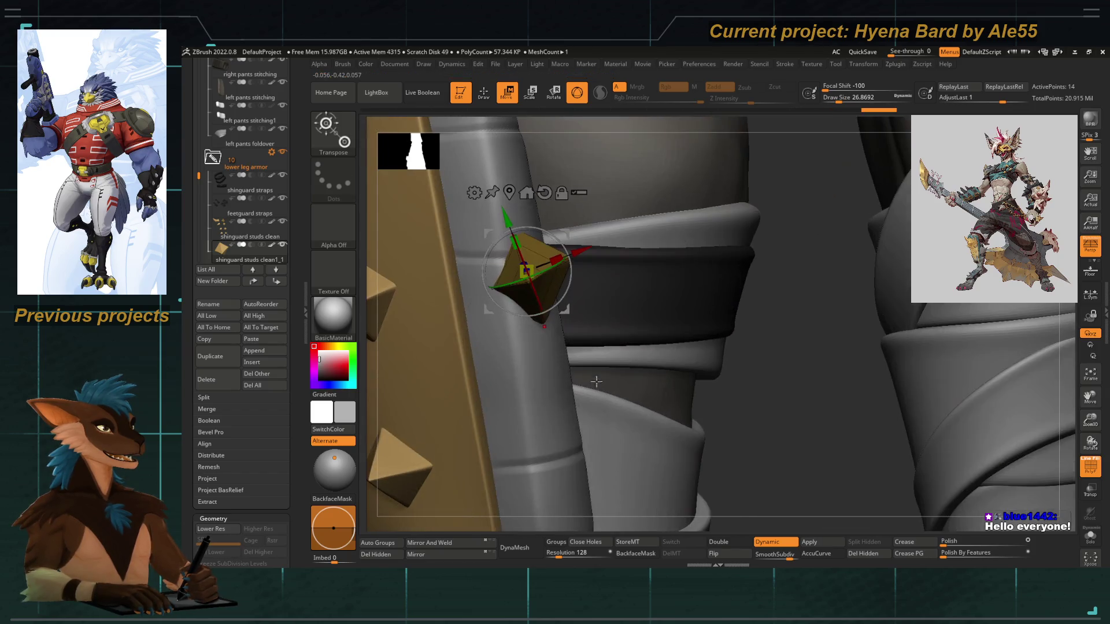
mouse_move(761, 448)
left_mouse_down()
mouse_move(738, 343)
mouse_move(588, 250)
mouse_move(486, 217)
left_mouse_up()
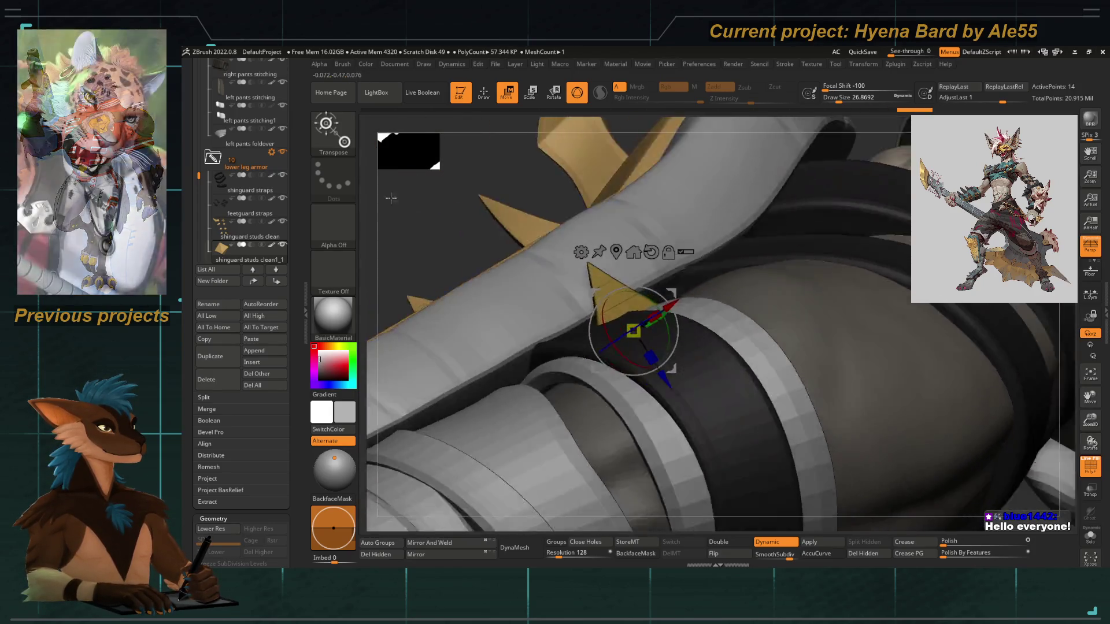
mouse_move(392, 198)
left_mouse_down()
mouse_move(492, 275)
mouse_move(587, 317)
left_mouse_up()
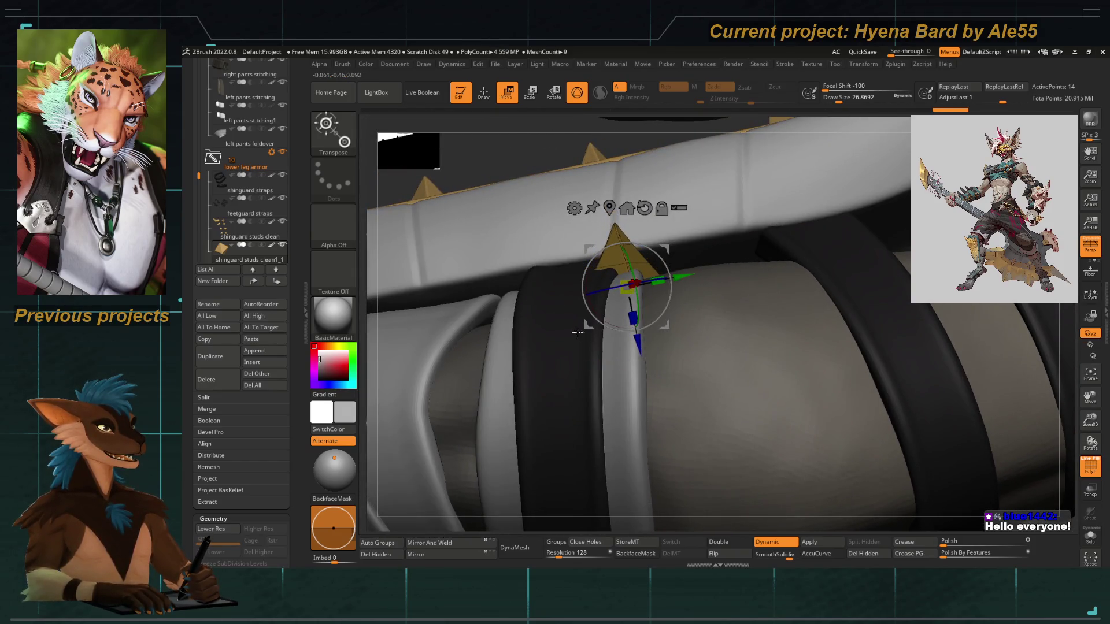
left_click_drag(568, 314, 559, 295)
mouse_move(588, 253)
left_mouse_down()
mouse_move(594, 294)
mouse_move(621, 301)
mouse_move(448, 246)
mouse_move(466, 425)
mouse_move(449, 379)
mouse_move(468, 429)
mouse_move(486, 417)
mouse_move(459, 451)
mouse_move(494, 365)
mouse_move(727, 356)
mouse_move(683, 367)
mouse_move(547, 285)
left_mouse_up()
key("q")
Toggle between Move and Draw while orbiting to front and side views of both shin guards
key("w")
mouse_move(605, 306)
left_mouse_down()
mouse_move(768, 368)
mouse_move(704, 355)
mouse_move(714, 397)
mouse_move(704, 365)
mouse_move(583, 299)
left_mouse_up()
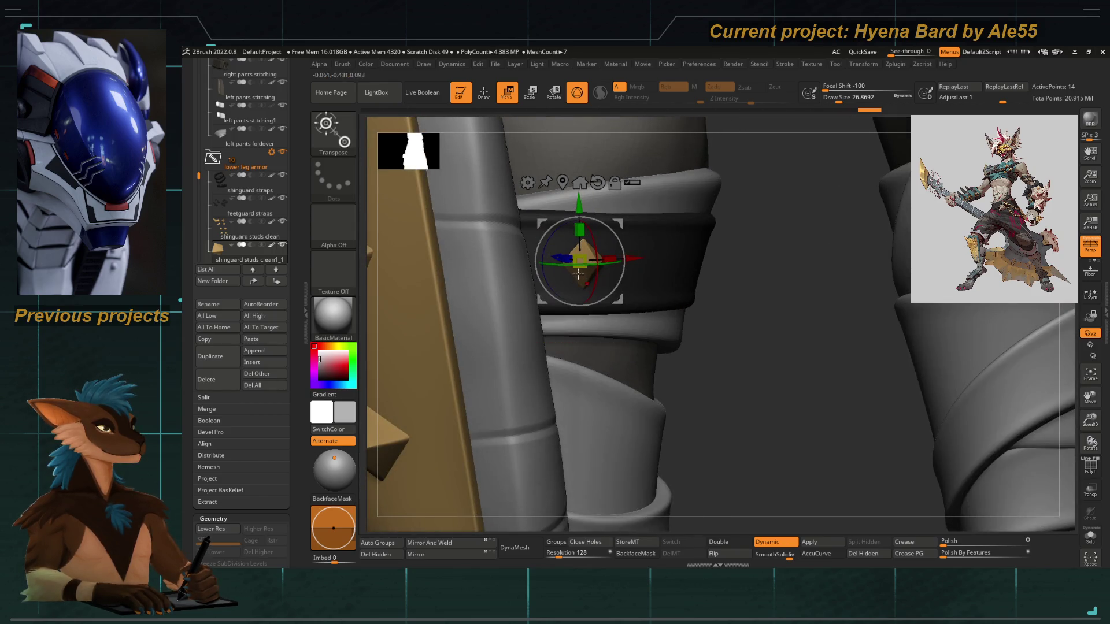
key("q")
mouse_move(655, 435)
right_mouse_down()
mouse_move(451, 402)
mouse_move(527, 452)
right_mouse_up()
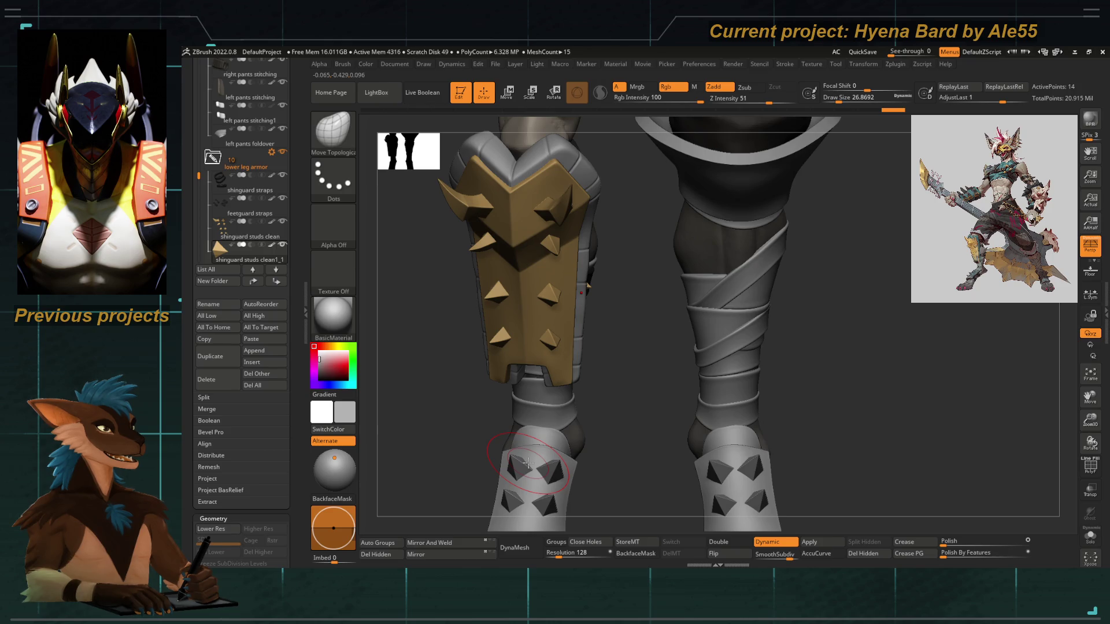
mouse_move(250, 236)
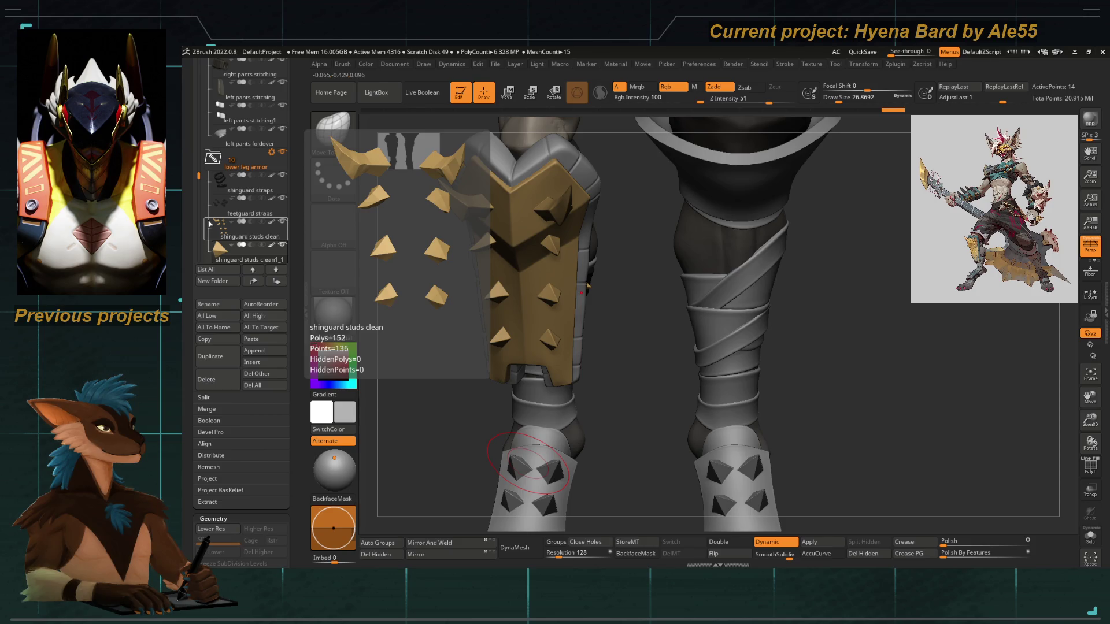
mouse_move(426, 384)
right_mouse_down()
mouse_move(414, 392)
mouse_move(425, 403)
mouse_move(407, 413)
mouse_move(420, 401)
mouse_move(401, 397)
right_mouse_up()
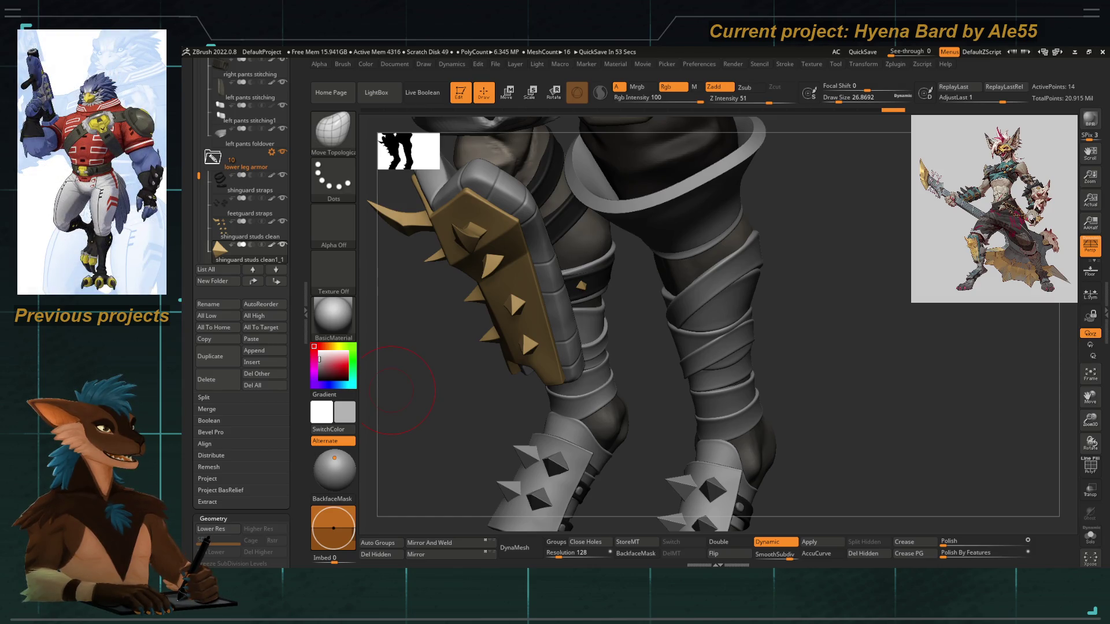
mouse_move(443, 373)
left_mouse_down()
mouse_move(441, 391)
mouse_move(452, 362)
mouse_move(502, 339)
mouse_move(476, 239)
left_mouse_up()
Switch to the Transpose gizmo and orbit in on the knee strap armour
key("w")
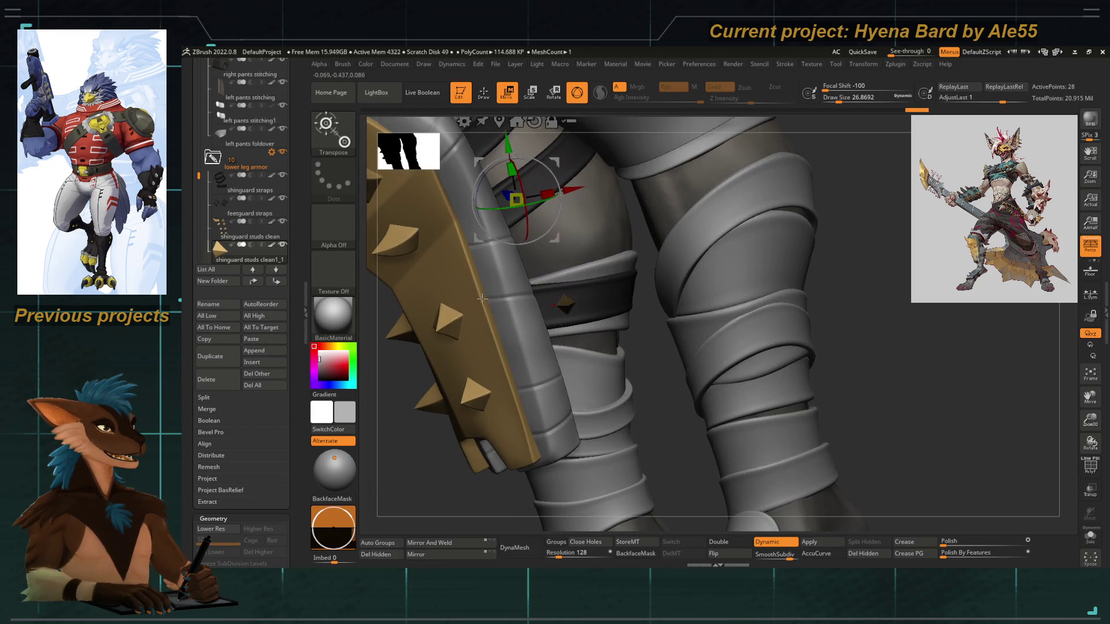
mouse_move(481, 297)
left_mouse_down()
mouse_move(497, 240)
mouse_move(511, 310)
mouse_move(725, 216)
mouse_move(562, 213)
left_mouse_up()
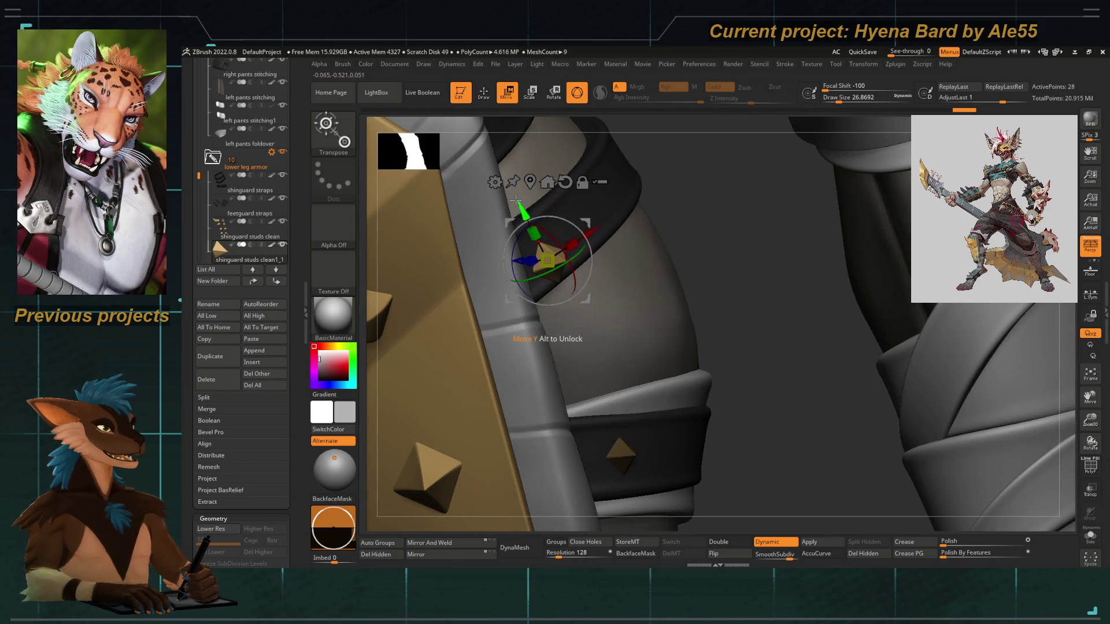
mouse_move(719, 218)
left_mouse_down()
mouse_move(723, 251)
mouse_move(699, 162)
mouse_move(500, 282)
left_mouse_up()
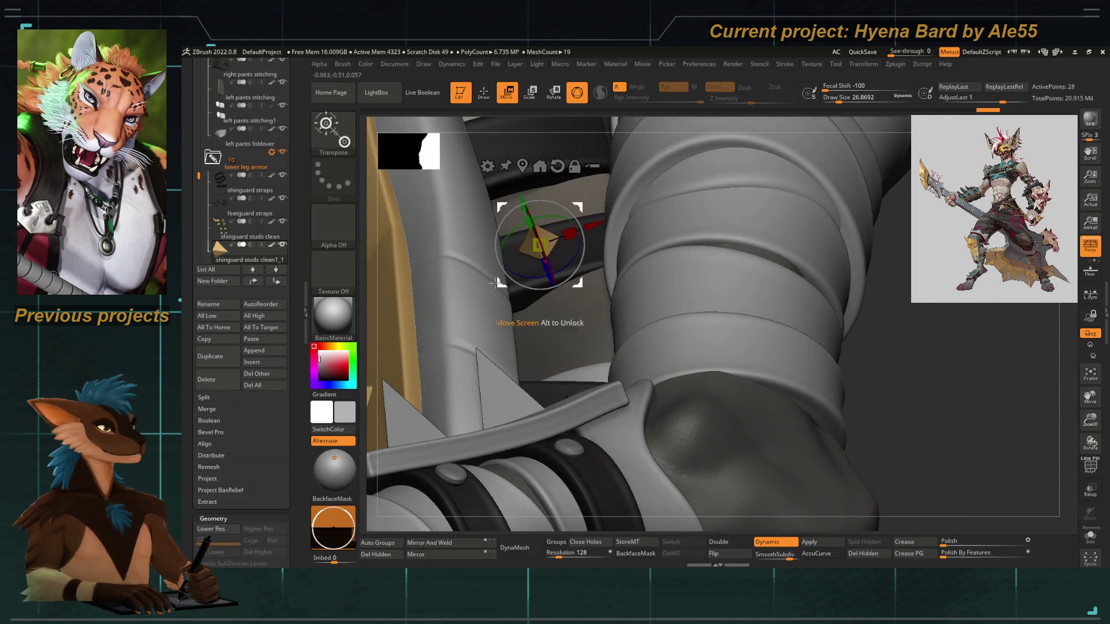
left_click_drag(651, 321, 800, 280)
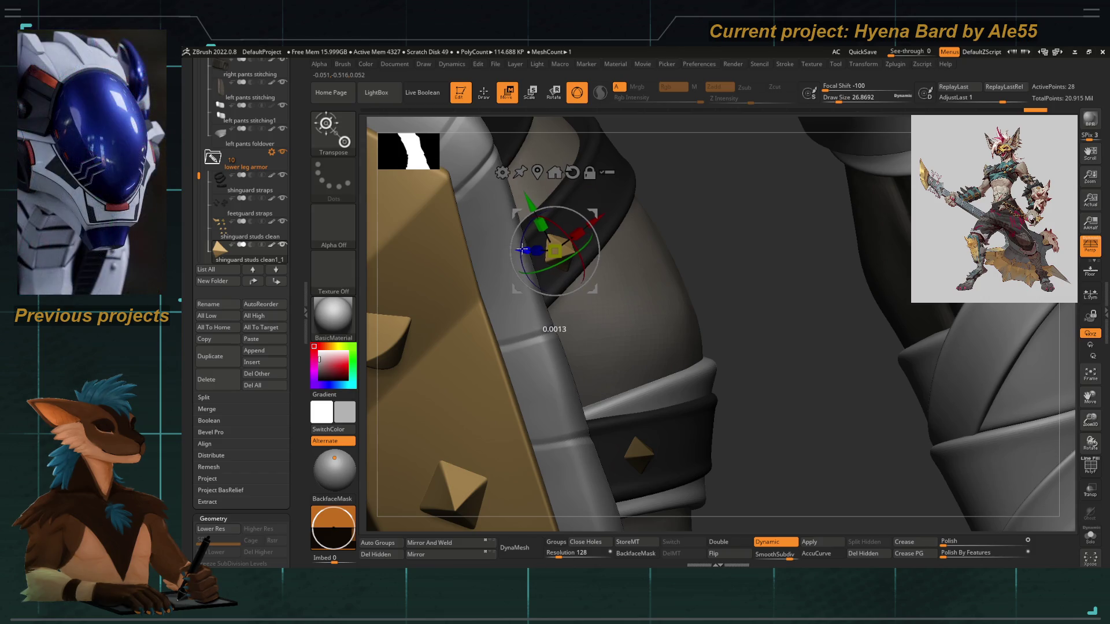
mouse_move(528, 244)
left_mouse_down()
mouse_move(706, 280)
mouse_move(528, 322)
left_mouse_up()
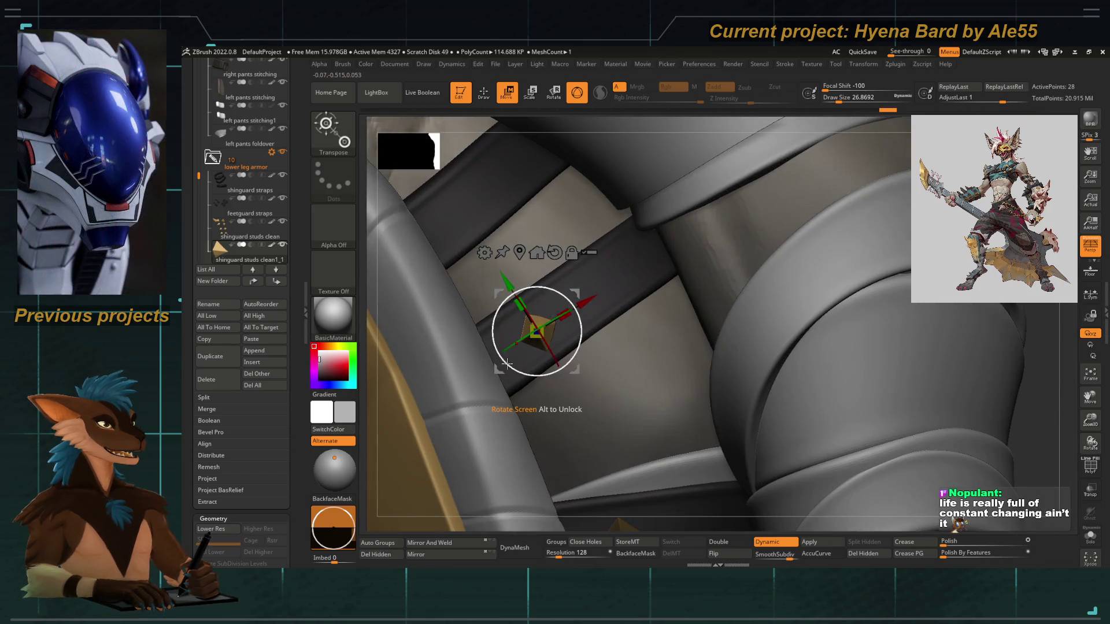
mouse_move(429, 232)
left_mouse_down()
mouse_move(608, 347)
mouse_move(503, 295)
left_mouse_up()
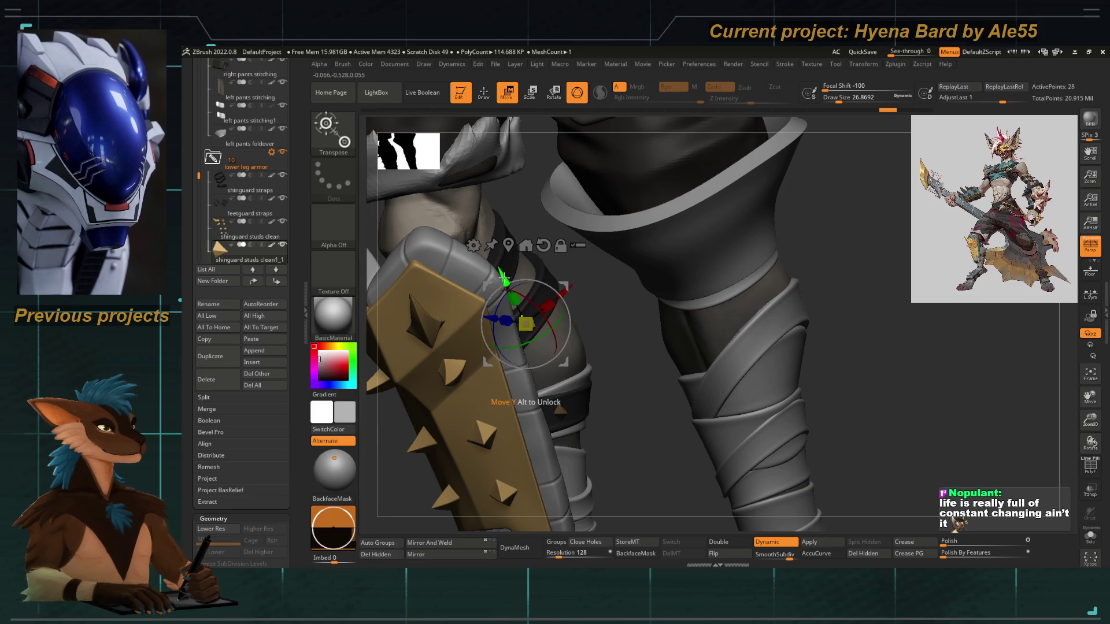
mouse_move(617, 317)
left_mouse_down("alt")
mouse_move(438, 485)
mouse_move(504, 281)
mouse_move(540, 266)
mouse_move(559, 287)
mouse_move(614, 293)
left_mouse_up("alt")
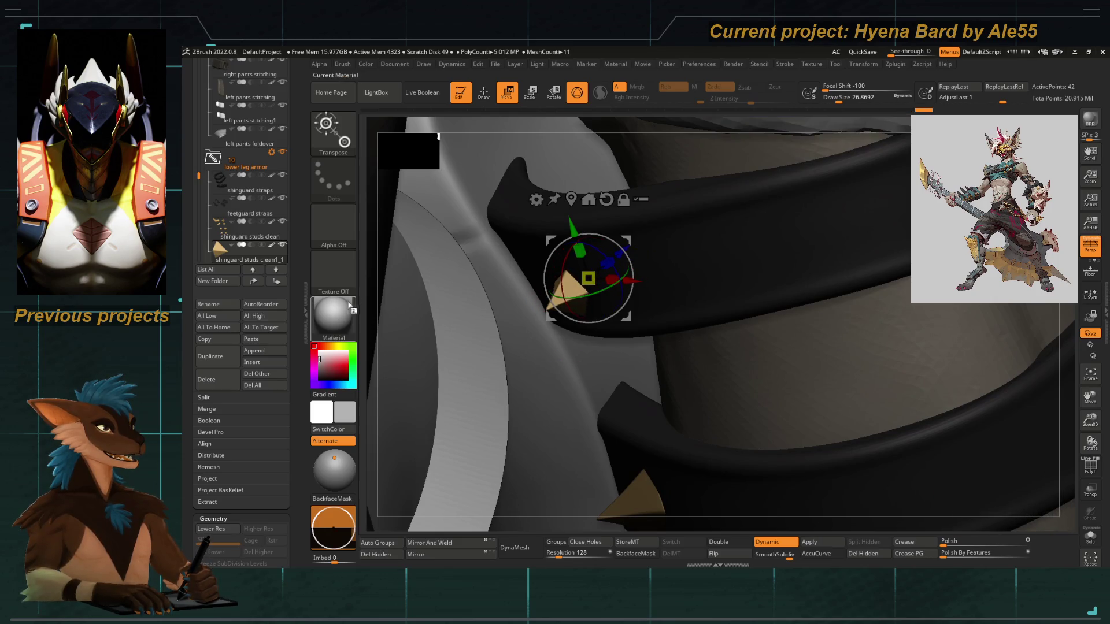
Nudge the cone stud along the knee strap, check its position and return to Draw mode
left_click_drag(368, 304, 612, 259)
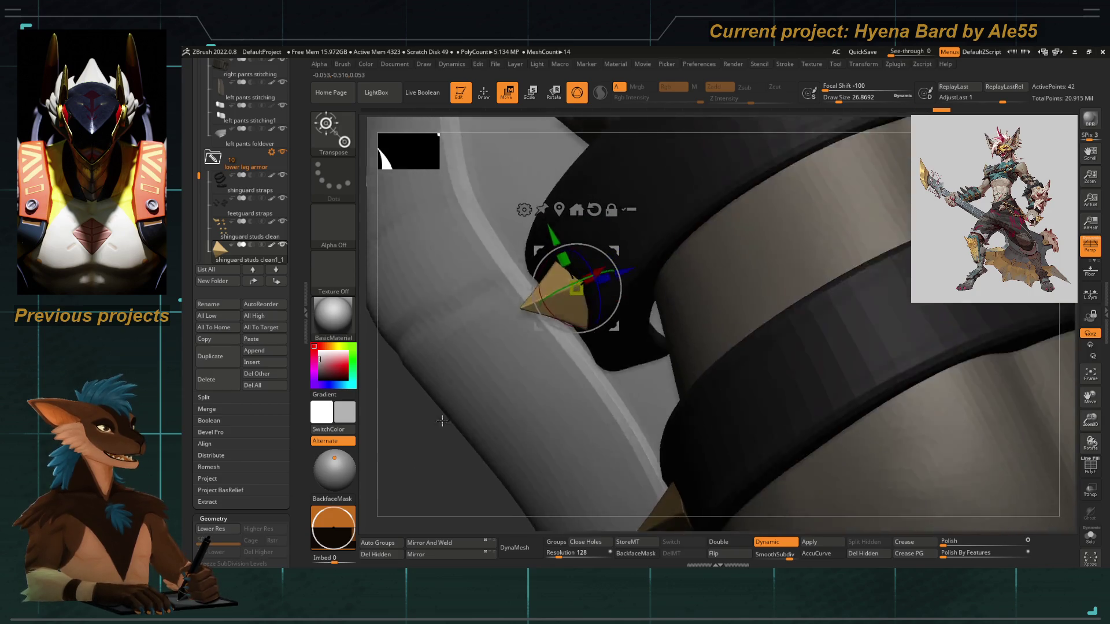
left_click_drag(474, 451, 562, 321)
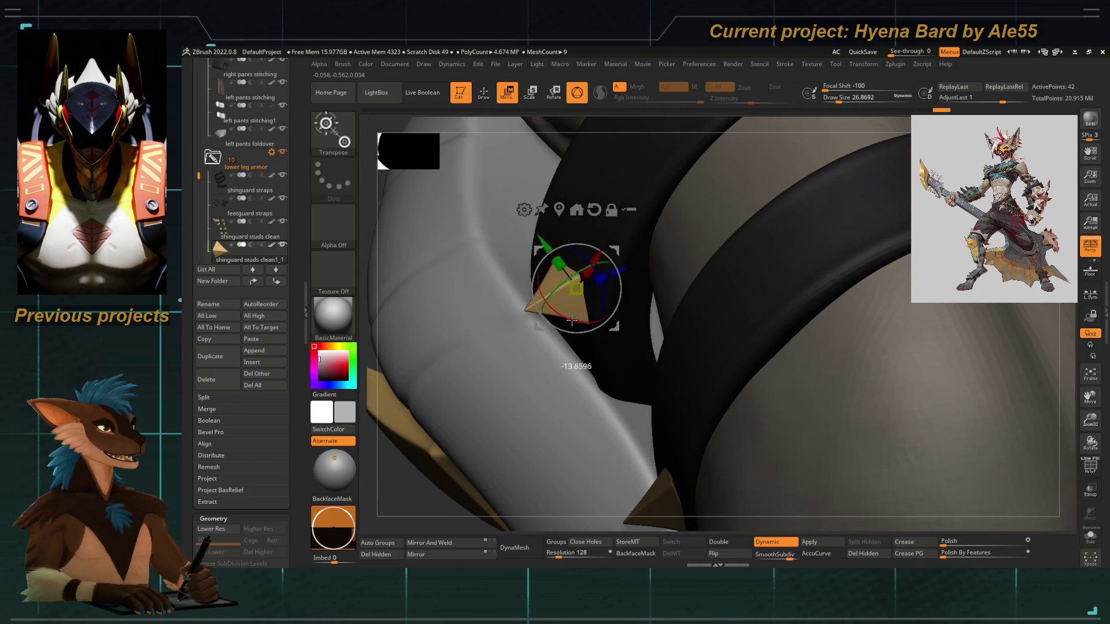
left_click_drag(543, 243, 532, 227)
mouse_move(441, 453)
left_mouse_down()
mouse_move(557, 300)
mouse_move(411, 333)
mouse_move(556, 287)
mouse_move(581, 406)
mouse_move(422, 392)
mouse_move(409, 373)
mouse_move(409, 429)
mouse_move(417, 405)
mouse_move(384, 436)
left_mouse_up()
key("q")
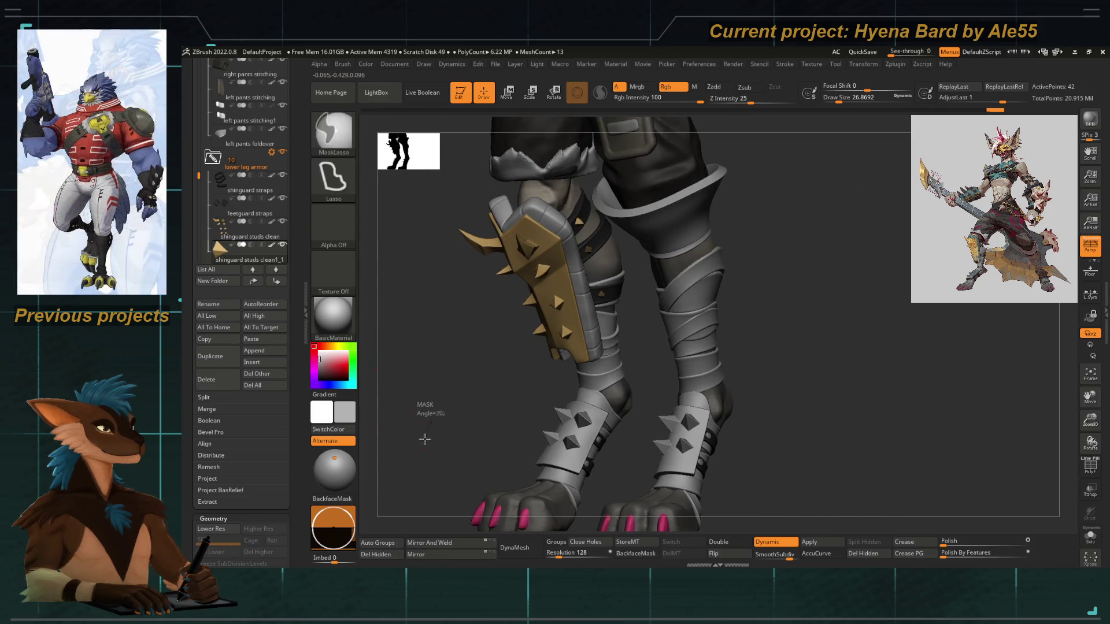
Reset the gizmo to world axes, shift its pivot left and Mirror And Weld the studs into a second column
mouse_move(448, 380)
left_mouse_down()
mouse_move(422, 352)
mouse_move(503, 353)
mouse_move(434, 345)
mouse_move(499, 363)
mouse_move(458, 384)
left_mouse_up()
key("w")
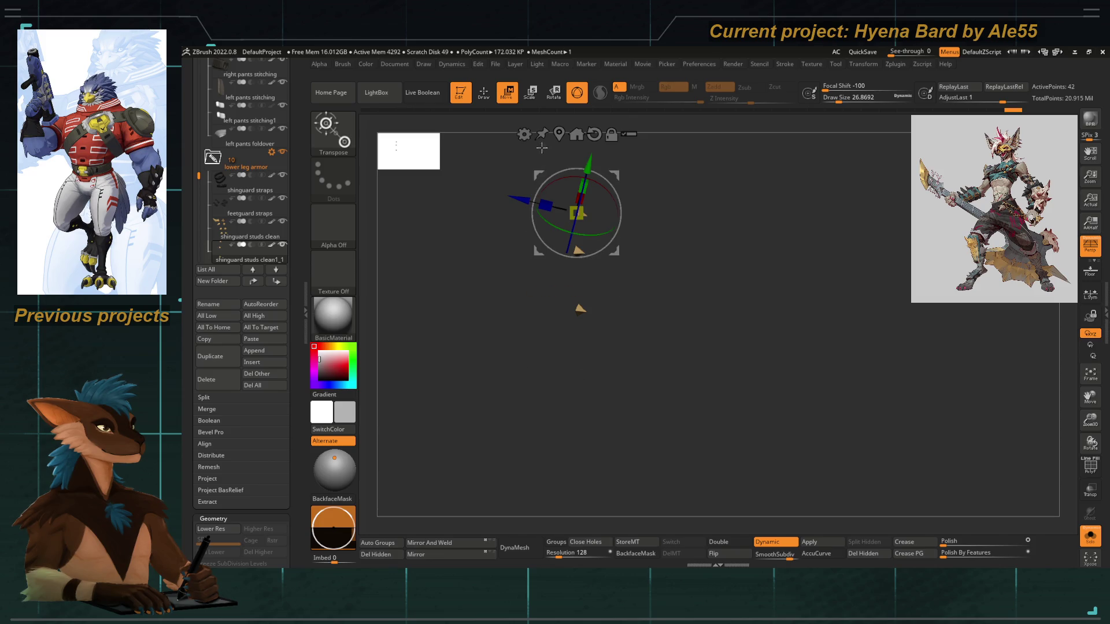
left_click(594, 134)
left_click_drag(516, 272, 469, 272)
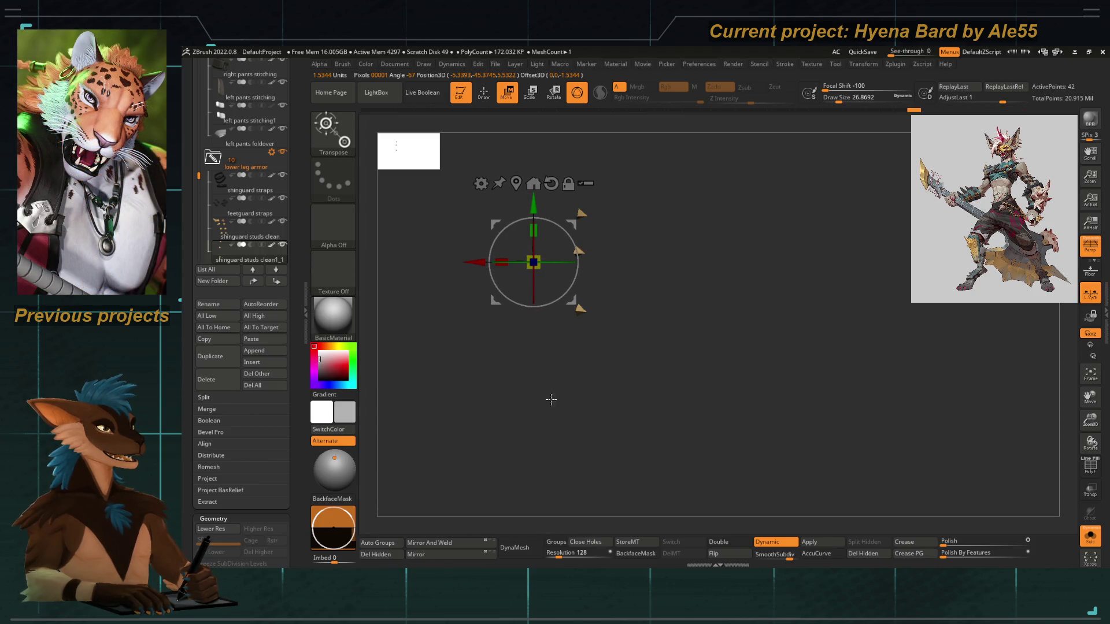
left_click(432, 555)
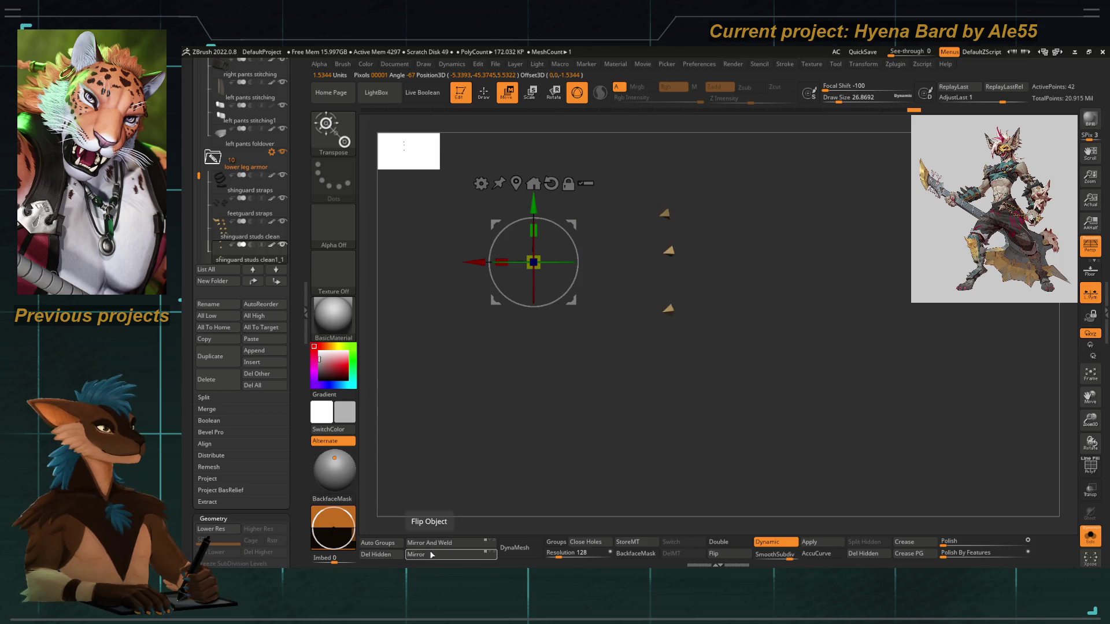
left_click(433, 556)
left_click(435, 545)
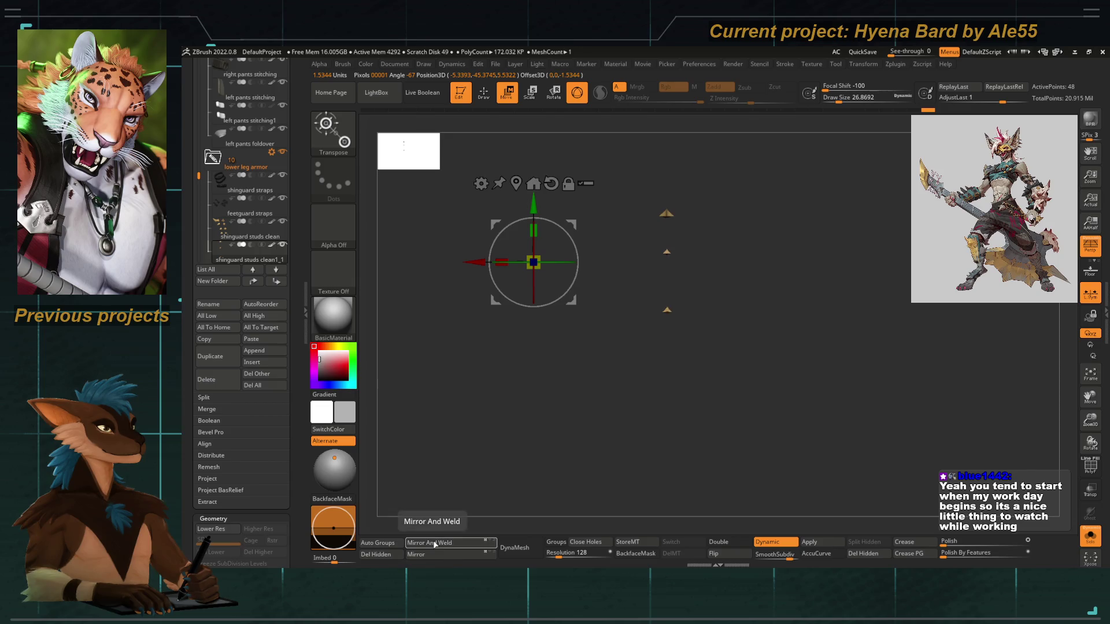
key("ctrl+z")
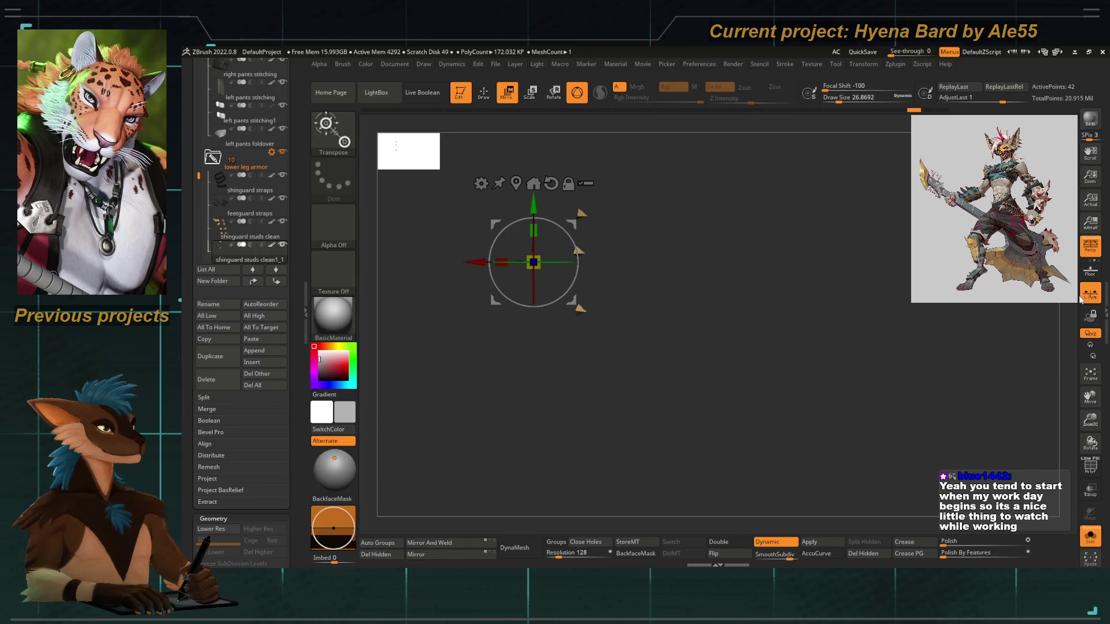
left_click(451, 545)
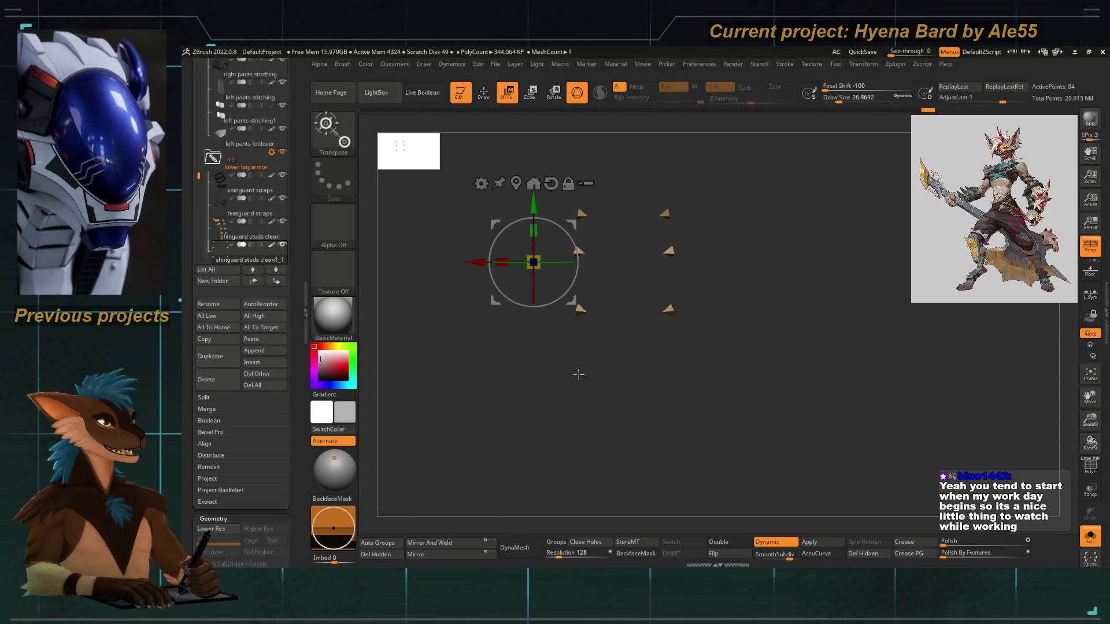
Lasso-mask the left stud column, slide the unmasked studs along X and turn Solo off
key("q")
left_click_drag(629, 187, 702, 382, "ctrl")
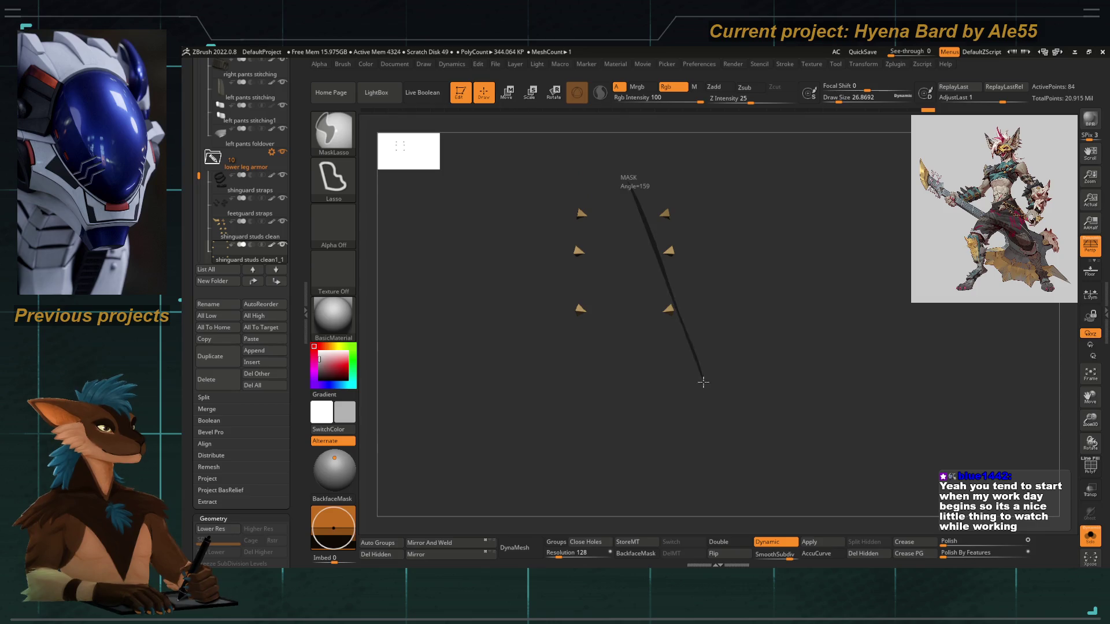
left_click_drag(604, 396, 607, 417, "ctrl")
key("w")
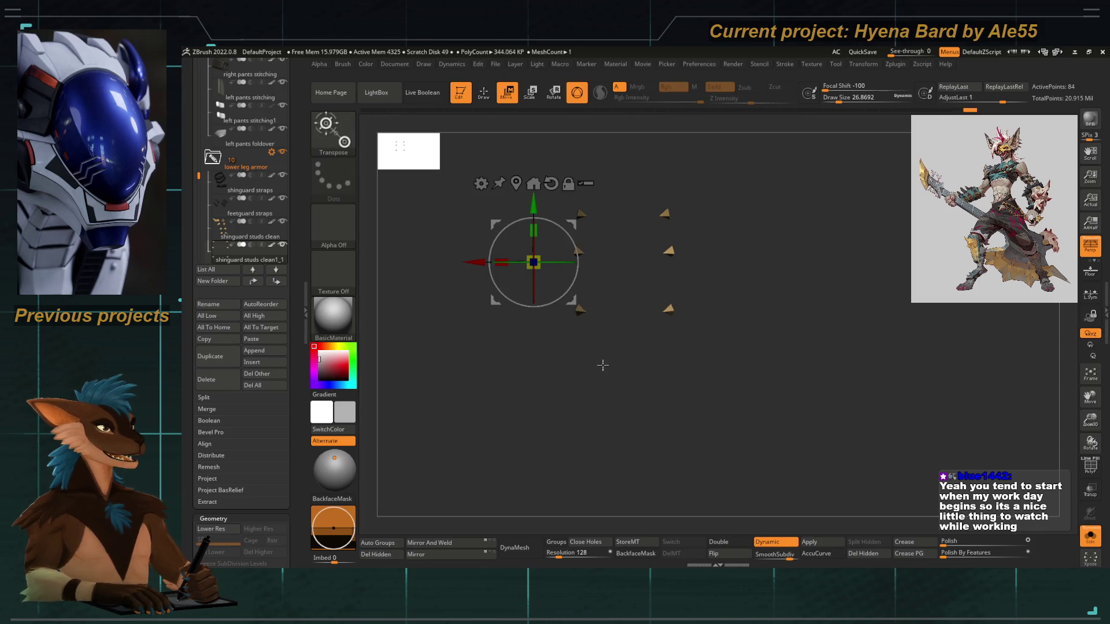
left_click_drag(473, 262, 448, 262)
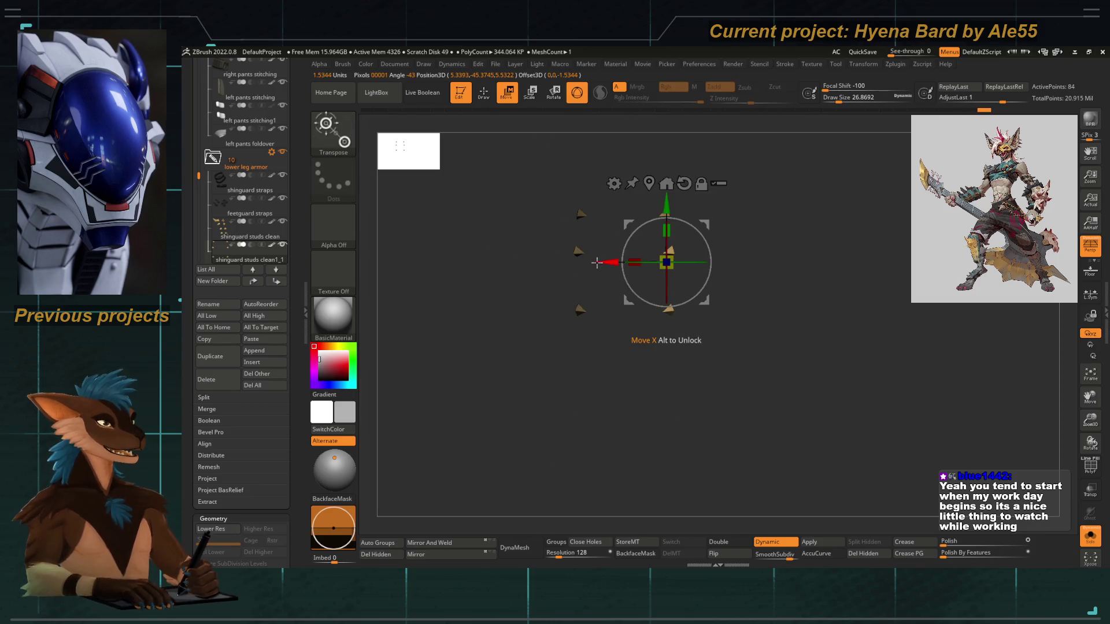
left_click(1090, 535)
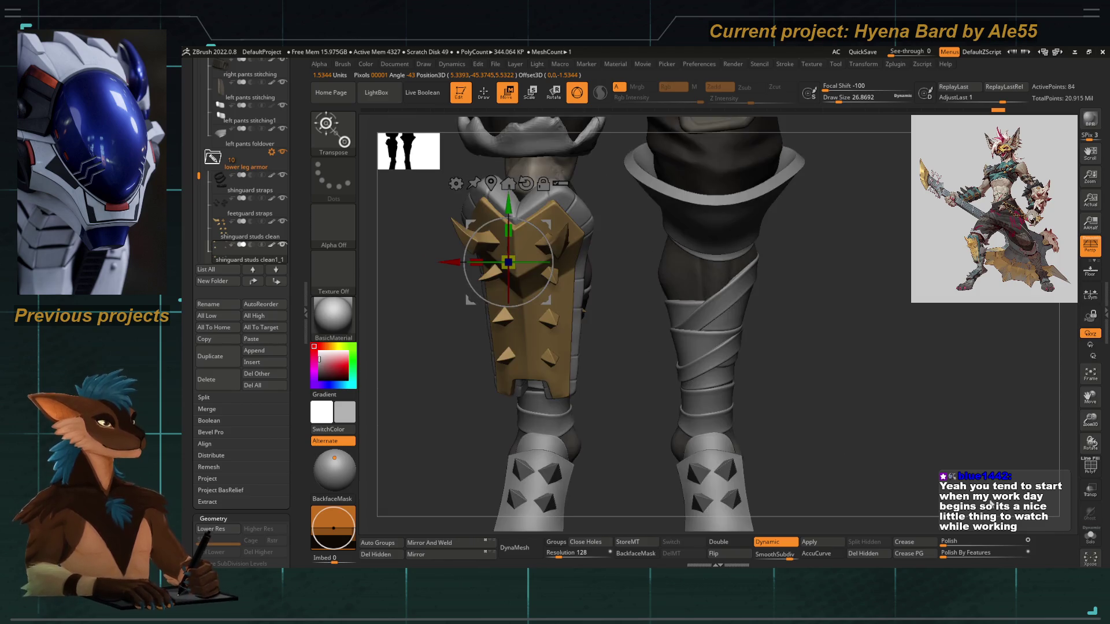
Inspect the spiked leg plate, then leave the gizmo and pick the Move Topological brush
right_click_drag(737, 347, 522, 343)
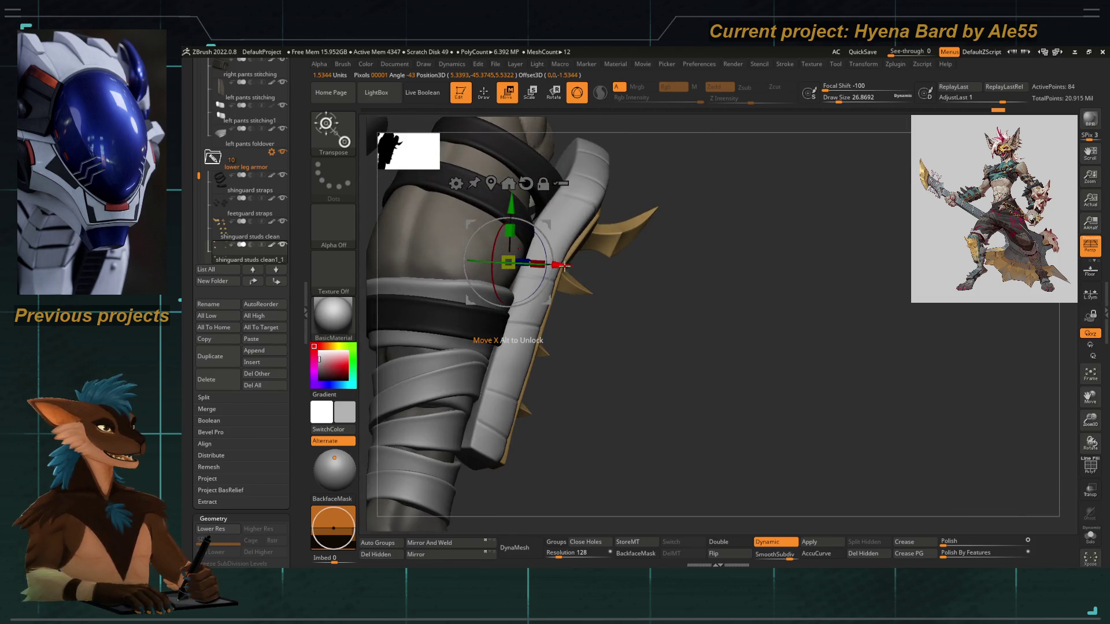
mouse_move(665, 342)
right_mouse_down()
mouse_move(572, 326)
mouse_move(488, 371)
right_mouse_up()
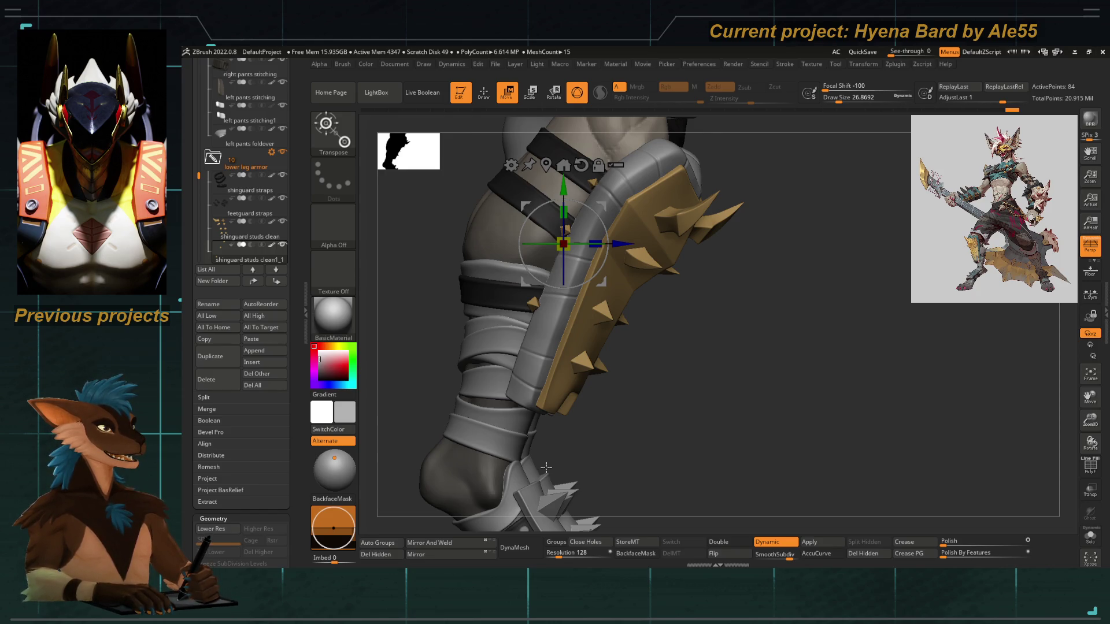
left_click_drag(546, 469, 536, 393, "alt")
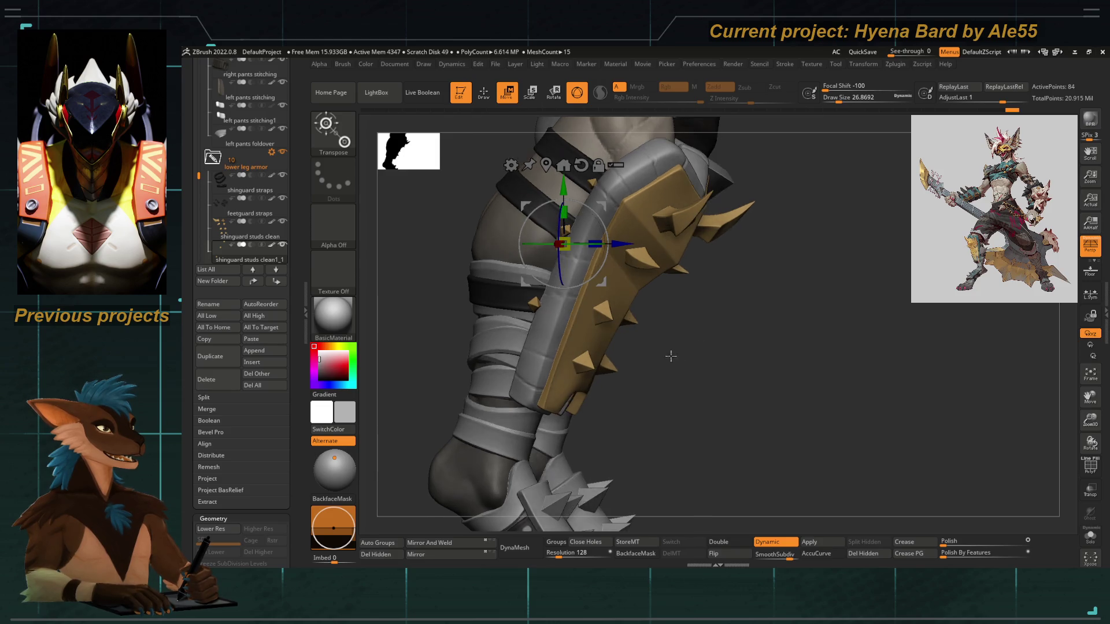
key("b")
key("m")
key("t")
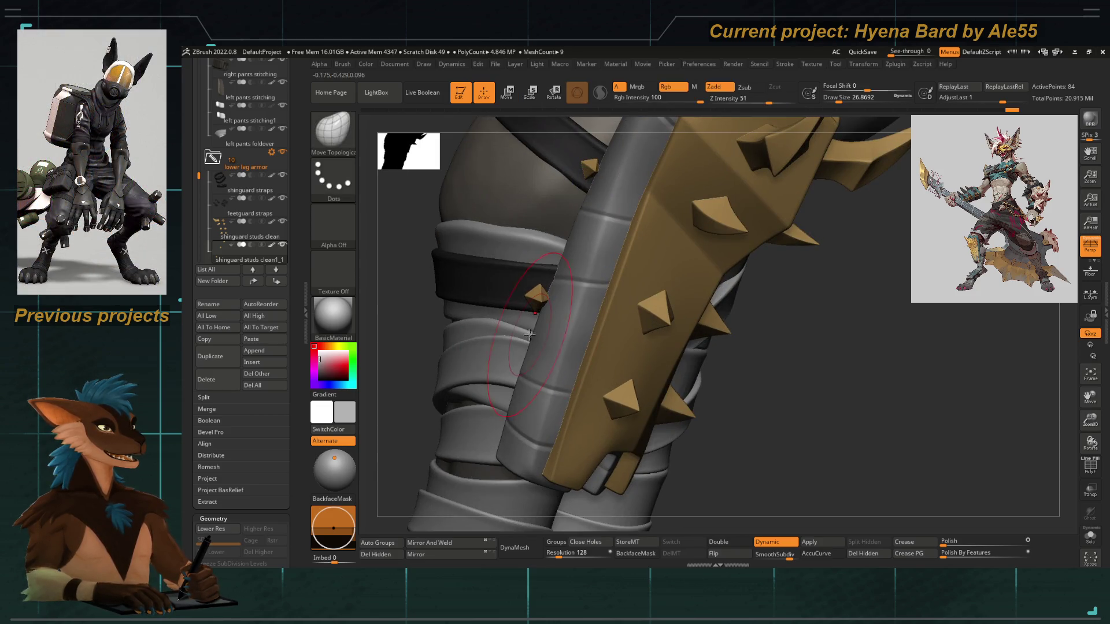
Toggle the transform gizmo on and off while orbiting, ending in see-through sculpt display
right_click_drag(517, 348, 560, 357)
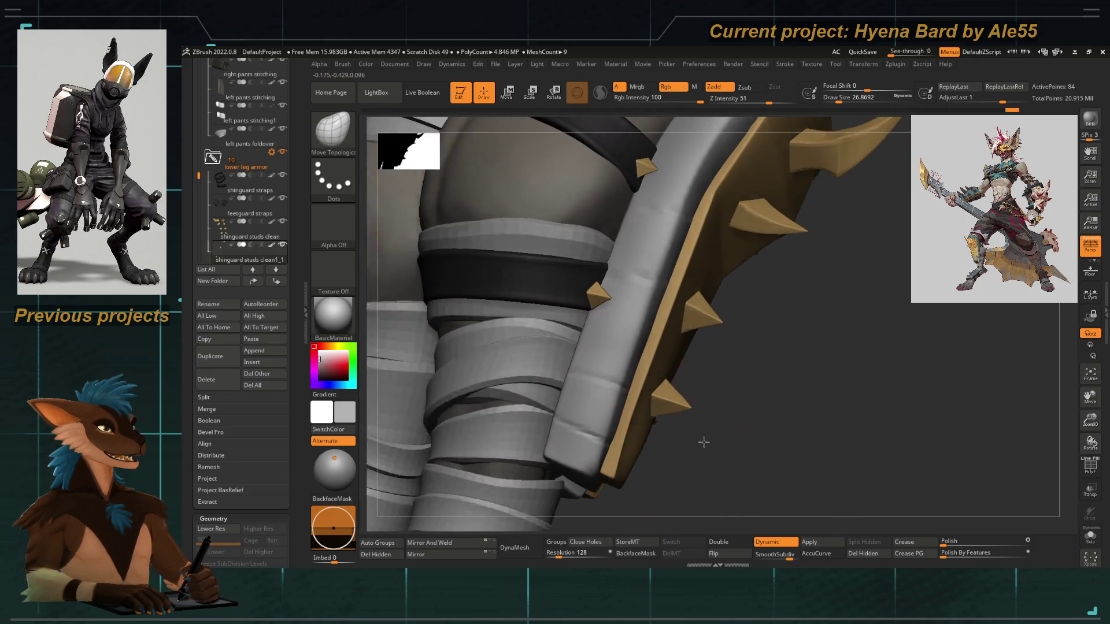
right_click_drag(704, 442, 531, 391)
key("w")
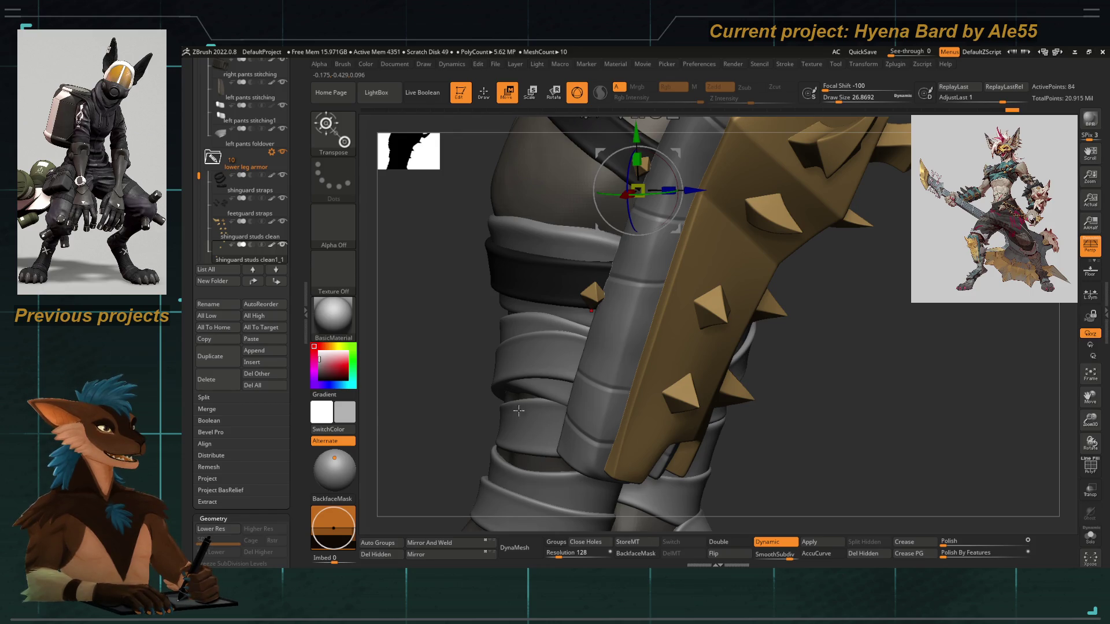
left_click_drag(449, 410, 666, 429)
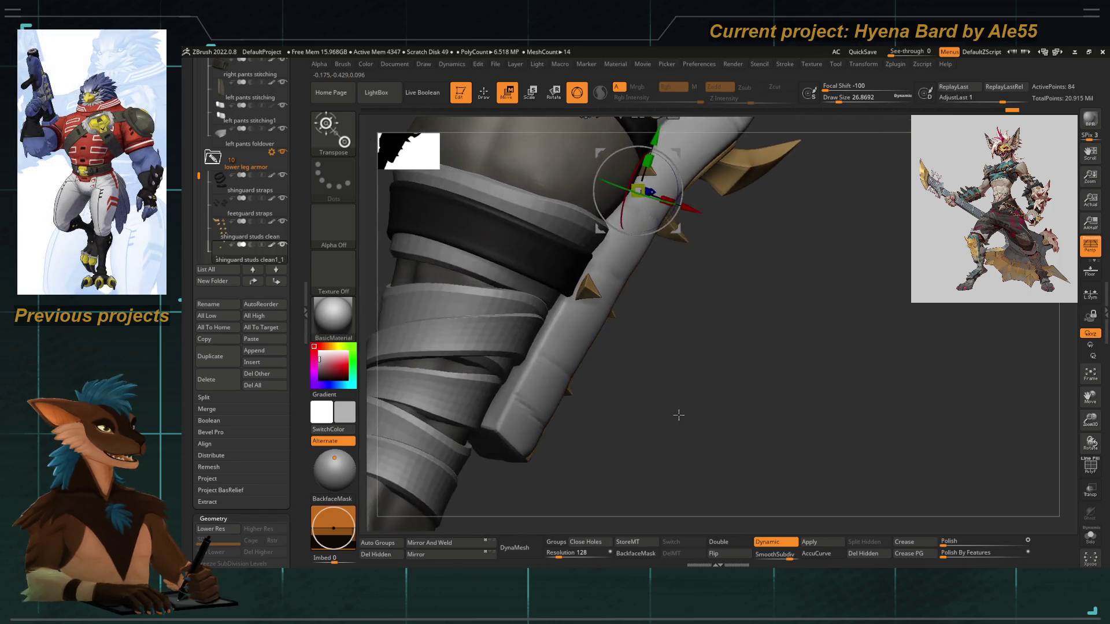
key("q")
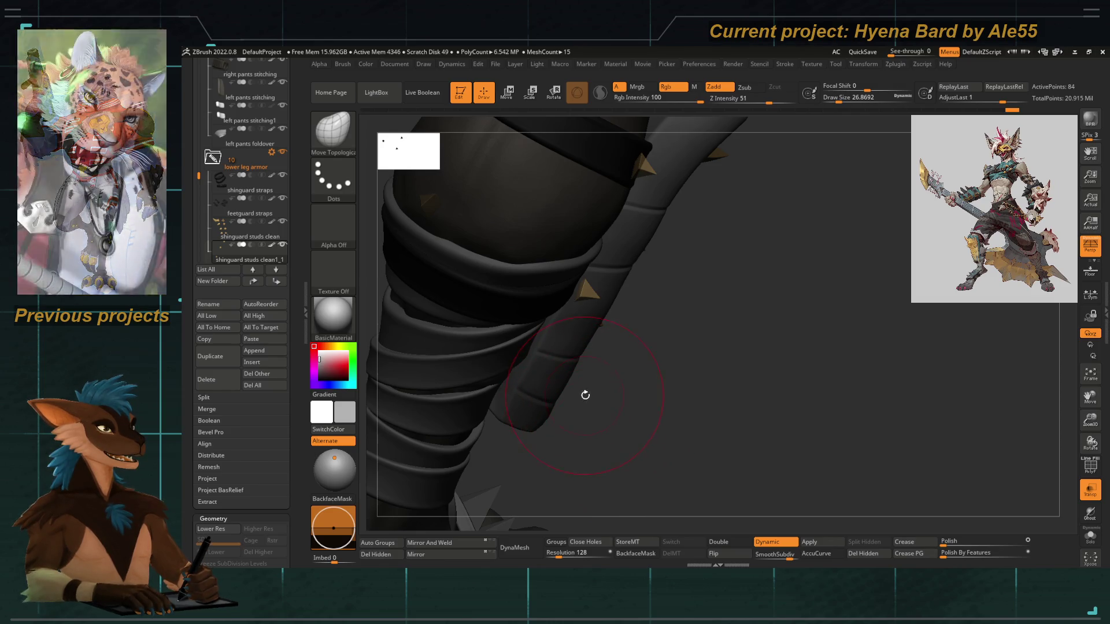
right_click_drag(567, 371, 631, 438)
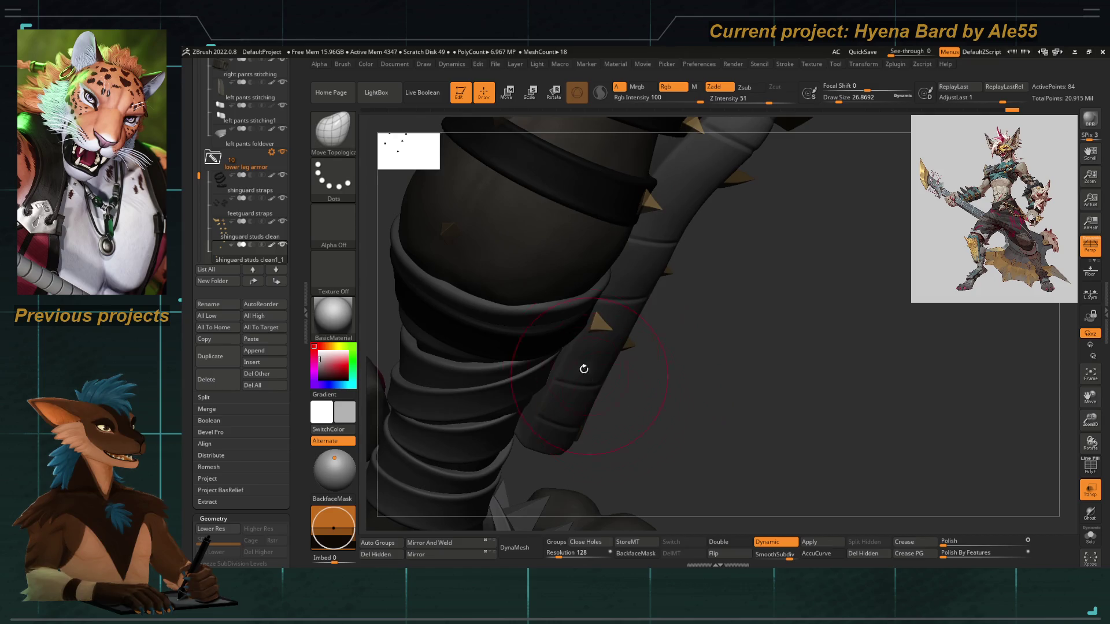
Zoom onto the upper leg armor and select the gold studs part with the gizmo active
key("ctrl")
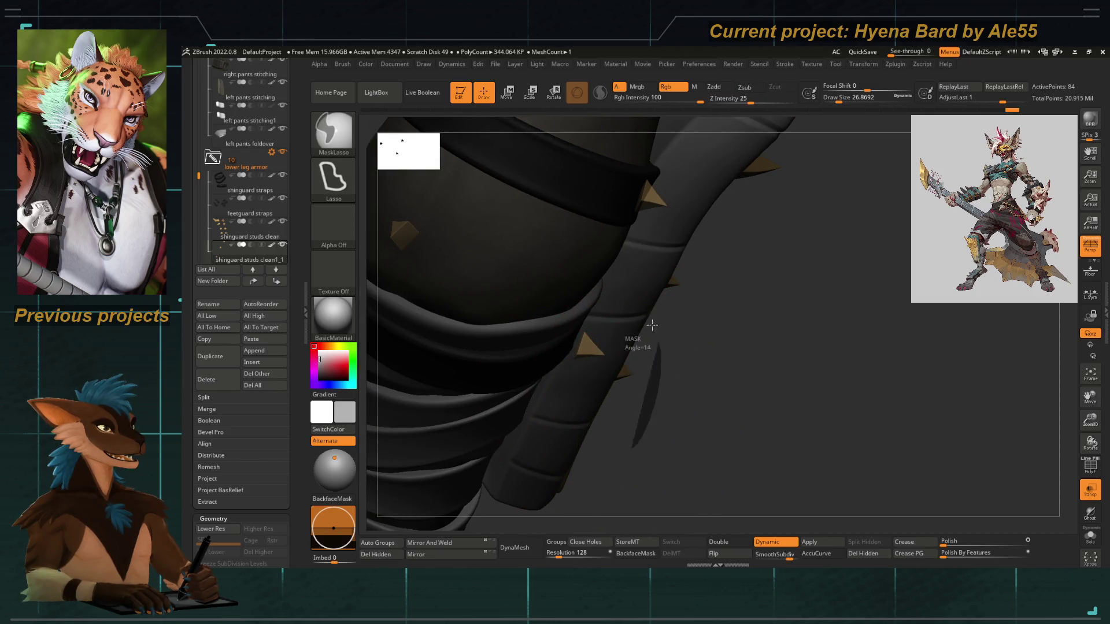
mouse_move(649, 408)
right_mouse_down()
mouse_move(589, 372)
mouse_move(638, 410)
mouse_move(676, 379)
right_mouse_up()
right_click_drag(615, 320, 685, 419)
key("shift")
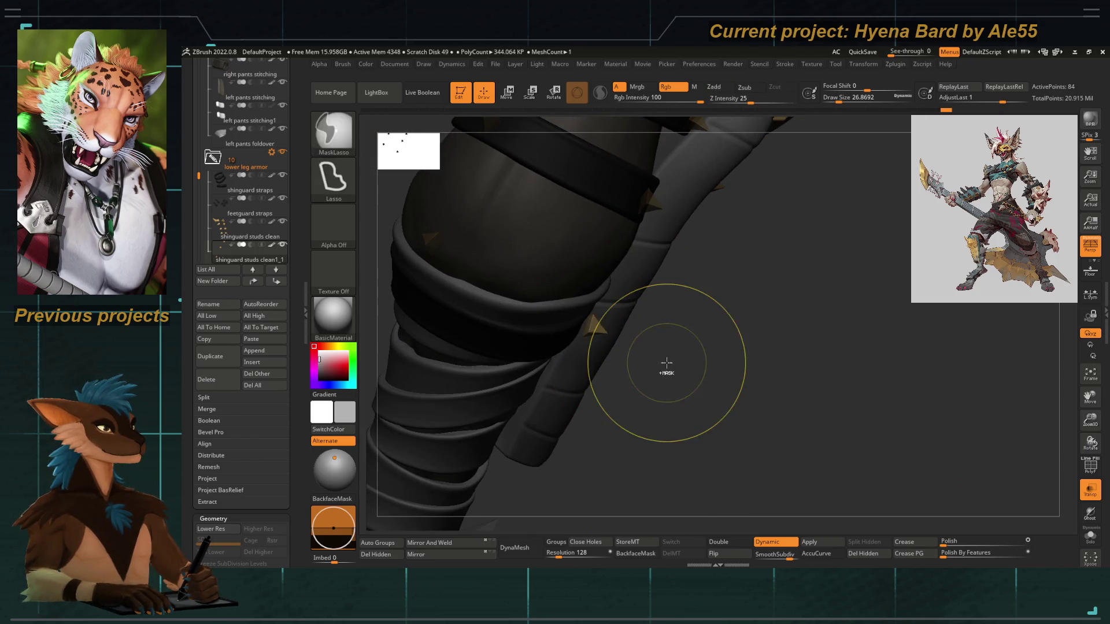
key("w")
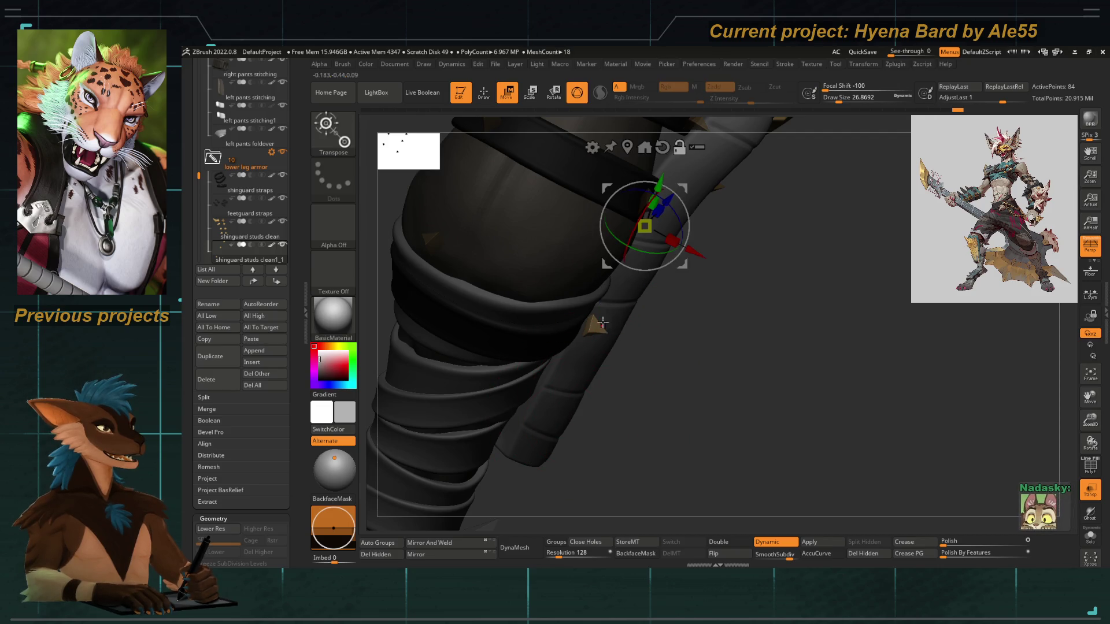
left_click(601, 322, "alt")
Rotate one pyramid stud with the gizmo rings so it tilts upright against the strap
left_click_drag(727, 429, 590, 374)
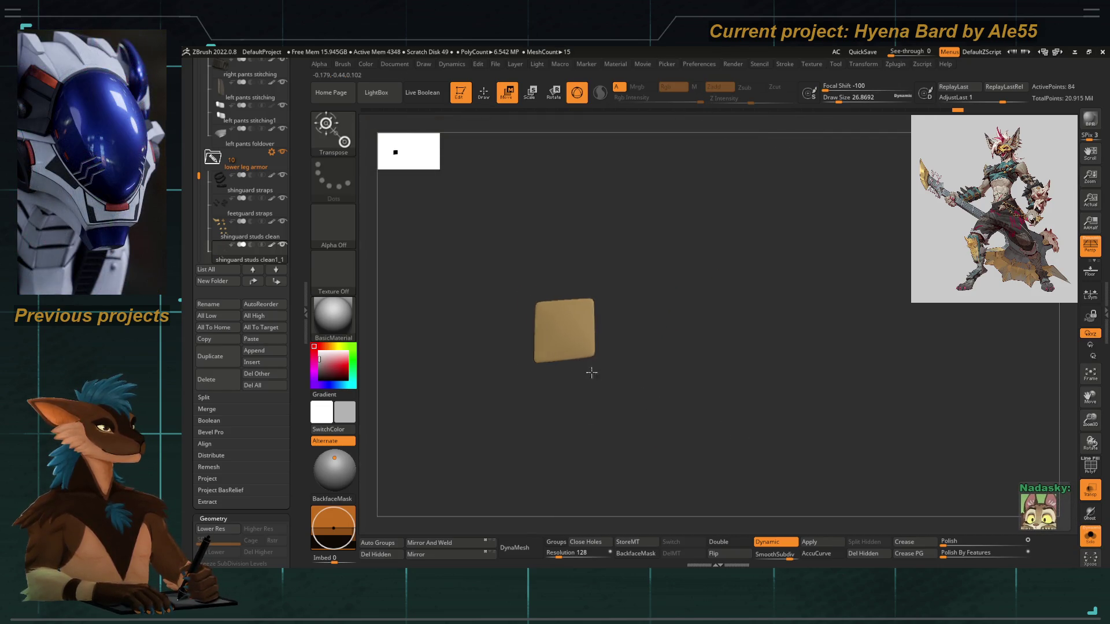
mouse_move(696, 383)
left_mouse_down()
mouse_move(734, 422)
mouse_move(724, 375)
mouse_move(520, 356)
mouse_move(484, 341)
left_mouse_up()
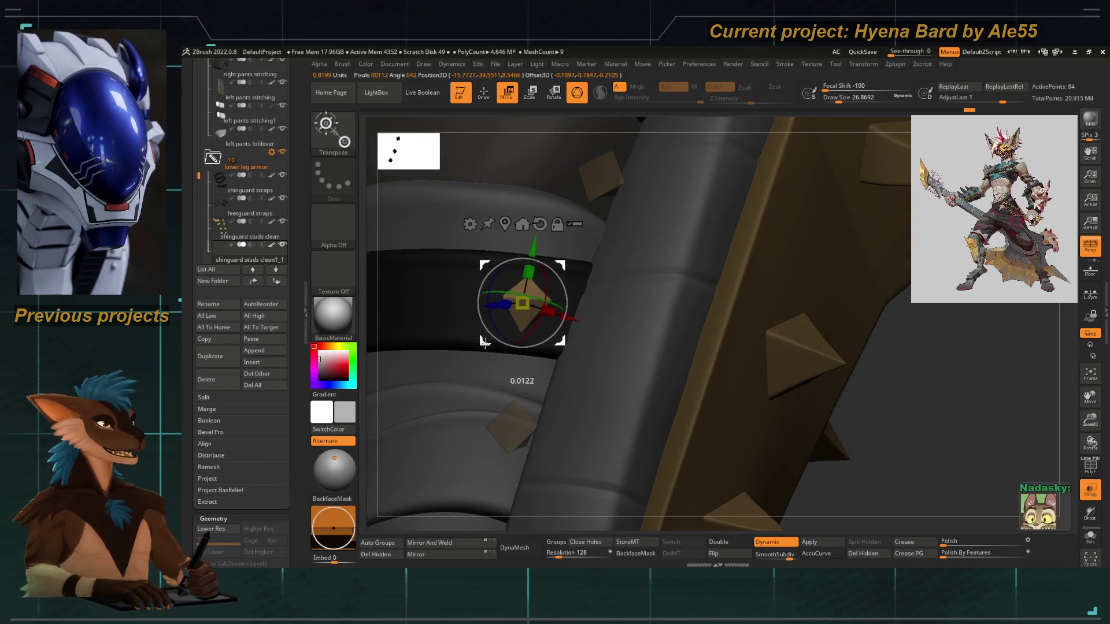
left_click_drag(364, 297, 512, 322)
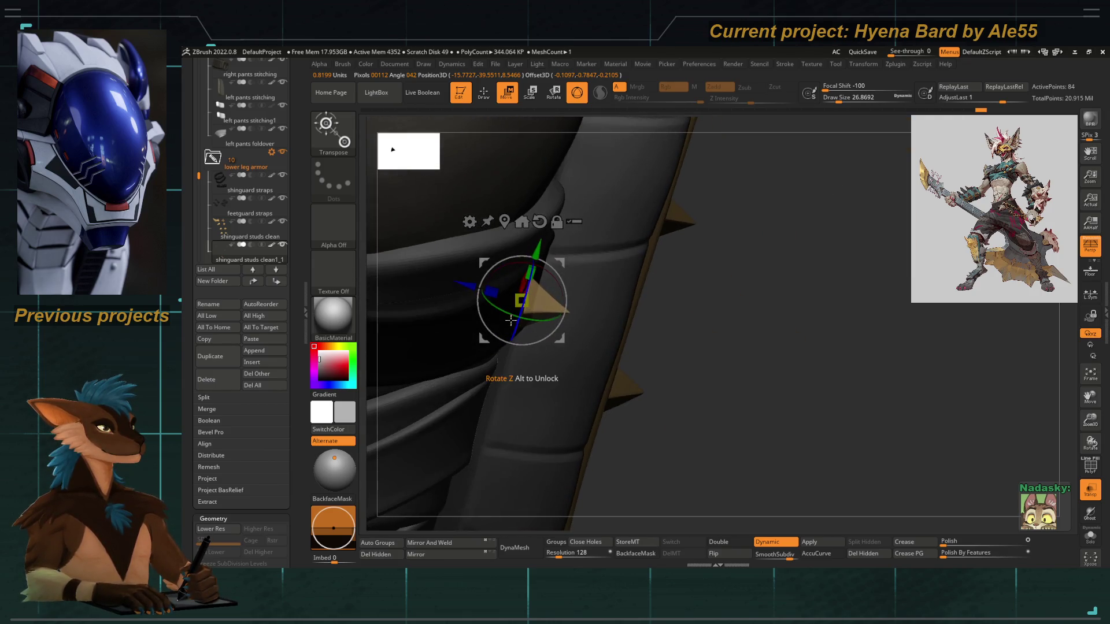
mouse_move(790, 411)
left_mouse_down()
mouse_move(701, 390)
mouse_move(701, 364)
mouse_move(685, 355)
left_mouse_up()
left_click_drag(542, 297, 545, 292)
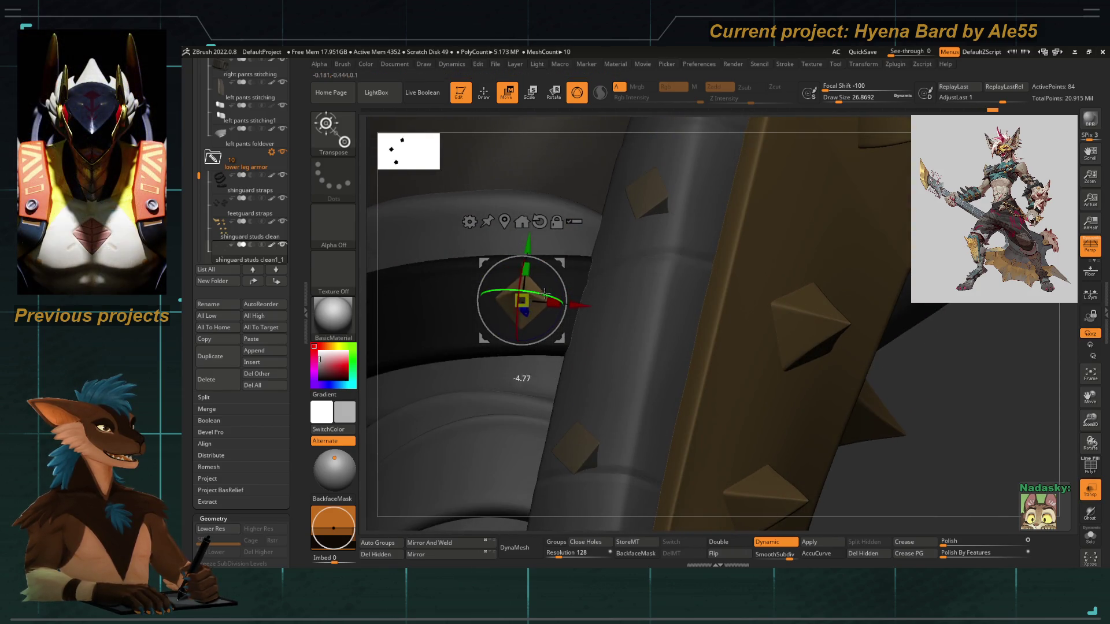
left_click_drag(542, 334, 547, 331)
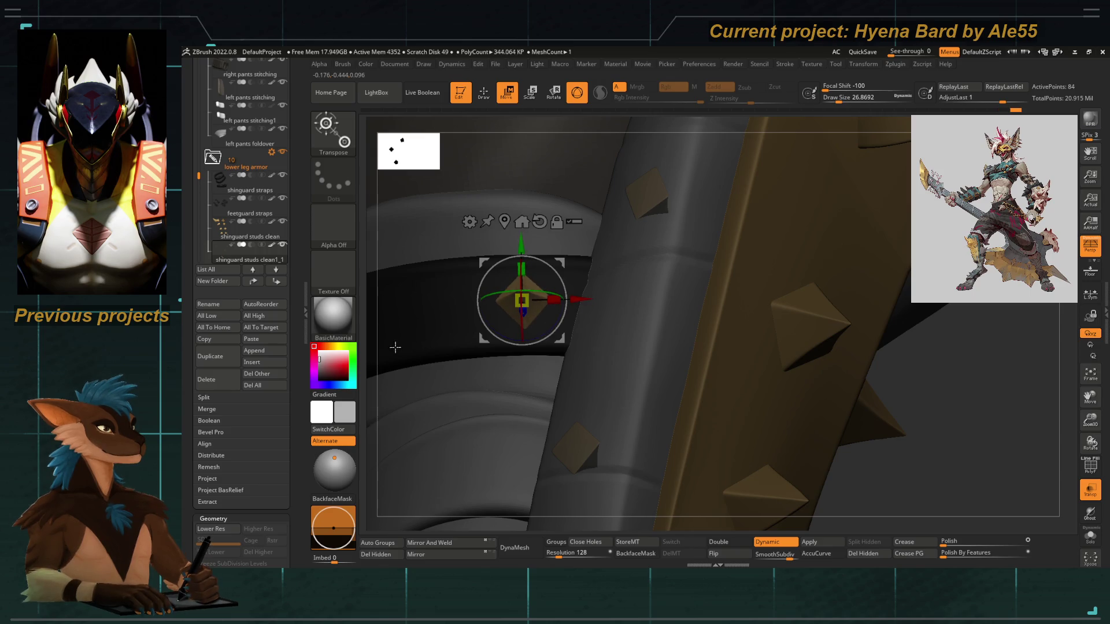
left_click_drag(368, 355, 360, 379)
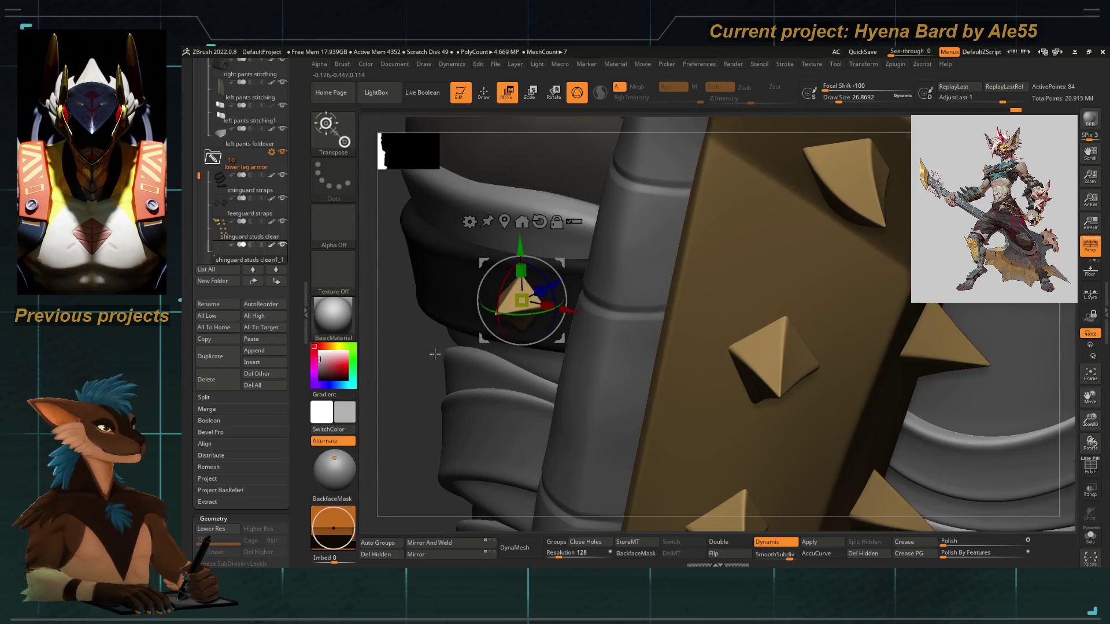
Review the studs along the strap and show the gold studs part on its own
left_click_drag(780, 390, 579, 263)
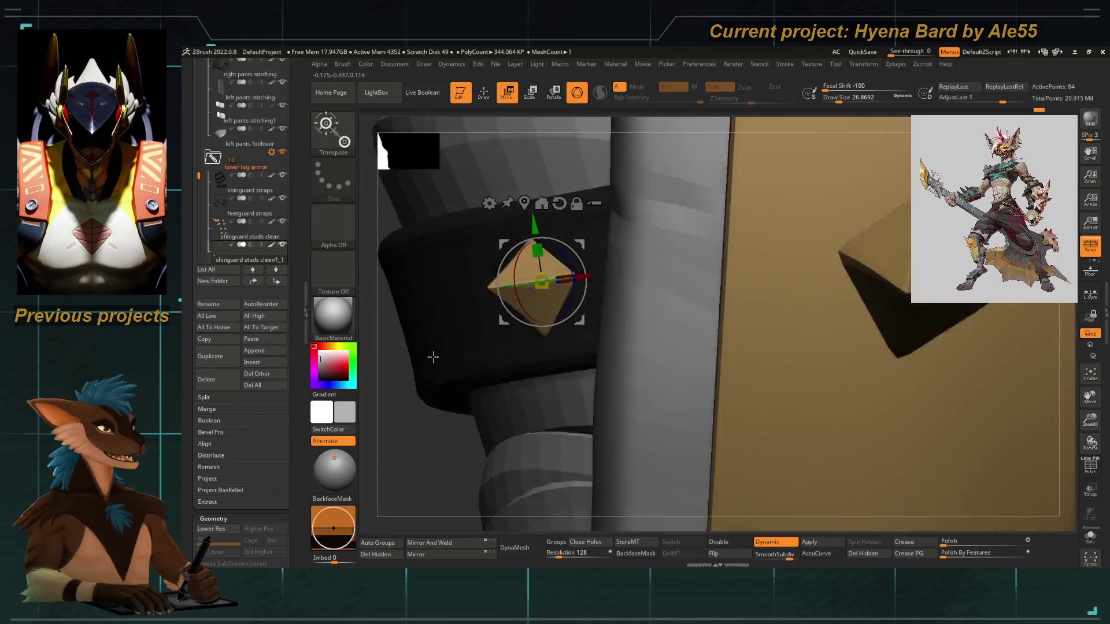
left_click_drag(434, 356, 433, 342)
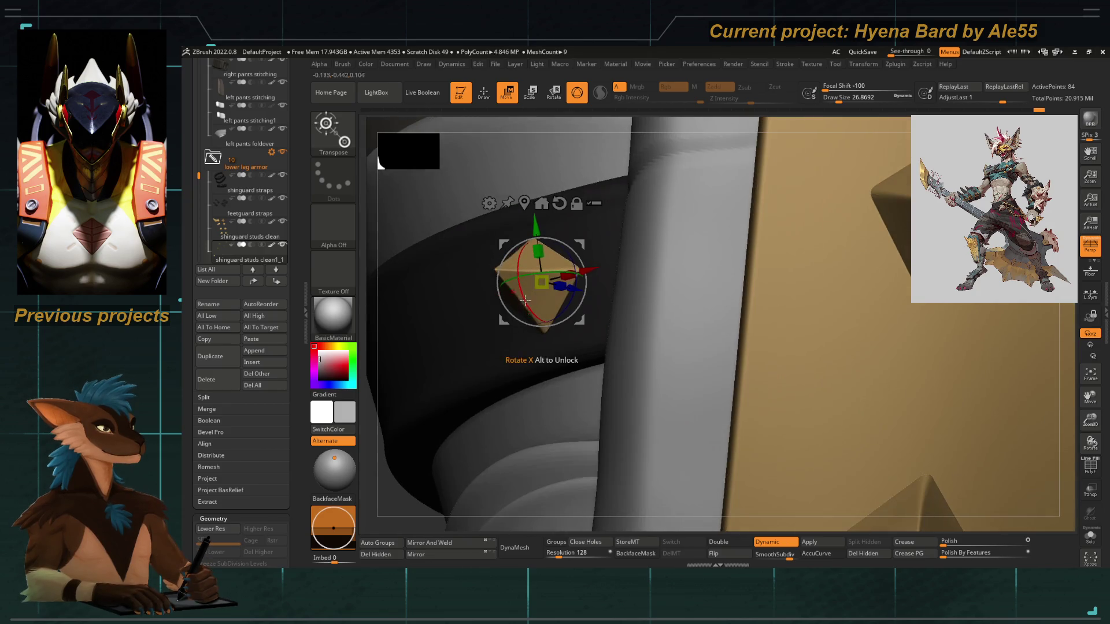
key("q")
mouse_move(565, 364)
left_mouse_down()
mouse_move(550, 386)
mouse_move(670, 380)
mouse_move(598, 325)
left_mouse_up()
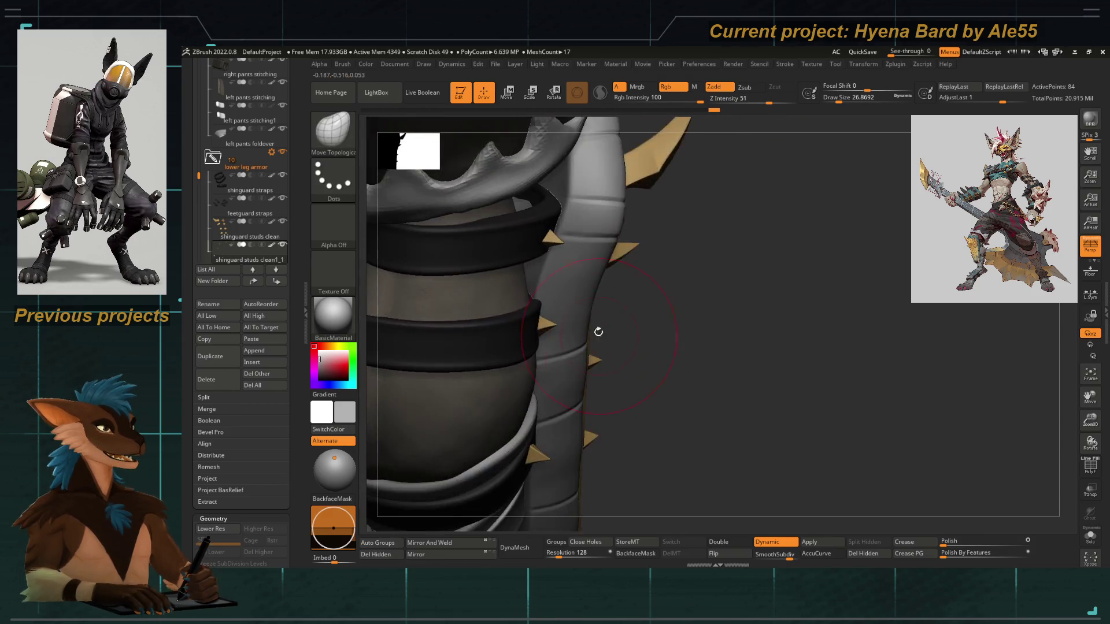
mouse_move(674, 300)
left_mouse_down()
mouse_move(624, 317)
mouse_move(633, 235)
left_mouse_up()
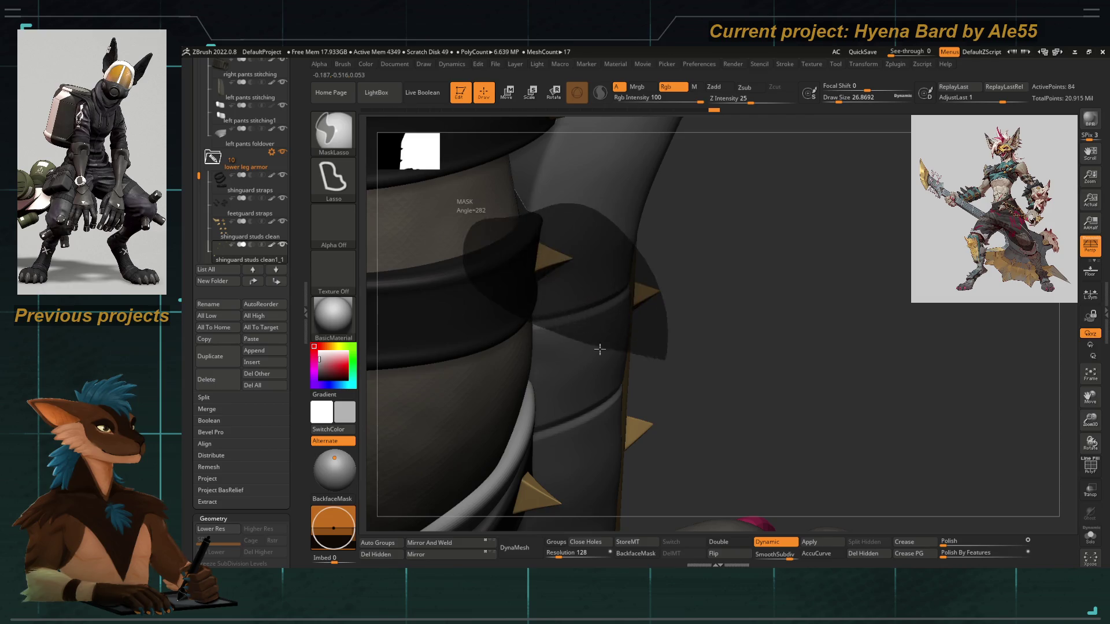
left_click(1090, 534)
key("ctrl")
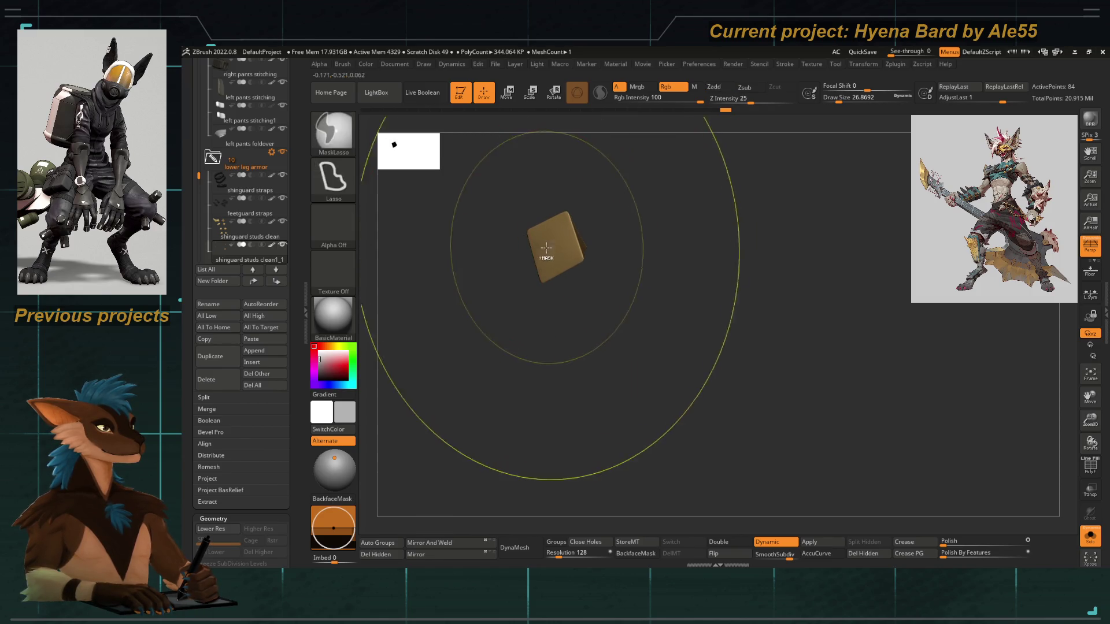
Nudge and turn another stud along the strap beside the shin guard, then zoom back out
key("w")
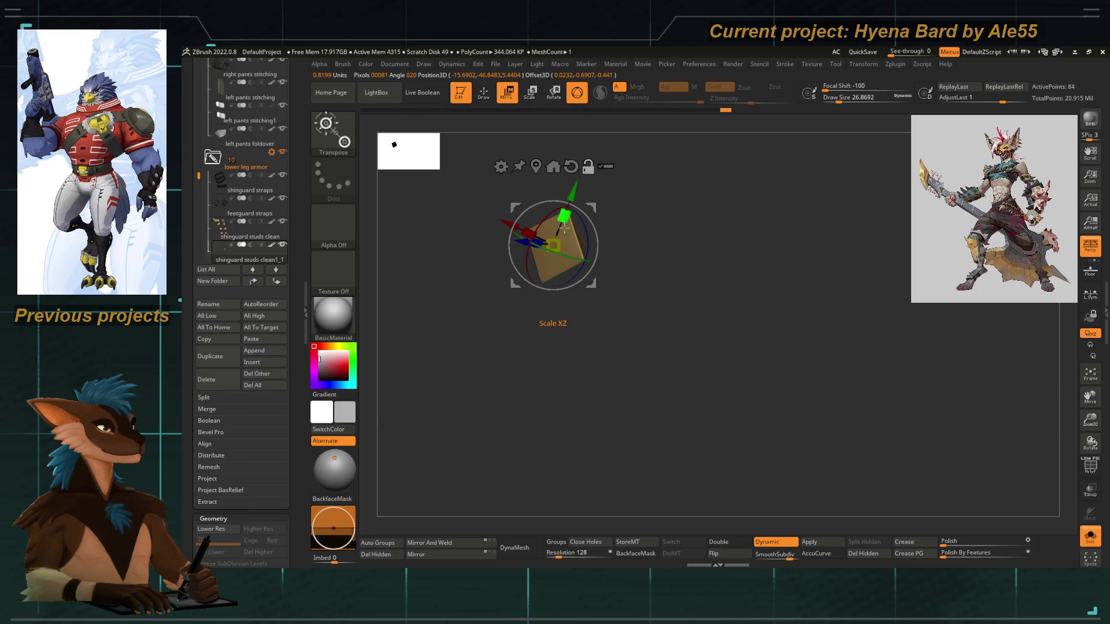
left_click_drag(726, 286, 636, 308)
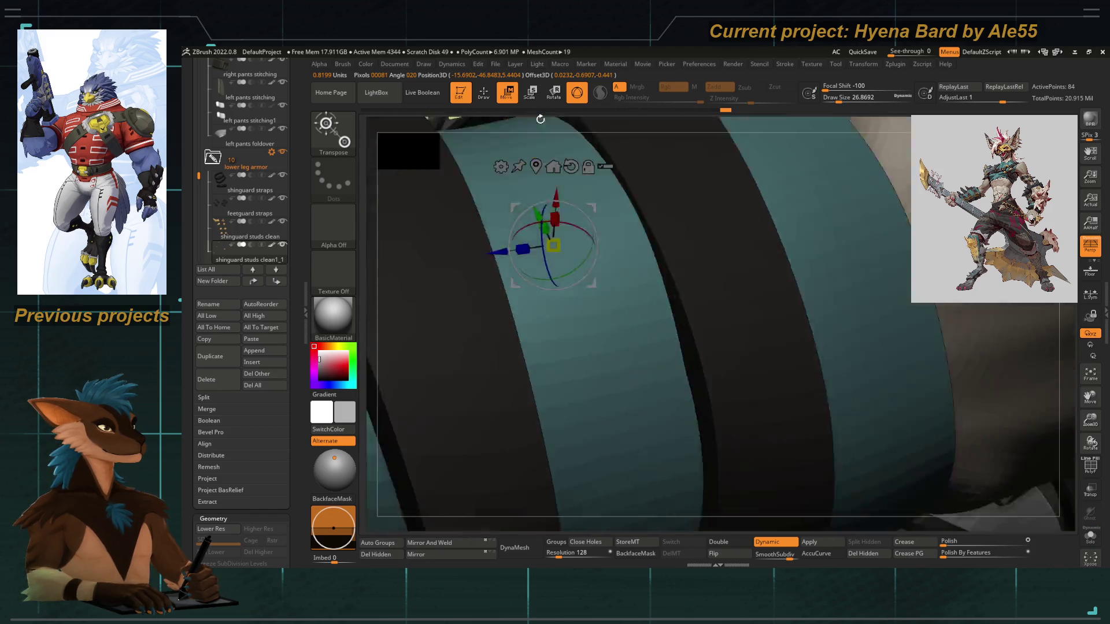
mouse_move(553, 168)
left_mouse_down()
mouse_move(570, 205)
mouse_move(549, 276)
left_mouse_up()
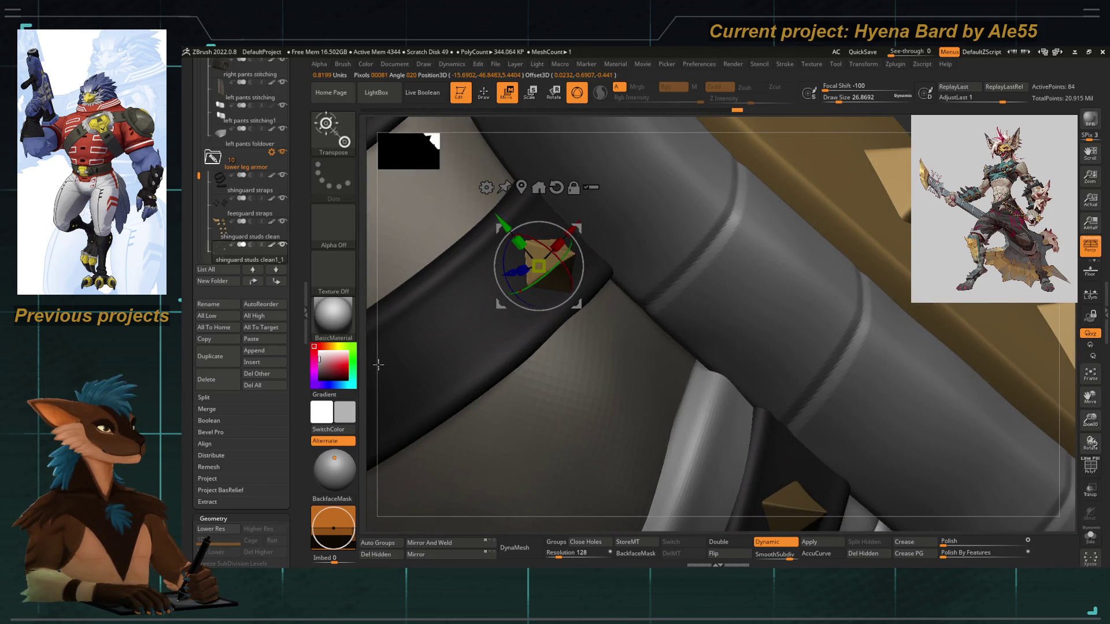
left_click_drag(379, 365, 430, 312)
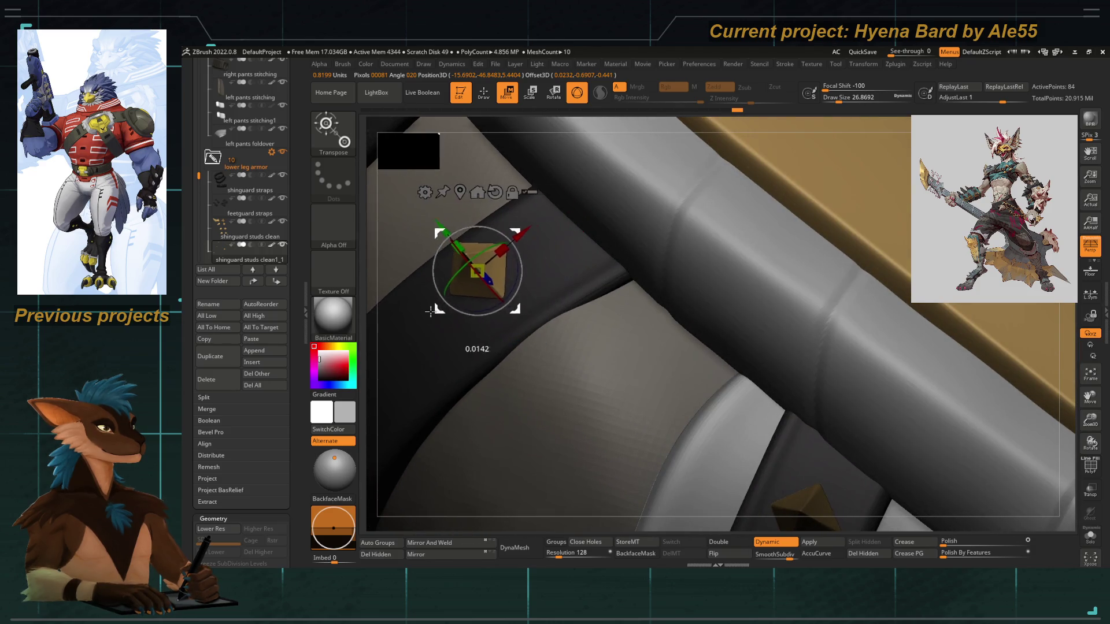
mouse_move(431, 313)
left_mouse_down()
mouse_move(359, 263)
mouse_move(483, 283)
left_mouse_up()
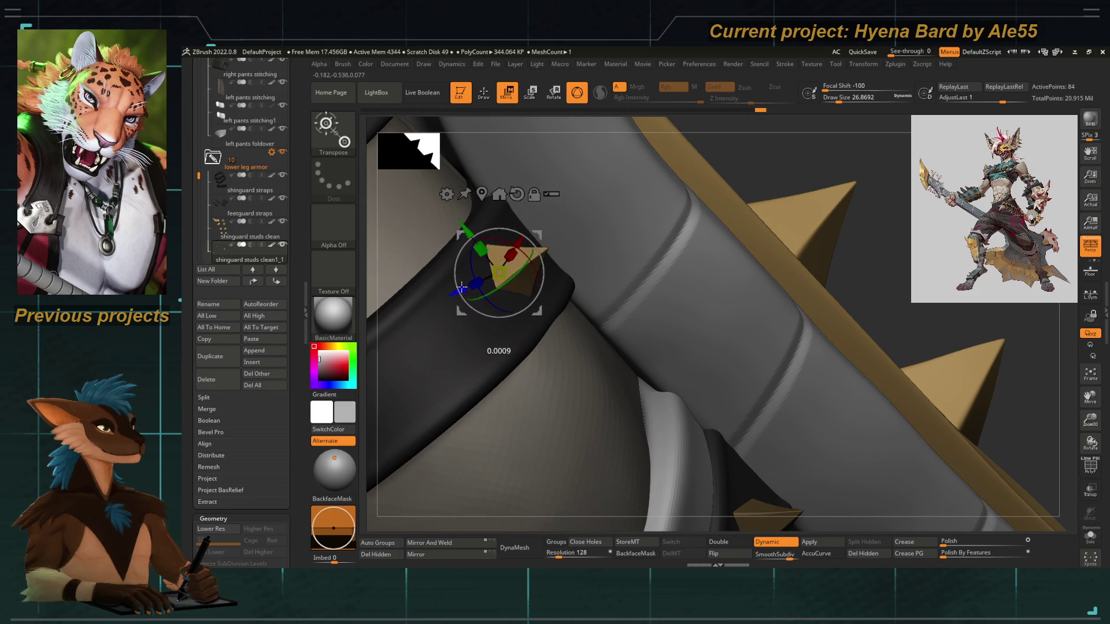
key("q")
mouse_move(466, 287)
left_mouse_down()
mouse_move(659, 260)
mouse_move(621, 301)
left_mouse_up()
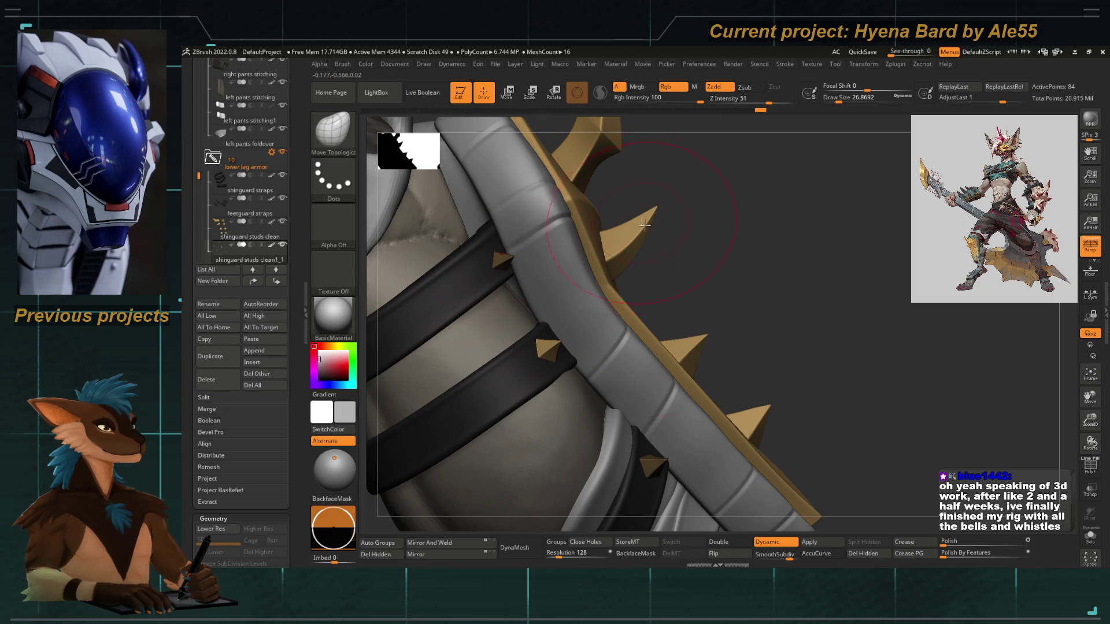
Orbit around the armor studs and bring up the move gizmo for the next stud
left_click_drag(644, 226, 672, 239)
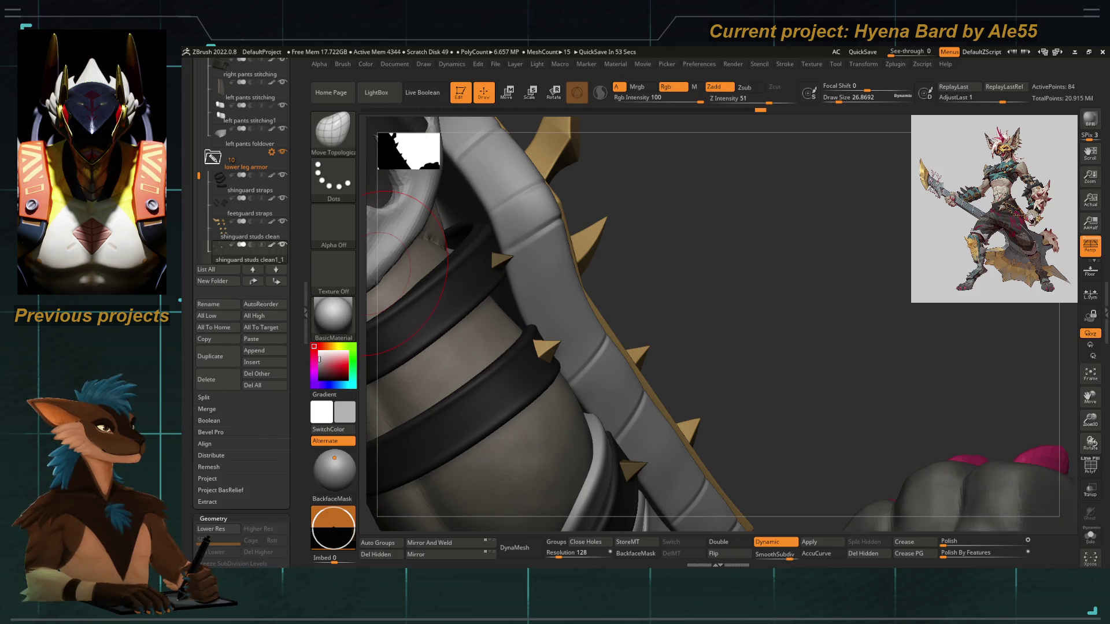
left_click_drag(408, 270, 737, 200)
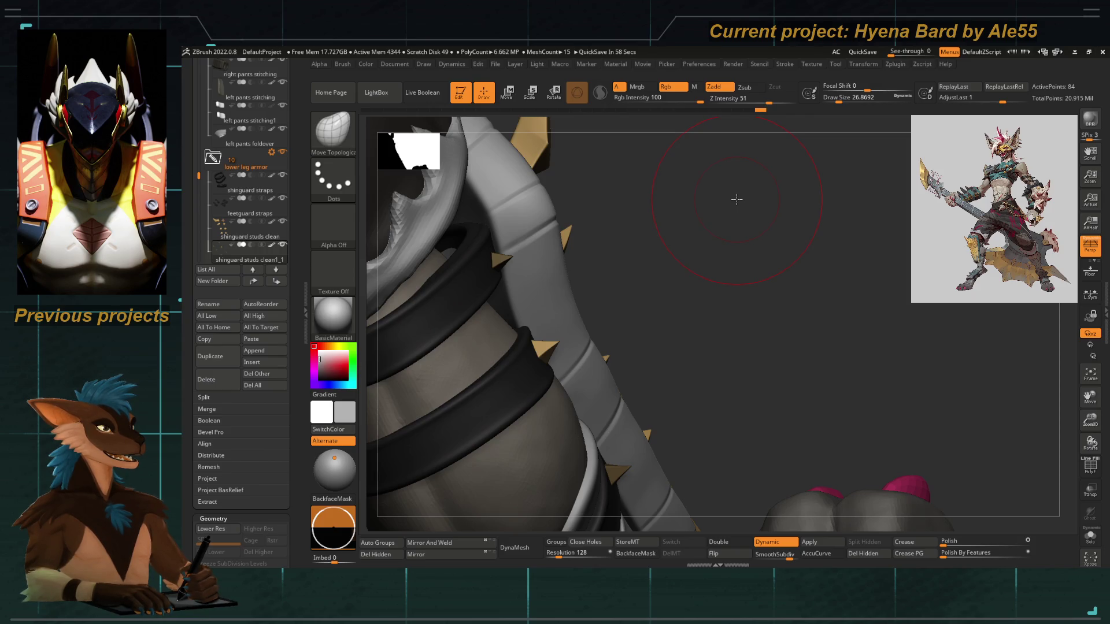
left_click_drag(657, 283, 731, 235)
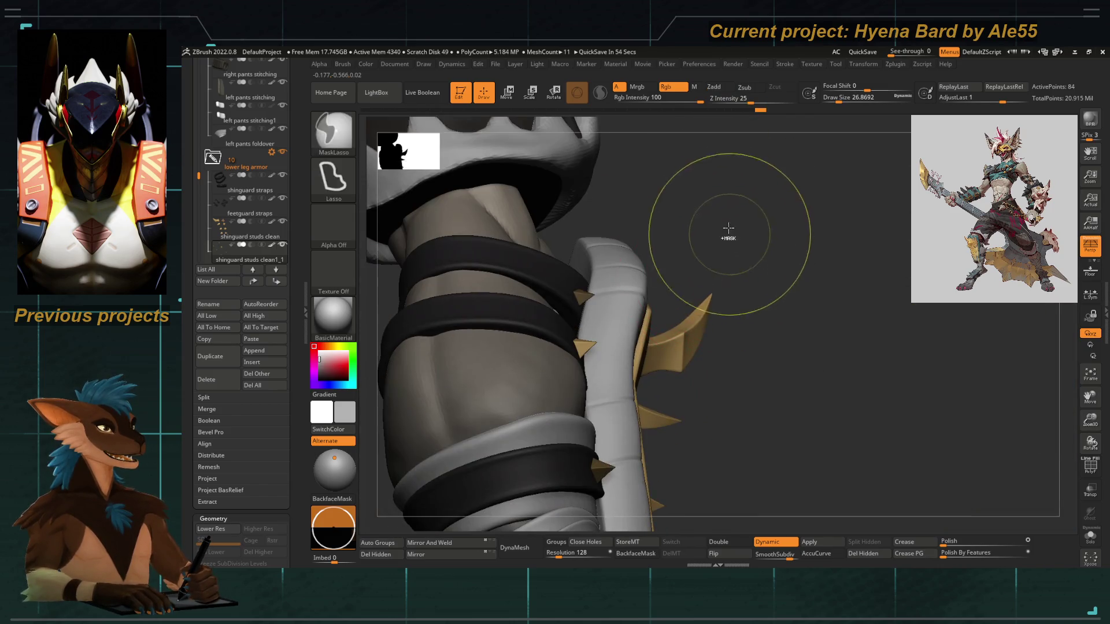
left_click_drag(743, 277, 619, 217)
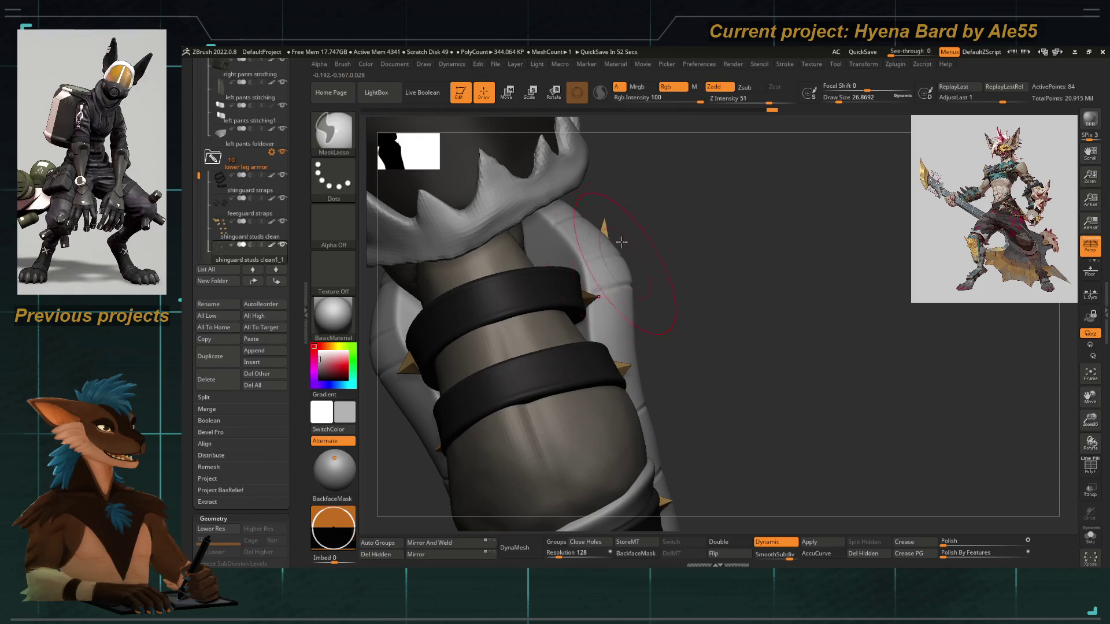
key("w")
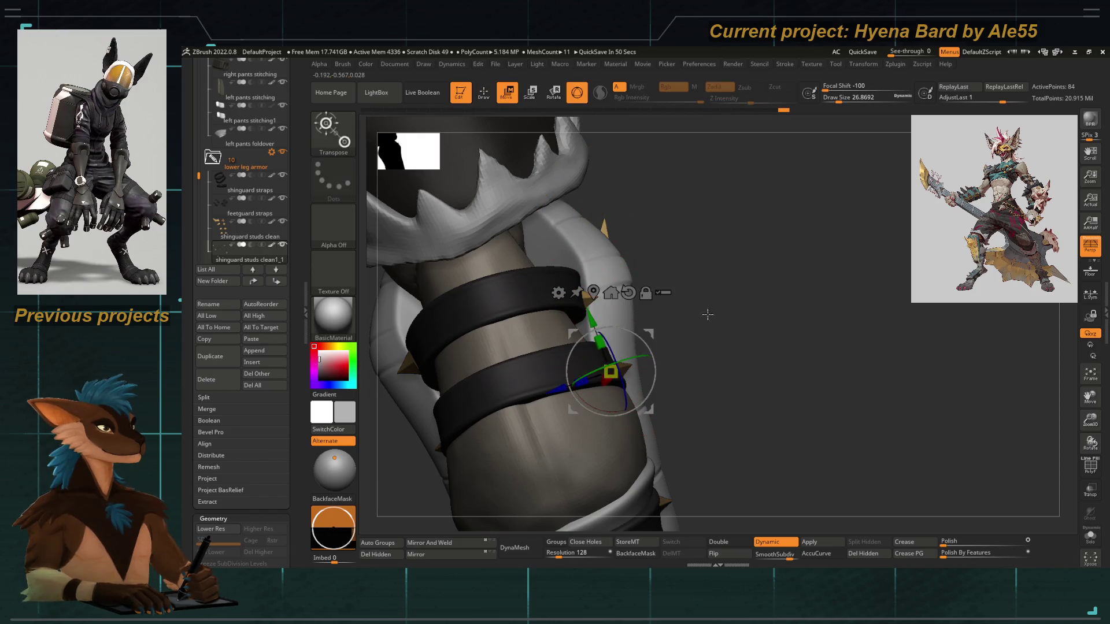
Move the upper stud up and left with Solo briefly on, then check its angle
left_click_drag(611, 358, 966, 532)
left_click(1090, 538)
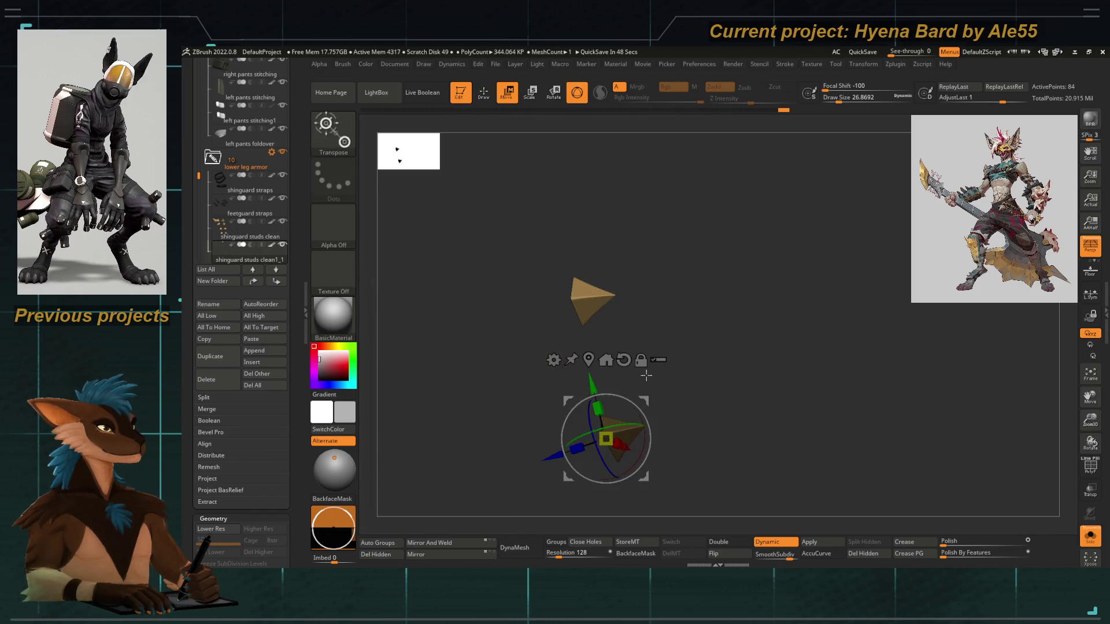
left_click_drag(595, 298, 490, 241)
left_click(490, 241)
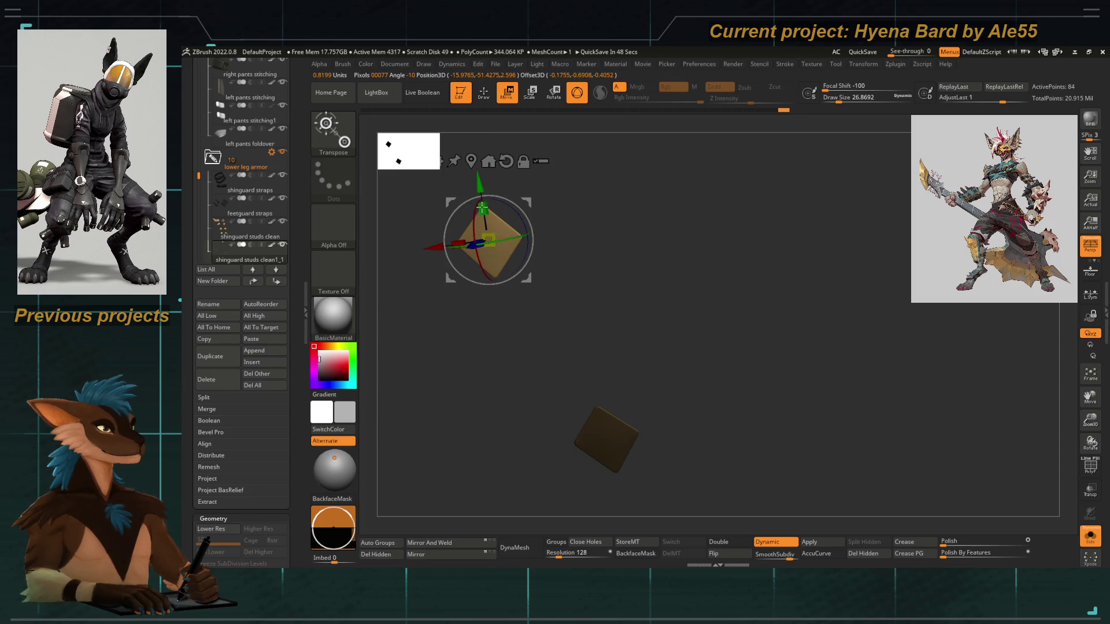
left_click(1091, 538)
left_click_drag(755, 228, 721, 252)
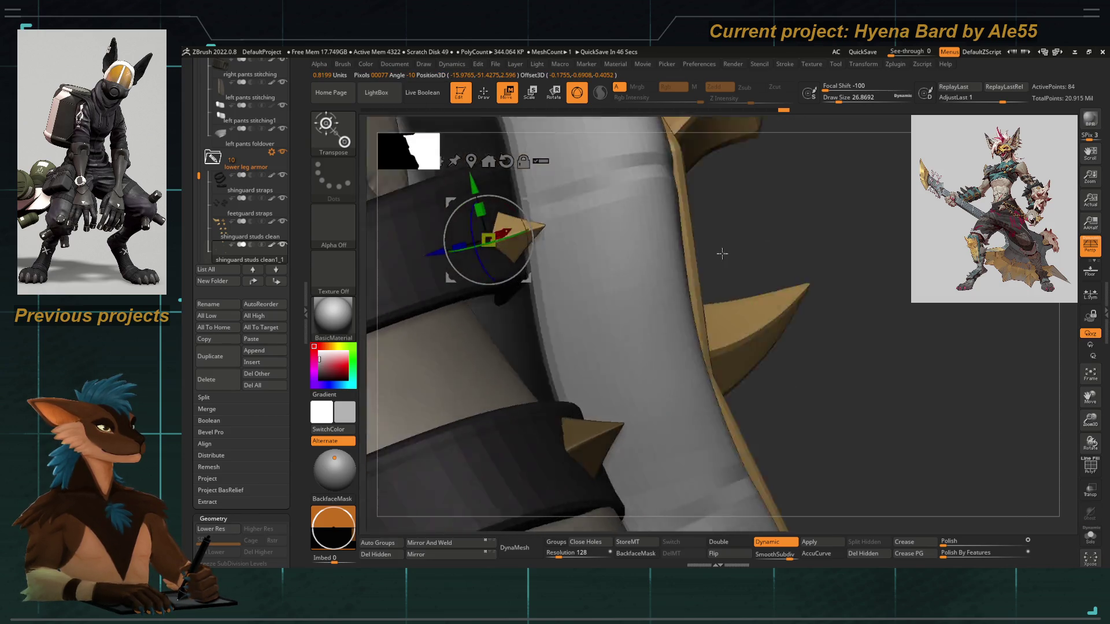
mouse_move(363, 329)
left_mouse_down()
mouse_move(479, 315)
mouse_move(475, 323)
left_mouse_up()
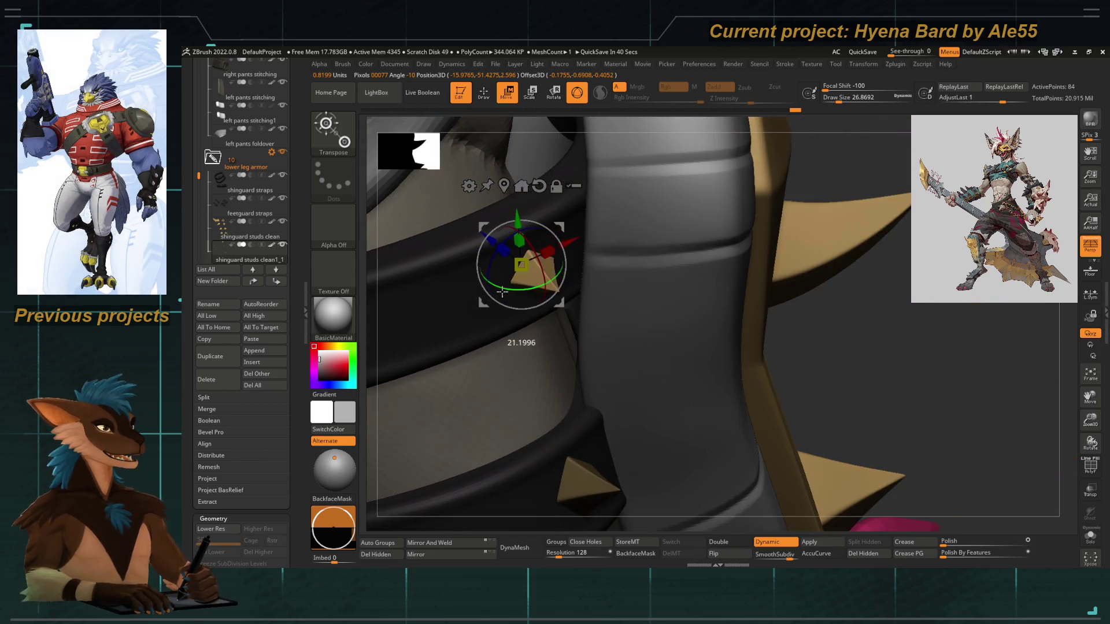
Rotate the stud to sit flat on the strap and zoom out to the full character
left_click_drag(490, 244, 606, 362)
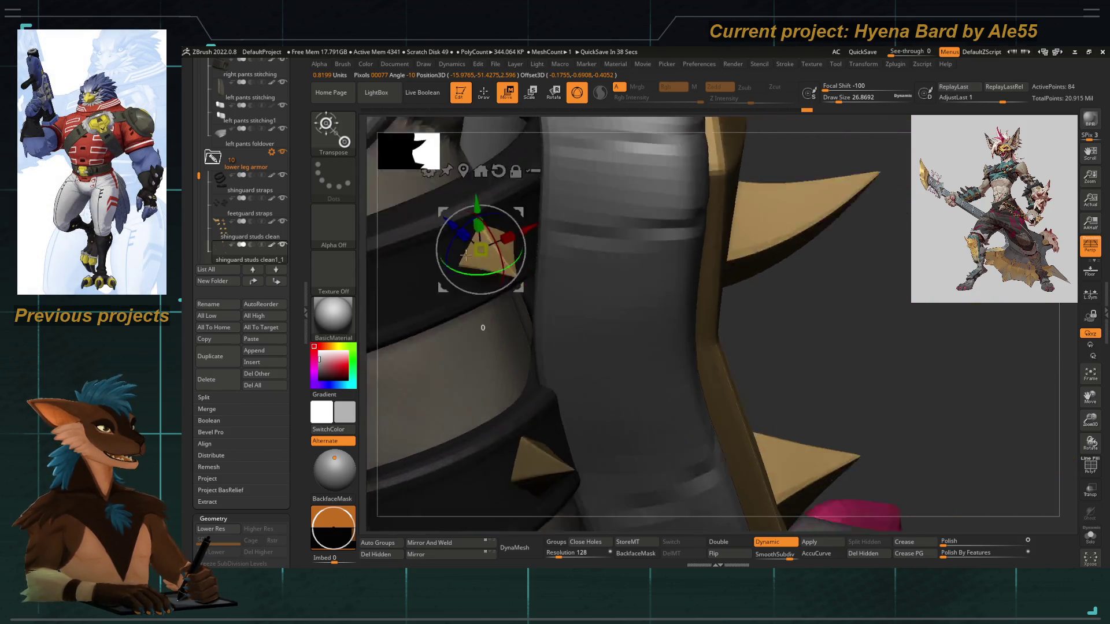
scroll(493, 464, "up", 3)
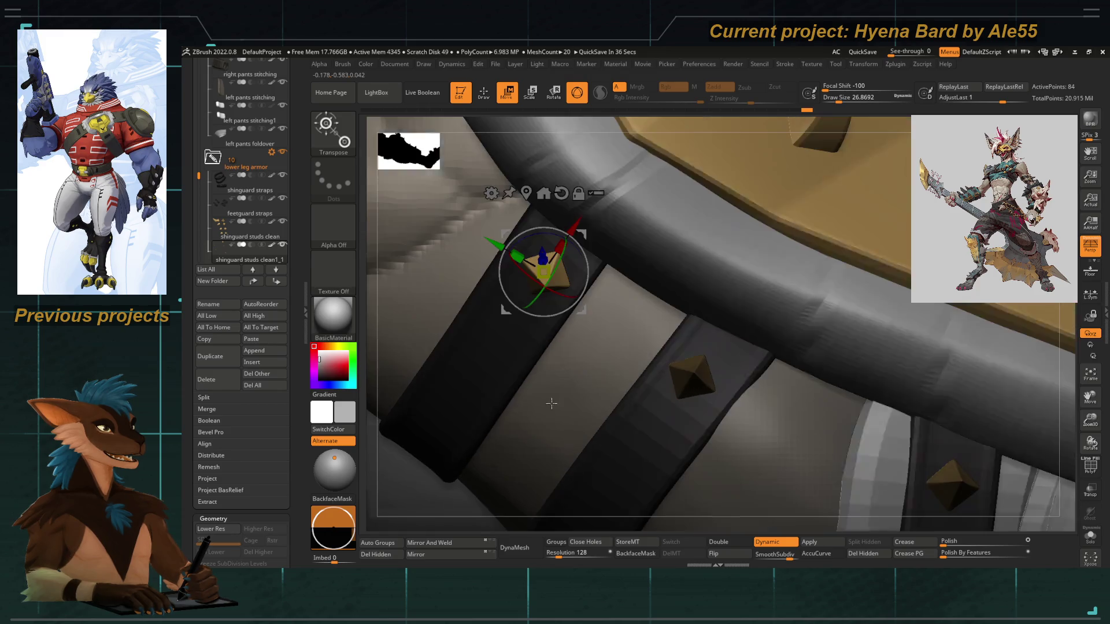
left_click_drag(525, 274, 526, 272)
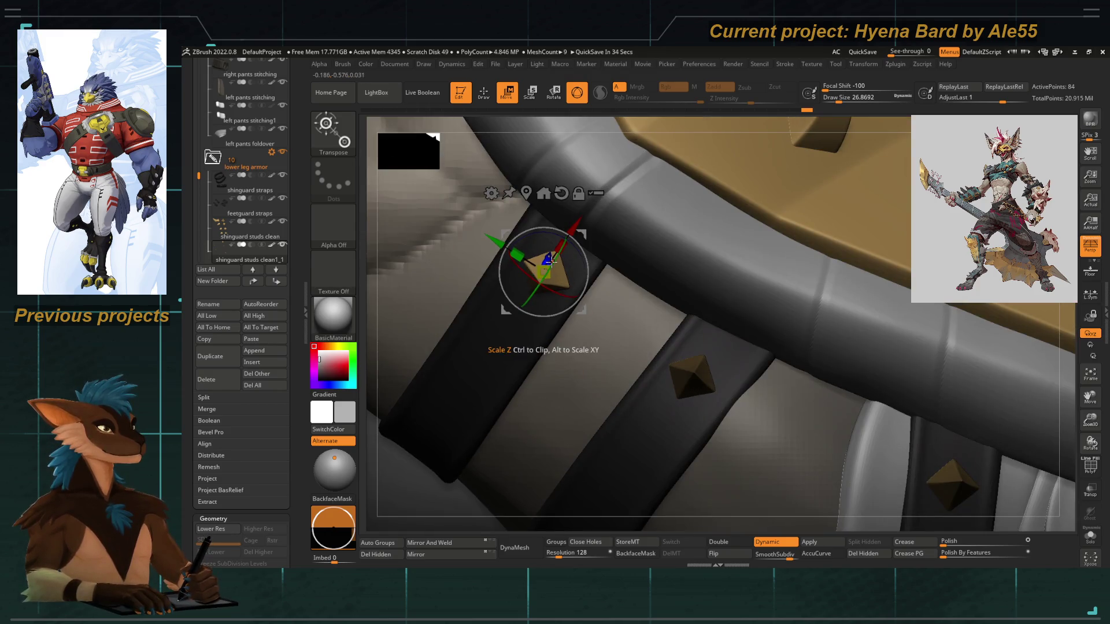
left_click_drag(562, 280, 572, 282)
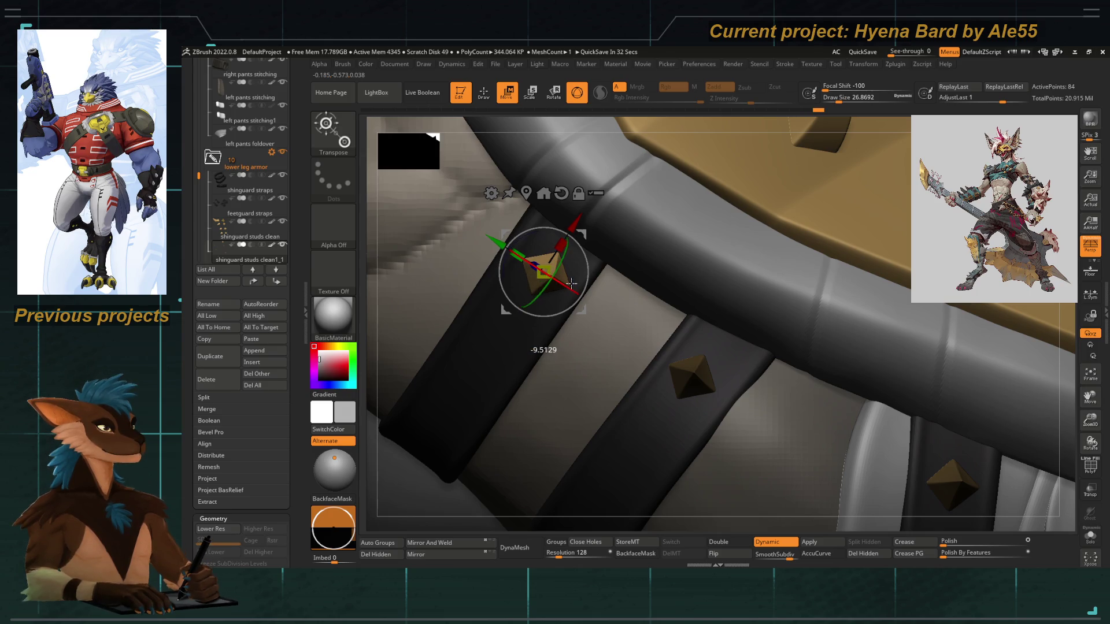
left_click_drag(371, 457, 528, 278)
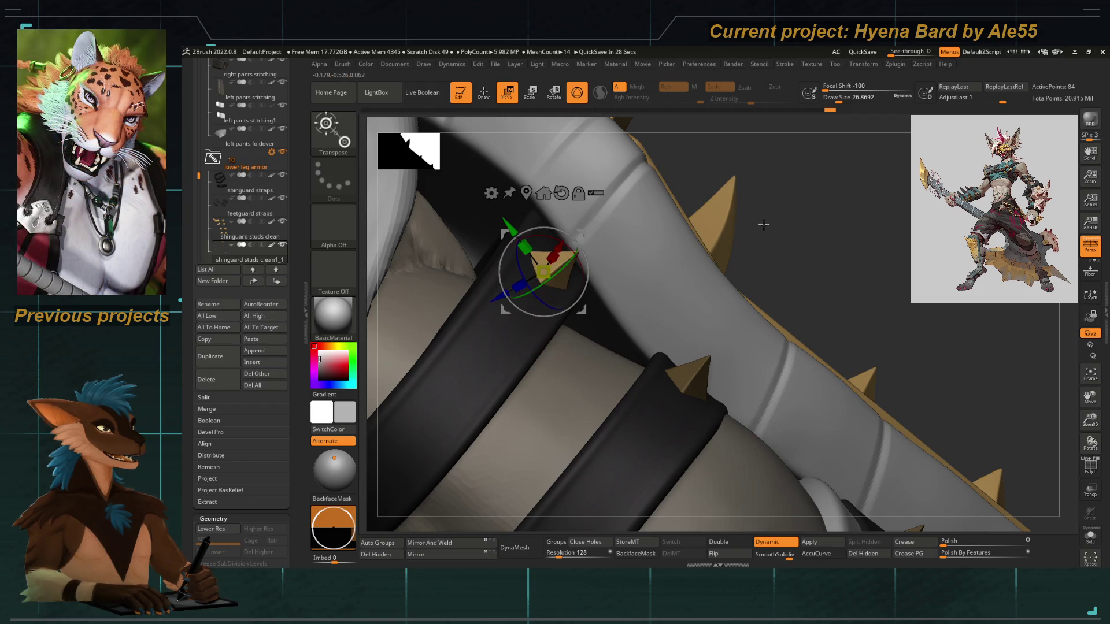
left_click_drag(764, 224, 545, 342)
key("q")
mouse_move(509, 297)
left_mouse_down()
mouse_move(460, 260)
mouse_move(441, 446)
mouse_move(458, 518)
mouse_move(464, 478)
mouse_move(429, 355)
mouse_move(497, 412)
left_mouse_up()
mouse_move(501, 412)
right_mouse_down()
mouse_move(488, 377)
mouse_move(533, 414)
right_mouse_up()
left_click(650, 278, "alt")
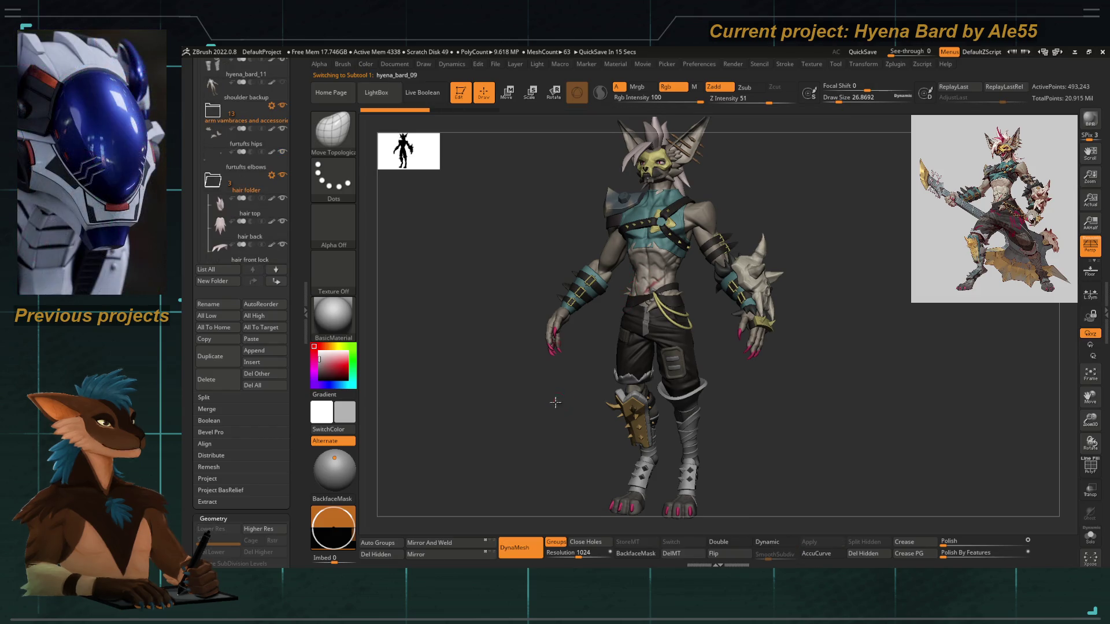
mouse_move(555, 399)
left_mouse_down()
mouse_move(550, 381)
mouse_move(581, 380)
left_mouse_up()
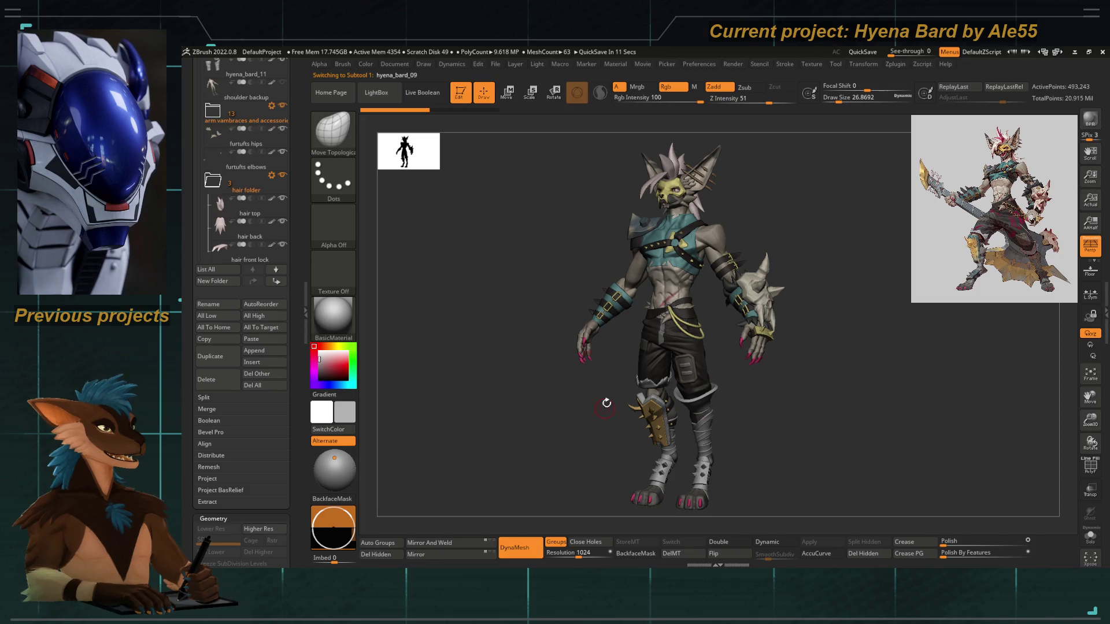
key("ctrl")
left_click_drag(510, 412, 782, 429, "ctrl")
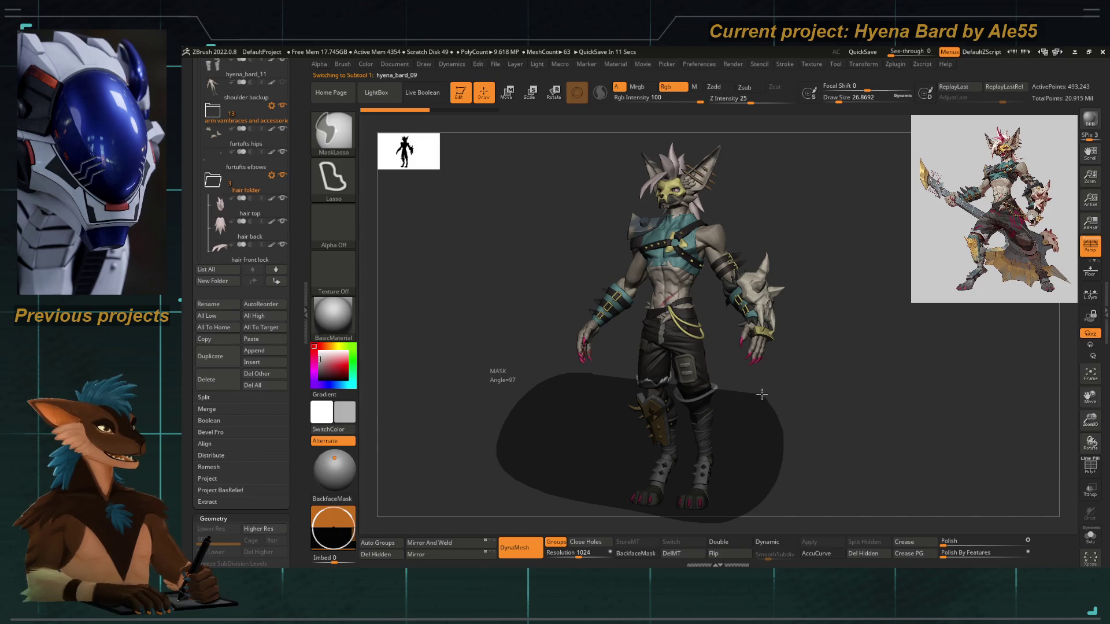
left_click_drag(762, 393, 762, 393, "ctrl")
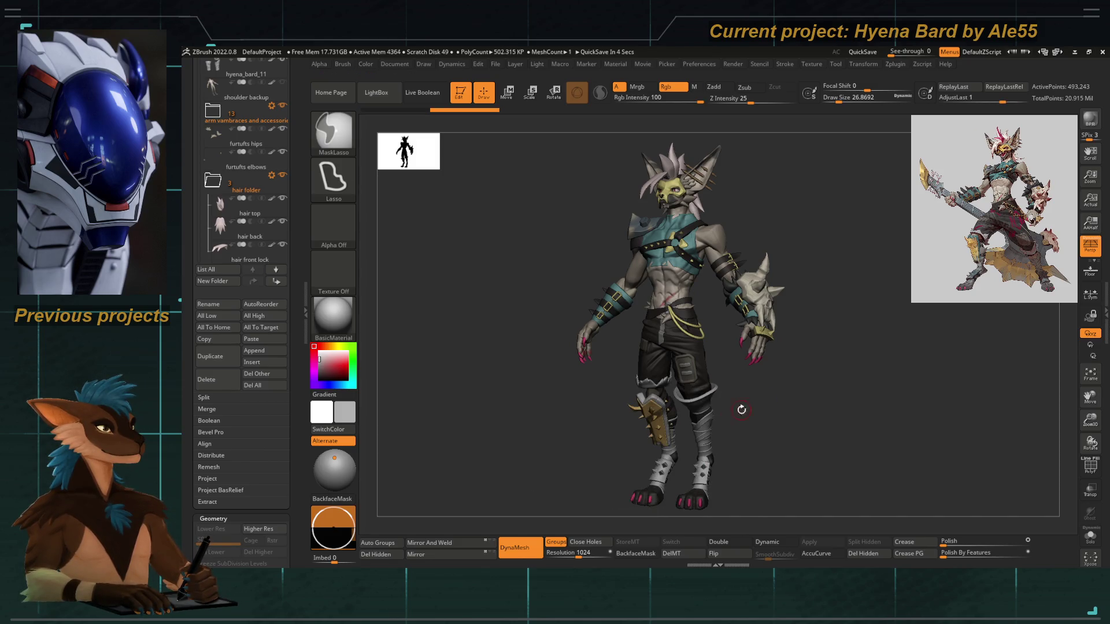
left_click_drag(631, 311, 699, 299, "ctrl")
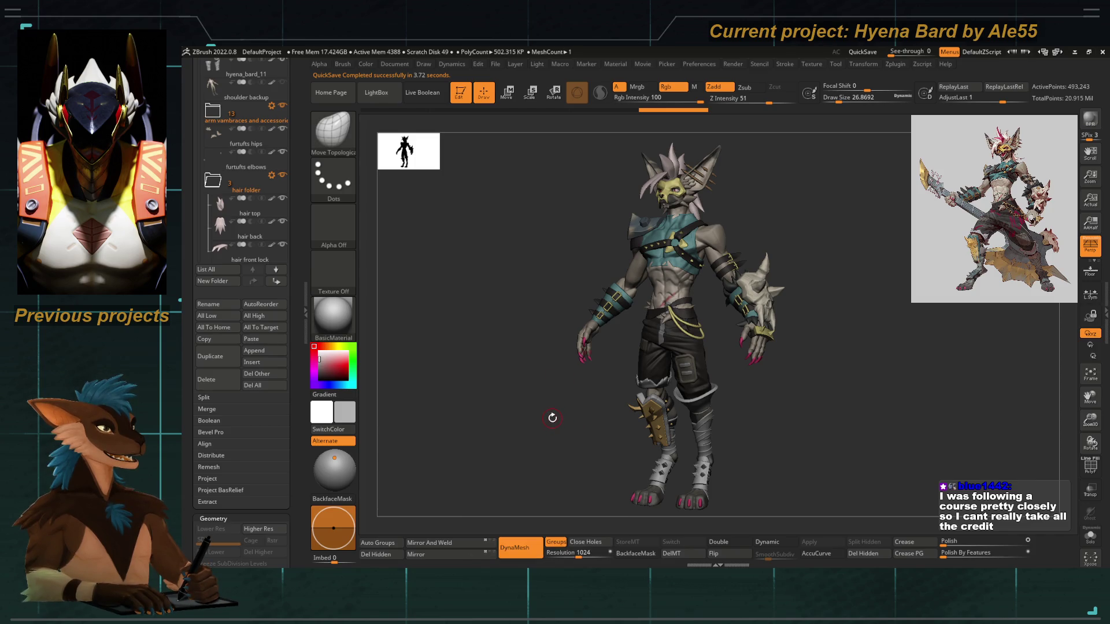
mouse_move(507, 421)
left_mouse_down()
mouse_move(495, 416)
mouse_move(556, 390)
left_mouse_up()
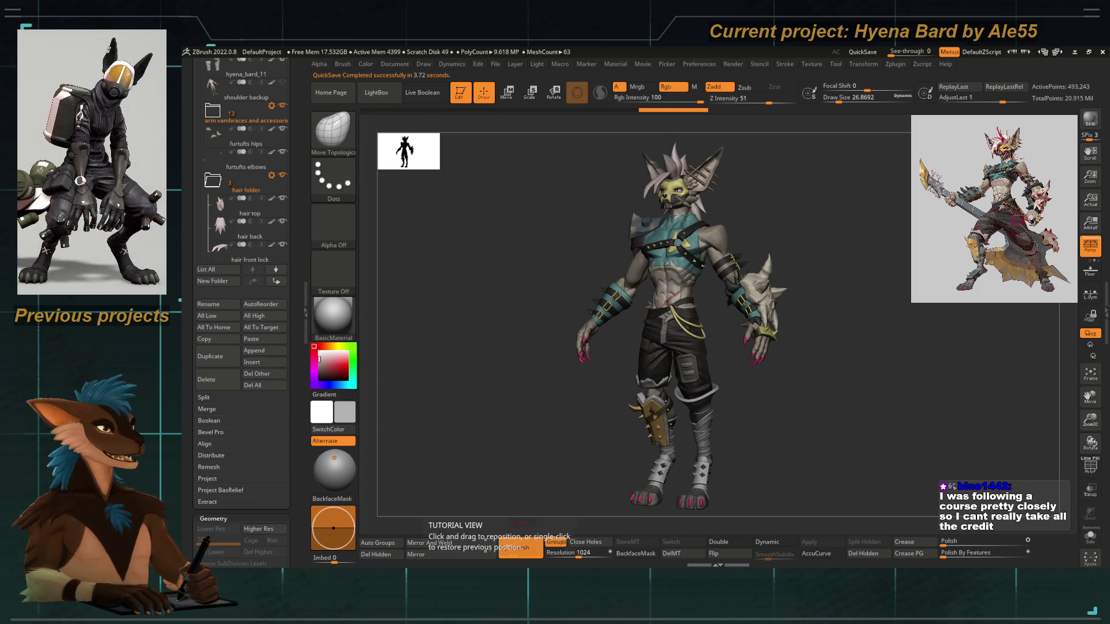
mouse_move(517, 428)
left_mouse_down()
mouse_move(546, 439)
mouse_move(560, 424)
mouse_move(553, 398)
mouse_move(562, 394)
mouse_move(555, 406)
mouse_move(543, 392)
left_mouse_up()
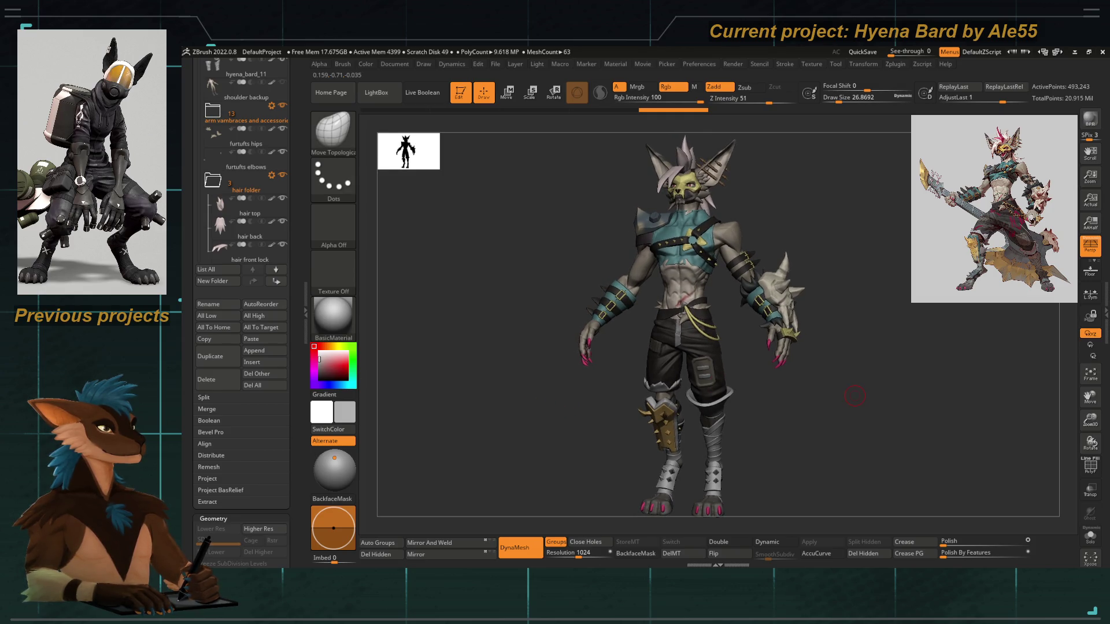
mouse_move(495, 452)
left_mouse_down()
mouse_move(525, 441)
mouse_move(473, 439)
mouse_move(521, 427)
mouse_move(511, 409)
mouse_move(519, 417)
mouse_move(560, 384)
left_mouse_up()
left_click(685, 348, "alt")
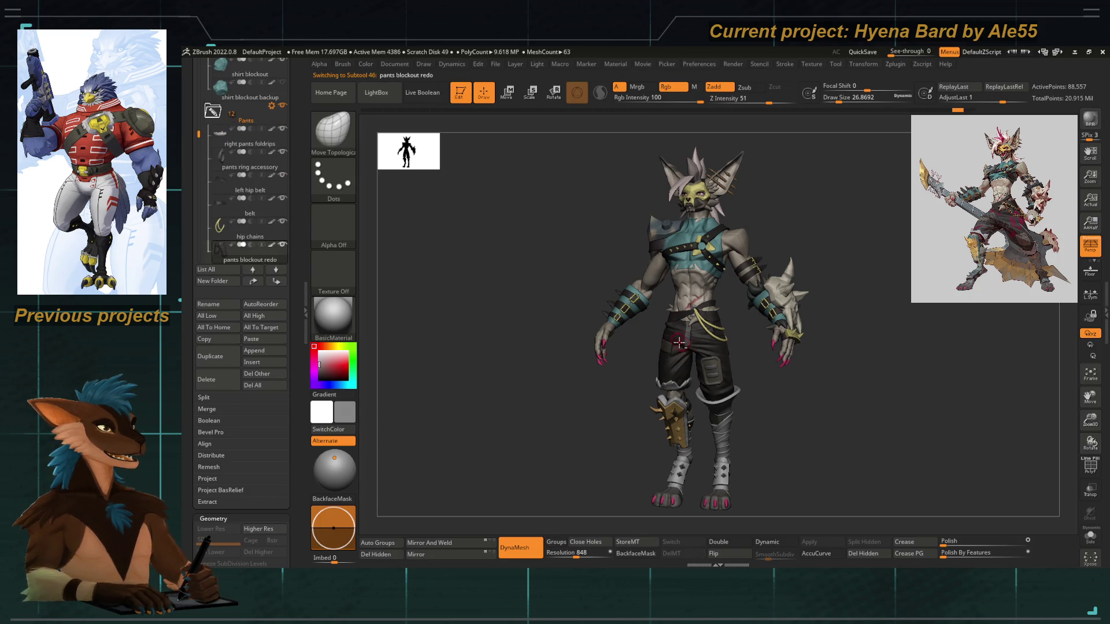
Frame the pants and whole character, briefly visiting the colour settings
key("f")
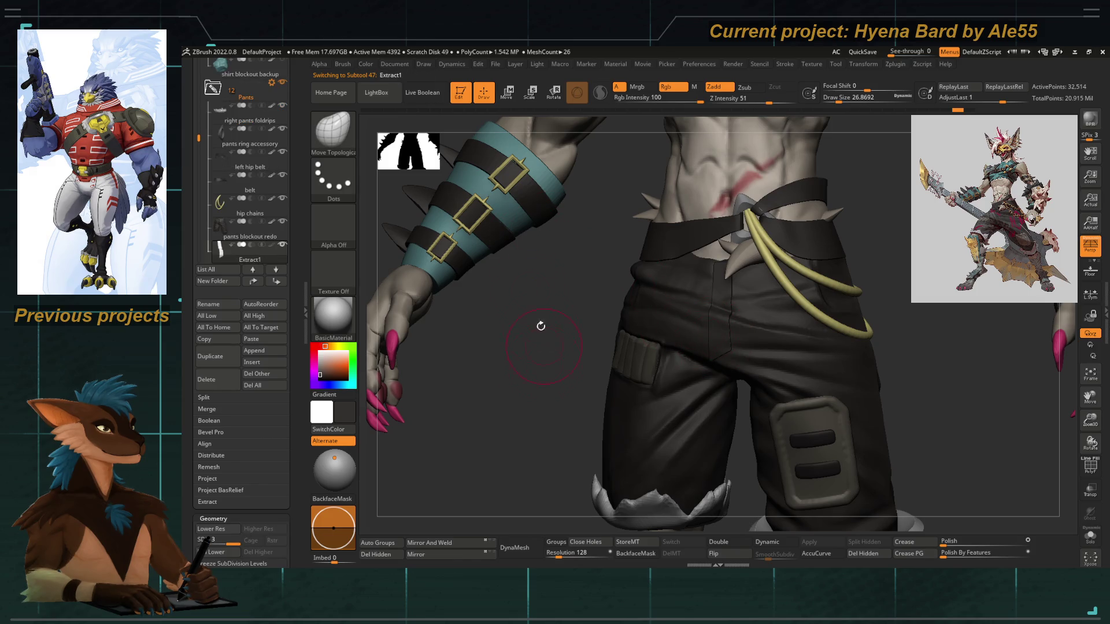
key("c")
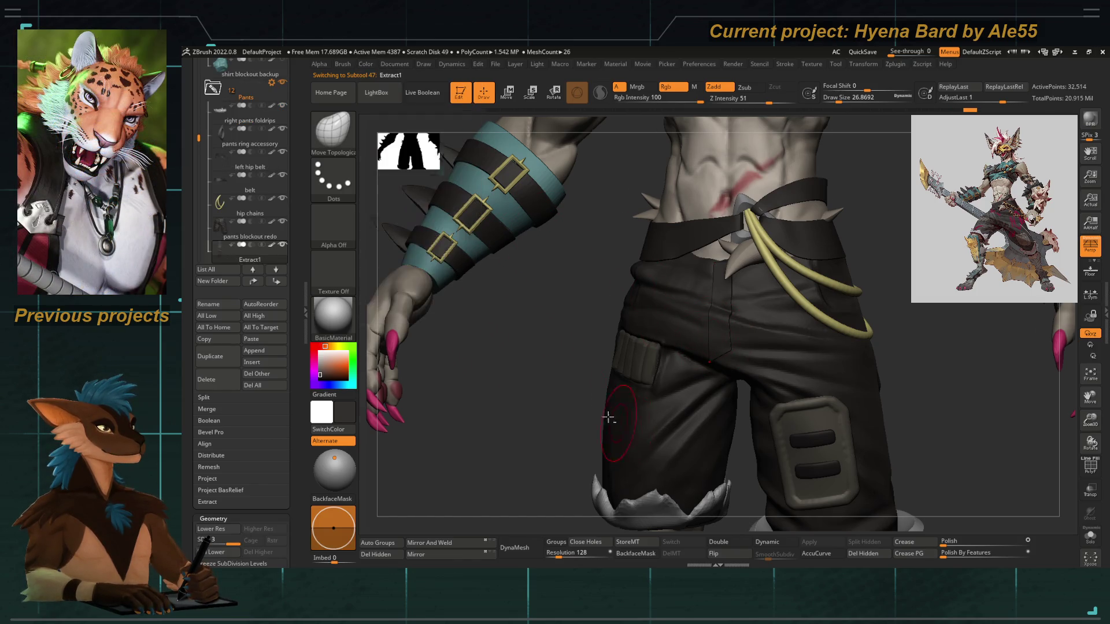
key("f")
key("f")
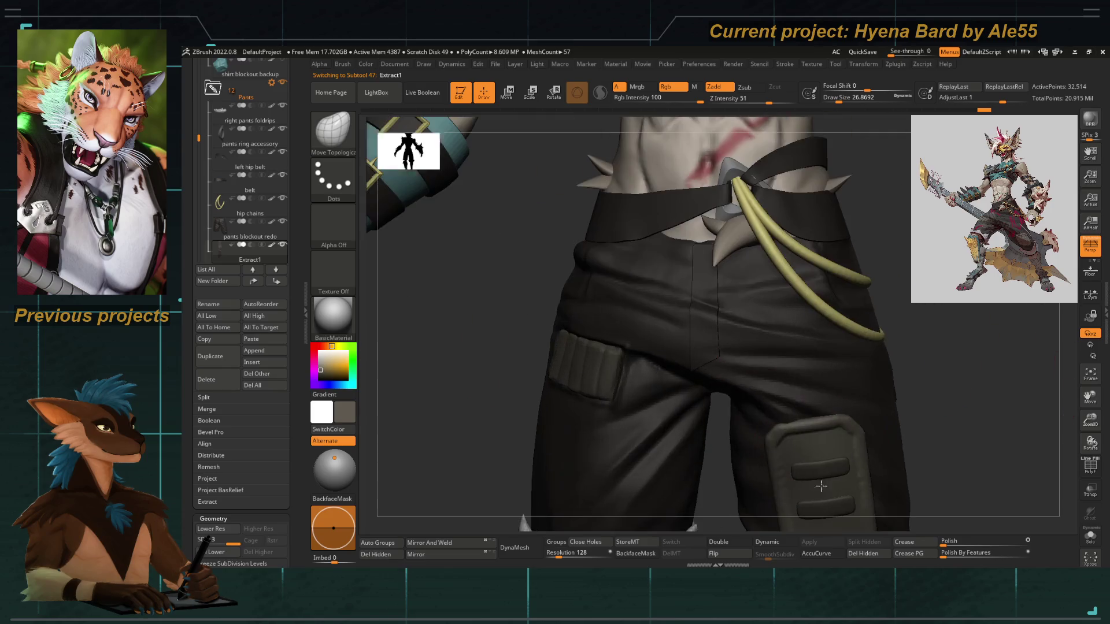
left_click(365, 65)
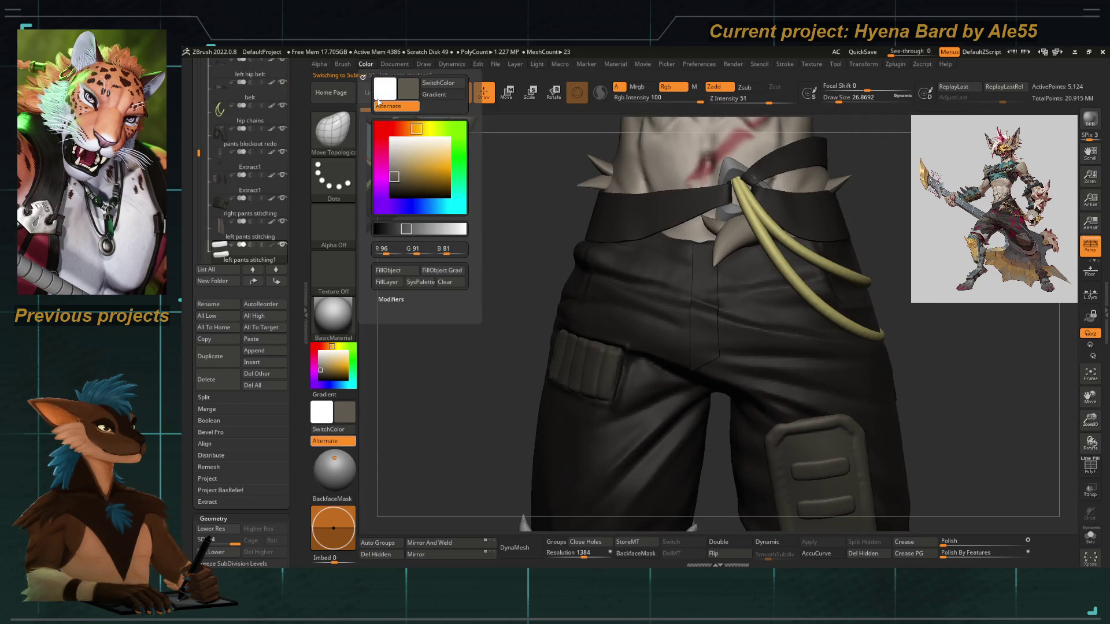
key("f")
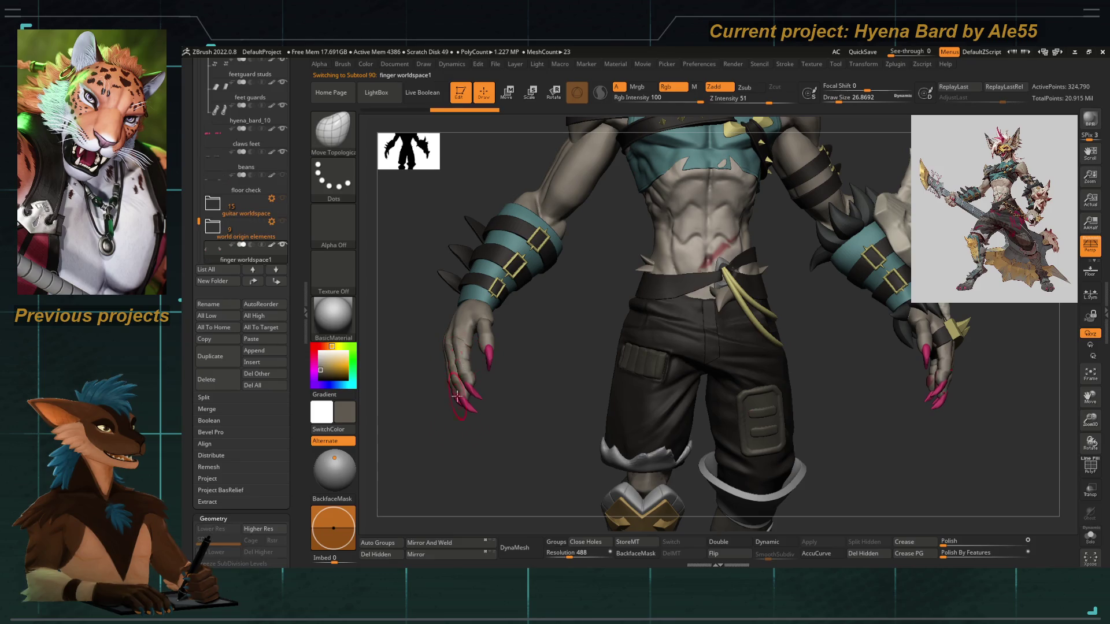
Switch to Transpose Scale and draw the action line from wrist to fingertip on the hand
left_click_drag(456, 396, 488, 376)
key("e")
left_click_drag(604, 386, 602, 508, "alt")
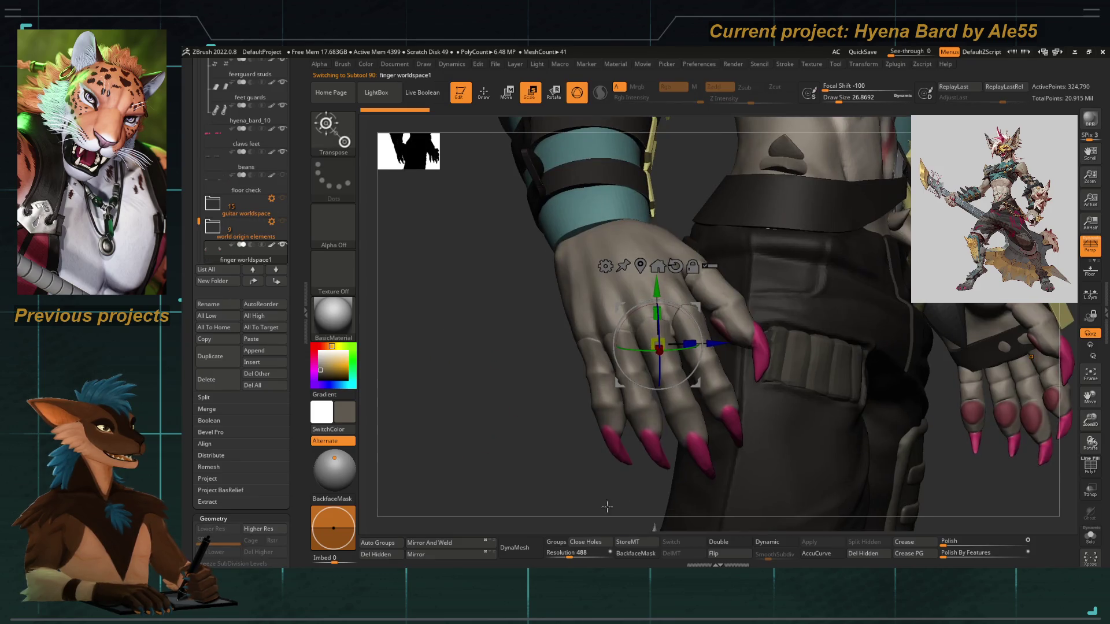
mouse_move(570, 406)
left_mouse_down("alt")
mouse_move(599, 416)
mouse_move(545, 349)
mouse_move(651, 151)
left_mouse_up("alt")
left_click_drag(701, 302, 736, 372)
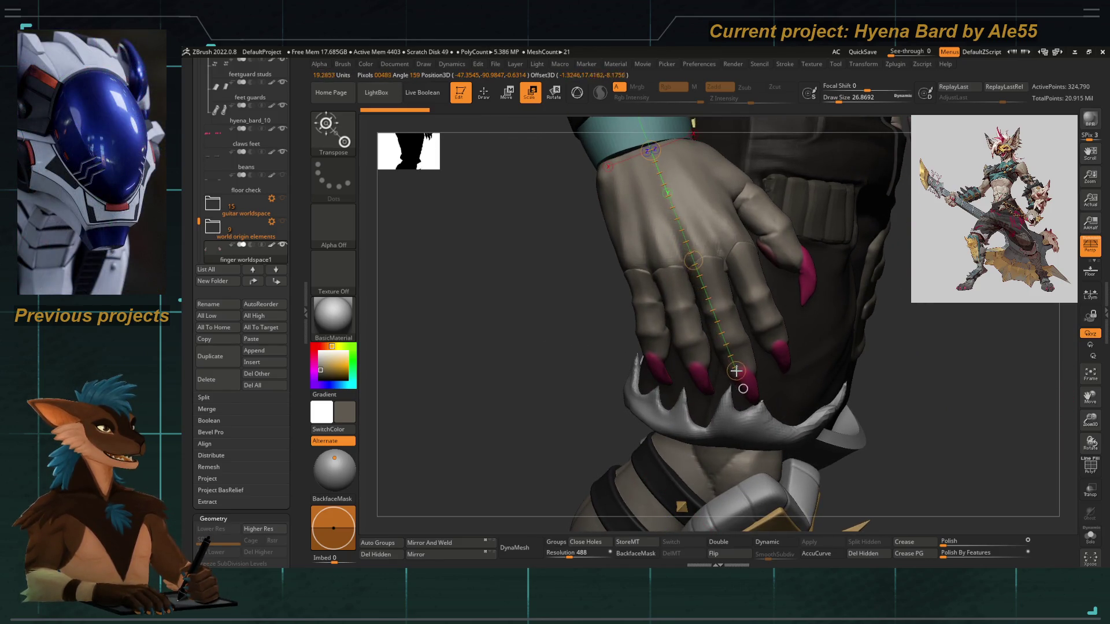
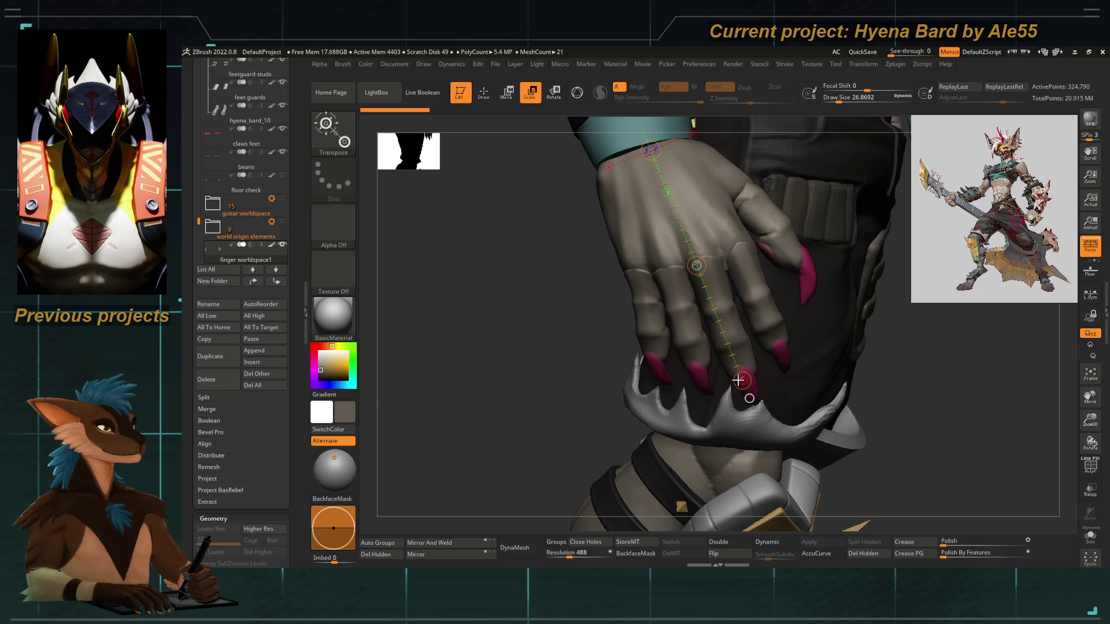
Leave transpose mode, activate the hip chains and frame the character facing front
mouse_move(535, 310)
left_mouse_down()
mouse_move(478, 293)
mouse_move(485, 318)
mouse_move(463, 317)
mouse_move(509, 310)
mouse_move(509, 416)
mouse_move(524, 425)
mouse_move(536, 404)
mouse_move(509, 409)
mouse_move(556, 397)
left_mouse_up()
key("q")
left_click(576, 362, "alt")
mouse_move(577, 362)
left_mouse_down()
mouse_move(771, 353)
mouse_move(746, 329)
mouse_move(764, 379)
mouse_move(755, 382)
mouse_move(972, 428)
left_mouse_up()
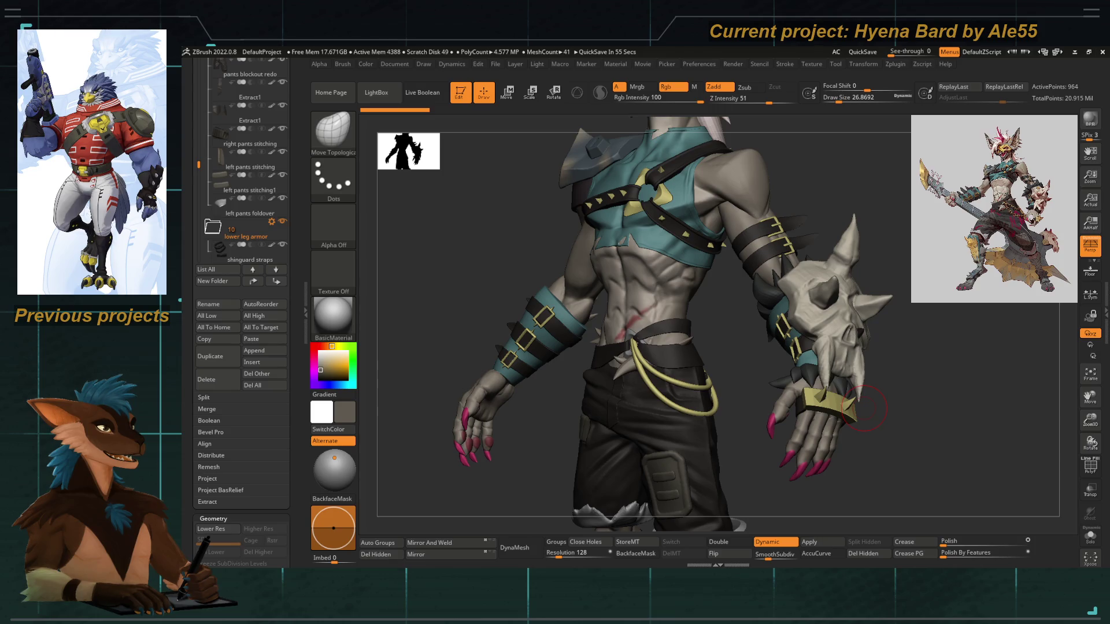
key("f")
mouse_move(520, 287)
left_mouse_down()
mouse_move(475, 302)
mouse_move(489, 280)
left_mouse_up()
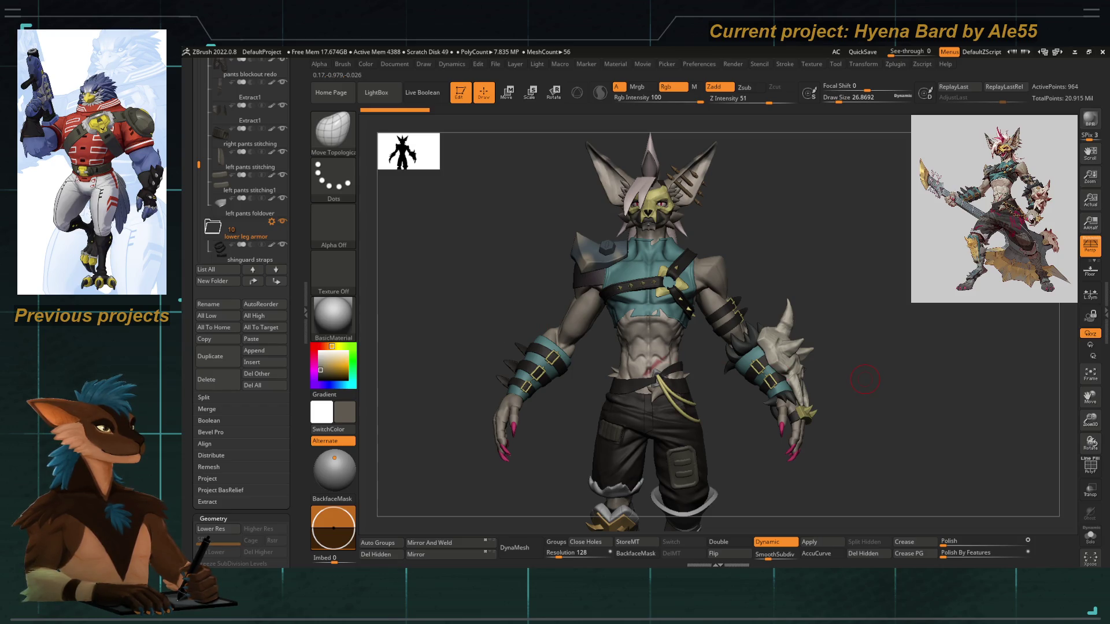
Make the right vambrace the active subtool and bring the upper body into view
mouse_move(481, 357)
left_mouse_down("alt")
mouse_move(552, 276)
mouse_move(619, 356)
mouse_move(539, 364)
mouse_move(540, 248)
mouse_move(610, 310)
mouse_move(619, 234)
mouse_move(542, 348)
left_mouse_up("alt")
left_click(552, 276, "alt")
mouse_move(581, 470)
left_mouse_down("alt")
mouse_move(513, 364)
mouse_move(607, 347)
mouse_move(553, 386)
mouse_move(702, 352)
mouse_move(630, 468)
mouse_move(632, 434)
mouse_move(680, 446)
mouse_move(652, 409)
mouse_move(602, 417)
mouse_move(591, 392)
left_mouse_up("alt")
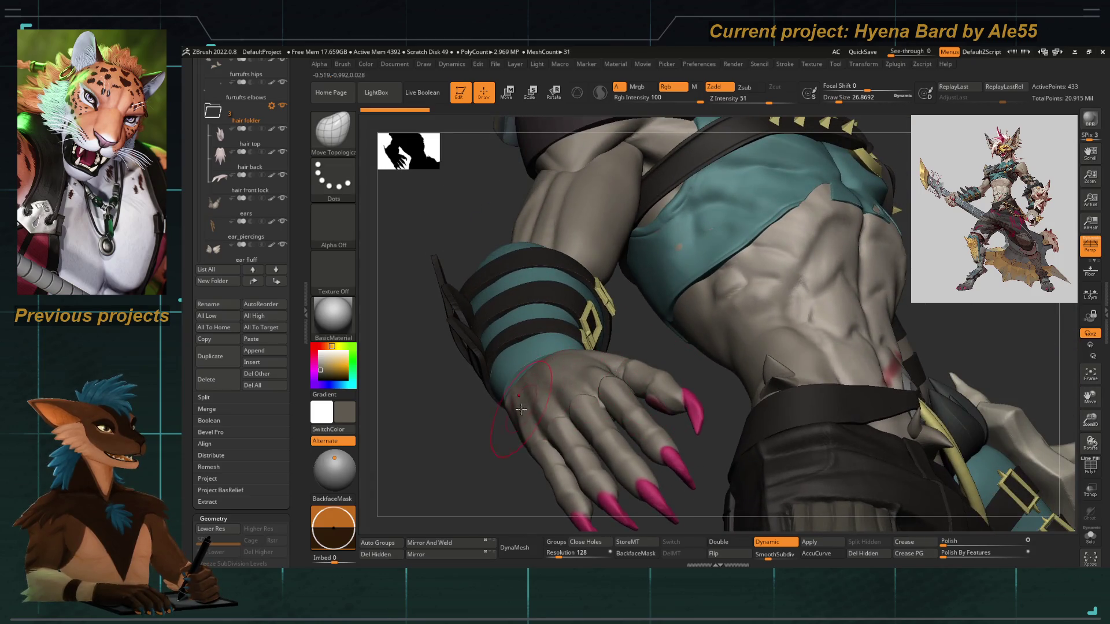
key("space")
mouse_move(525, 377)
left_mouse_down()
mouse_move(475, 342)
mouse_move(785, 266)
left_mouse_up()
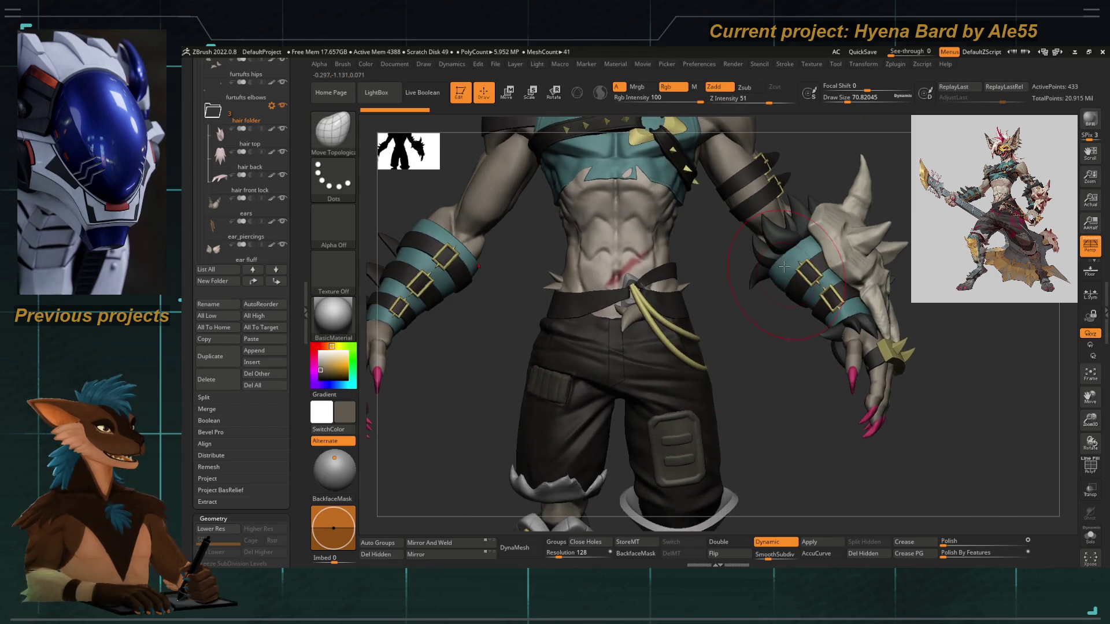
mouse_move(798, 318)
left_mouse_down()
mouse_move(557, 399)
mouse_move(572, 347)
left_mouse_up()
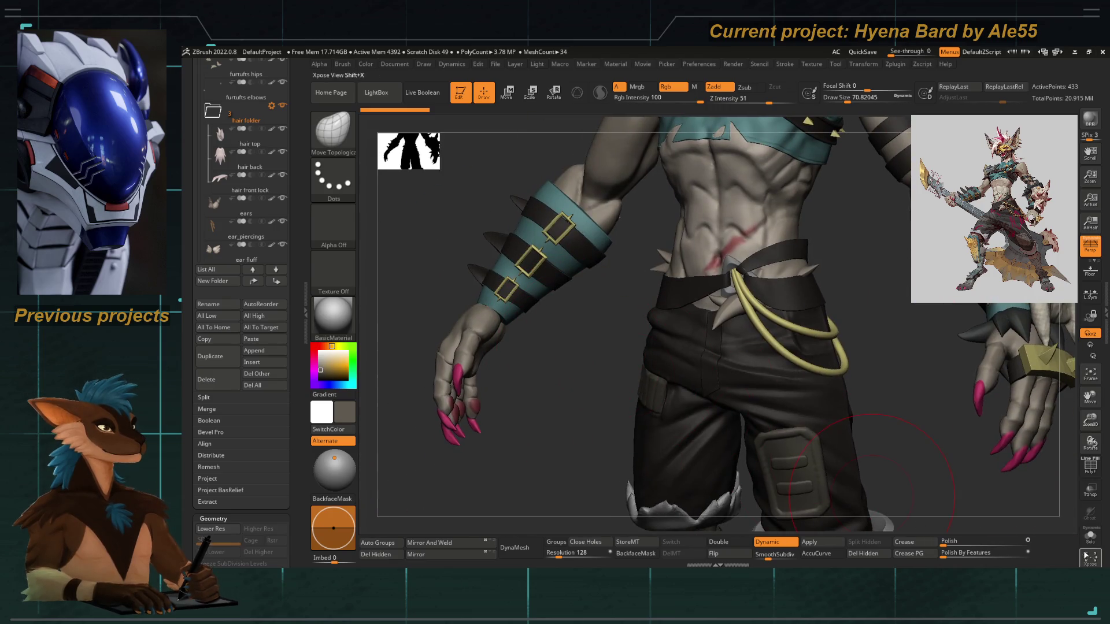
Close in on the vambrace and check its polygroup wireframe with PolyFrame on, then off
left_click_drag(859, 487, 541, 320)
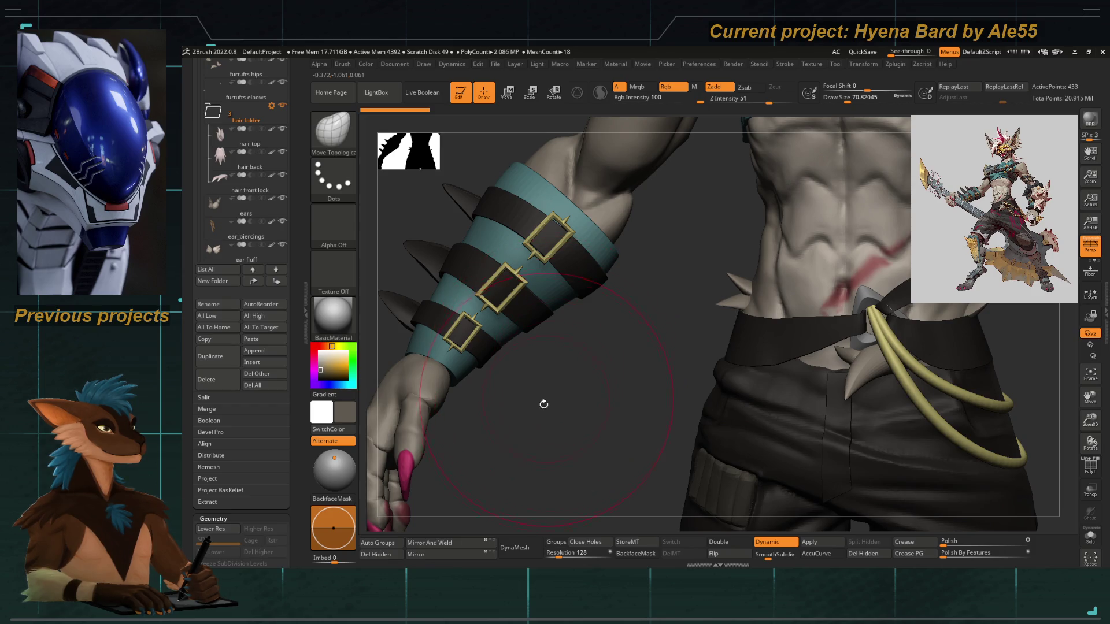
left_click_drag(544, 404, 511, 406)
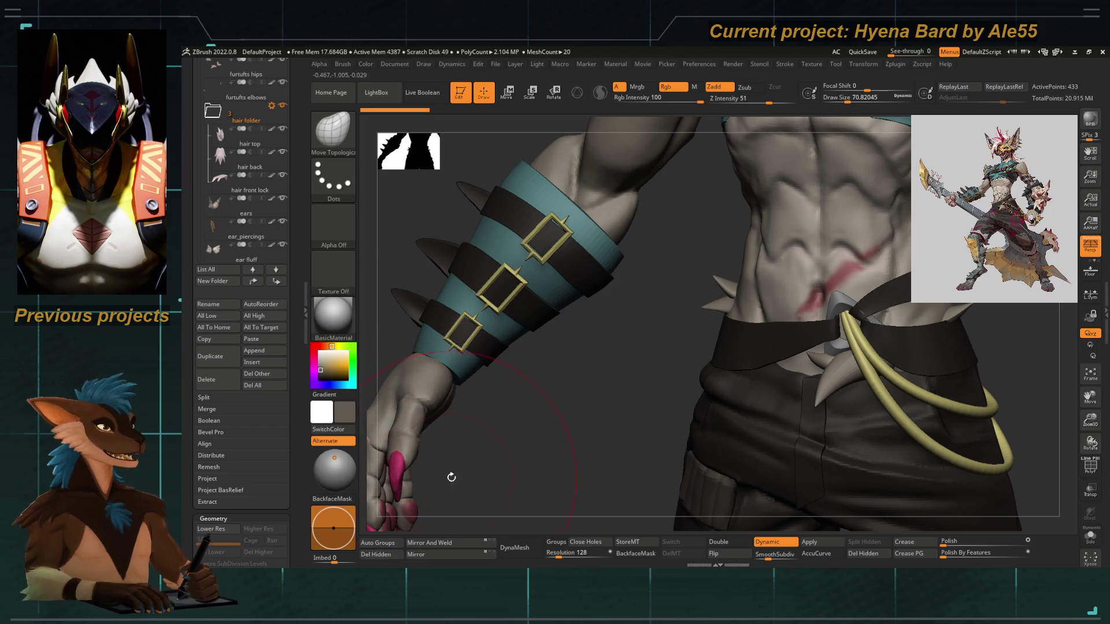
mouse_move(459, 472)
left_mouse_down()
mouse_move(472, 399)
mouse_move(570, 422)
mouse_move(464, 399)
left_mouse_up()
key("shift+f")
scroll(288, 268, "down", 5)
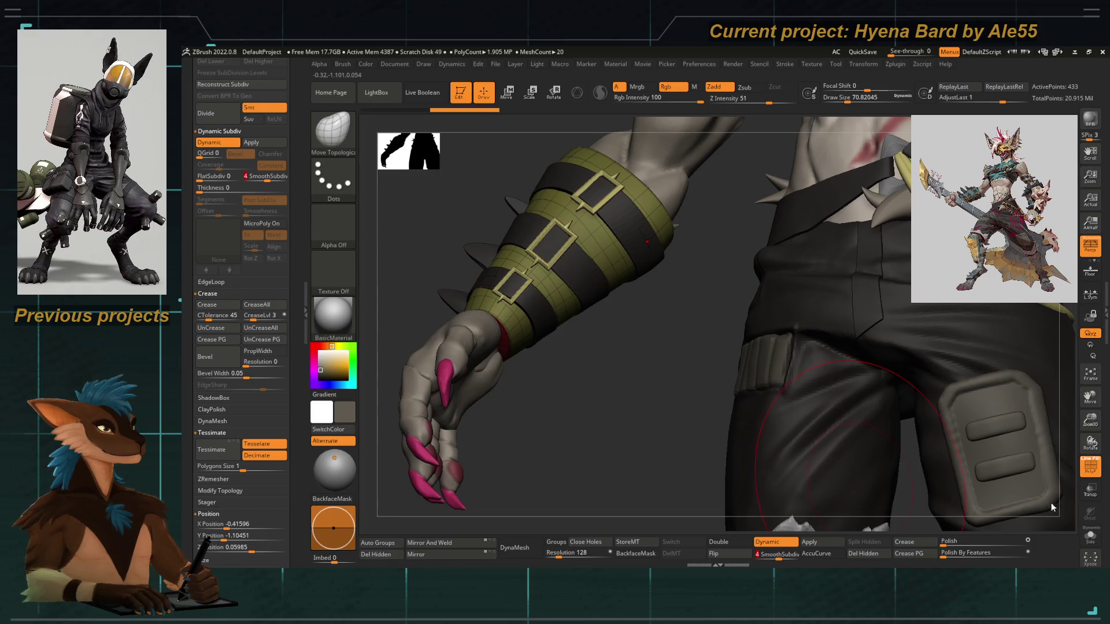
key("shift+f")
Inspect the arm straps from behind, then Apply Dynamic Subdiv to bake the vambrace into real geometry
mouse_move(1053, 507)
left_mouse_down()
mouse_move(468, 372)
mouse_move(484, 372)
left_mouse_up()
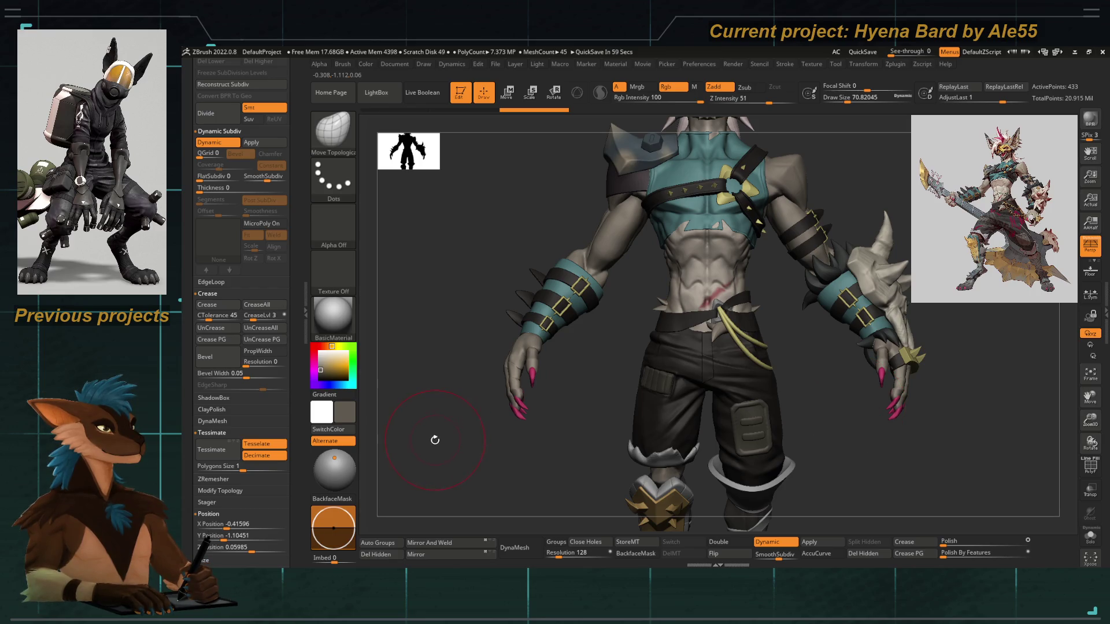
mouse_move(433, 439)
left_mouse_down()
mouse_move(486, 426)
mouse_move(406, 436)
mouse_move(574, 418)
mouse_move(471, 441)
mouse_move(509, 391)
mouse_move(550, 486)
mouse_move(528, 490)
mouse_move(439, 392)
mouse_move(629, 283)
mouse_move(669, 348)
mouse_move(652, 383)
mouse_move(791, 324)
mouse_move(587, 321)
left_mouse_up()
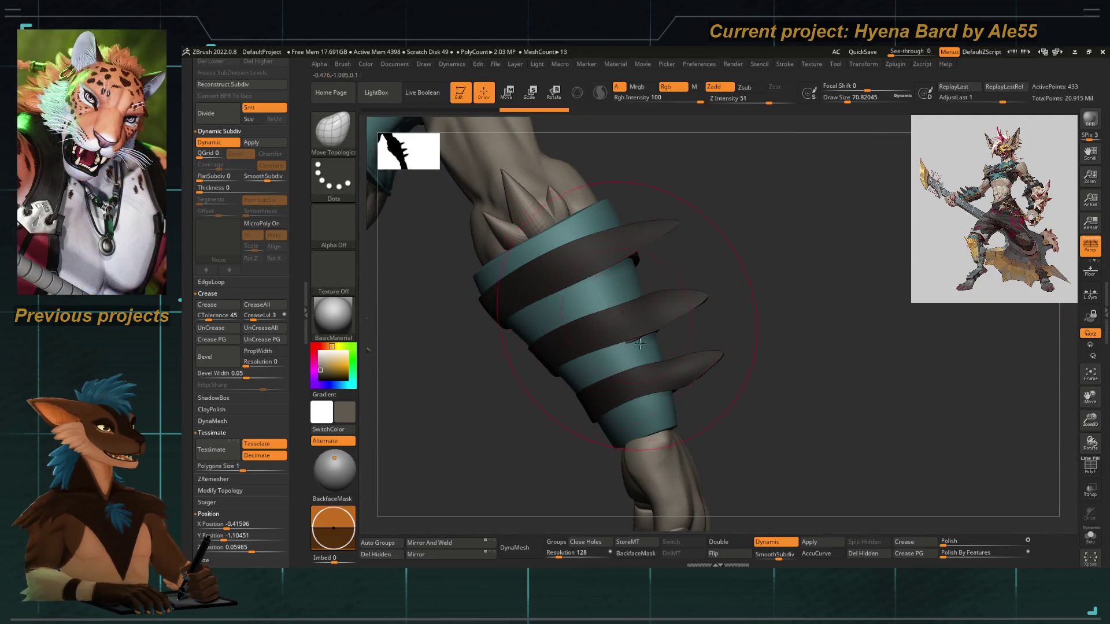
mouse_move(753, 386)
left_mouse_down()
mouse_move(532, 389)
mouse_move(533, 329)
mouse_move(578, 322)
mouse_move(701, 343)
mouse_move(682, 390)
mouse_move(658, 342)
mouse_move(499, 336)
mouse_move(558, 416)
mouse_move(571, 406)
left_mouse_up()
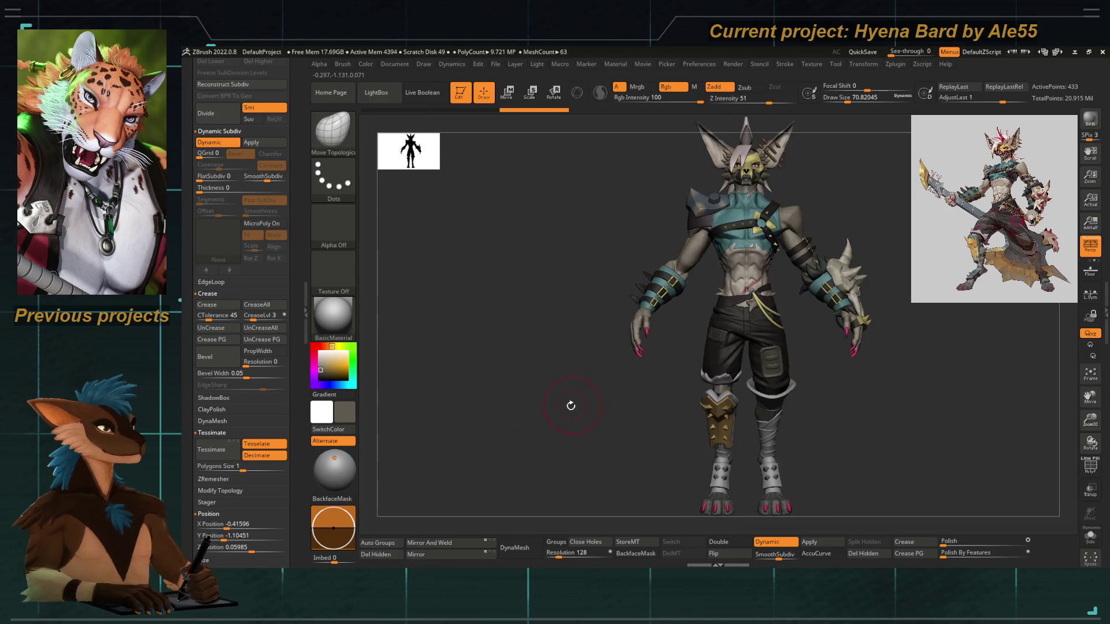
key("f")
left_click_drag(640, 295, 696, 417)
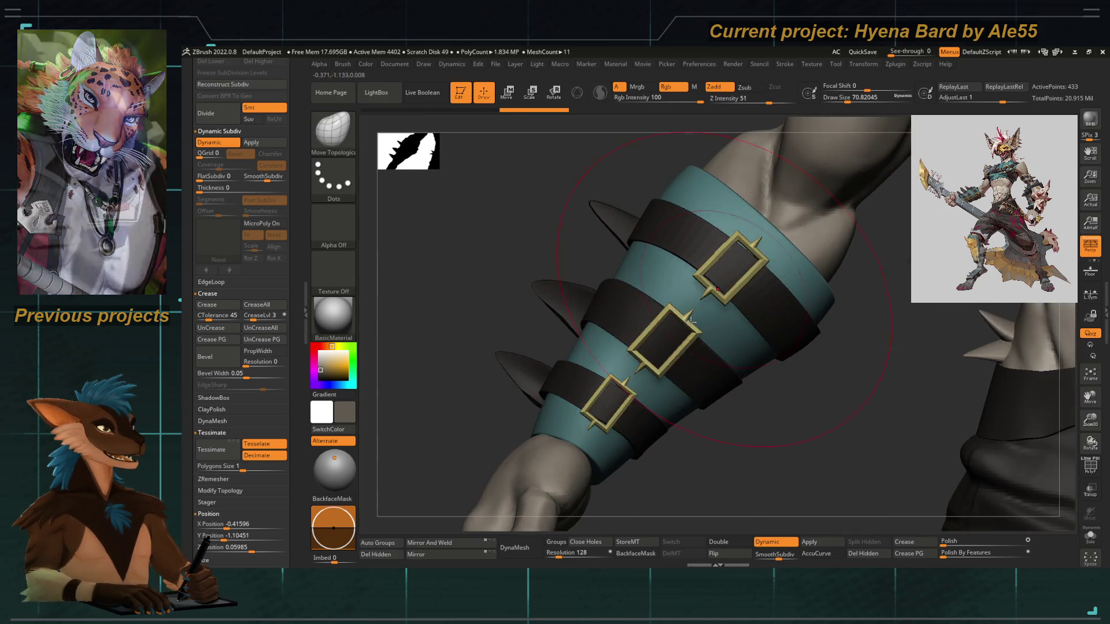
mouse_move(696, 418)
left_mouse_down()
mouse_move(731, 400)
mouse_move(484, 345)
left_mouse_up()
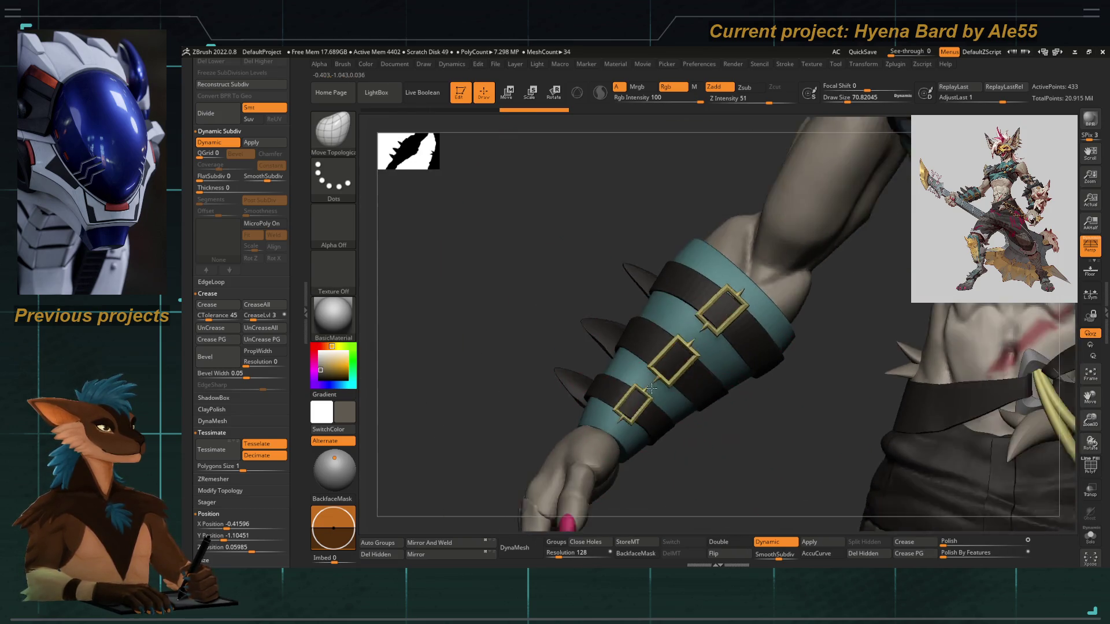
left_click_drag(266, 176, 244, 177)
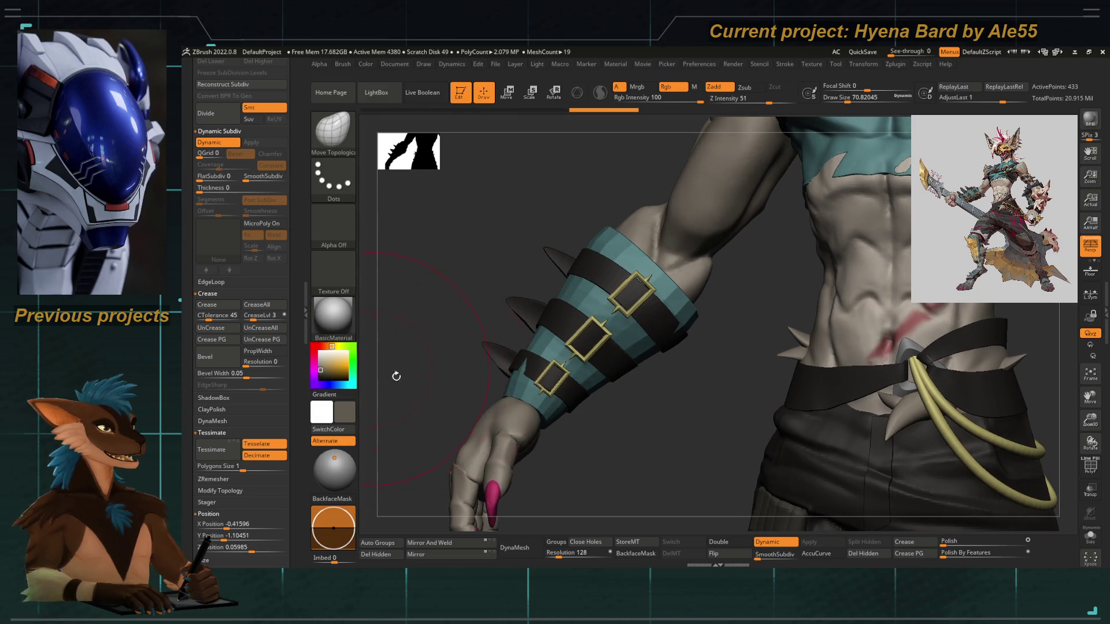
key("ctrl")
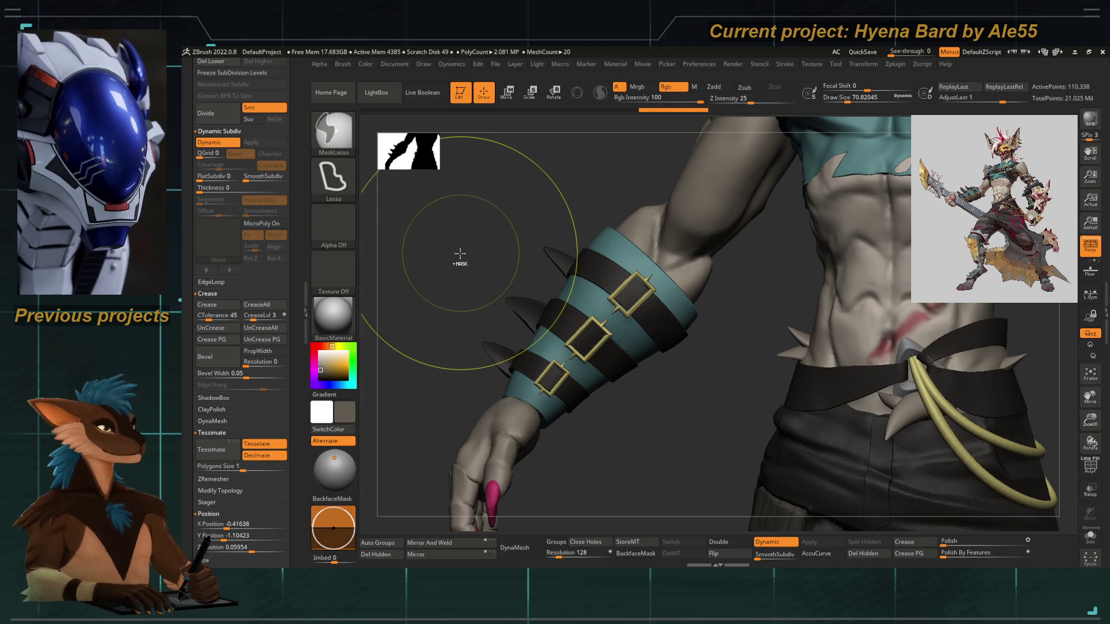
scroll(261, 350, "up", 5)
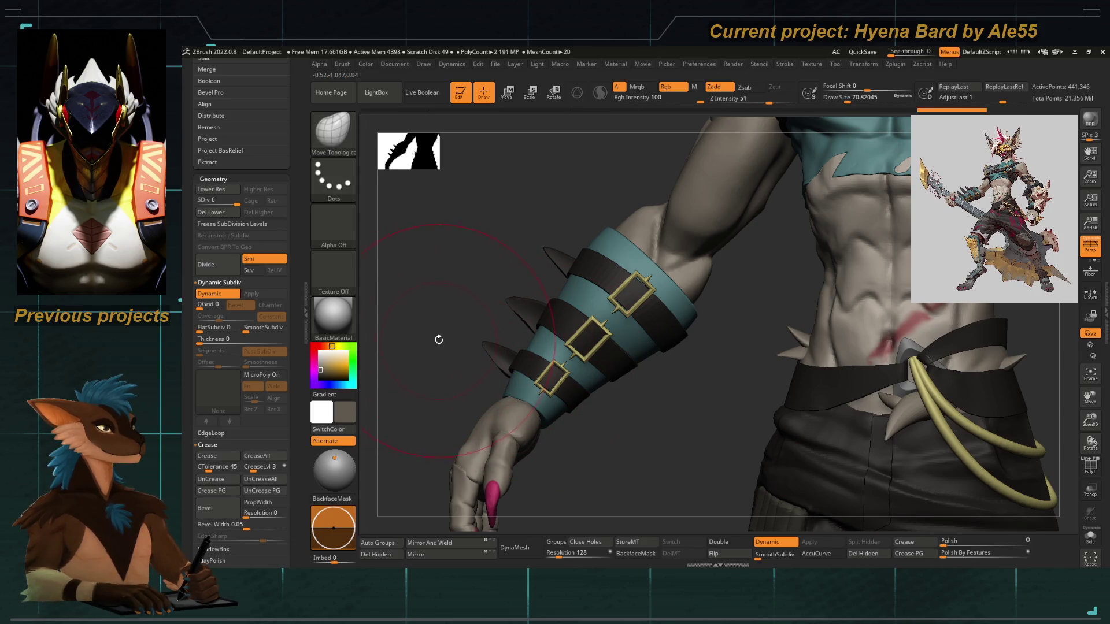
Show the armband's polyframe and Solo it, turning to see its end cap
left_click(1092, 466)
left_click_drag(669, 463, 798, 503)
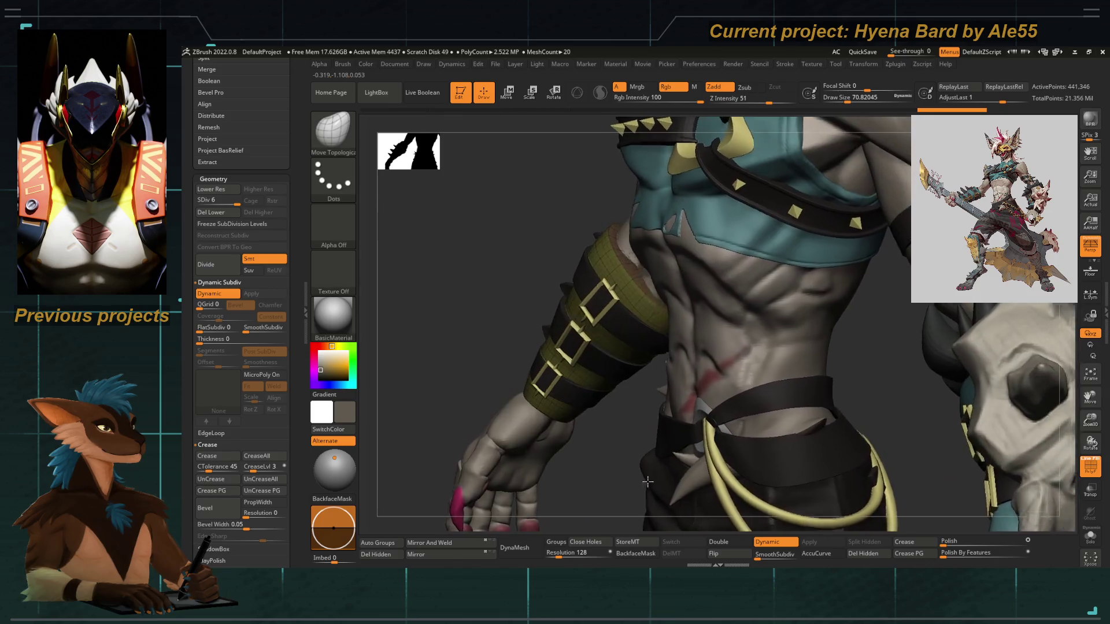
left_click(1090, 540)
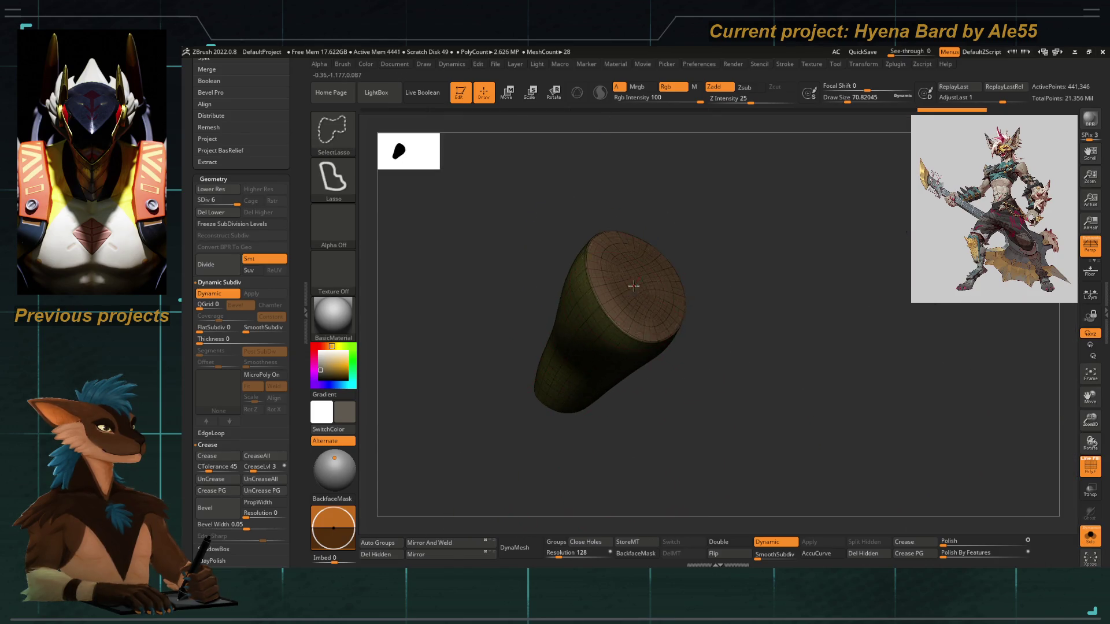
left_click_drag(614, 478, 608, 303)
Isolate the end-cap polygroup, mask it, restore the whole cone and turn PolyFrame off
left_click_drag(496, 234, 434, 451, "ctrl+shift")
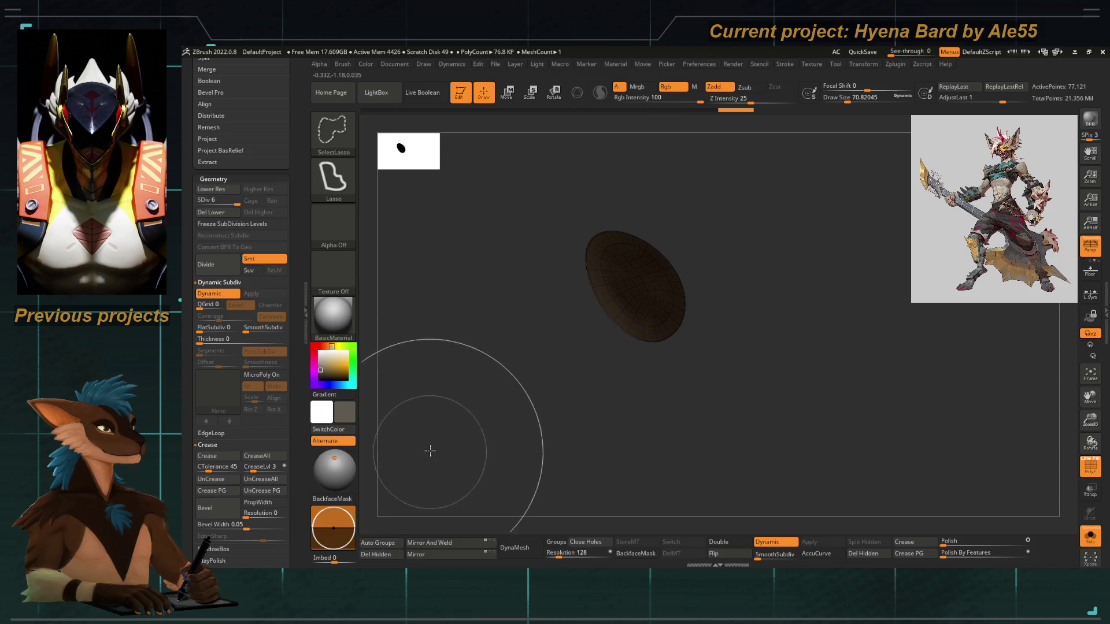
left_click(464, 434, "ctrl+shift")
left_click(561, 380, "ctrl+shift")
left_click(491, 399, "ctrl")
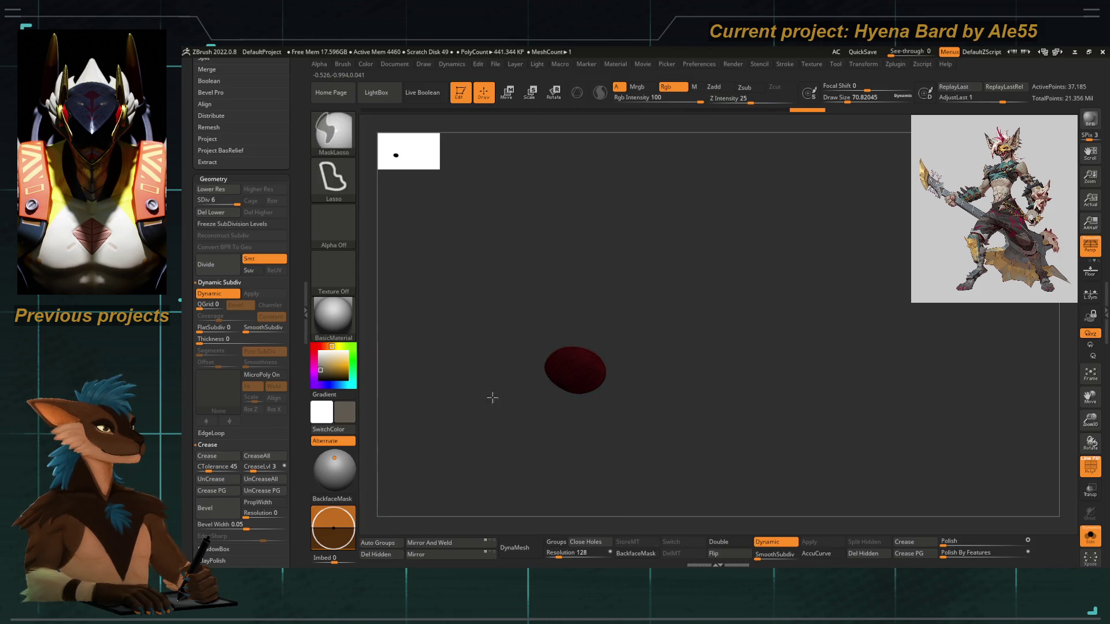
left_click(550, 442, "ctrl+shift")
left_click_drag(550, 442, 580, 455)
left_click(580, 455, "ctrl")
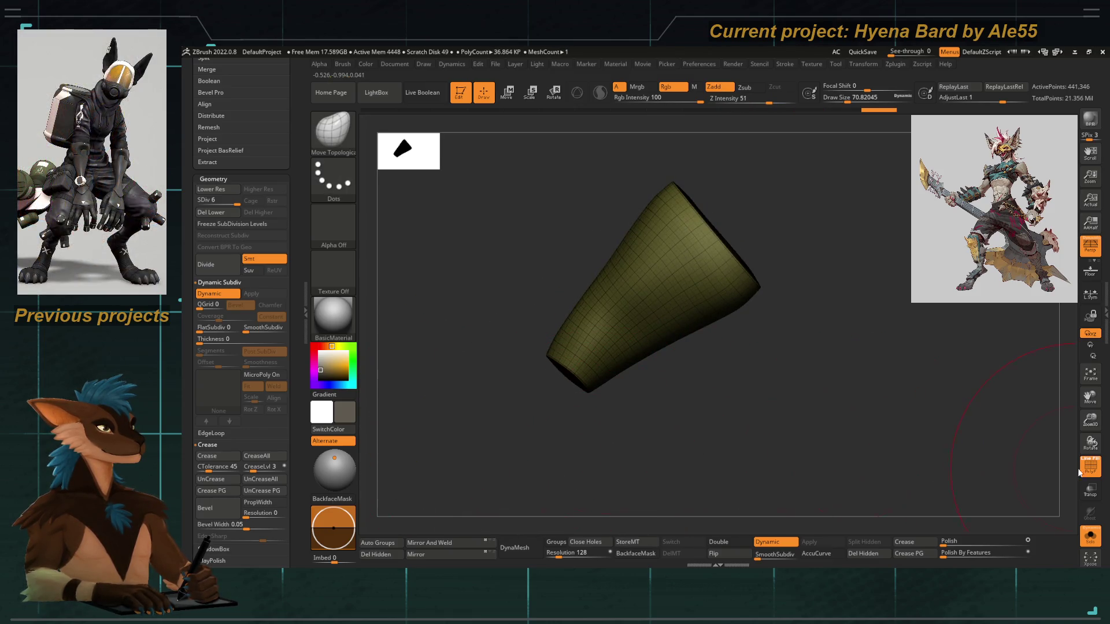
key("shift+f")
left_click_drag(288, 408, 288, 218)
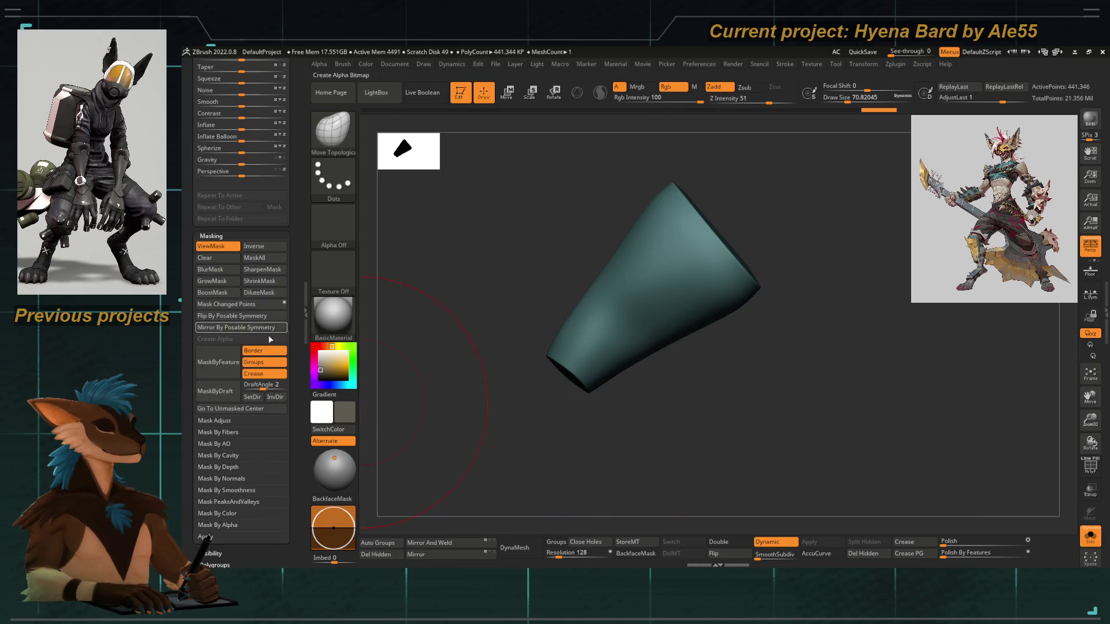
Grow the band's mask twice, sharpen its edges and set the inflate amount
left_click(224, 285)
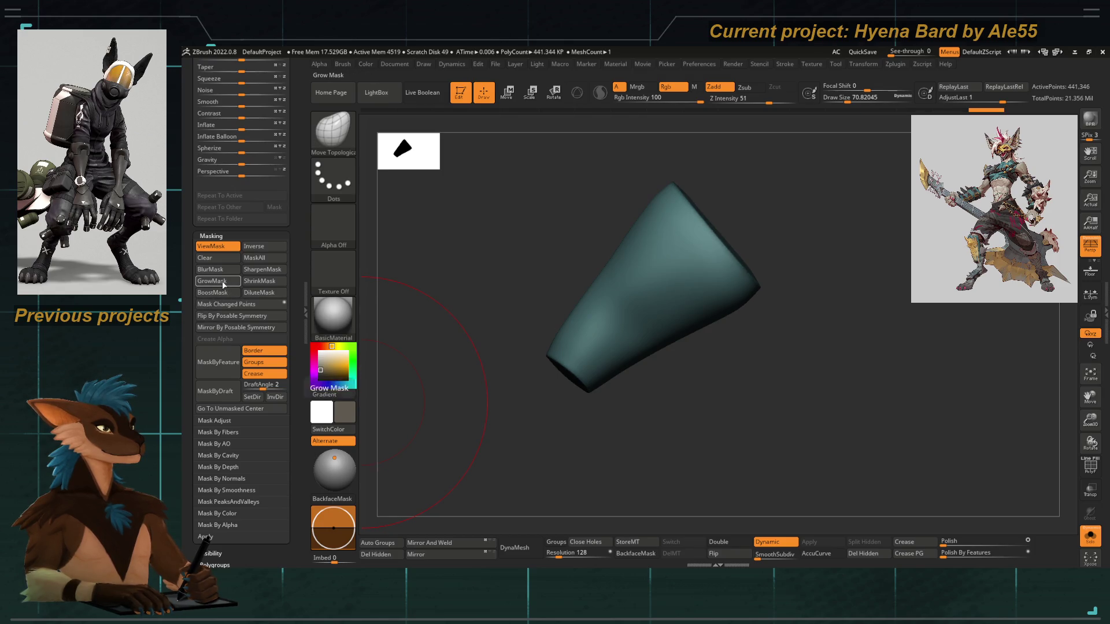
left_click(225, 284)
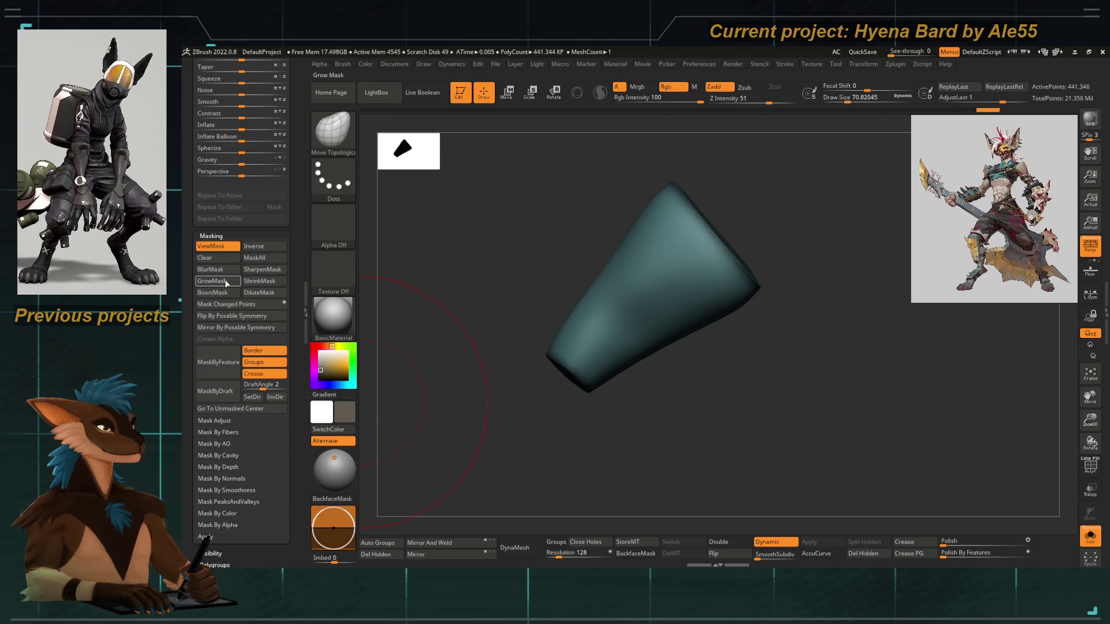
left_click(258, 272)
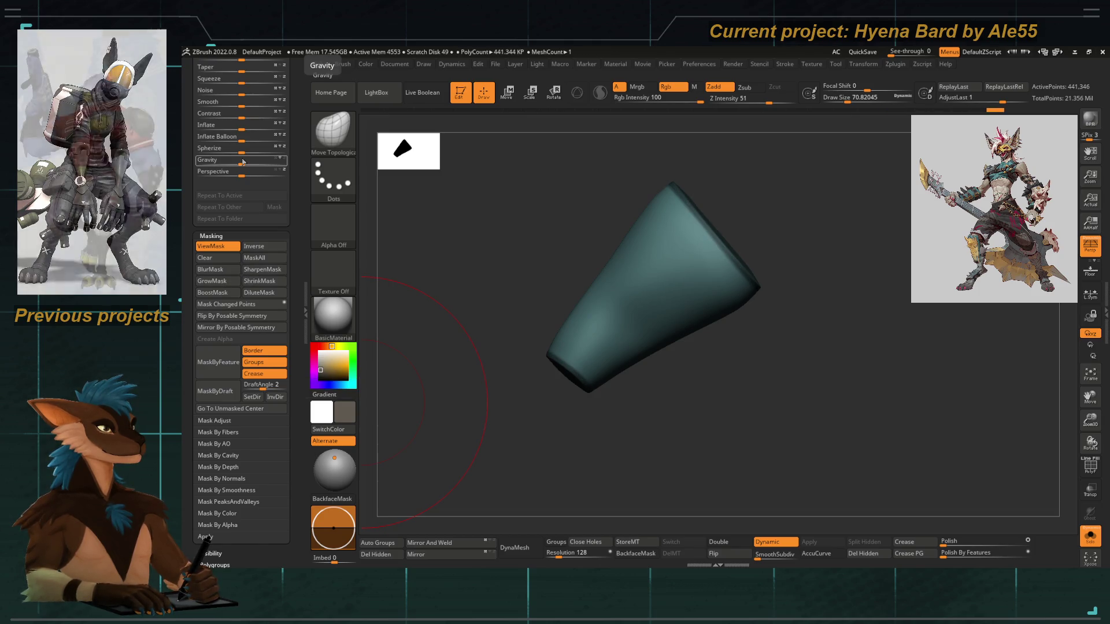
left_click_drag(439, 364, 435, 308, "alt")
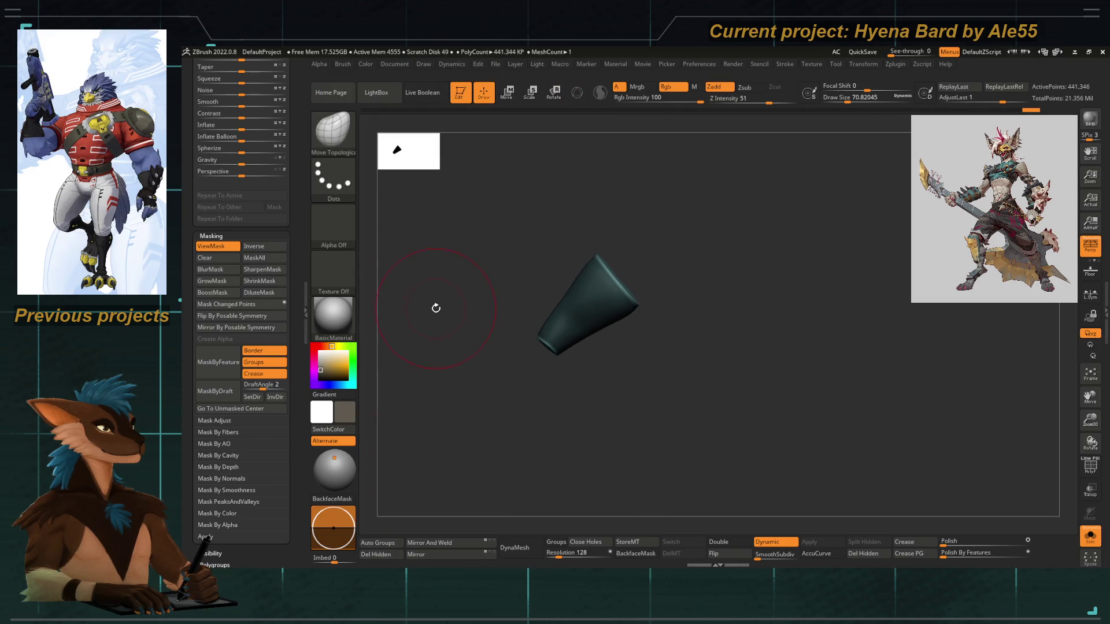
scroll(288, 251, "up", 3)
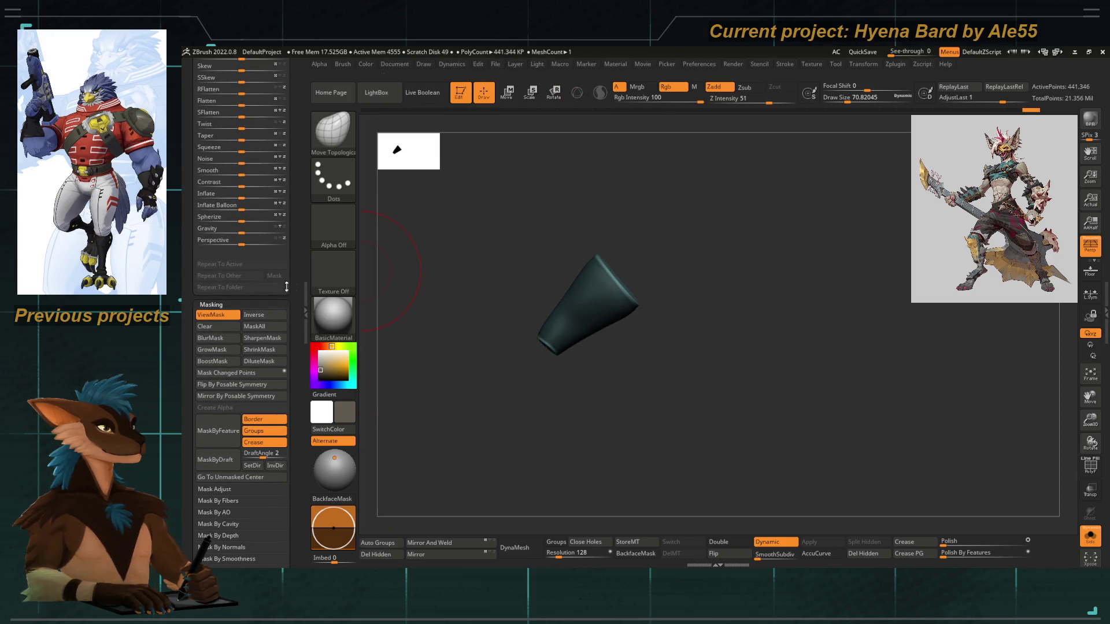
left_click(222, 197)
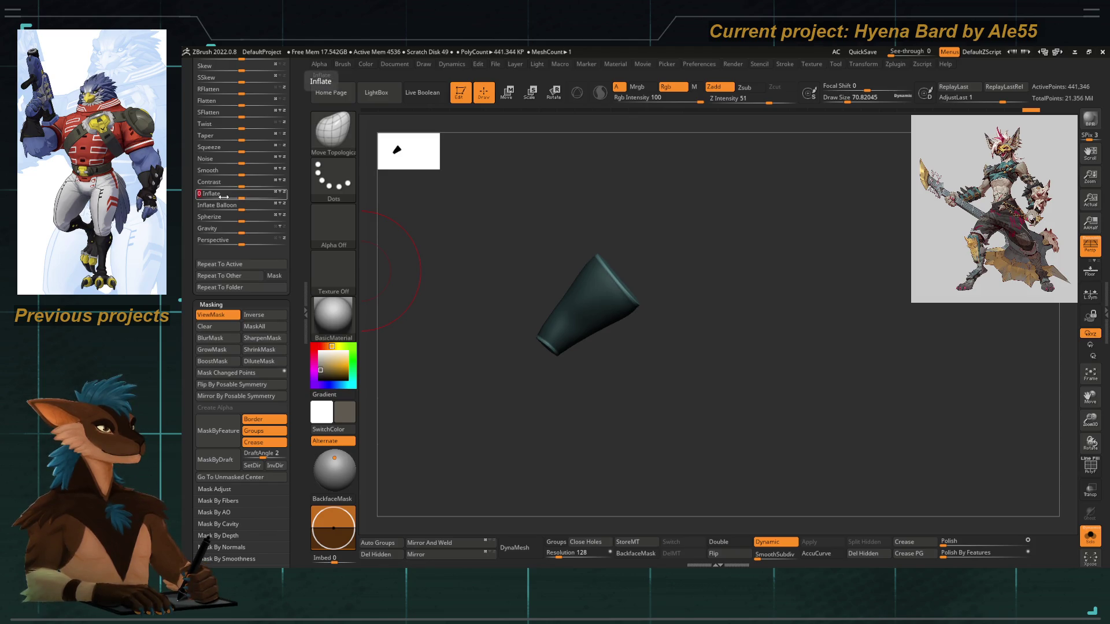
Turn Solo off to show the whole hyena bard and frame the torso and vambrace
left_click(1083, 538)
key("f")
mouse_move(486, 312)
left_mouse_down()
mouse_move(540, 349)
mouse_move(591, 433)
mouse_move(641, 385)
mouse_move(610, 369)
mouse_move(581, 408)
left_mouse_up()
left_click(372, 256, "ctrl")
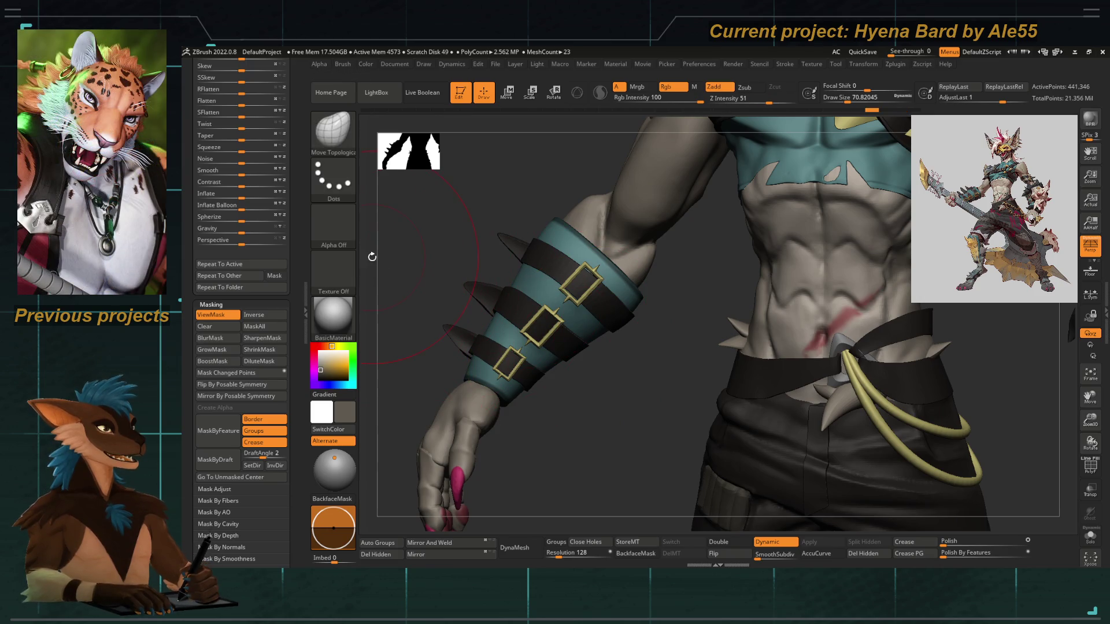
left_click(223, 351)
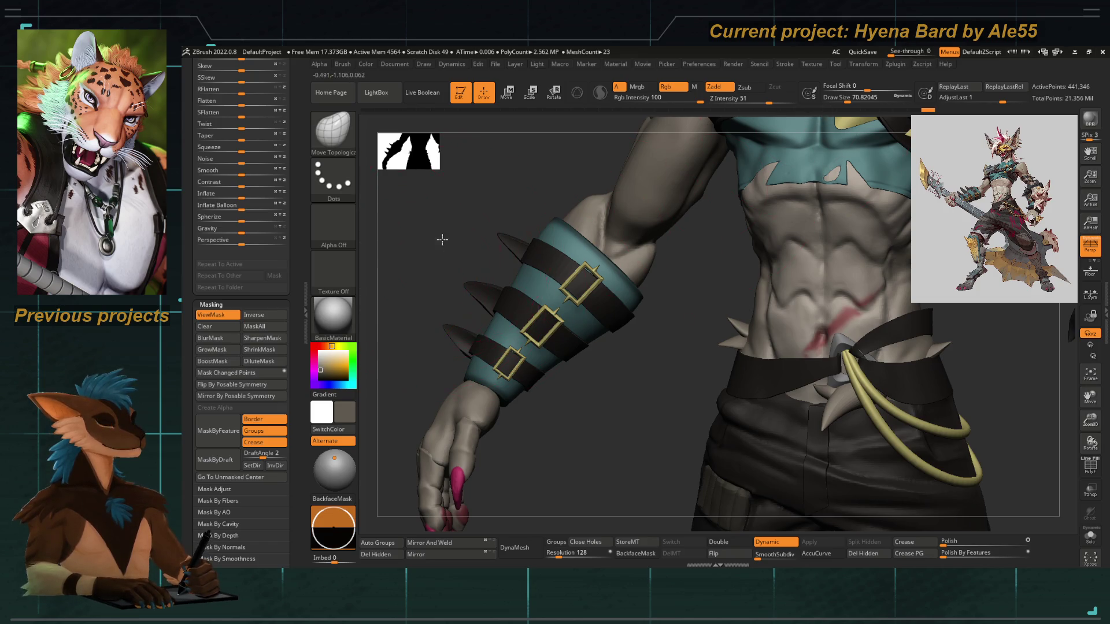
left_click_drag(443, 240, 441, 269)
key("ctrl+z")
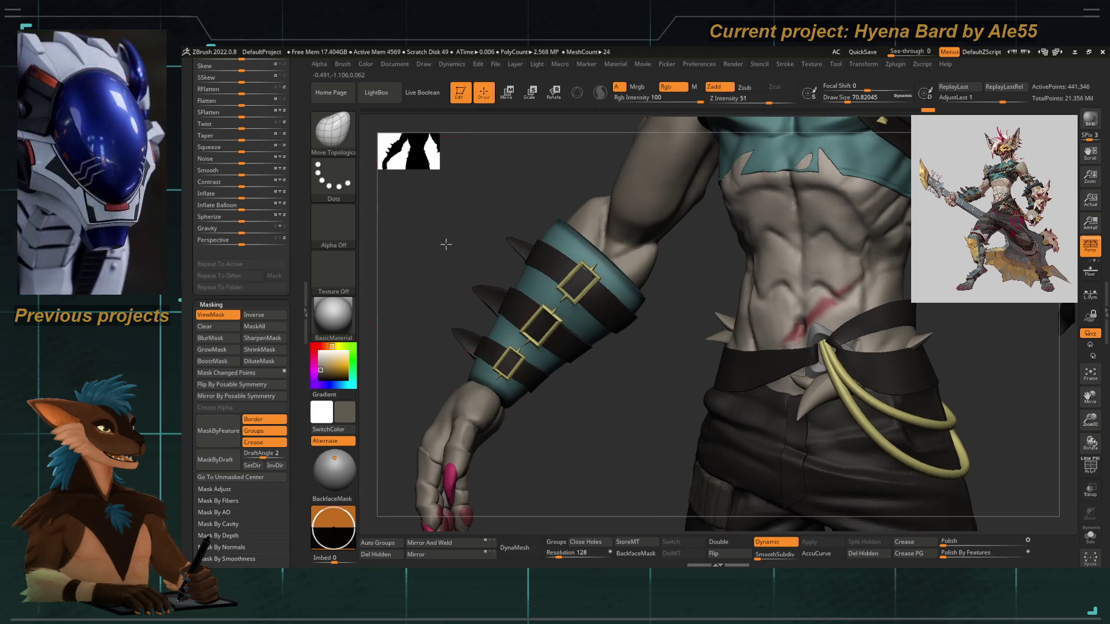
left_click_drag(296, 288, 294, 303)
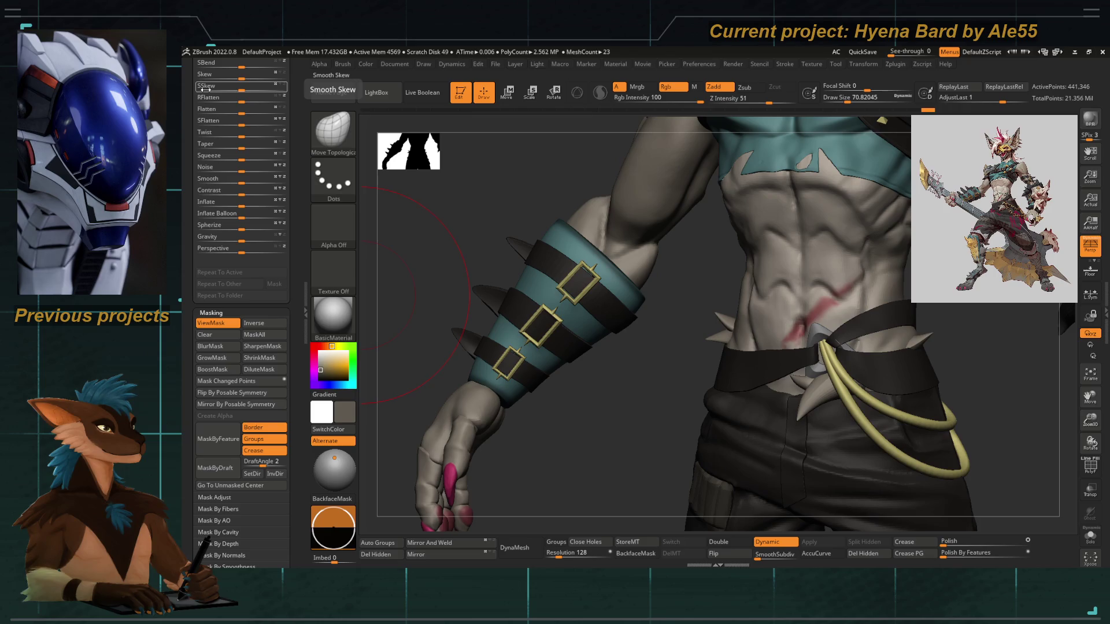
left_click(200, 201)
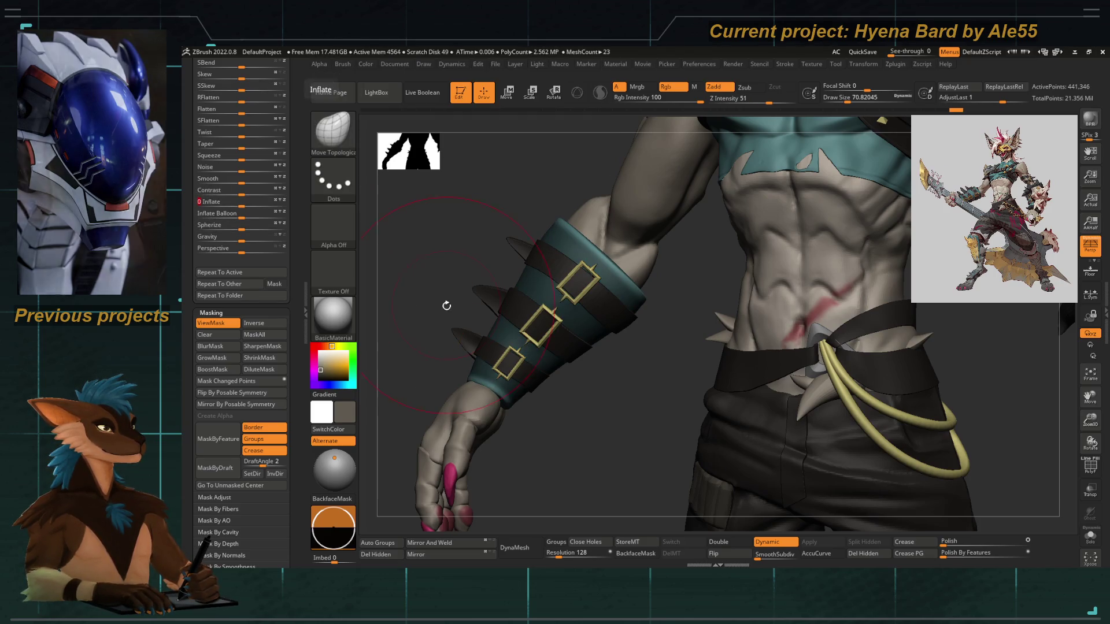
left_click_drag(426, 295, 418, 322)
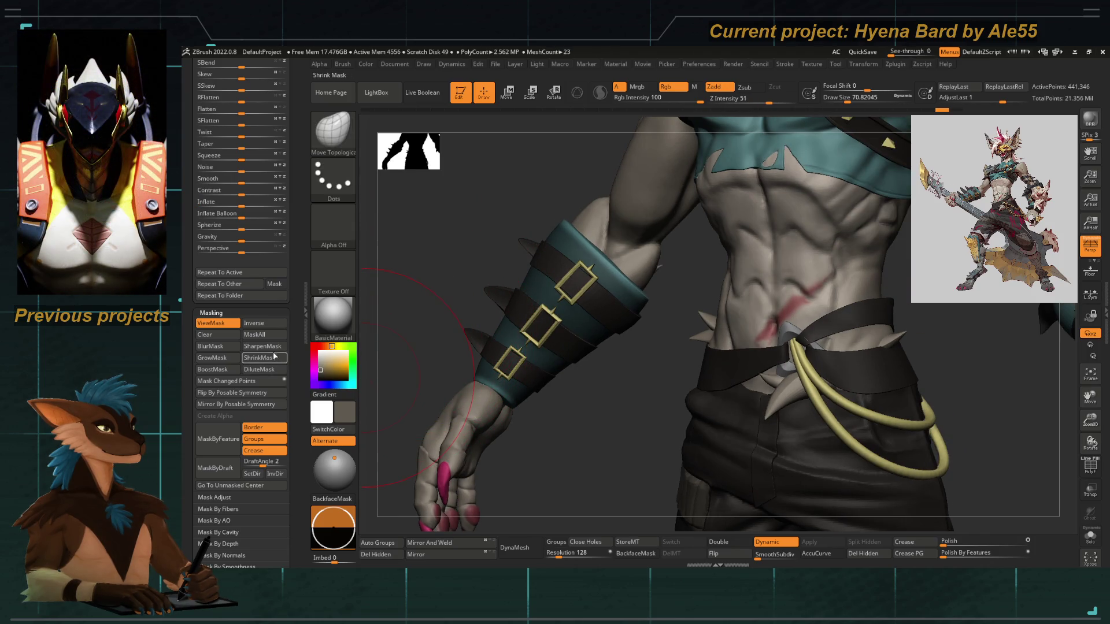
left_click(235, 202)
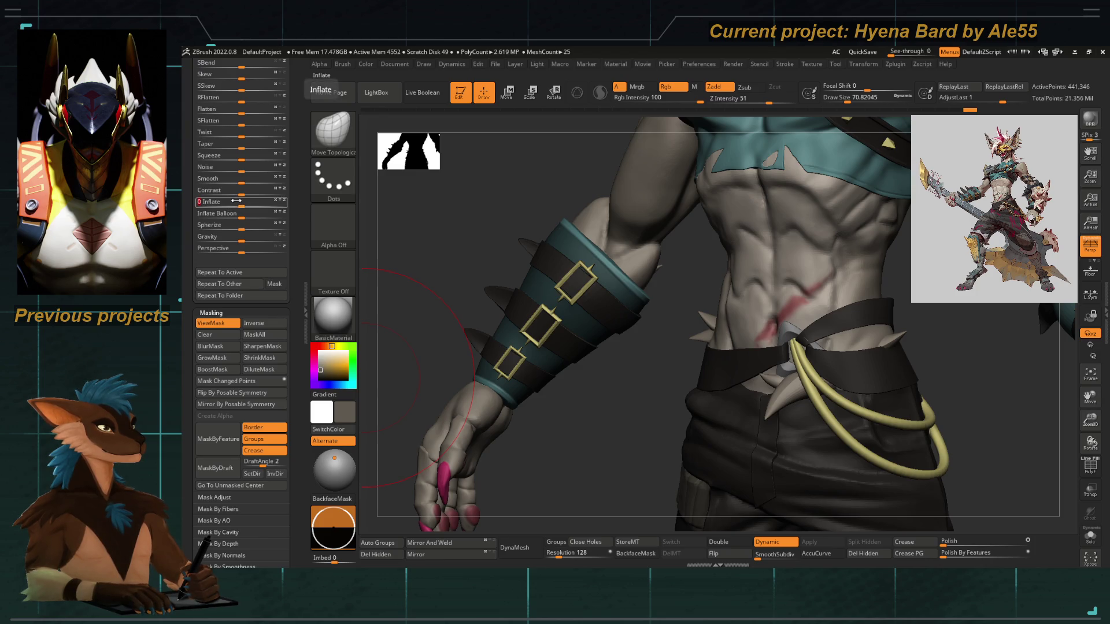
key("f")
left_click_drag(456, 294, 460, 278)
scroll(466, 272, "up", 2)
scroll(510, 330, "up", 2)
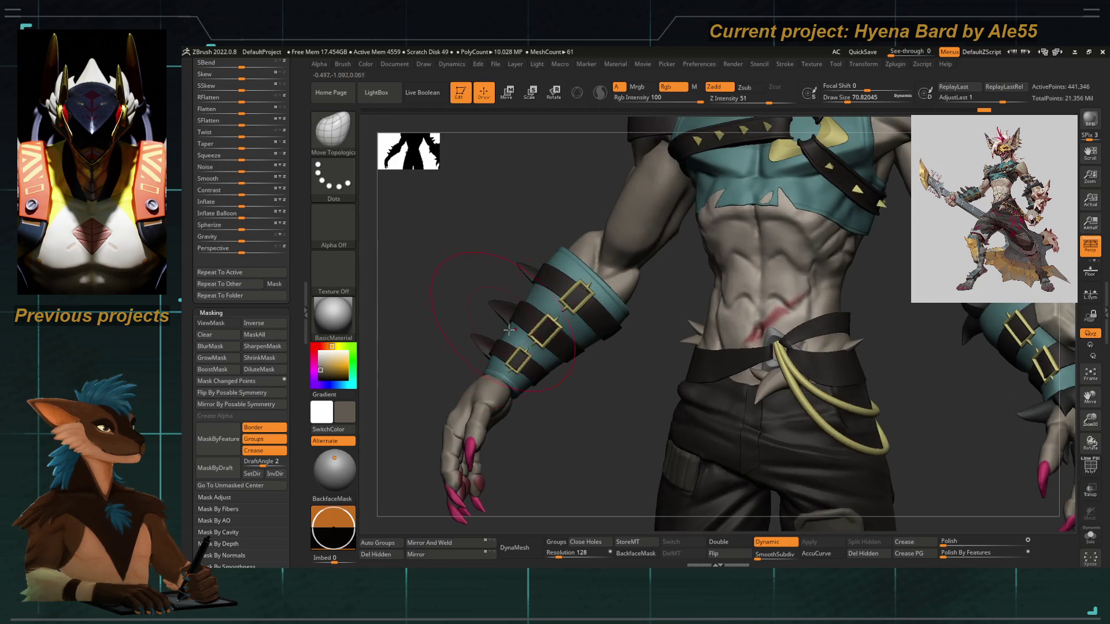
mouse_move(600, 441)
left_mouse_down()
mouse_move(570, 492)
mouse_move(596, 323)
left_mouse_up()
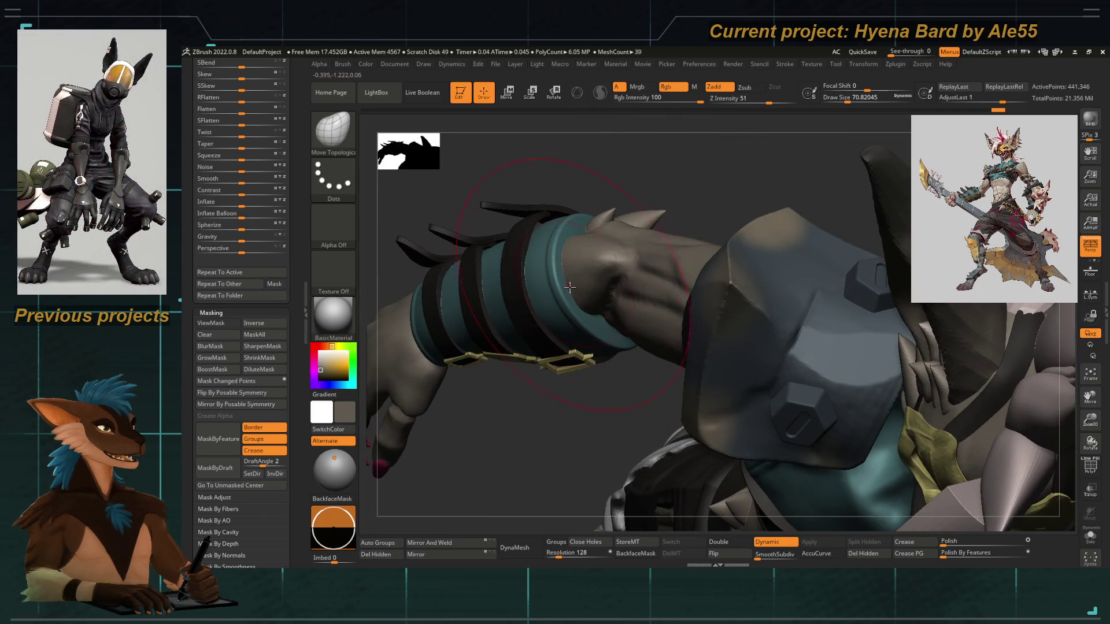
mouse_move(587, 433)
left_mouse_down()
mouse_move(463, 262)
mouse_move(620, 294)
mouse_move(670, 365)
mouse_move(616, 253)
mouse_move(586, 305)
left_mouse_up()
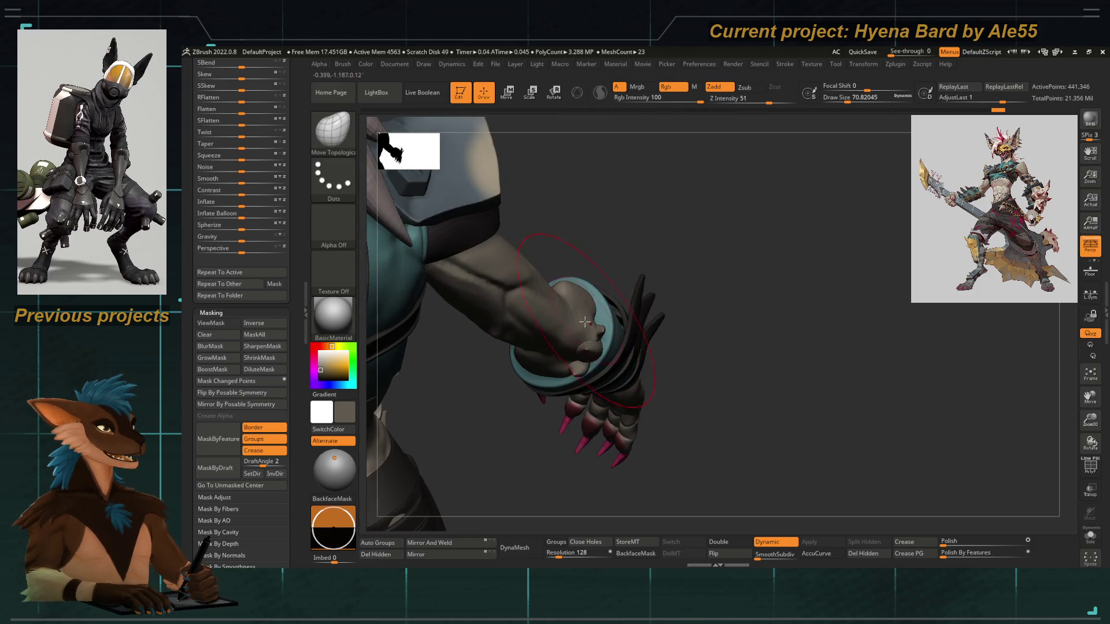
key("]")
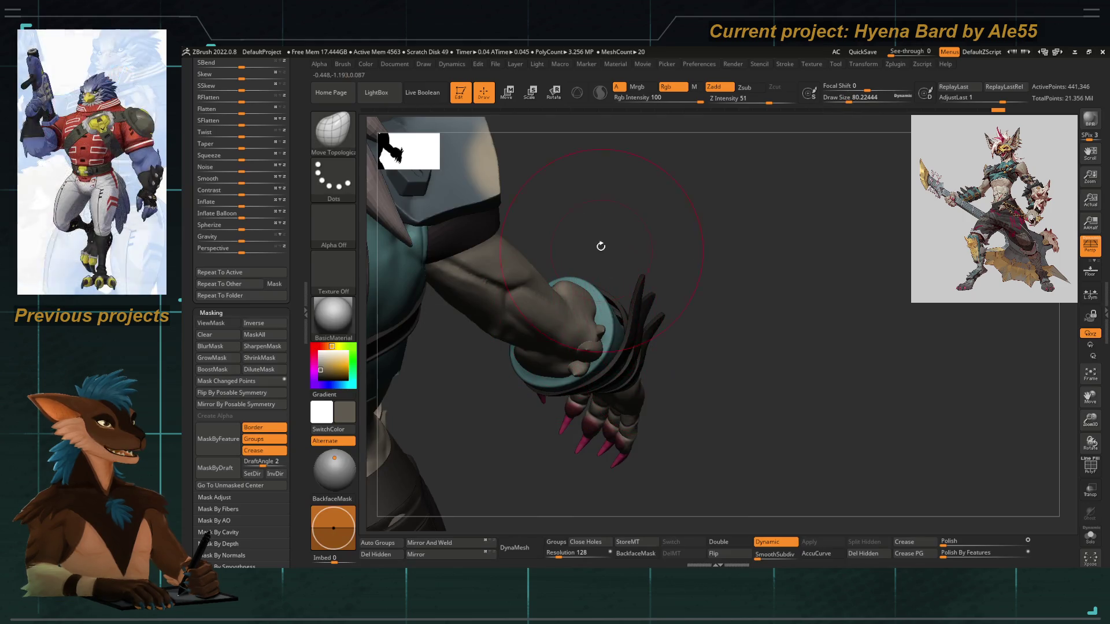
left_click_drag(600, 247, 613, 321)
key("space")
left_click_drag(603, 325, 599, 304)
mouse_move(603, 247)
left_mouse_down()
mouse_move(580, 285)
mouse_move(555, 242)
mouse_move(534, 323)
left_mouse_up()
key("bracketleft")
left_click_drag(560, 318, 636, 414)
key("space")
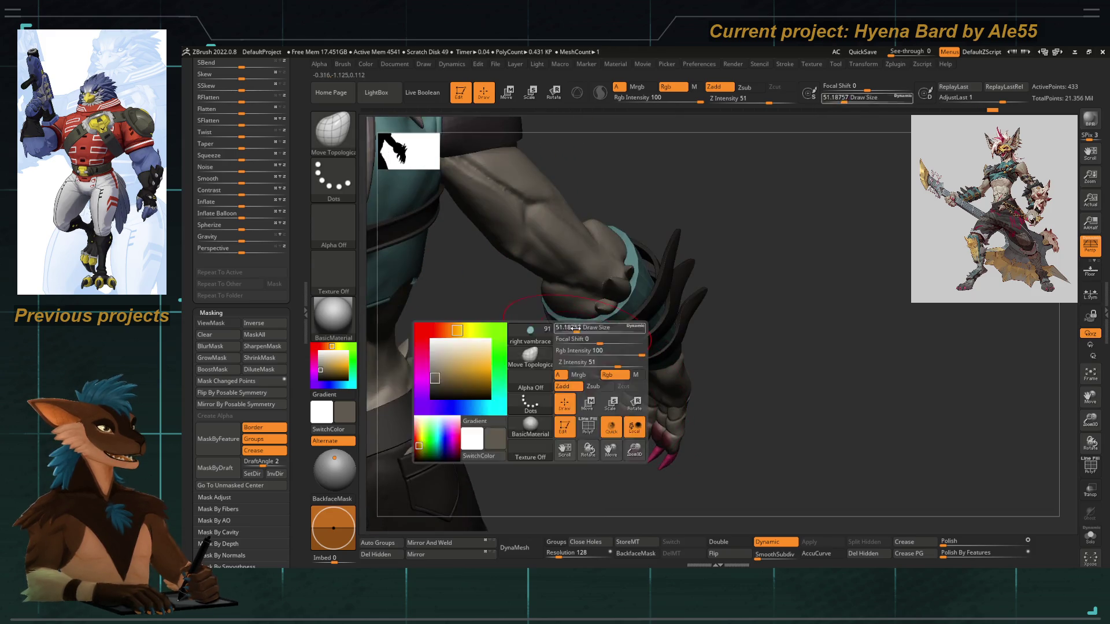
mouse_move(582, 321)
left_mouse_down()
mouse_move(596, 394)
mouse_move(602, 325)
mouse_move(535, 316)
left_mouse_up()
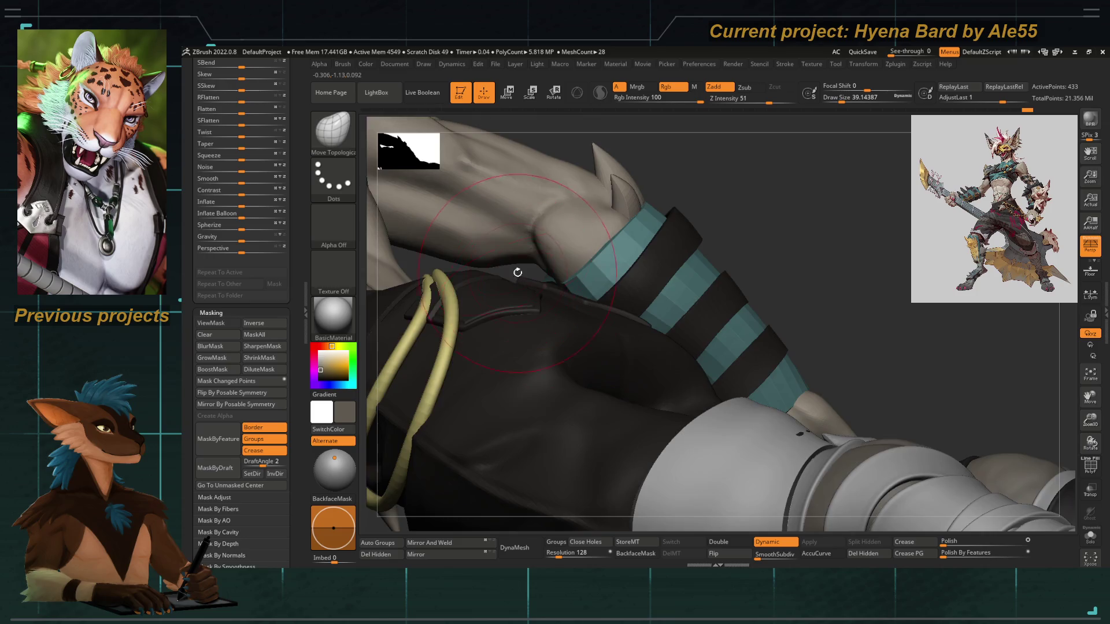
left_click_drag(517, 273, 557, 309)
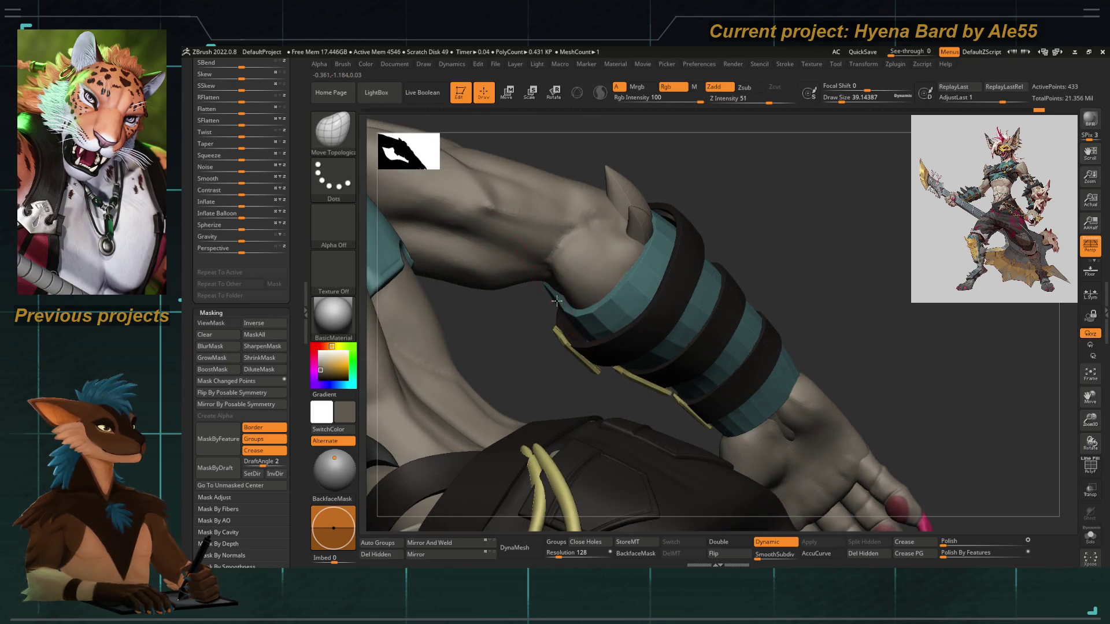
left_click_drag(528, 318, 572, 309)
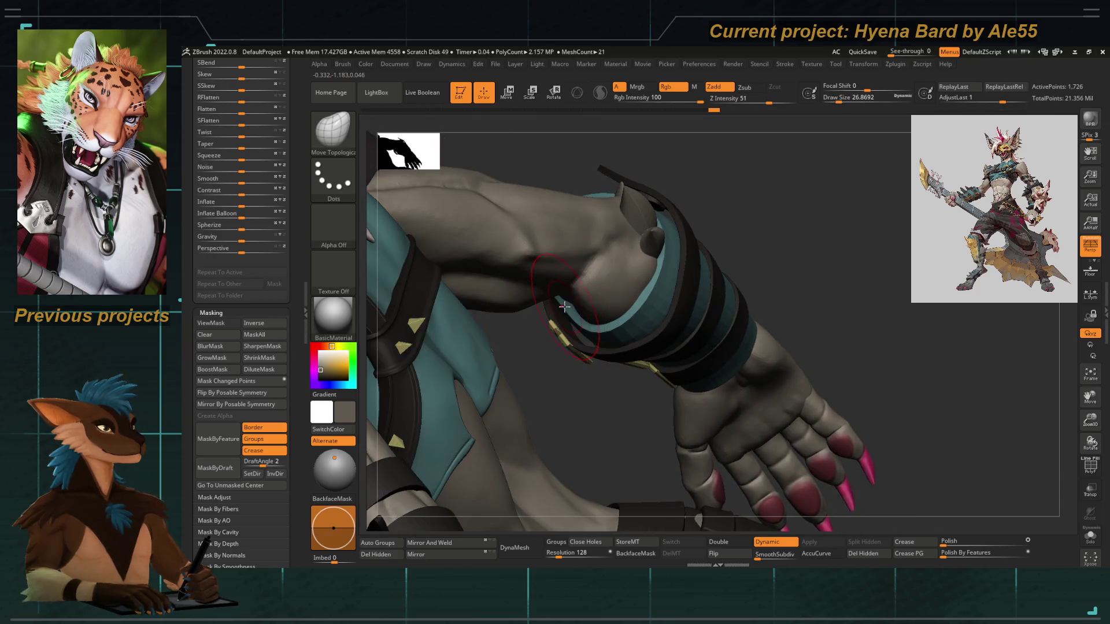
mouse_move(563, 401)
left_mouse_down()
mouse_move(600, 401)
mouse_move(517, 233)
left_mouse_up()
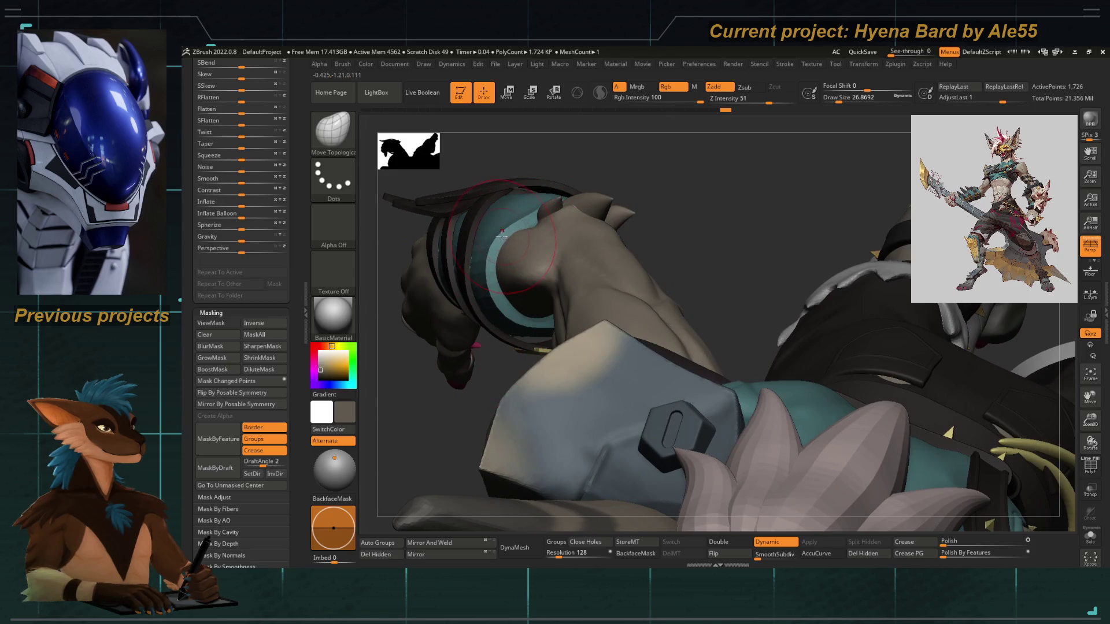
left_click_drag(470, 367, 460, 348)
mouse_move(650, 360)
left_mouse_down()
mouse_move(662, 374)
mouse_move(665, 446)
mouse_move(591, 247)
left_mouse_up()
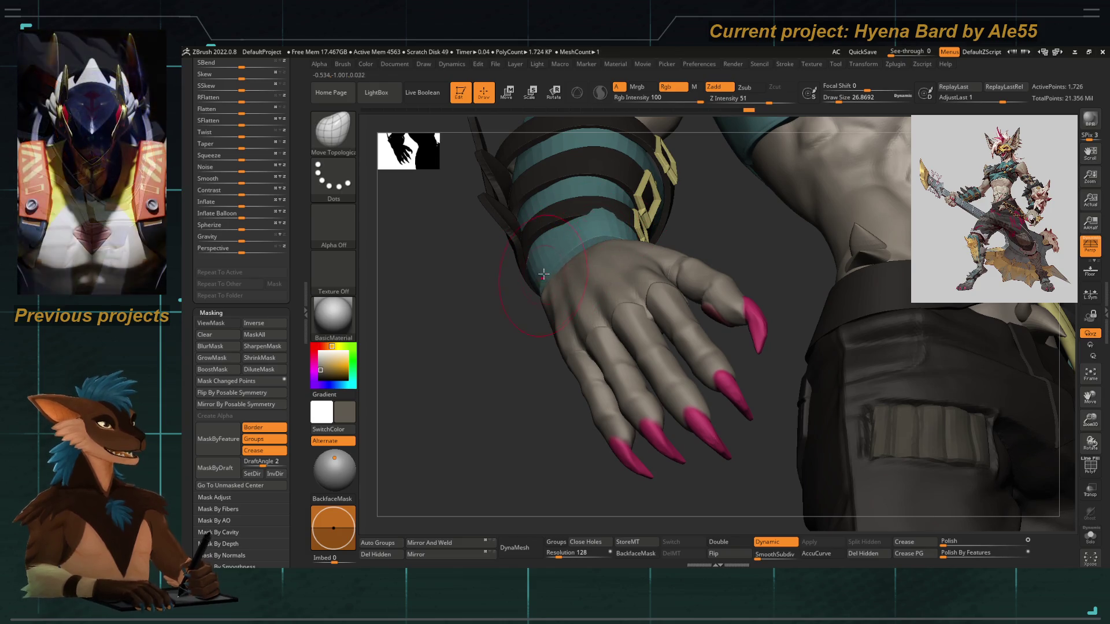
mouse_move(580, 240)
left_mouse_down()
mouse_move(523, 342)
mouse_move(544, 297)
left_mouse_up()
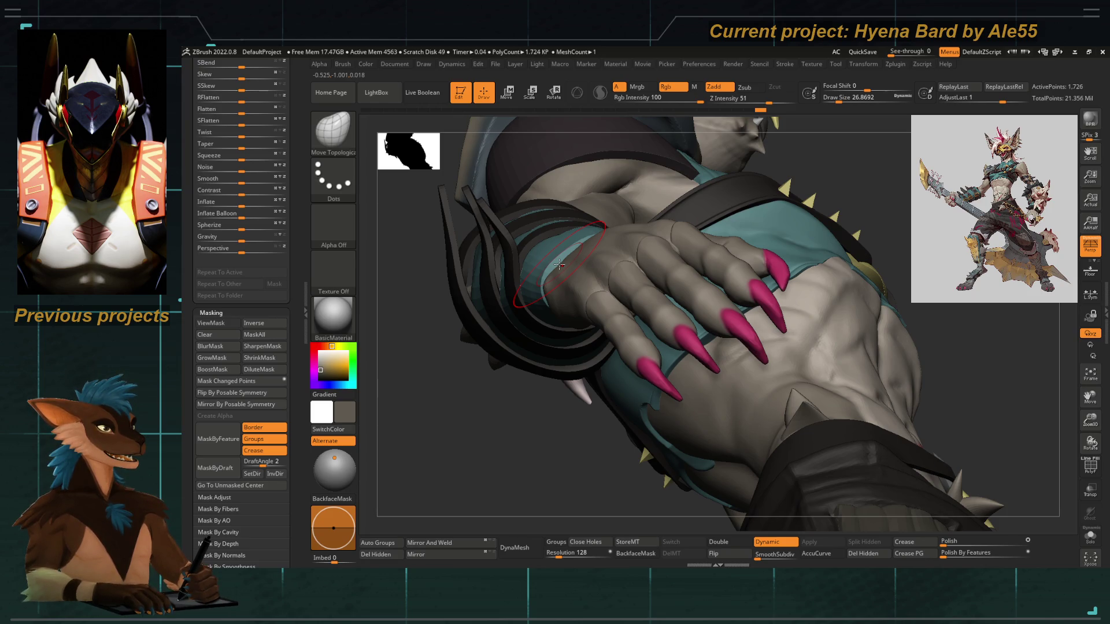
left_click_drag(453, 441, 537, 286)
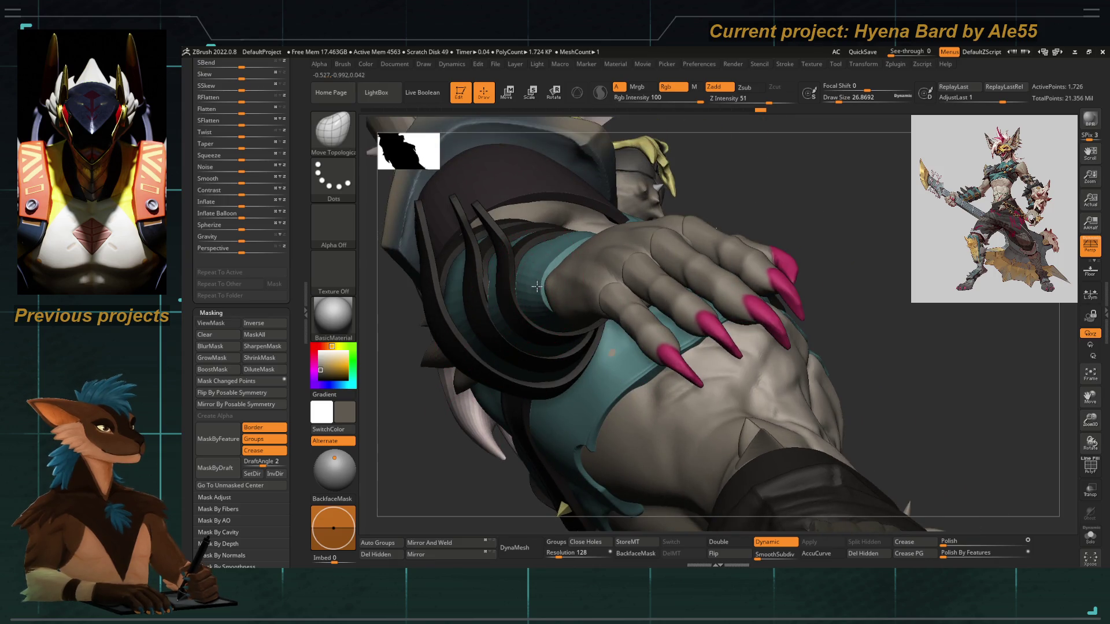
left_click_drag(460, 511, 576, 328)
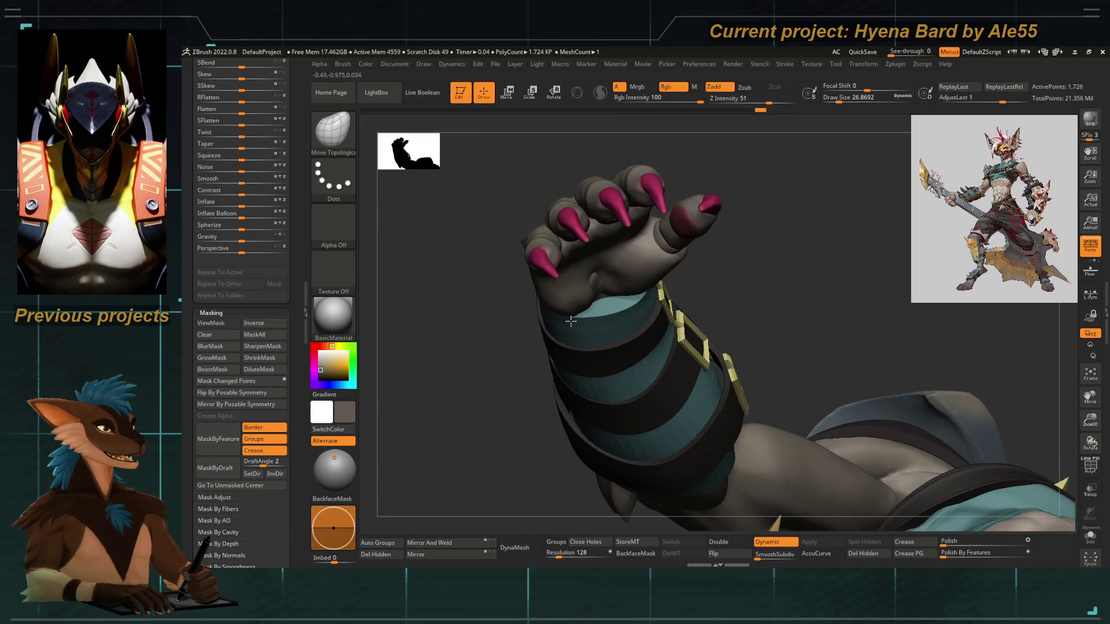
left_click_drag(481, 427, 597, 321)
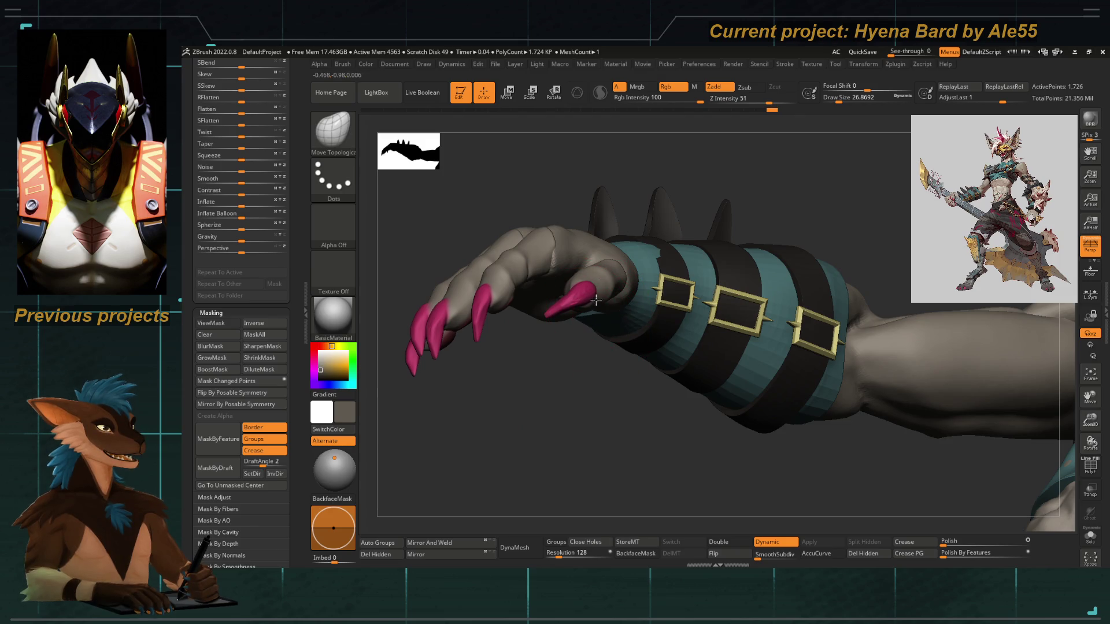
mouse_move(550, 385)
left_mouse_down()
mouse_move(540, 347)
mouse_move(562, 331)
left_mouse_up()
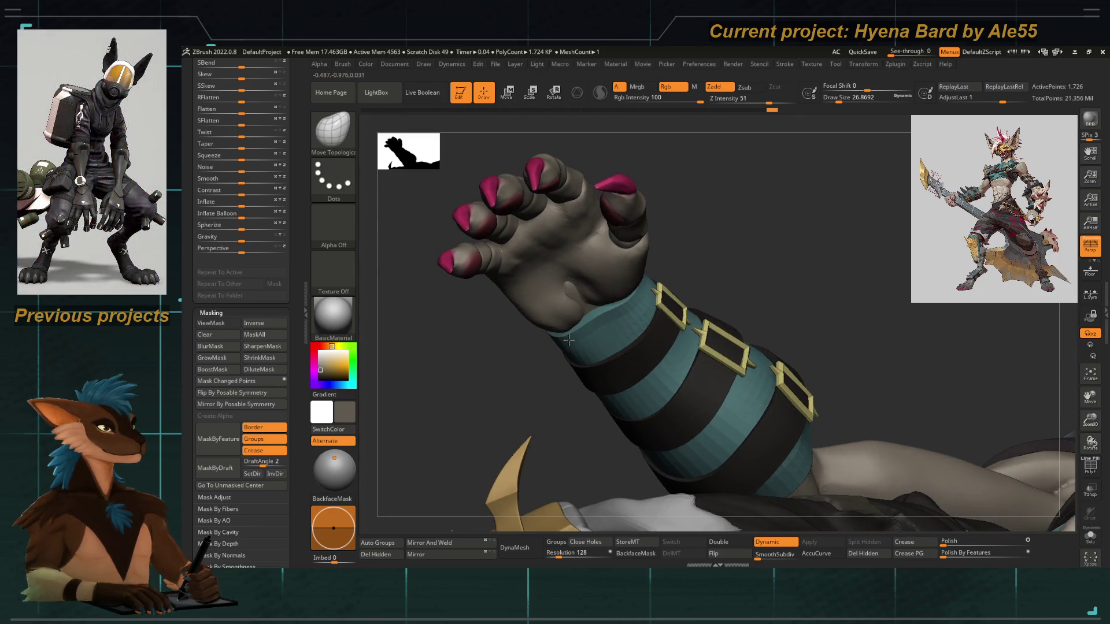
mouse_move(671, 234)
left_mouse_down()
mouse_move(617, 298)
mouse_move(631, 311)
left_mouse_up()
mouse_move(669, 408)
left_mouse_down()
mouse_move(679, 337)
mouse_move(662, 304)
mouse_move(509, 305)
mouse_move(540, 303)
left_mouse_up()
key("f")
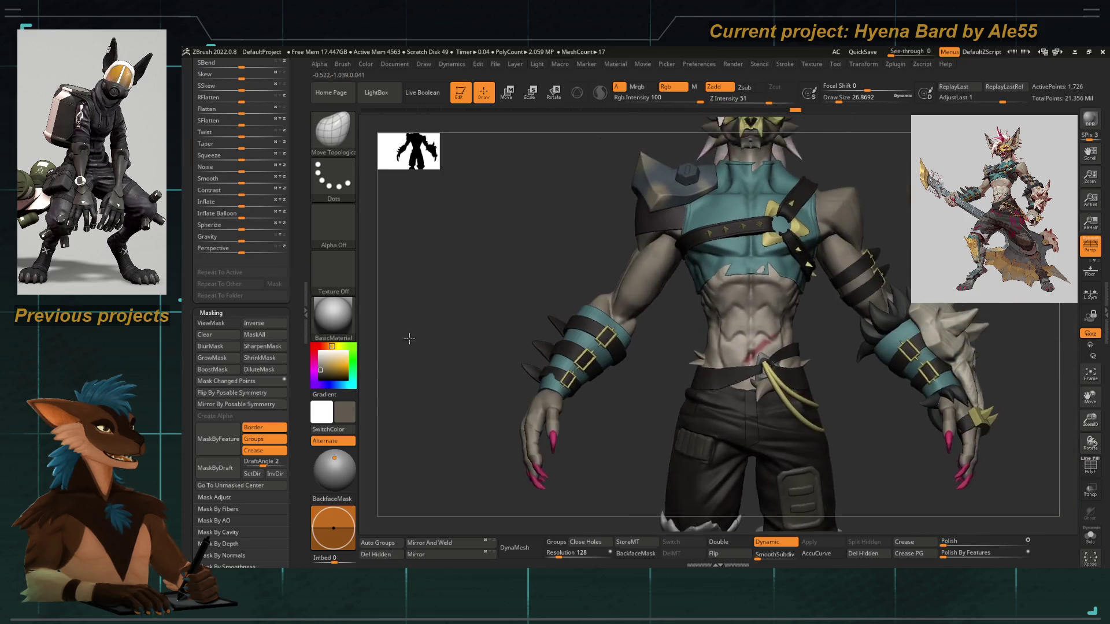
left_click_drag(408, 338, 466, 353)
mouse_move(468, 297)
left_mouse_down()
mouse_move(443, 417)
mouse_move(448, 266)
mouse_move(436, 337)
mouse_move(520, 382)
mouse_move(631, 243)
left_mouse_up()
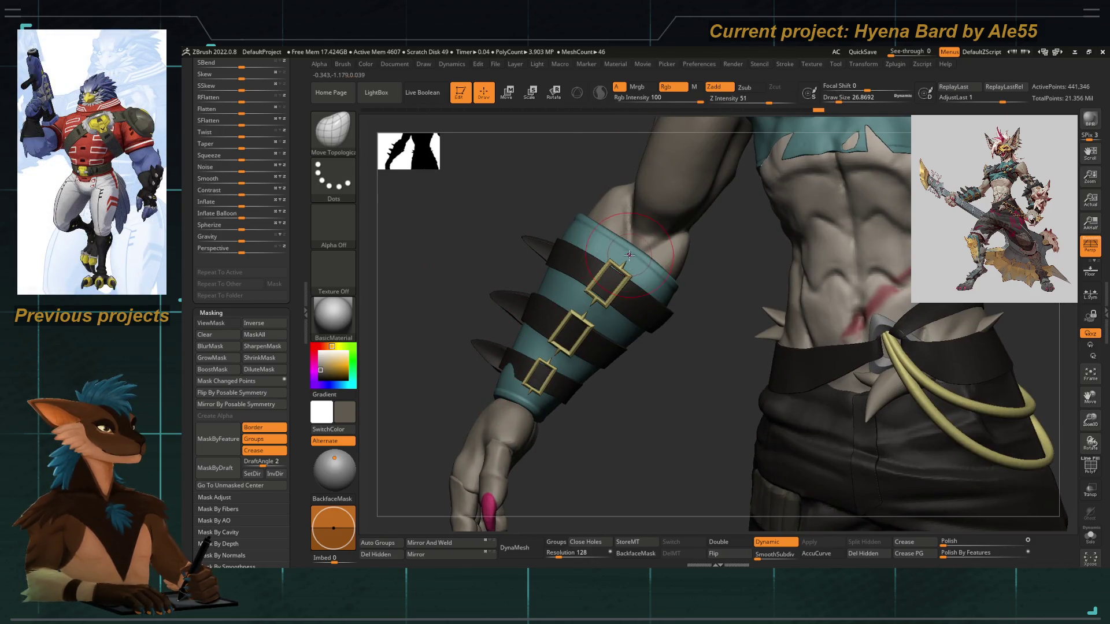
Adjust Draw Size, smooth briefly and bring the vambrace close, ending on a tiny brush
key("space")
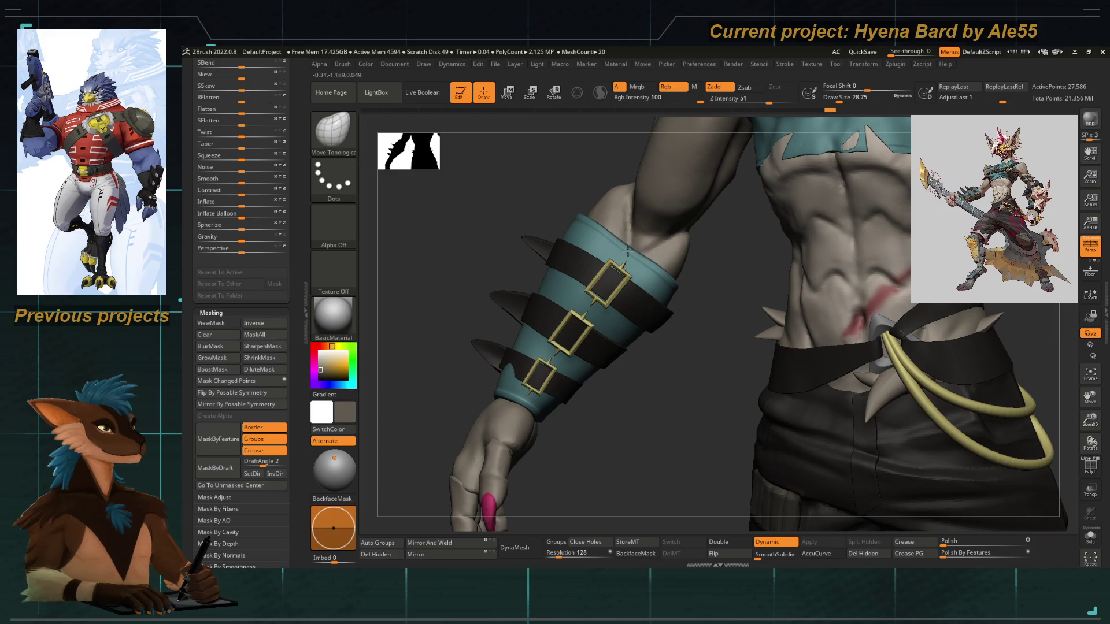
key("space")
left_click(630, 246)
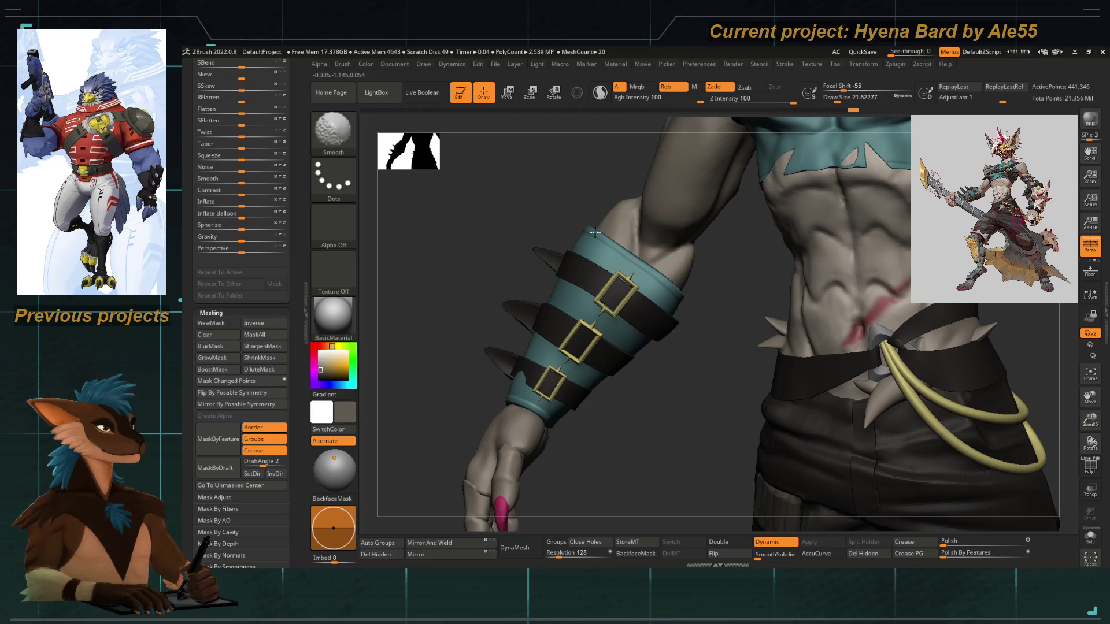
key("f")
mouse_move(452, 234)
left_mouse_down()
mouse_move(778, 422)
mouse_move(722, 409)
left_mouse_up()
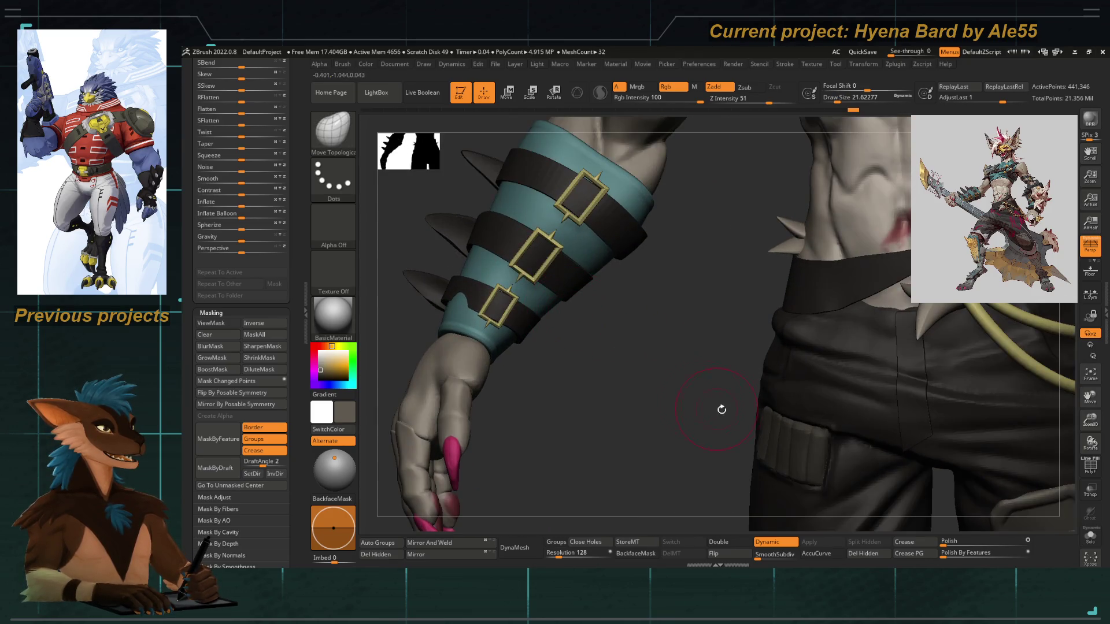
left_click(611, 204, "alt")
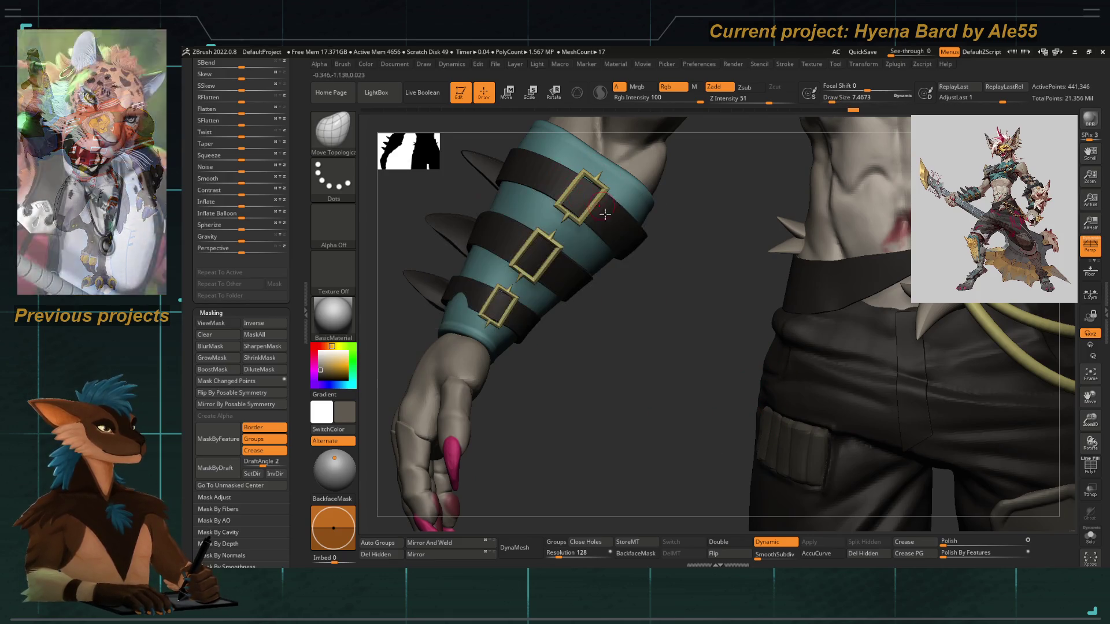
Select MaskLasso and mask a small patch at the vambrace top edge beside the strap, then Solo the bracer
key("b")
key("m")
key("l")
key("space")
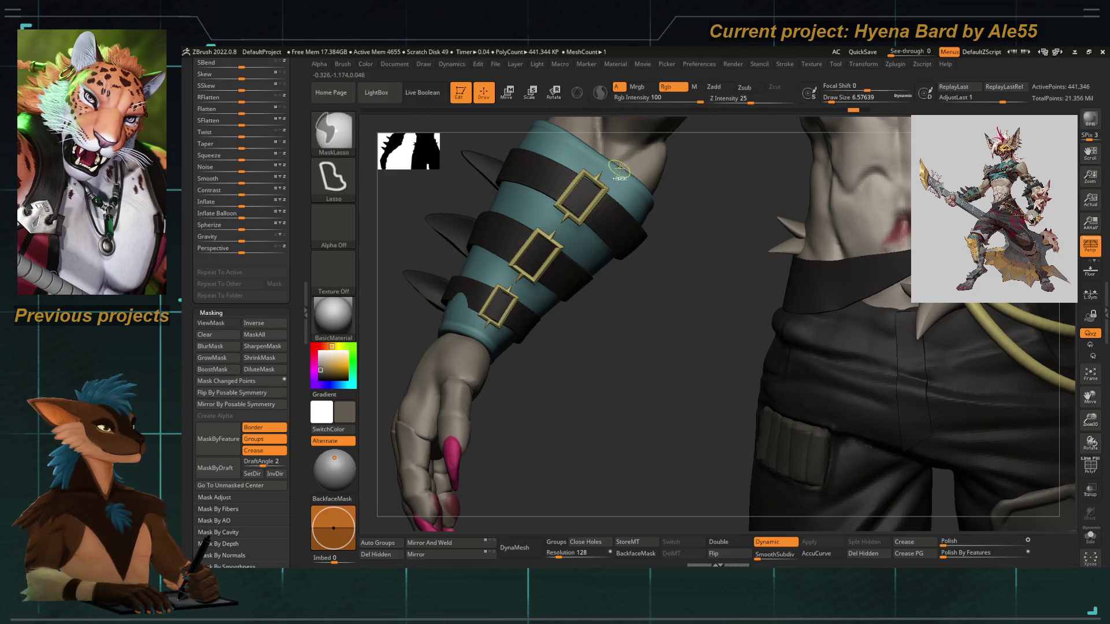
mouse_move(621, 196)
left_mouse_down("ctrl")
mouse_move(509, 339)
mouse_move(614, 203)
left_mouse_up("ctrl")
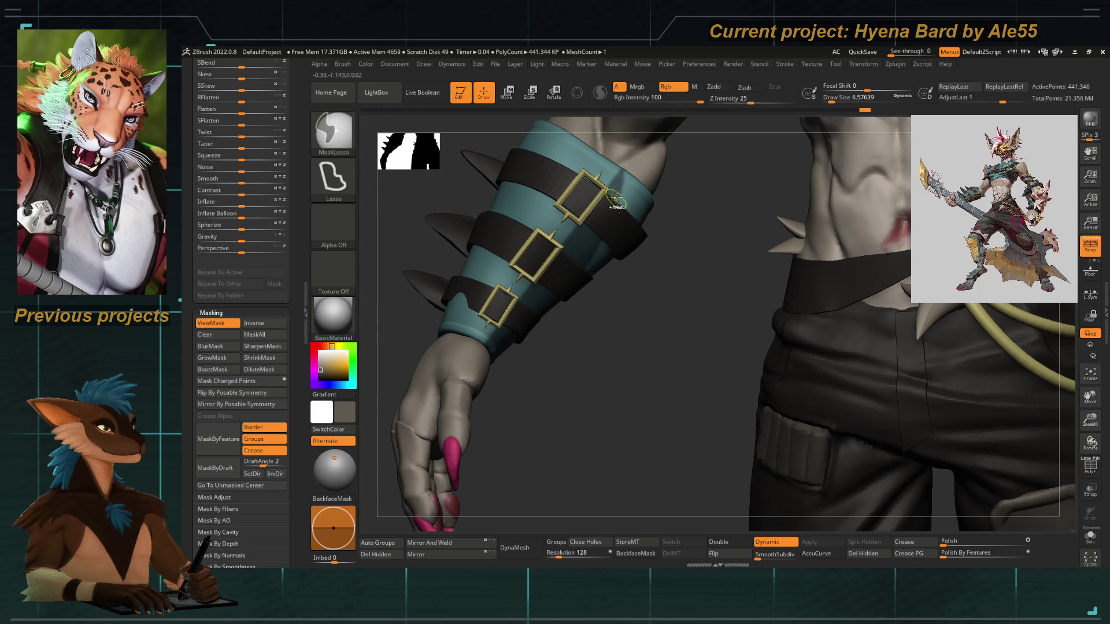
left_click_drag(639, 164, 643, 178, "ctrl")
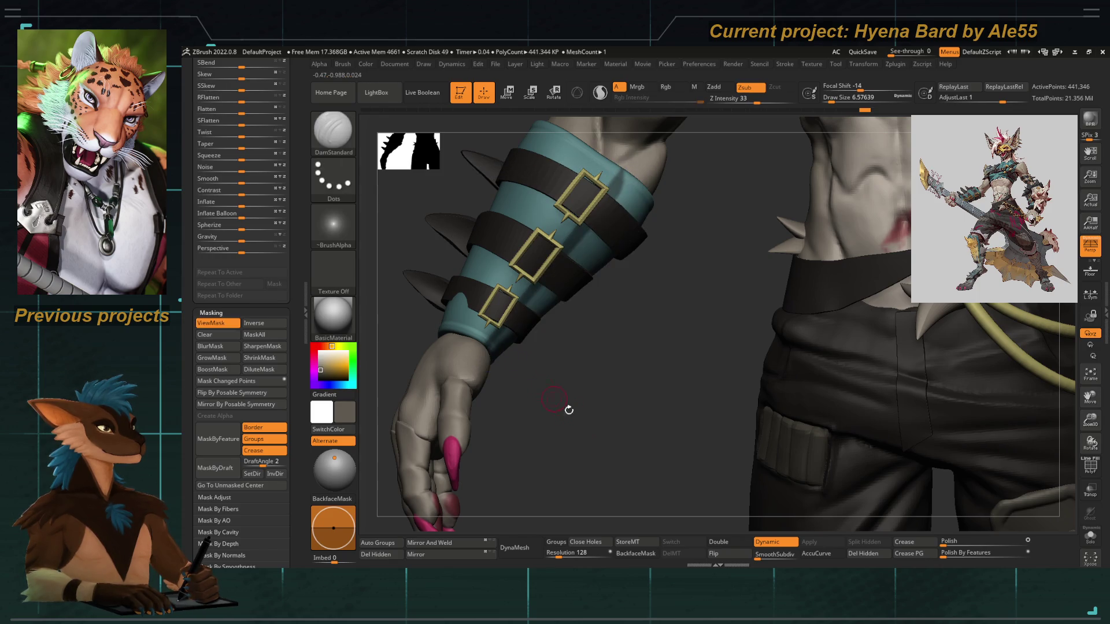
left_click_drag(580, 402, 690, 414)
left_click(564, 260, "ctrl+shift")
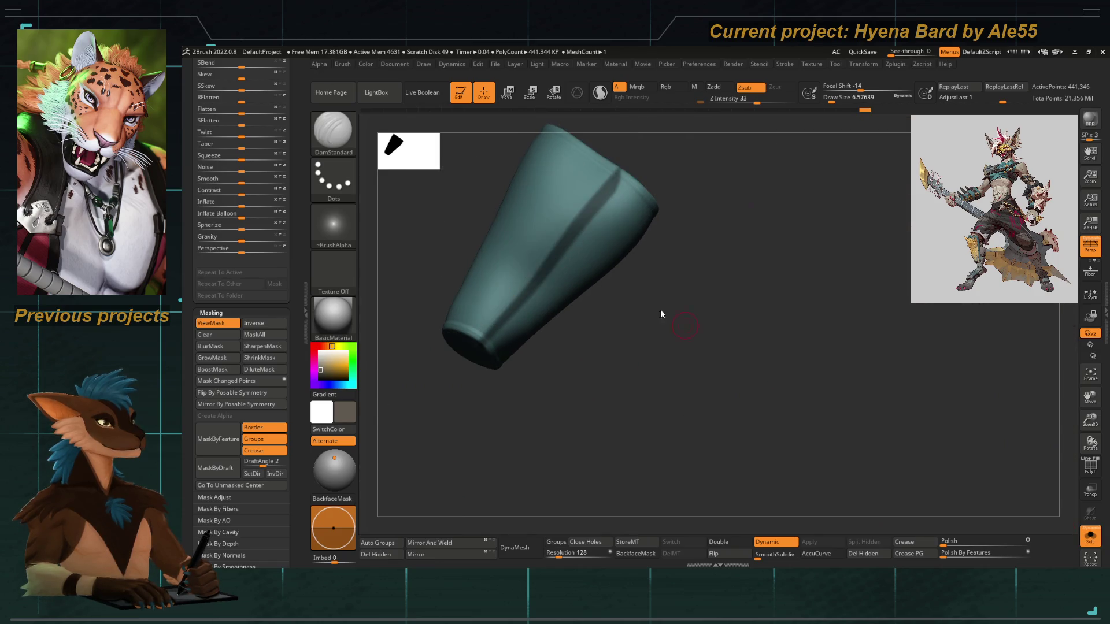
Clear the mask and carve a thin groove along the bracer with an Orb_Cracks curve stroke
left_click_drag(659, 315, 586, 262)
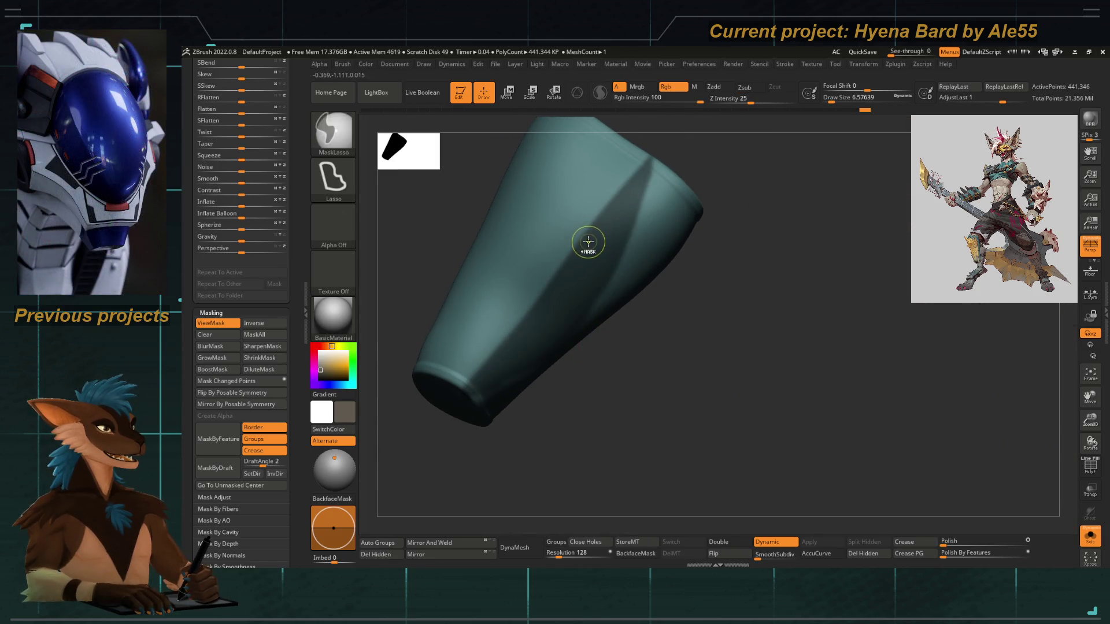
key("ctrl+h")
key("b")
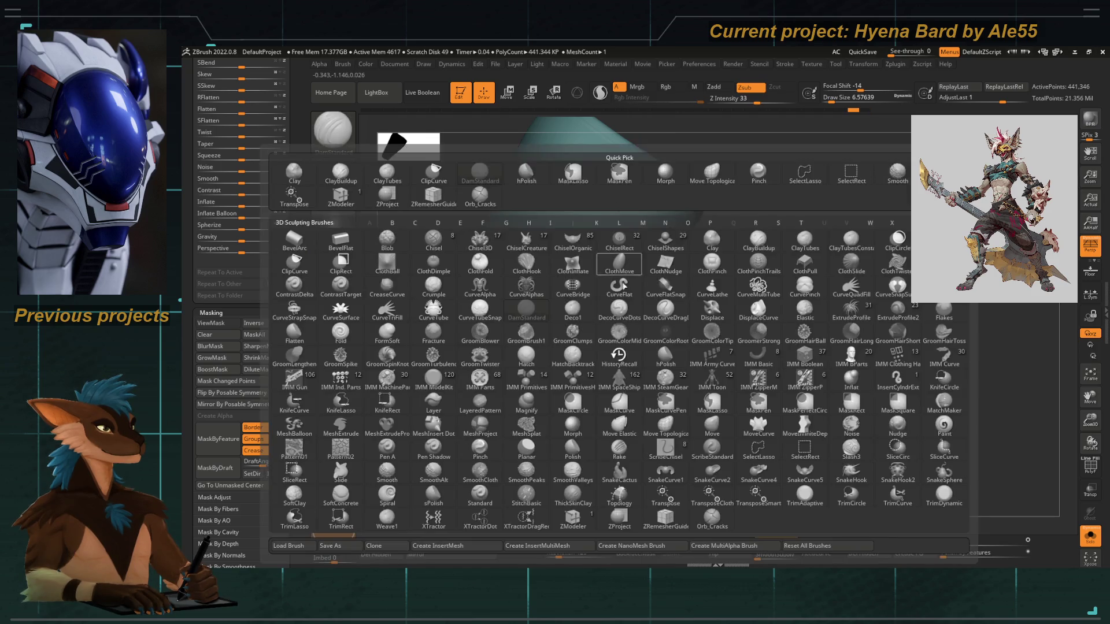
left_click(710, 517)
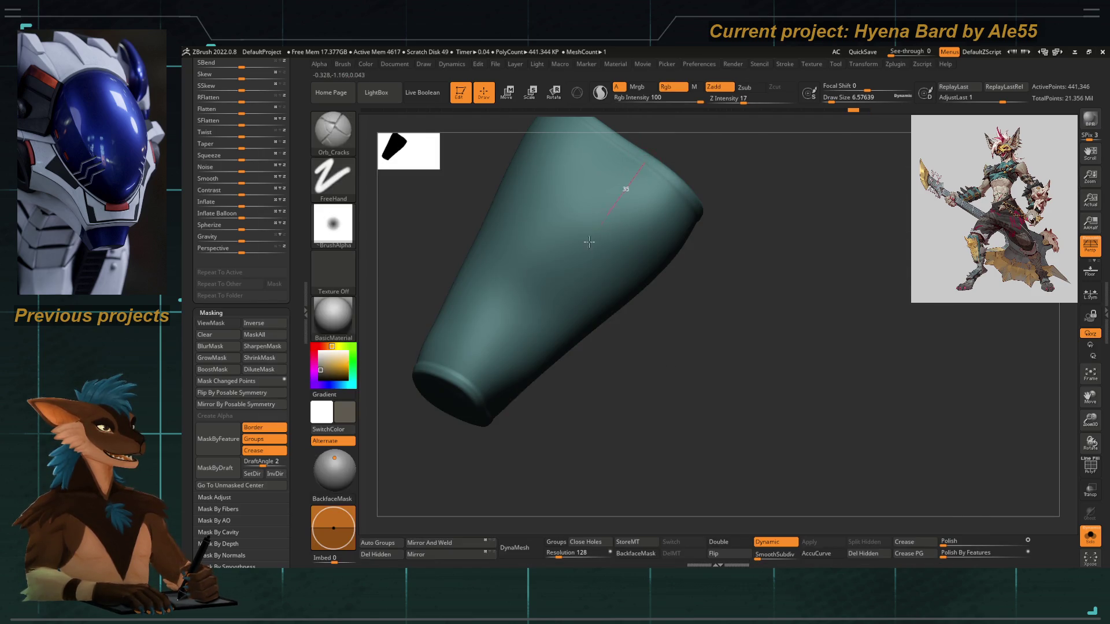
mouse_move(464, 385)
left_mouse_down()
mouse_move(521, 234)
mouse_move(524, 248)
left_mouse_up()
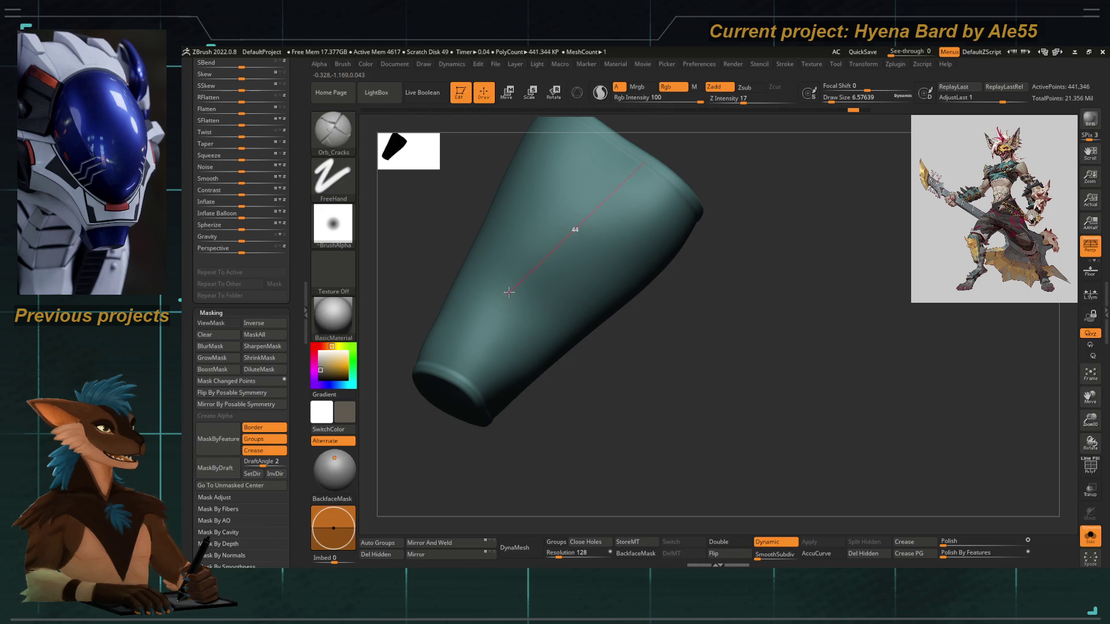
left_click_drag(498, 304, 480, 330)
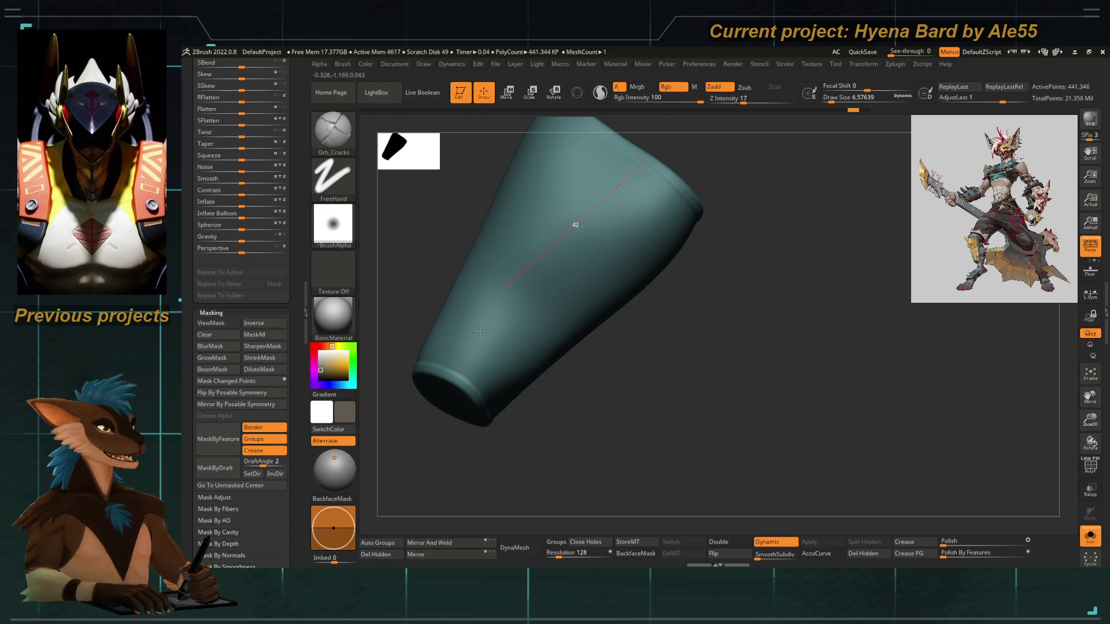
left_click_drag(470, 388, 470, 387)
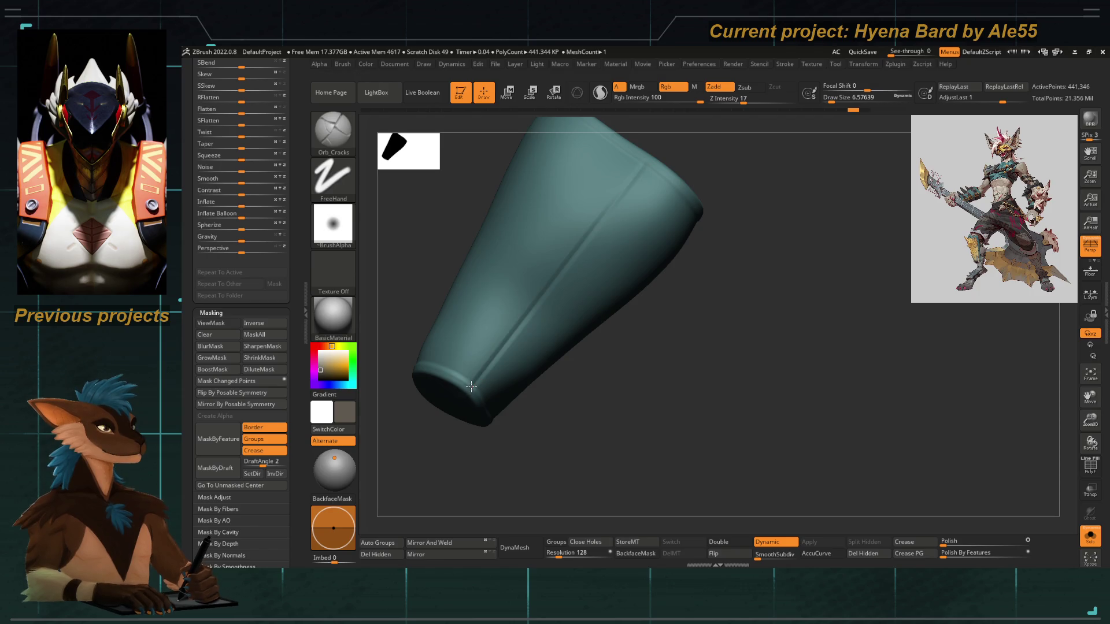
Toggle Solo and Transp to check the groove against the full character, ending with the bracer soloed
left_click(1088, 539)
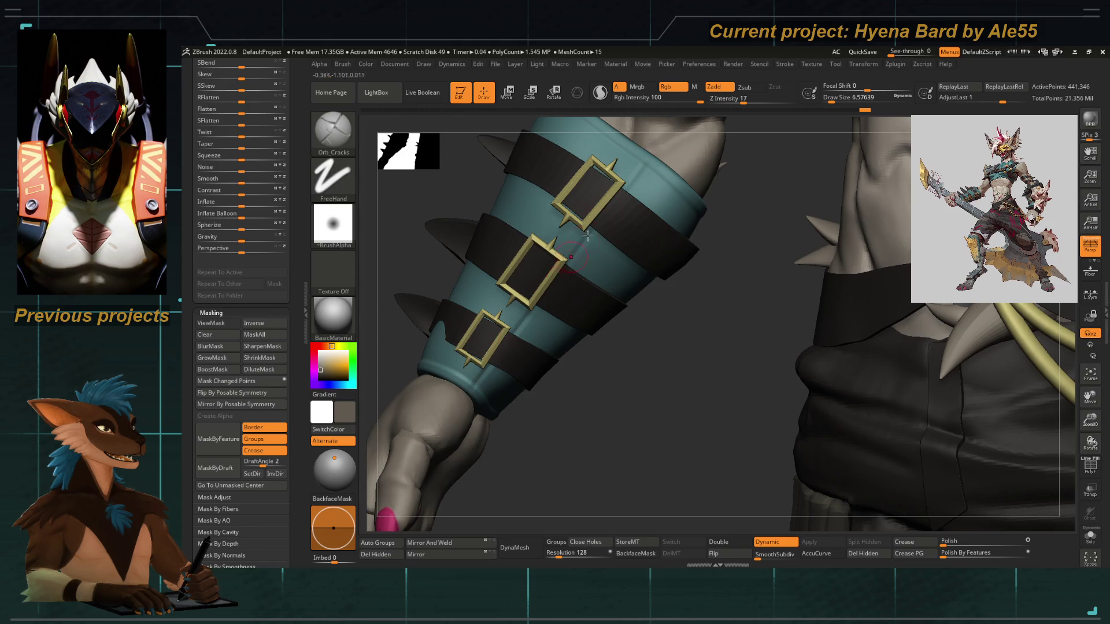
left_click(609, 193, "alt")
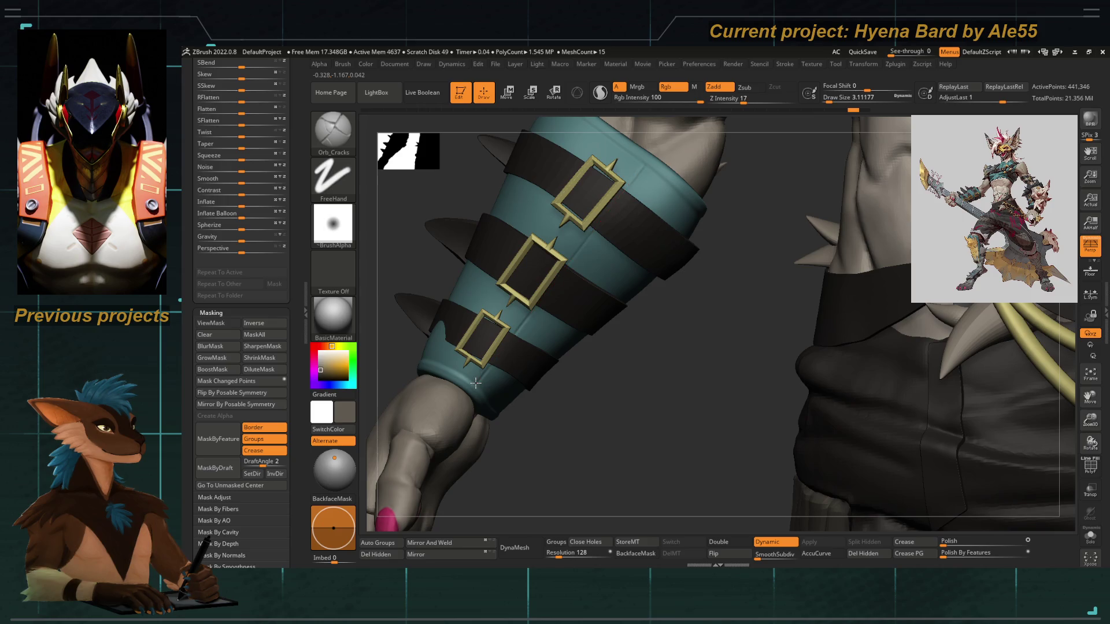
left_click(1090, 536)
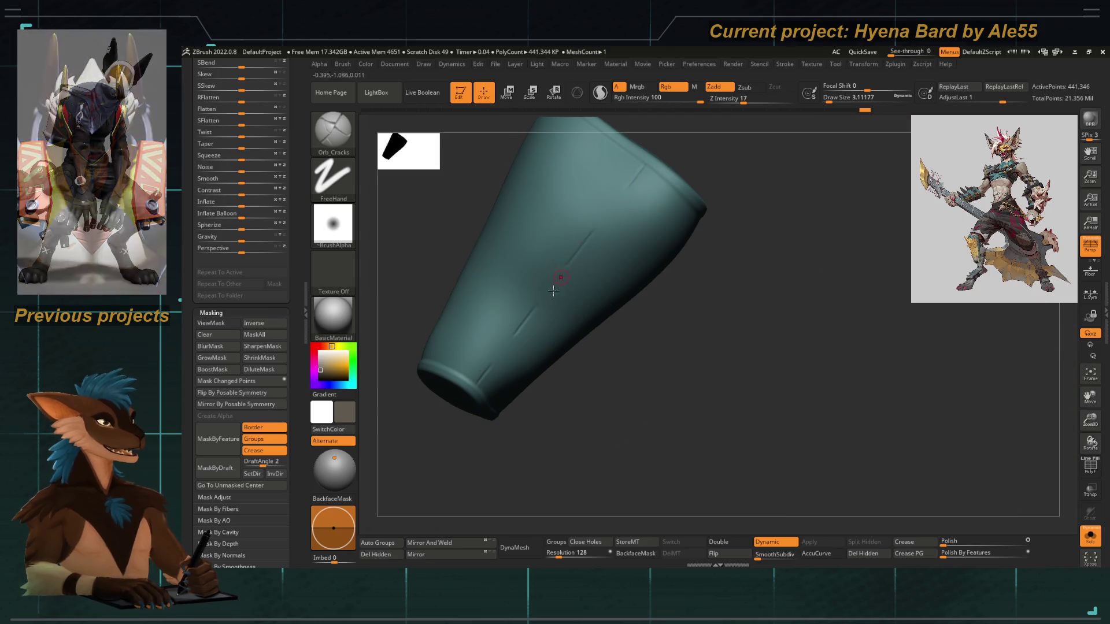
left_click(1089, 537)
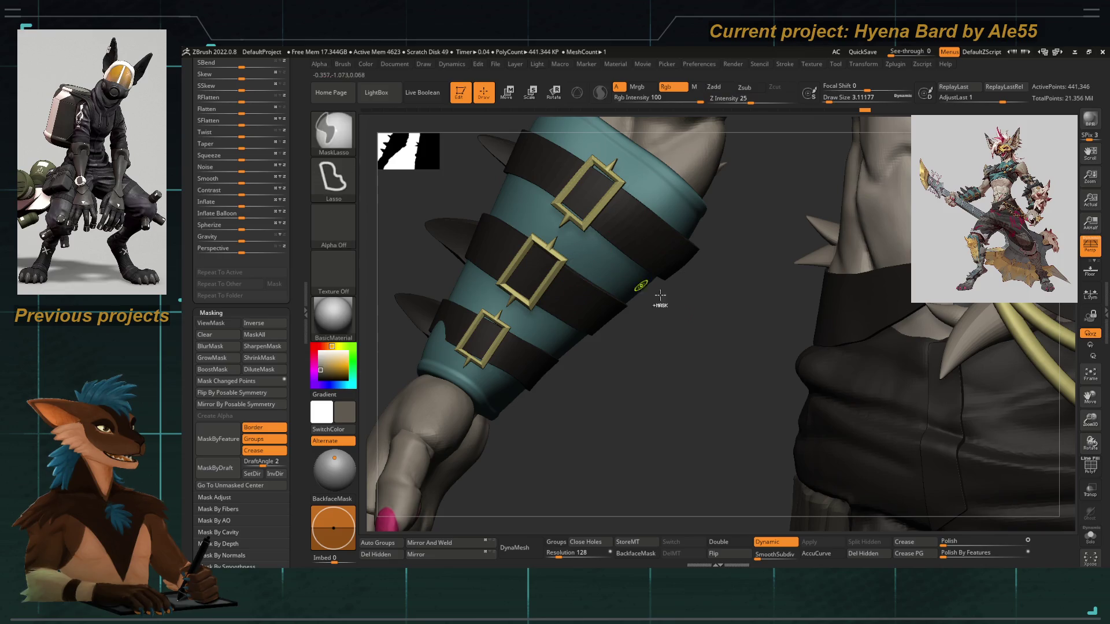
left_click(1091, 493)
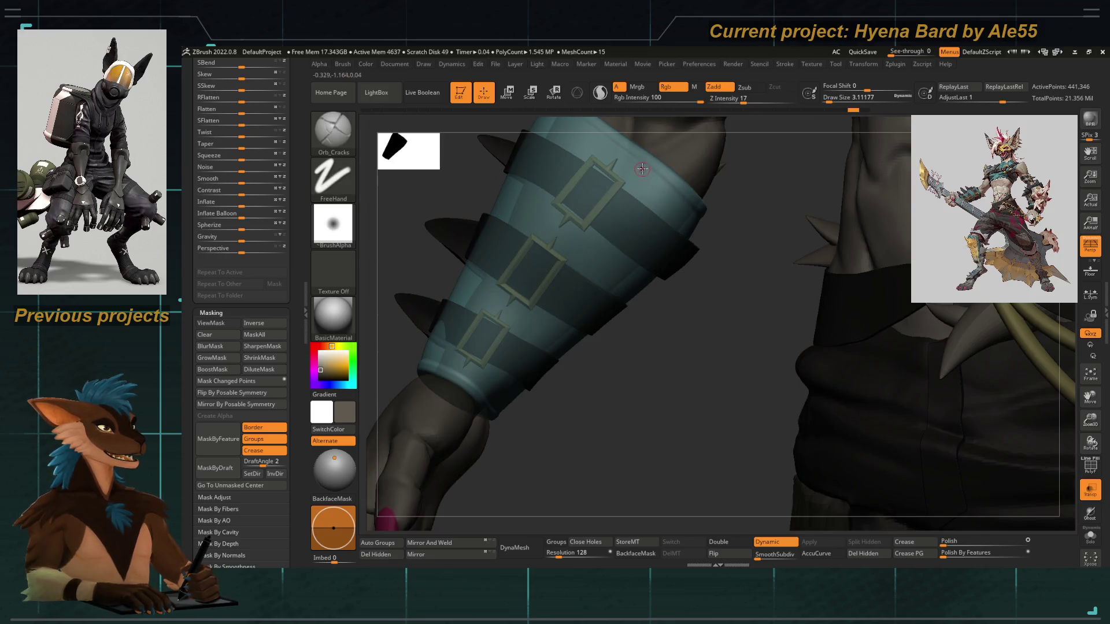
left_click(473, 387, "alt")
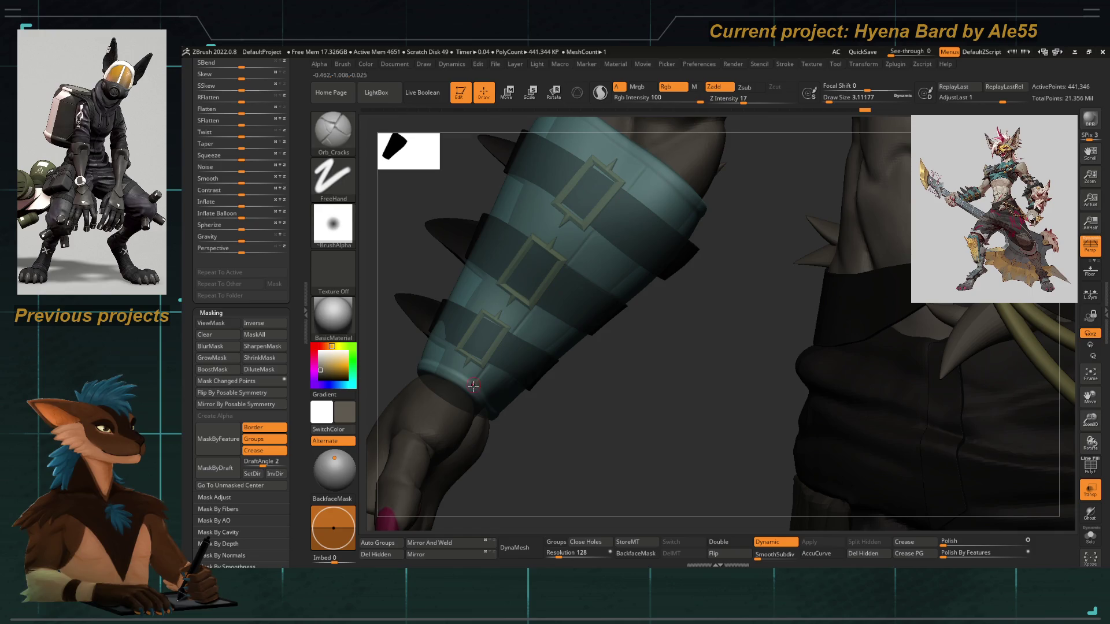
left_click(1090, 492)
mouse_move(445, 324)
left_mouse_down()
mouse_move(449, 303)
mouse_move(613, 503)
mouse_move(623, 320)
left_mouse_up()
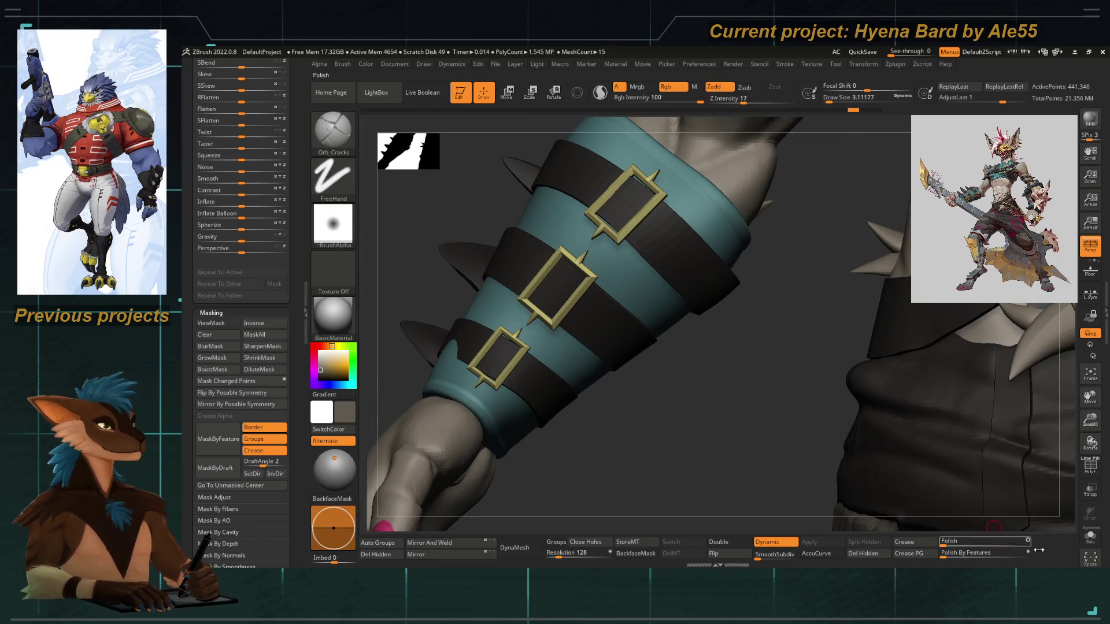
left_click(1091, 536)
left_click_drag(637, 433, 627, 440)
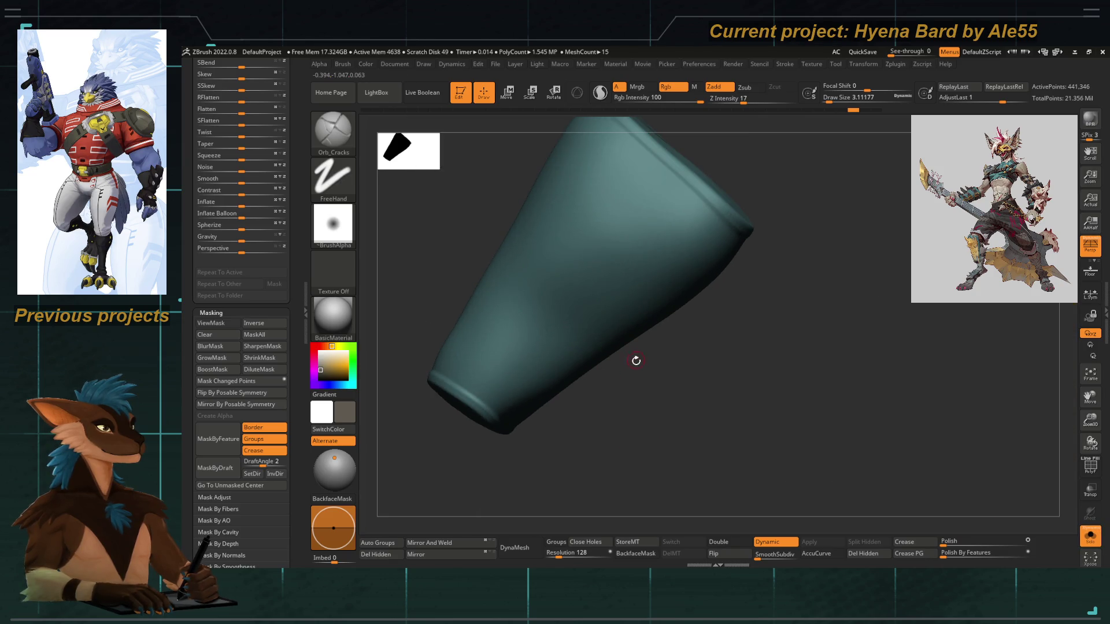
key("shift")
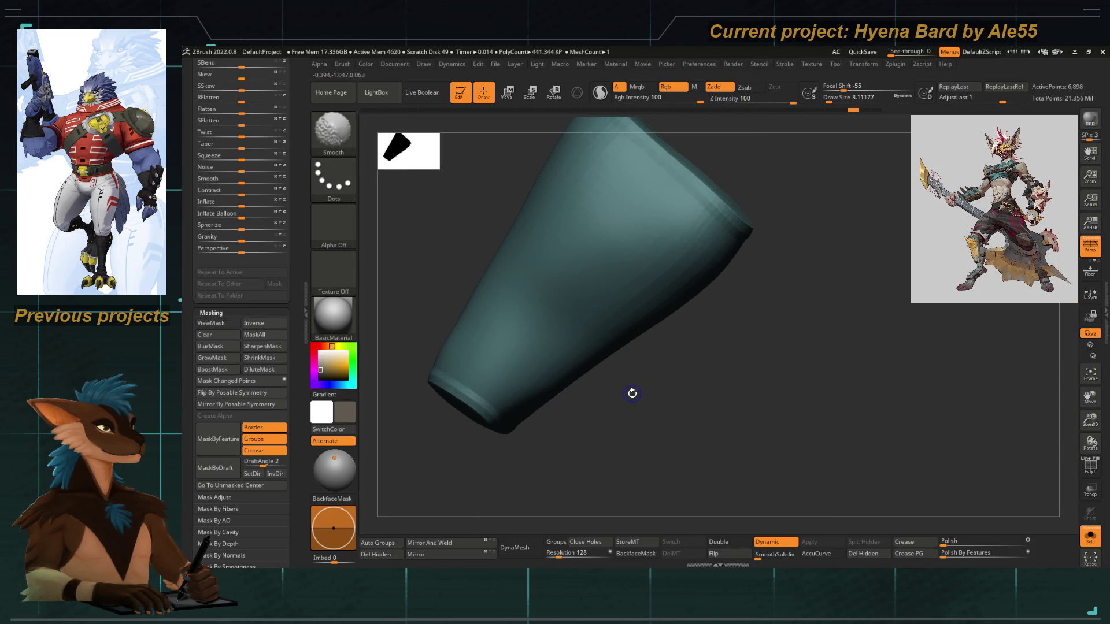
key("shift+d")
key("shift+d")
left_click(1090, 468)
key("d")
left_click_drag(603, 445, 633, 442)
left_click(694, 205, "ctrl+shift")
mouse_move(509, 428)
left_mouse_down()
mouse_move(552, 350)
mouse_move(527, 384)
left_mouse_up()
mouse_move(624, 235)
left_mouse_down()
mouse_move(610, 372)
mouse_move(537, 342)
left_mouse_up()
left_click(609, 373, "ctrl+shift")
left_click(590, 287, "ctrl+shift")
left_click_drag(590, 291, 513, 295)
mouse_move(479, 236)
left_mouse_down("ctrl+shift")
mouse_move(640, 370)
mouse_move(599, 379)
mouse_move(531, 443)
left_mouse_up("ctrl+shift")
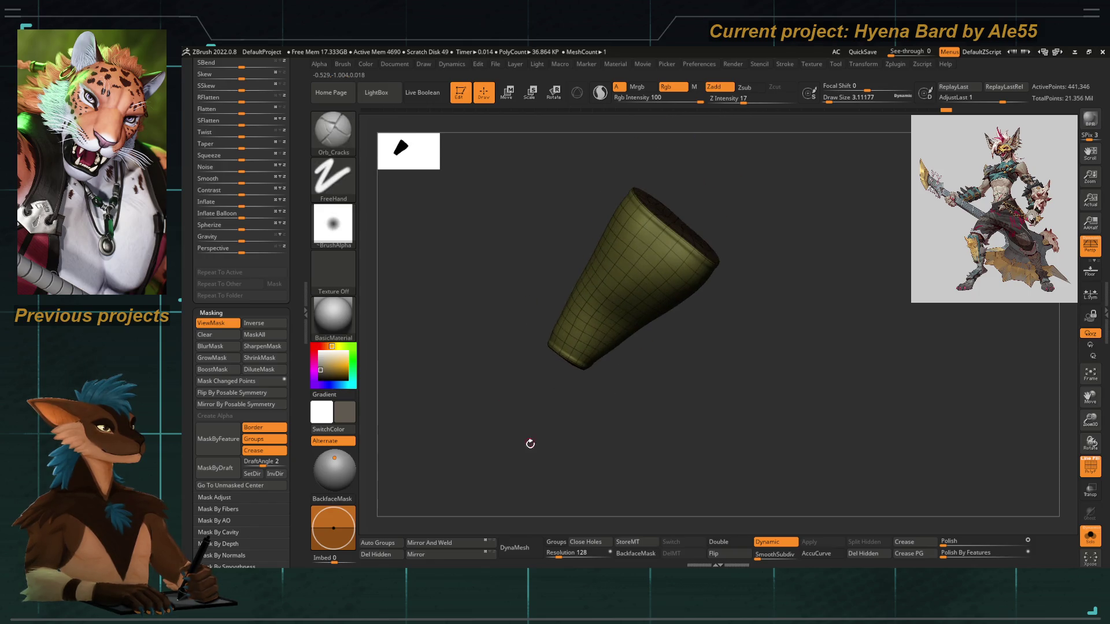
left_click(226, 358)
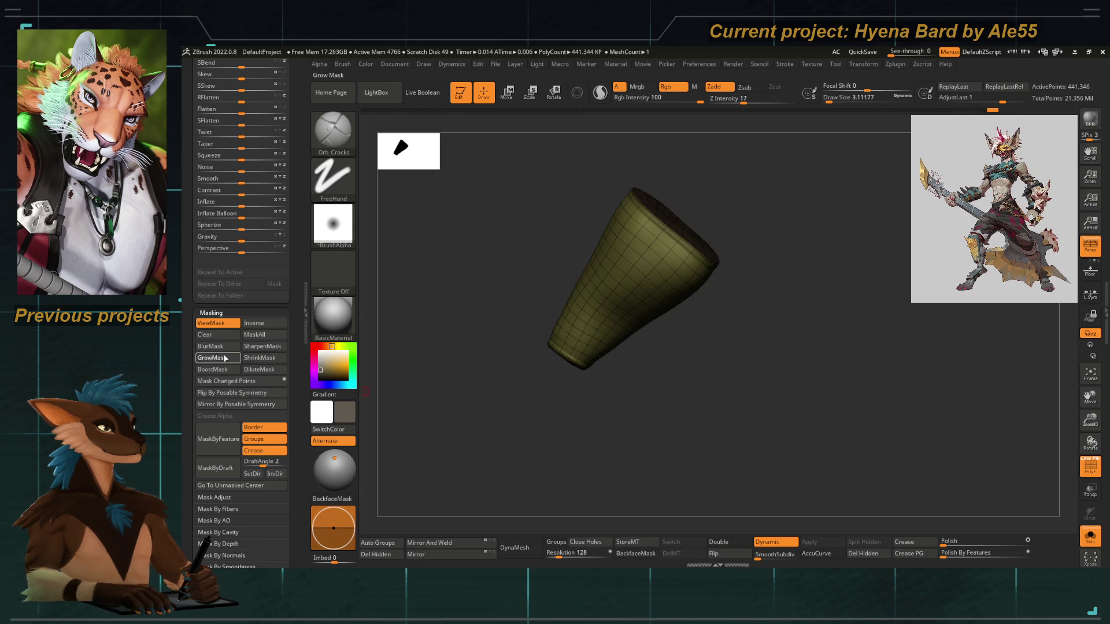
left_click(256, 348)
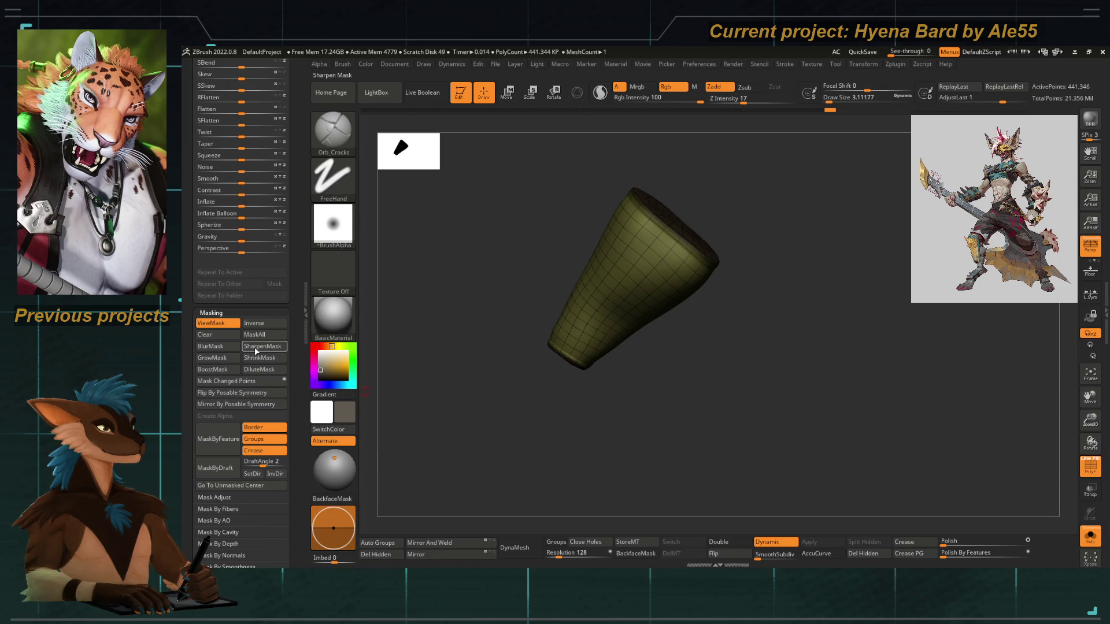
mouse_move(527, 305)
left_mouse_down()
mouse_move(463, 503)
mouse_move(719, 350)
left_mouse_up()
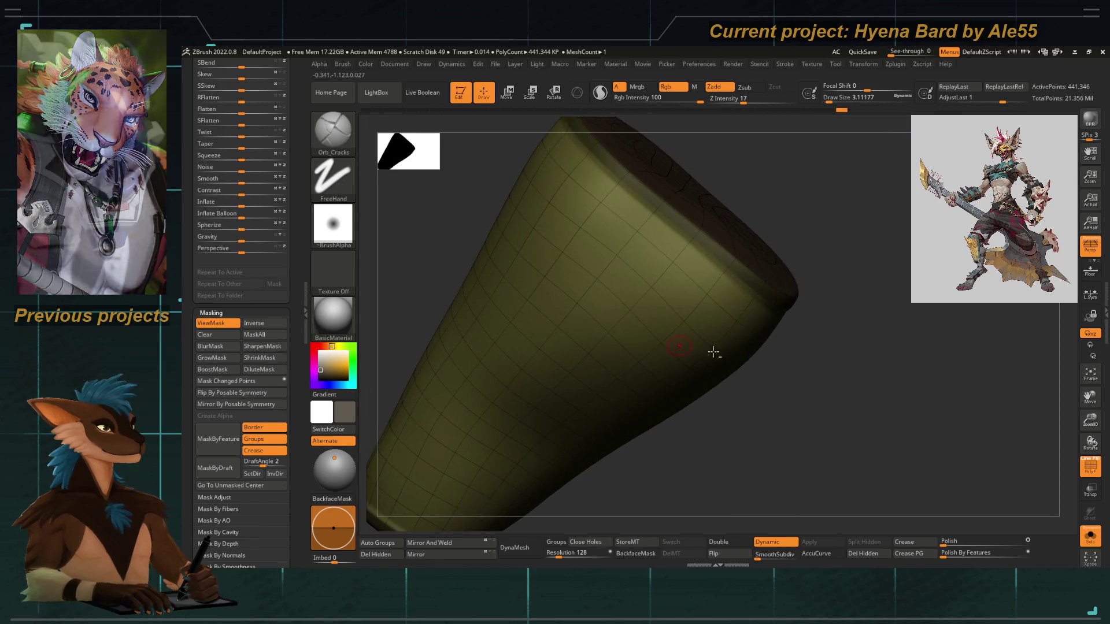
left_click(1091, 468)
mouse_move(564, 483)
left_mouse_down()
mouse_move(426, 317)
mouse_move(657, 297)
left_mouse_up()
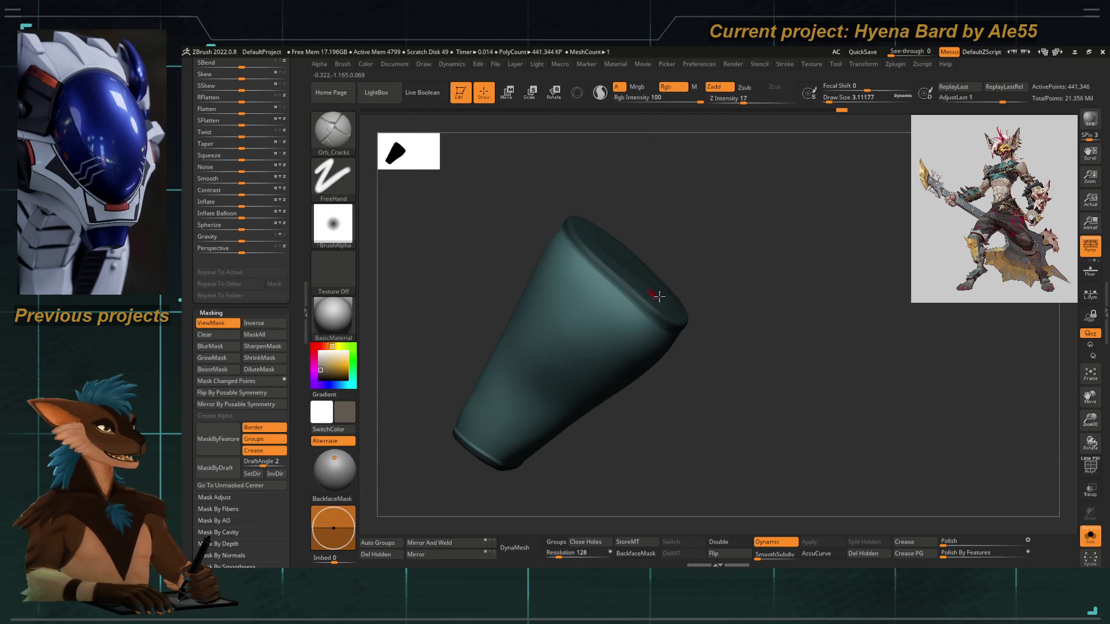
left_click_drag(565, 322, 678, 317)
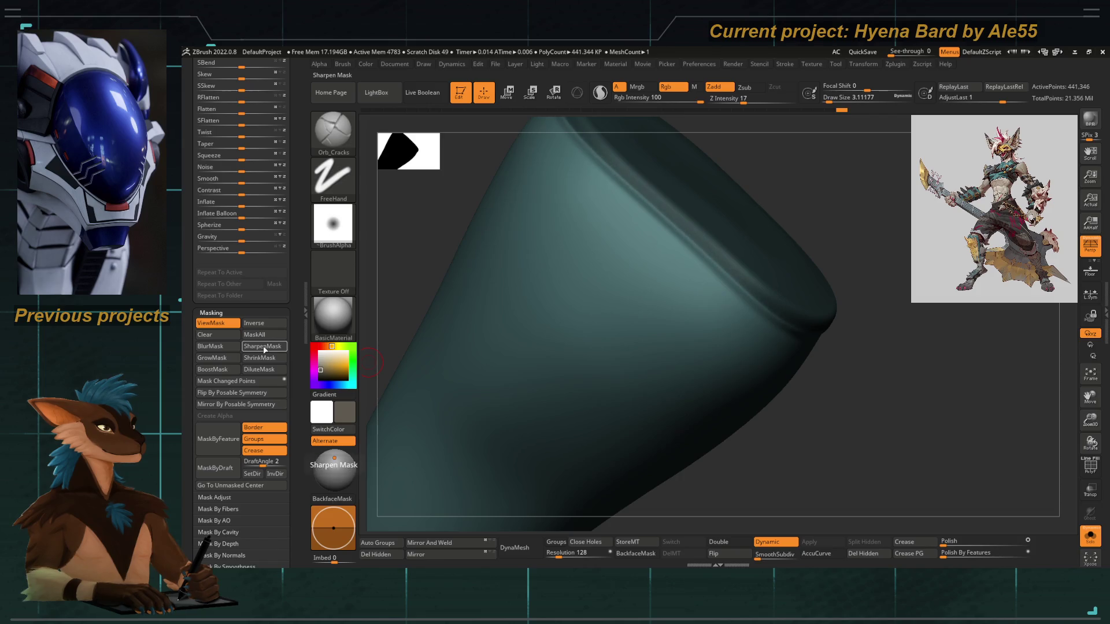
left_click_drag(563, 365, 694, 260)
mouse_move(430, 330)
left_mouse_down()
mouse_move(639, 316)
mouse_move(474, 379)
mouse_move(564, 226)
left_mouse_up()
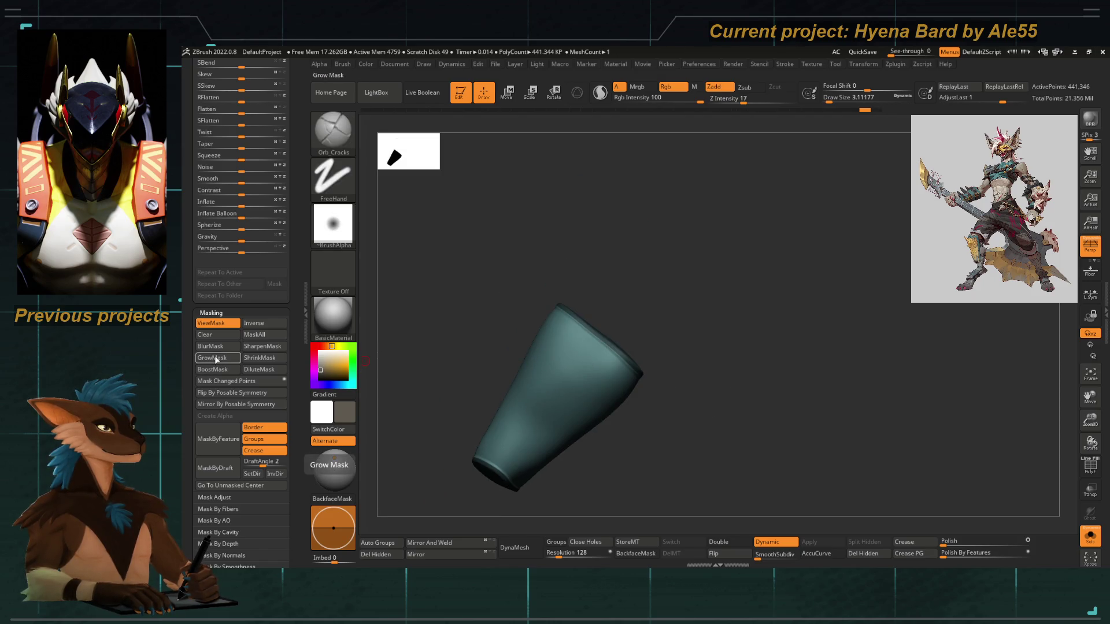
mouse_move(577, 340)
left_mouse_down()
mouse_move(636, 384)
mouse_move(625, 322)
mouse_move(531, 461)
mouse_move(578, 377)
mouse_move(617, 362)
mouse_move(605, 356)
left_mouse_up()
mouse_move(557, 404)
left_mouse_down()
mouse_move(563, 381)
mouse_move(662, 309)
mouse_move(533, 286)
mouse_move(502, 344)
left_mouse_up()
key("ctrl")
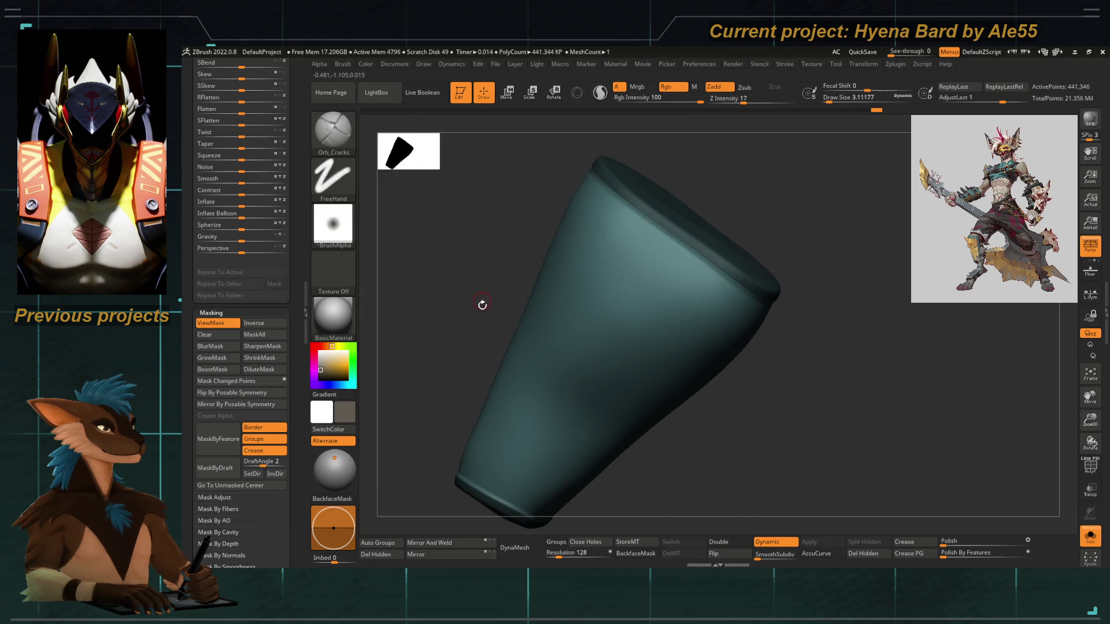
left_click_drag(451, 270, 685, 282)
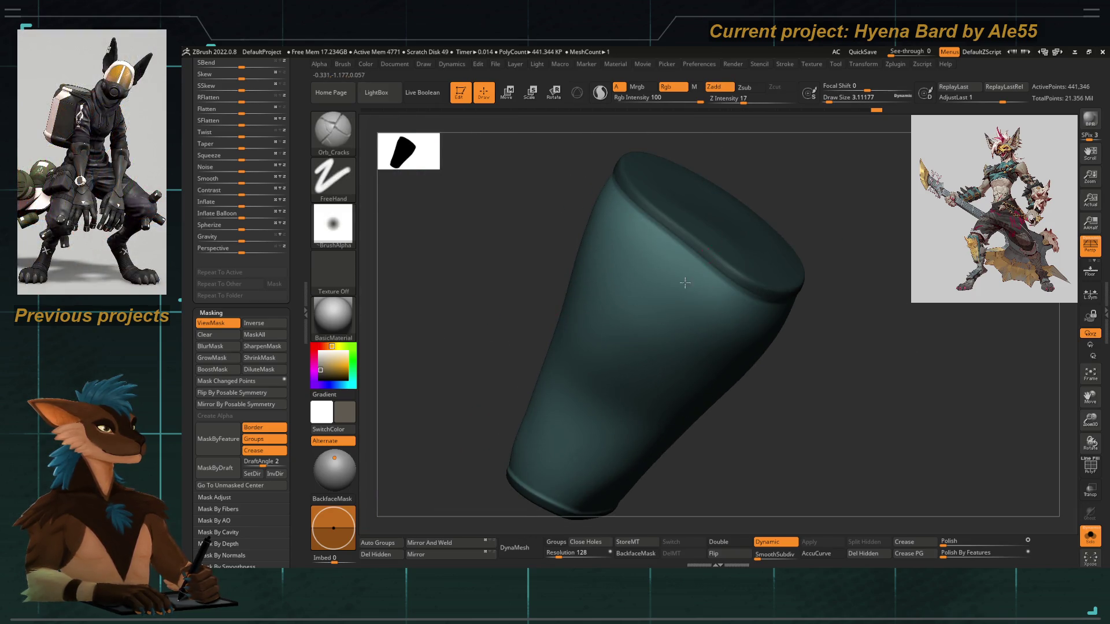
mouse_move(521, 378)
left_mouse_down()
mouse_move(464, 344)
mouse_move(501, 348)
mouse_move(633, 422)
mouse_move(570, 424)
left_mouse_up()
key("comma")
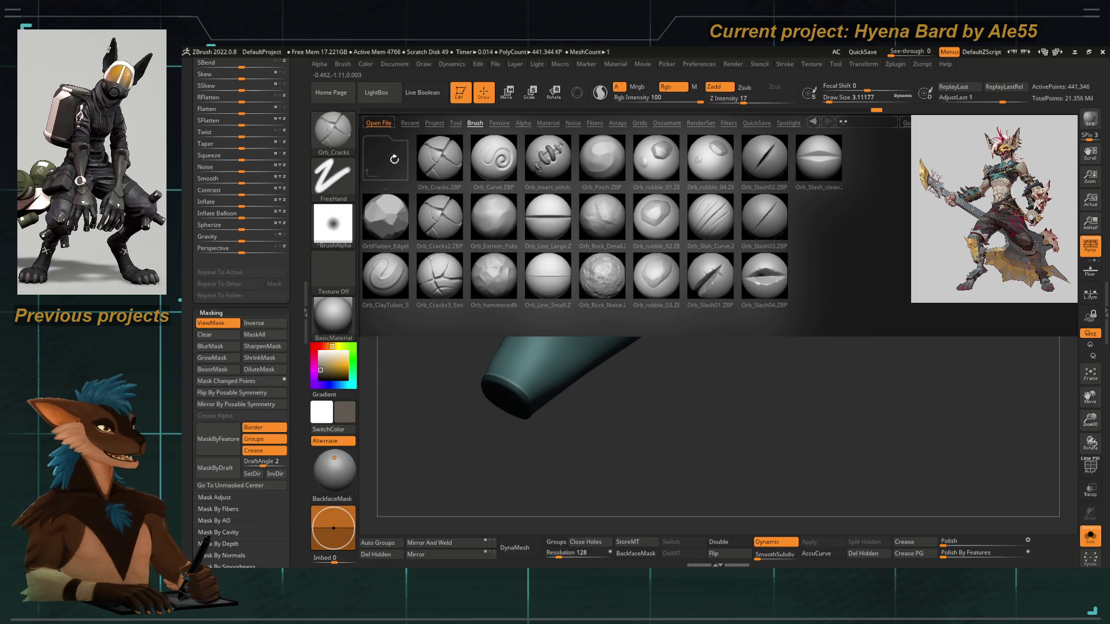
Load Slash2.ZBP from the Slash brush folder in LightBox
left_click(385, 158)
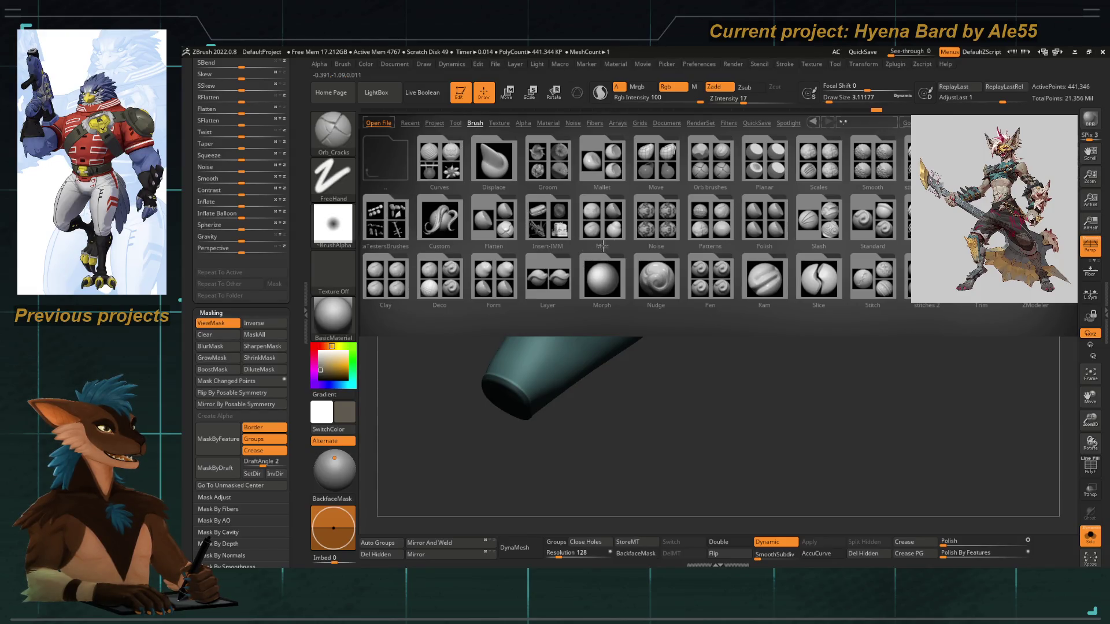
left_click(813, 223)
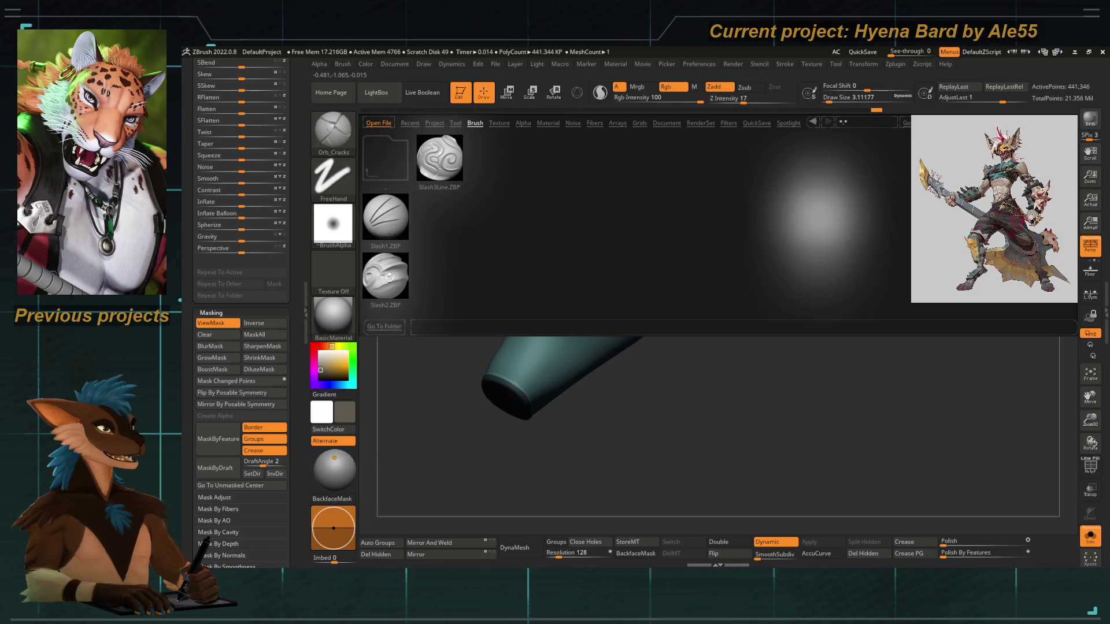
double_click(386, 277)
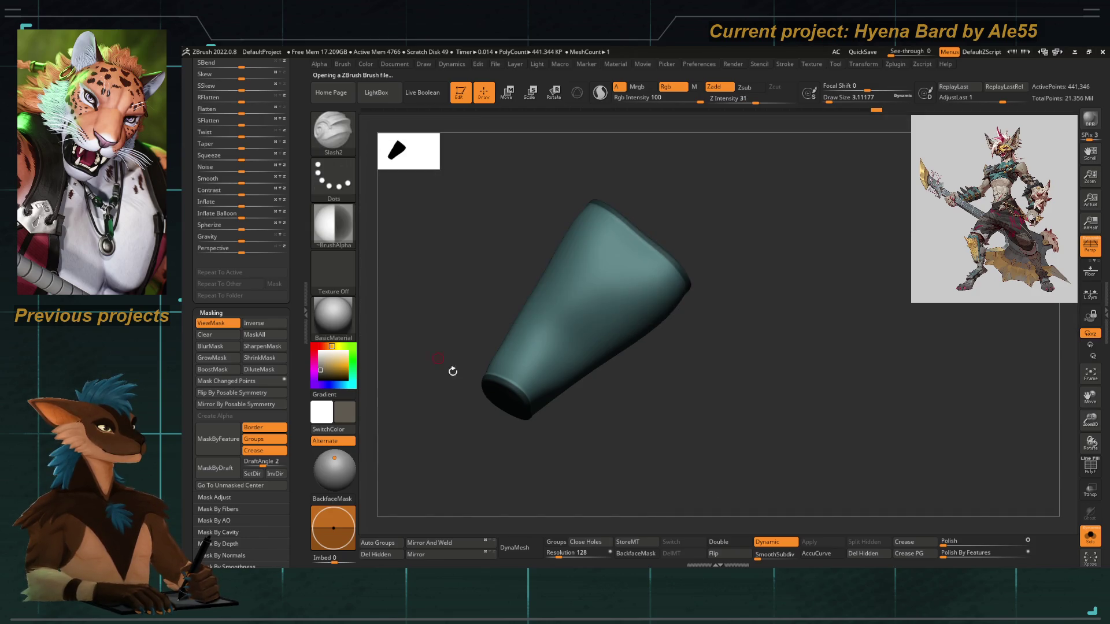
Disable colour painting on Slash2 and carve a slash crease along the cone
right_click_drag(614, 291, 669, 407, "ctrl")
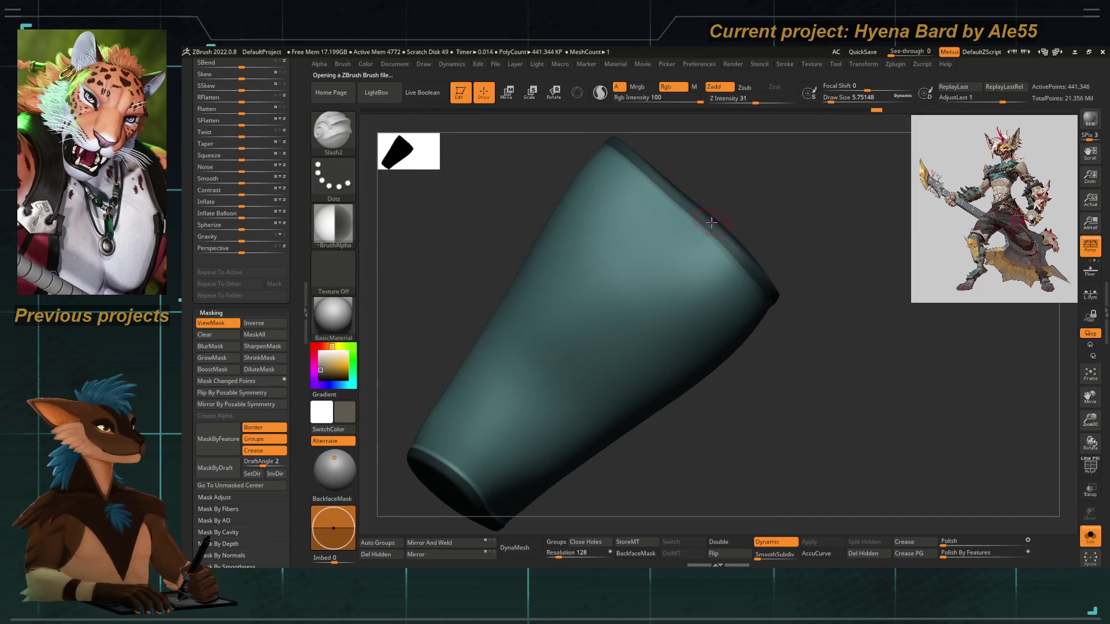
left_click_drag(709, 223, 484, 469)
key("ctrl+z")
left_click(666, 87)
left_click_drag(727, 240, 486, 452)
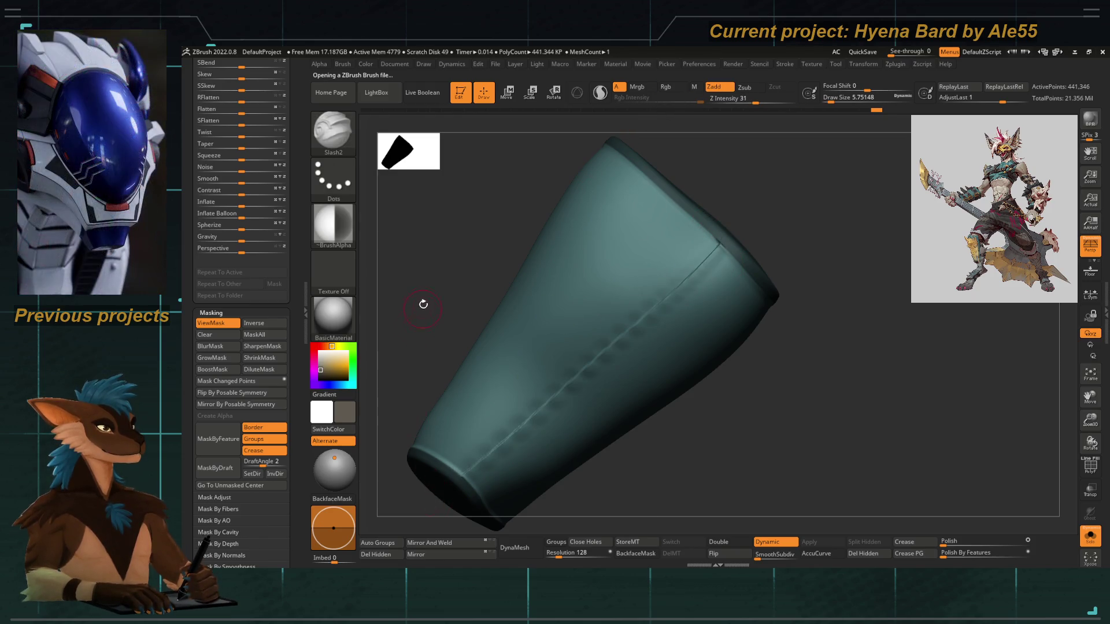
left_click_drag(424, 303, 553, 366)
mouse_move(702, 386)
left_mouse_down()
mouse_move(751, 196)
mouse_move(669, 254)
mouse_move(603, 427)
left_mouse_up()
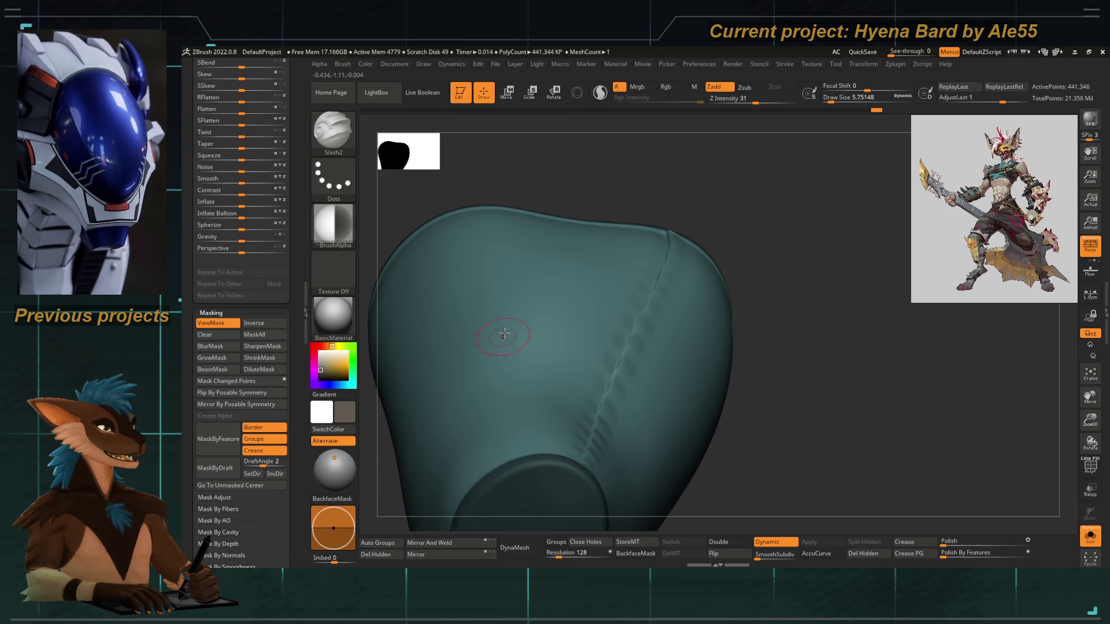
Carve a long slash groove down the sleeve with Slash3, redoing it until straight
key("b")
key("s")
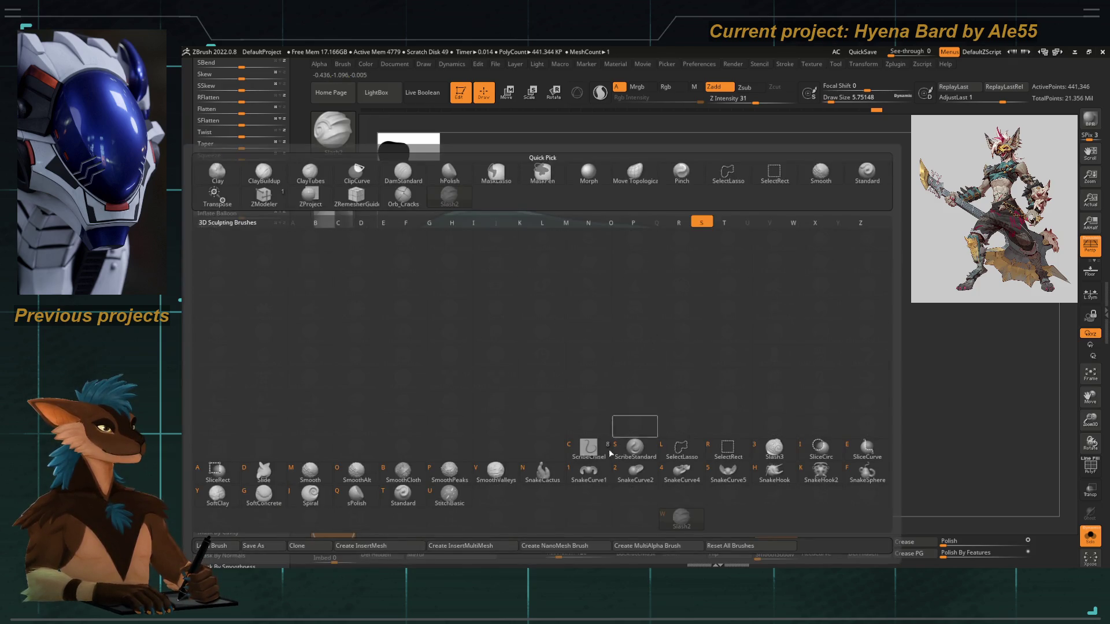
left_click(774, 451)
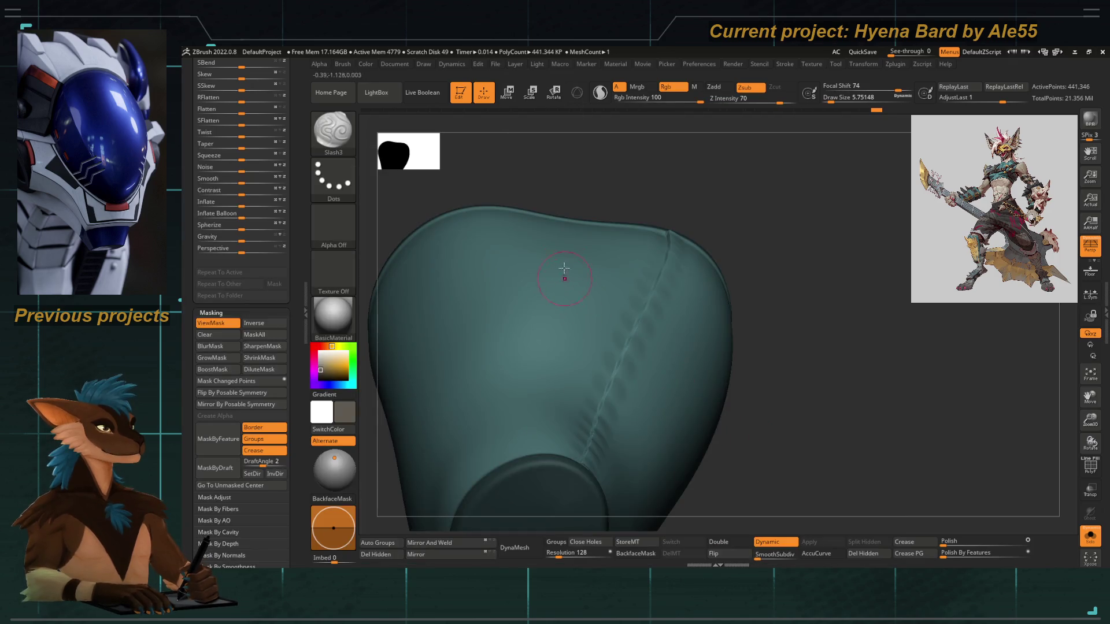
left_click_drag(562, 245, 525, 429)
key("ctrl+z")
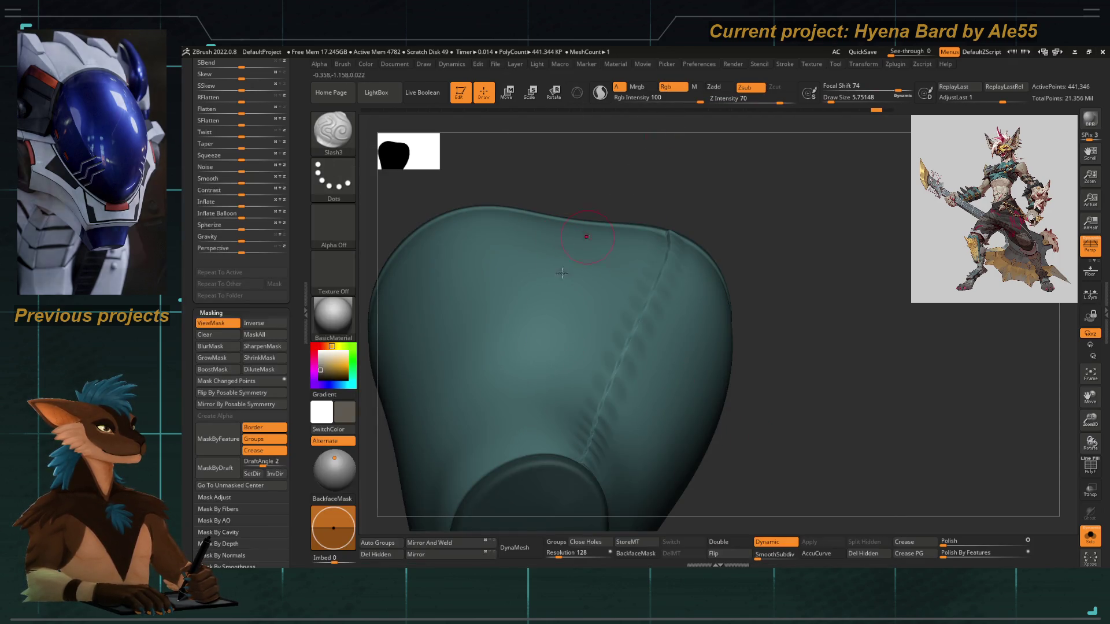
left_click_drag(546, 254, 540, 413)
right_click_drag(541, 413, 533, 231)
key("ctrl+z")
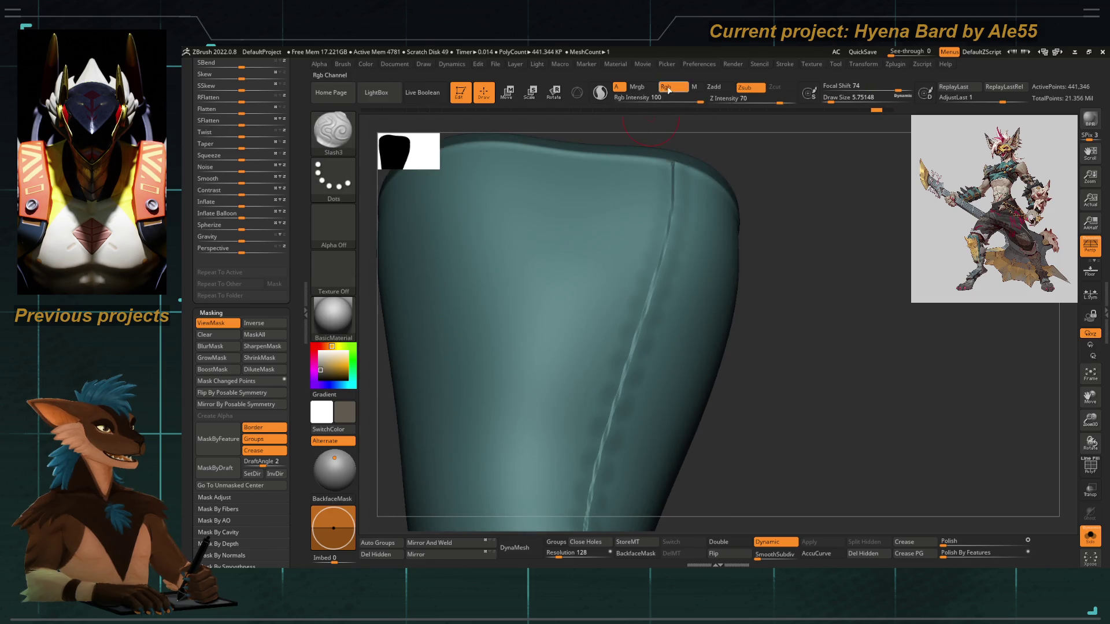
left_click_drag(545, 217, 516, 460)
mouse_move(516, 460)
right_mouse_down("alt")
mouse_move(437, 458)
mouse_move(509, 344)
right_mouse_up("alt")
Carve a second groove beside the first with Slash2, then turn Solo off to show the full character
key("b")
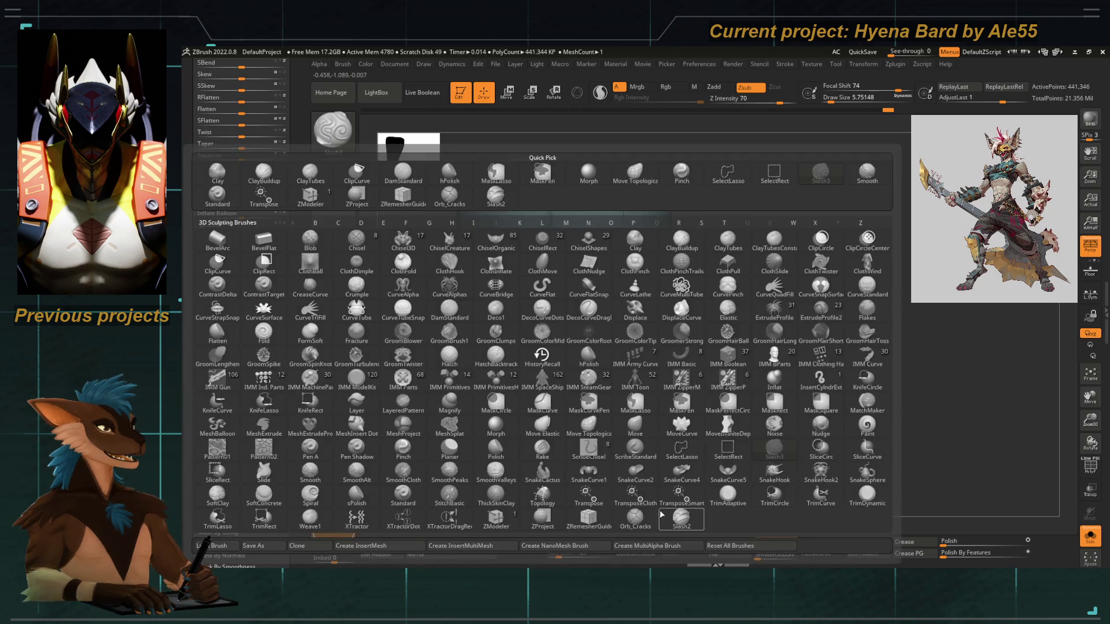
left_click(564, 208)
left_click_drag(563, 208, 548, 382)
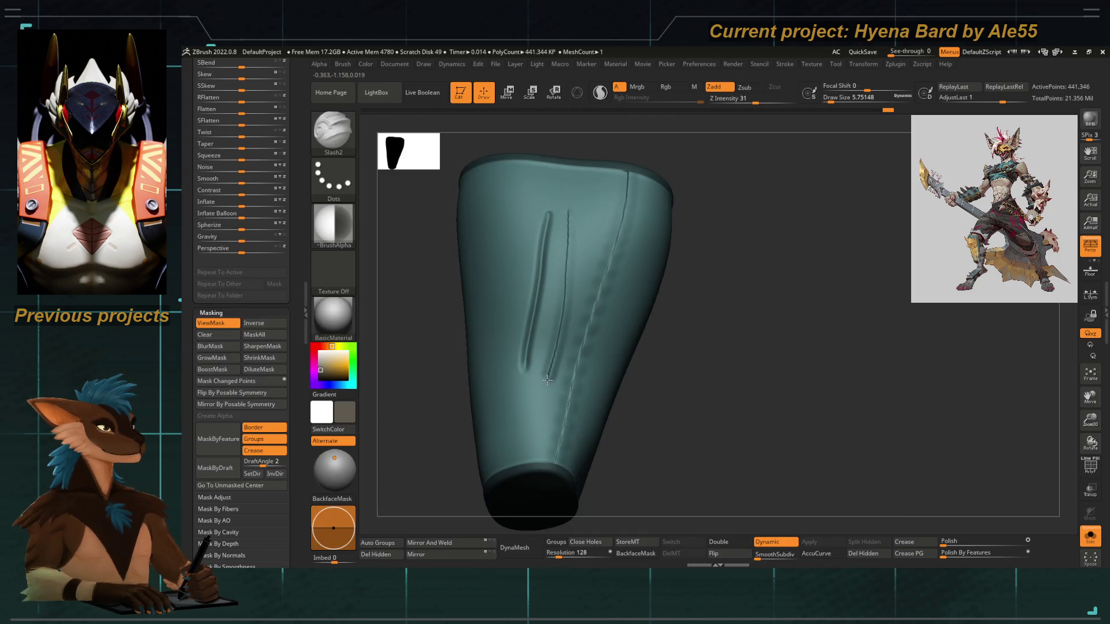
right_click_drag(436, 380, 750, 371, "alt")
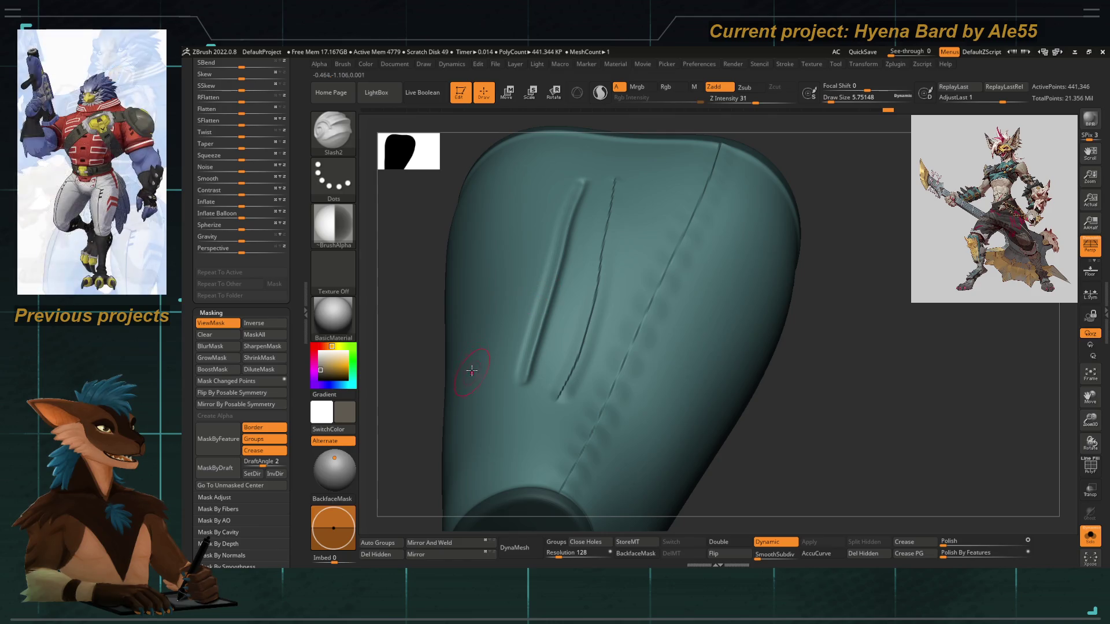
key("ctrl")
mouse_move(408, 416)
left_mouse_down()
mouse_move(544, 440)
mouse_move(487, 377)
left_mouse_up()
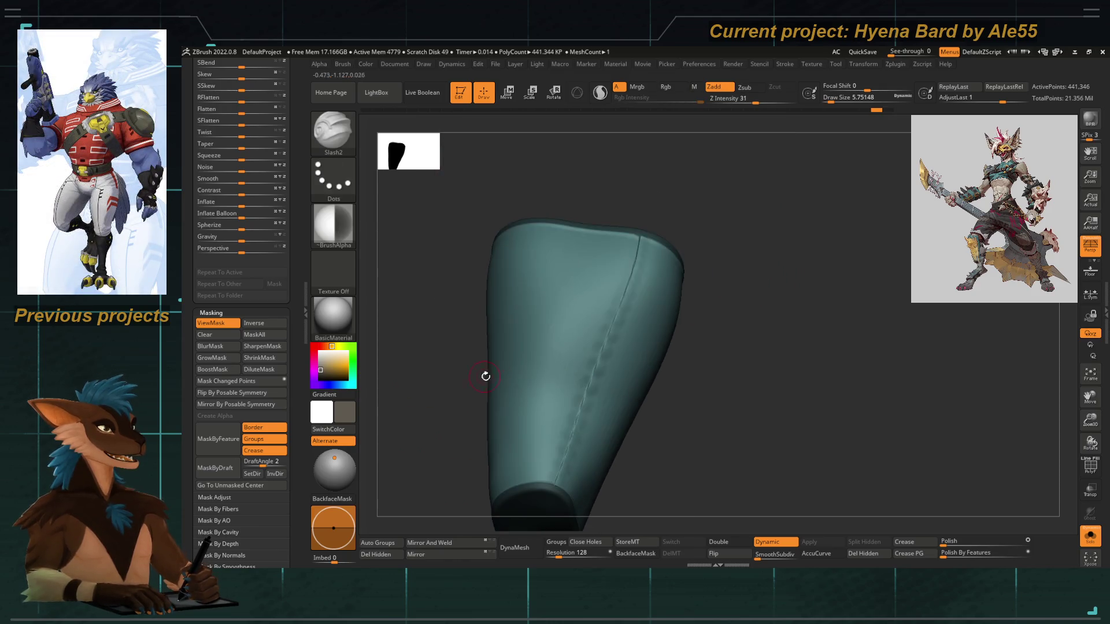
mouse_move(437, 431)
left_mouse_down()
mouse_move(456, 385)
mouse_move(465, 410)
mouse_move(573, 293)
left_mouse_up()
left_click(1091, 538)
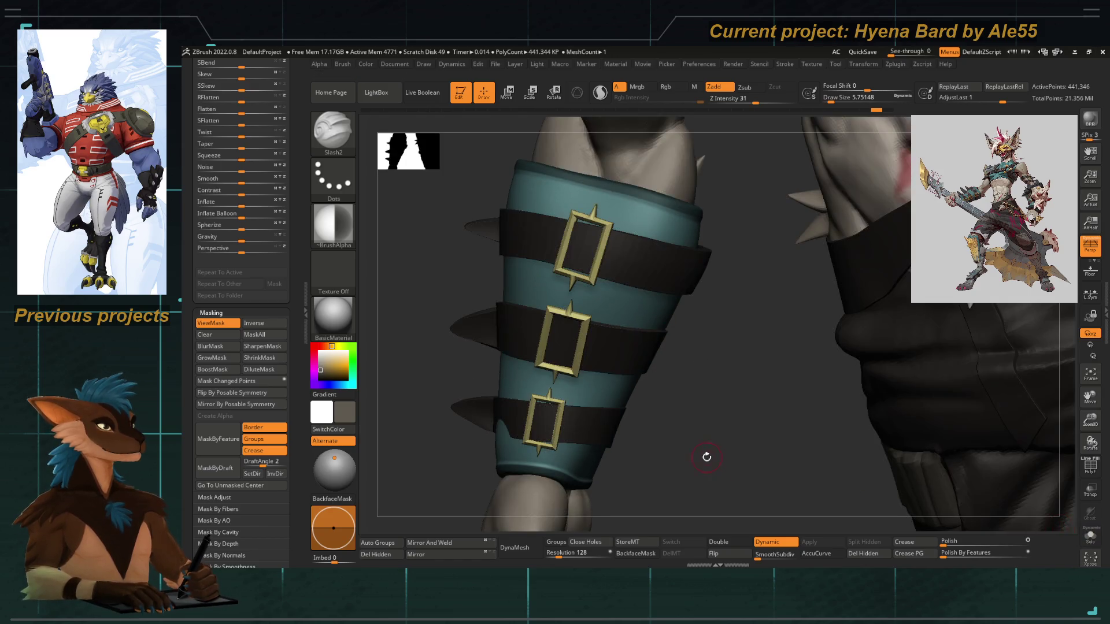
Enable Transp so the sleeve shows beneath the straps, and switch to the Standard brush
left_click_drag(707, 458, 816, 453)
left_click(1089, 491)
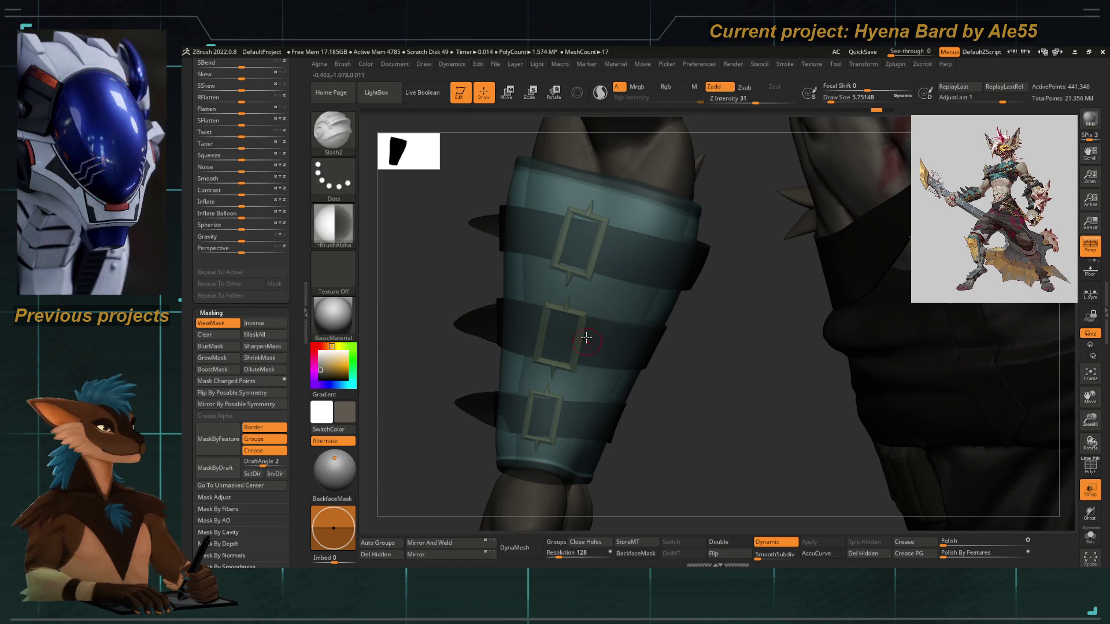
key("b")
key("s")
key("t")
Cycle brushes by shortcut, landing on Orb_Cracks, and reopen the brush library
key("b")
key("s")
key("t")
key("b")
key("o")
key("c")
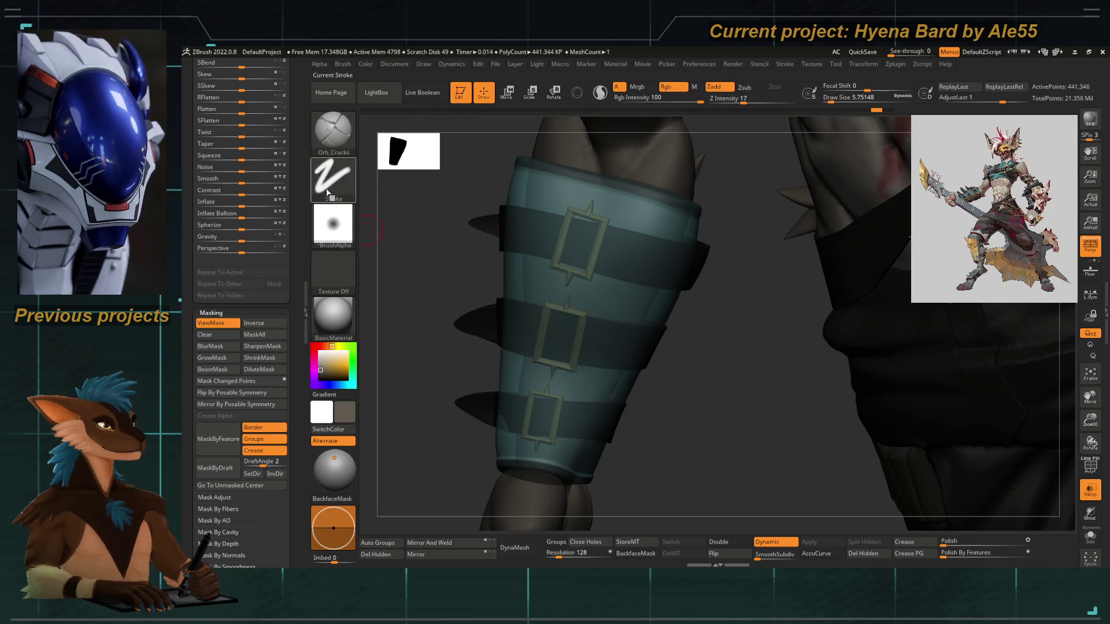
key("b")
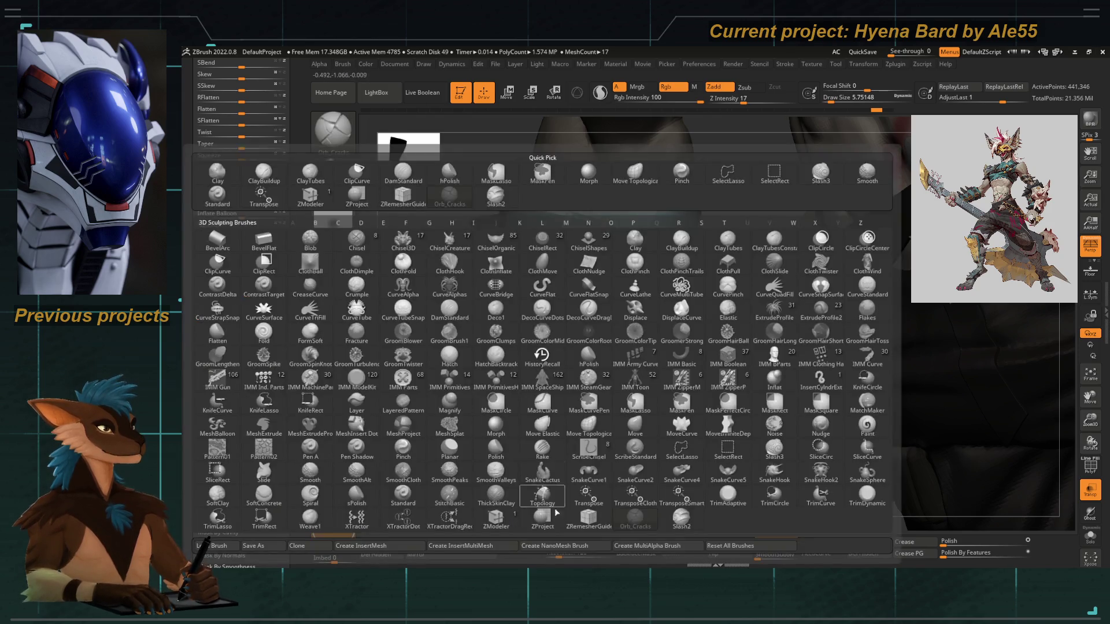
Select Slash2, turn on Stroke Curve Mode and clear the drawn curve from the bracer
left_click(682, 518)
left_click(333, 178)
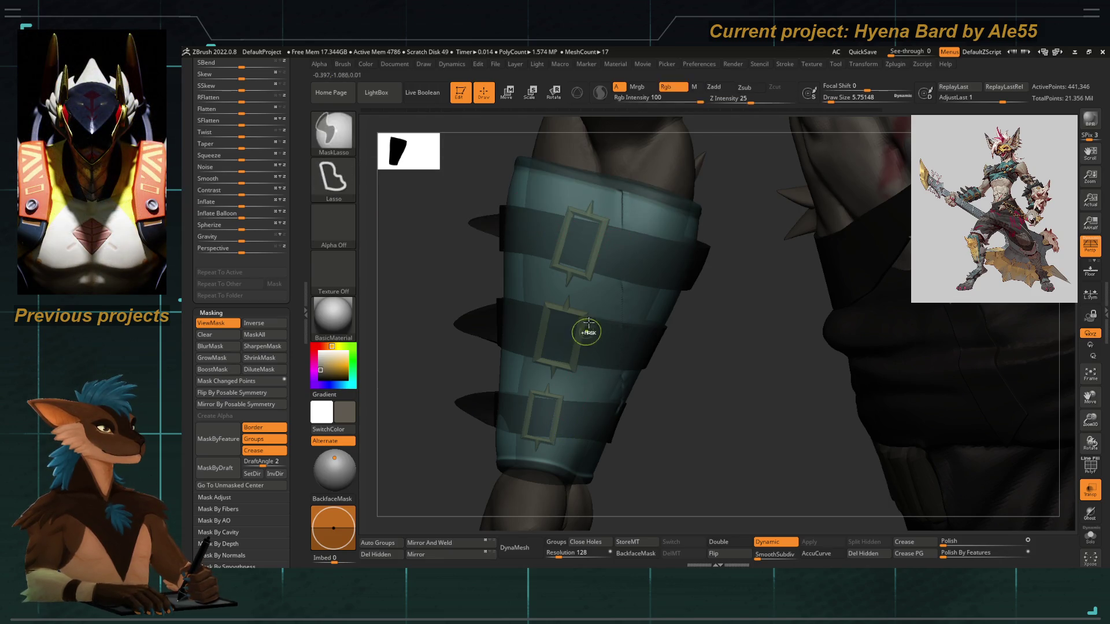
left_click(784, 63)
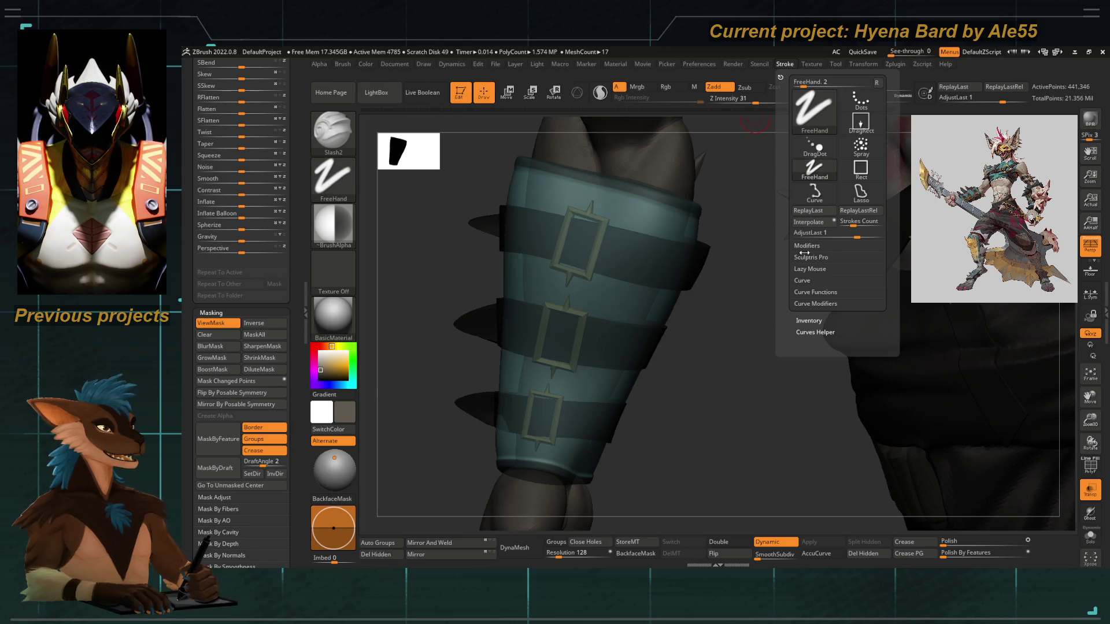
left_click(802, 282)
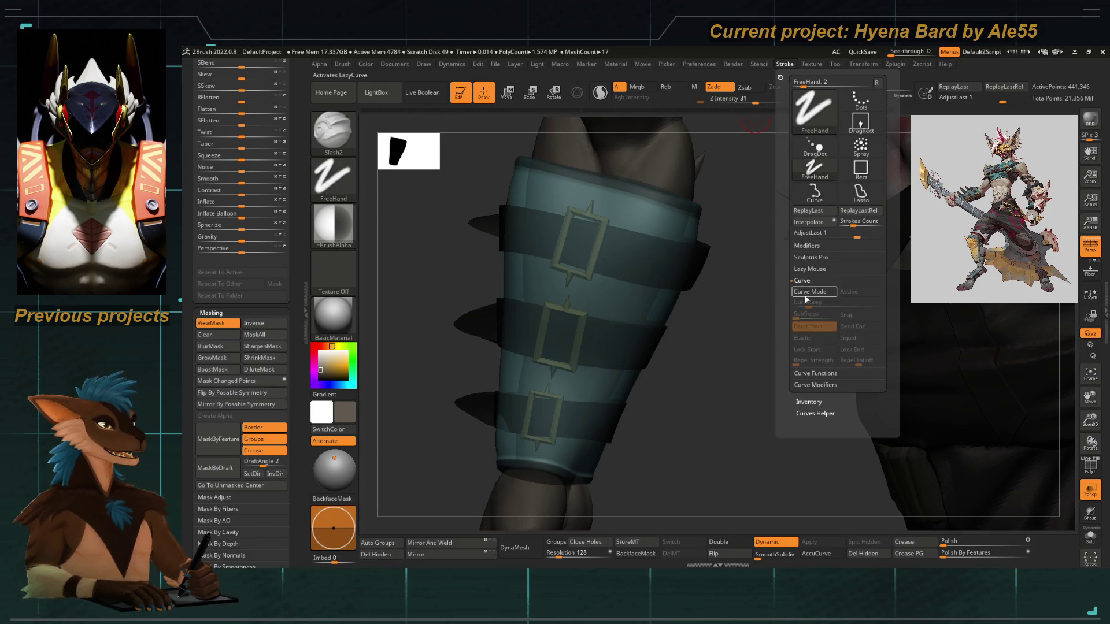
left_click(546, 460)
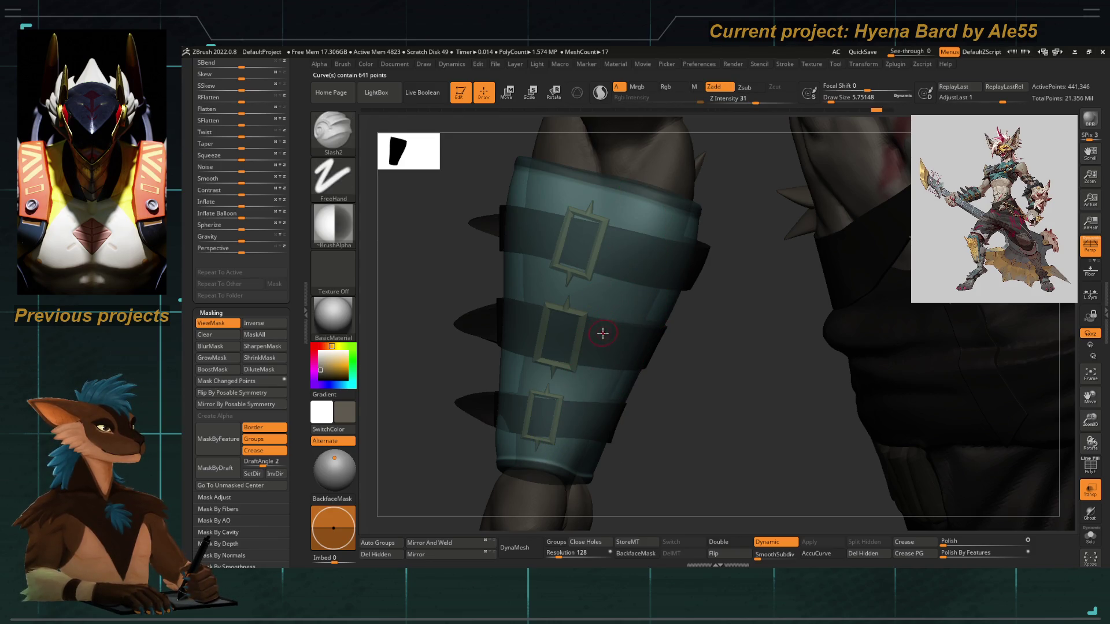
Dock the Subtool list in the side tray, save with Ctrl+S and turn Curve Mode off
left_click_drag(305, 304, 268, 467)
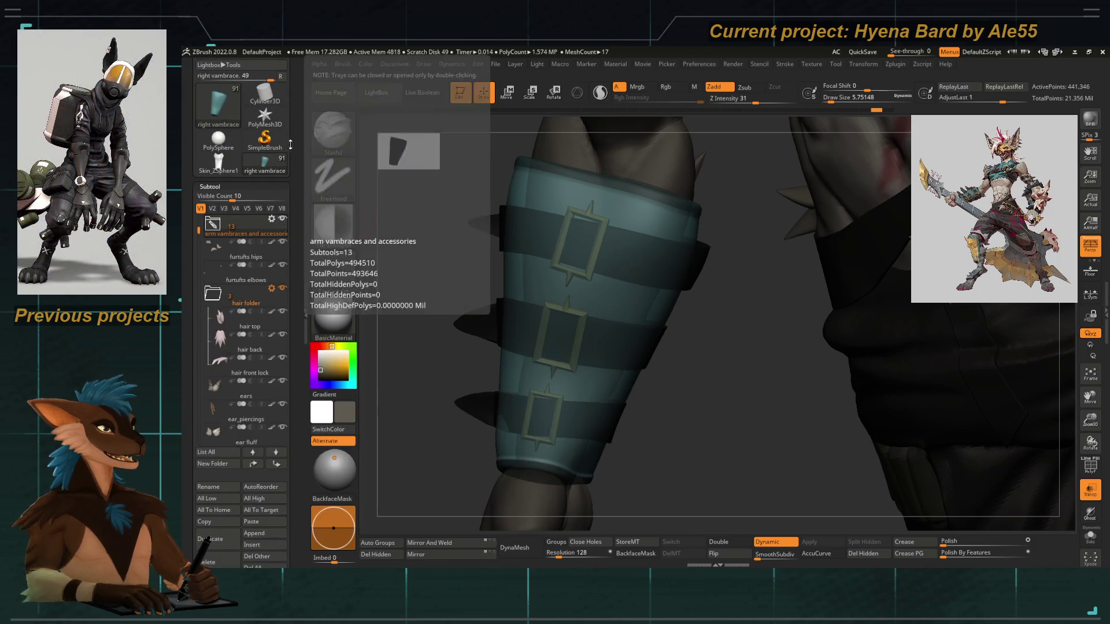
left_click_drag(291, 146, 295, 206)
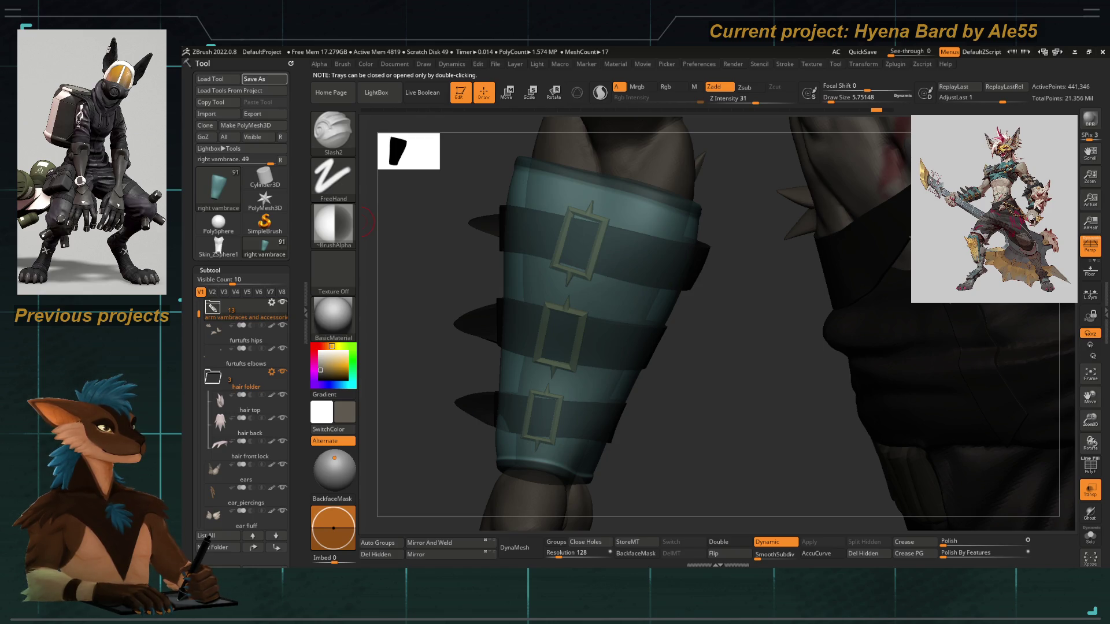
key("ctrl+s")
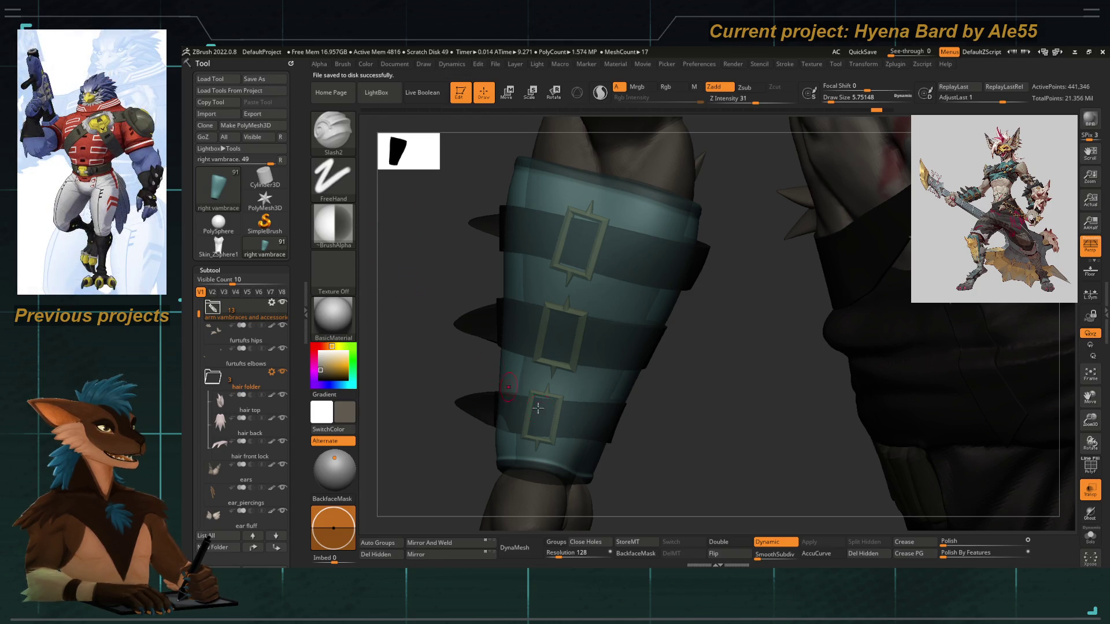
left_click(785, 64)
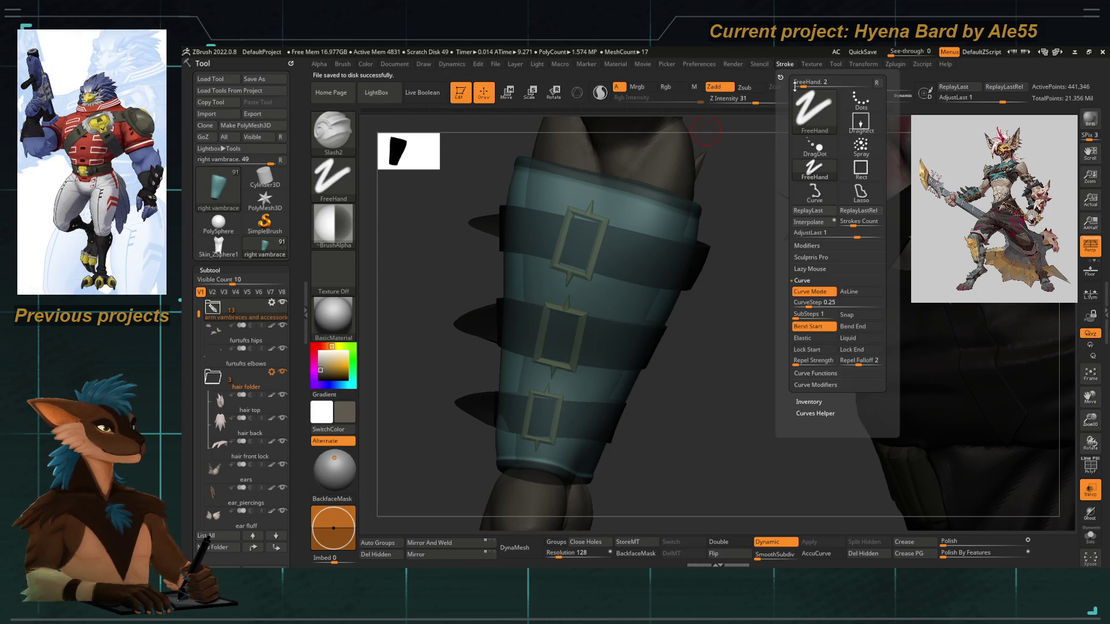
left_click(812, 292)
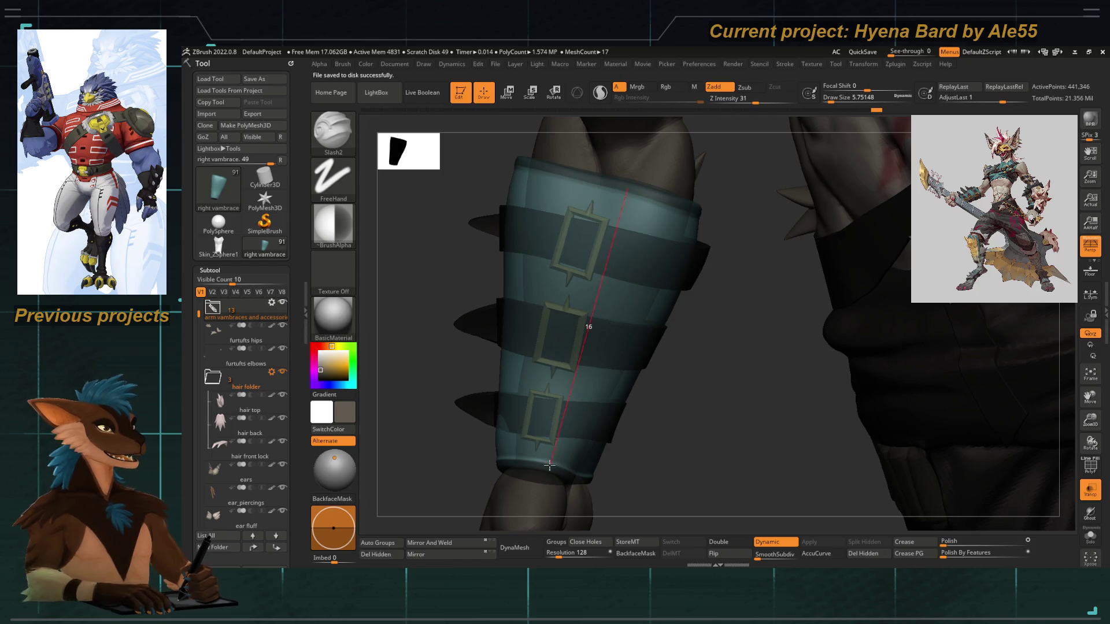
left_click_drag(674, 442, 676, 436)
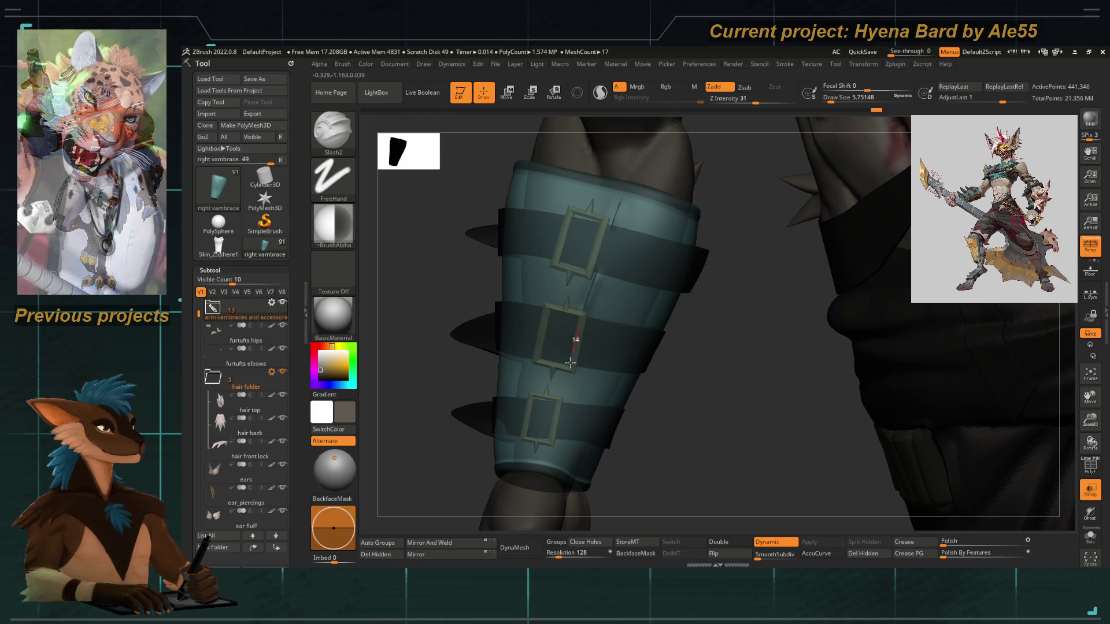
Turn transparency off so the vambrace renders solid and draw a stroke up its front
left_click(1091, 512)
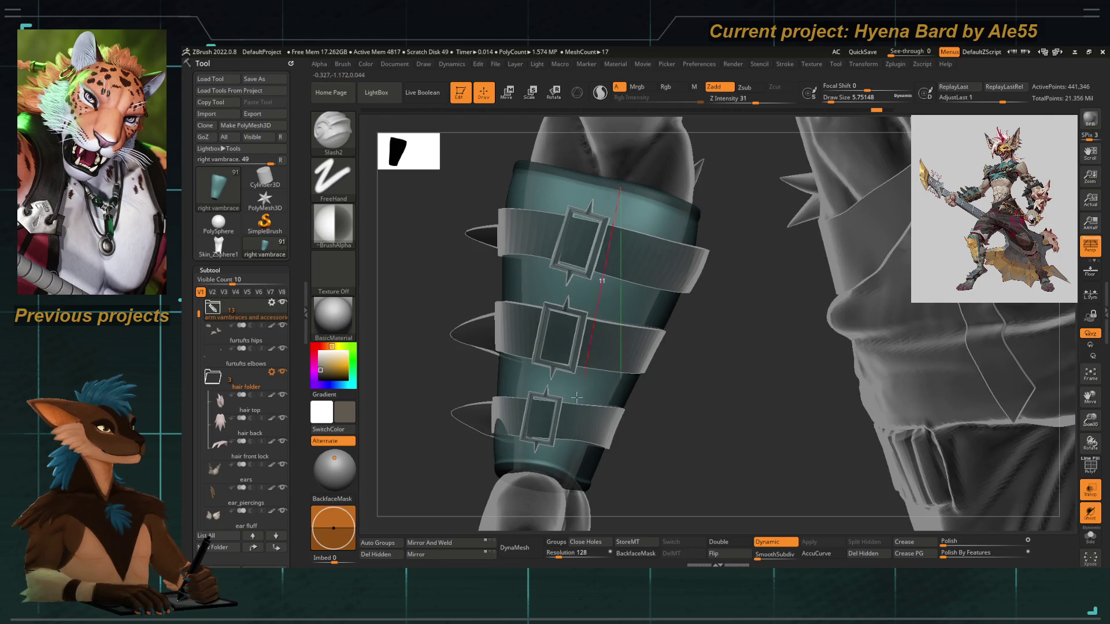
mouse_move(692, 488)
left_mouse_down()
mouse_move(701, 426)
mouse_move(709, 476)
mouse_move(697, 399)
mouse_move(694, 422)
left_mouse_up()
left_click(1089, 491)
mouse_move(650, 389)
left_mouse_down()
mouse_move(637, 322)
mouse_move(626, 486)
left_mouse_up()
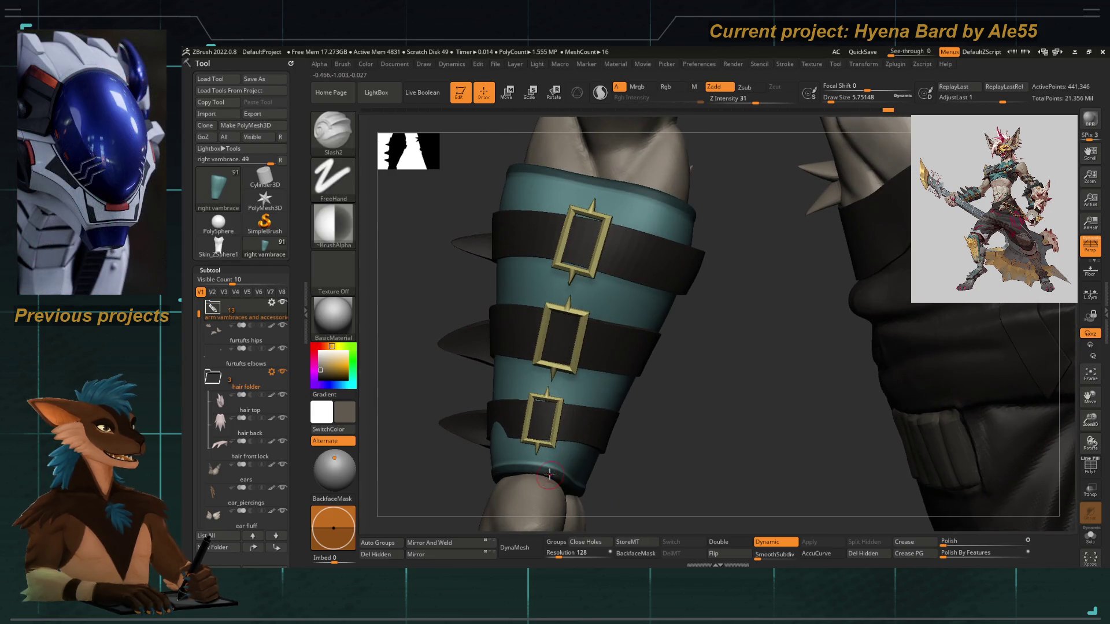
left_click_drag(542, 469, 599, 253)
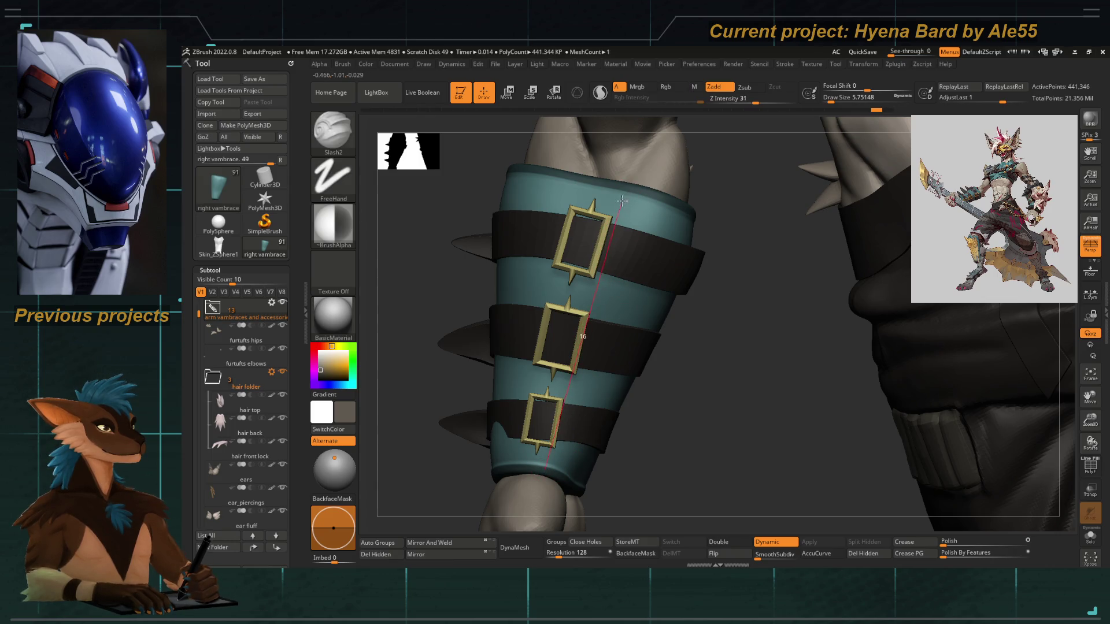
Check polyframe and Transp briefly, smooth, then swing out to show the arm, torso and clawed hand
key("shift+f")
left_click(1090, 468)
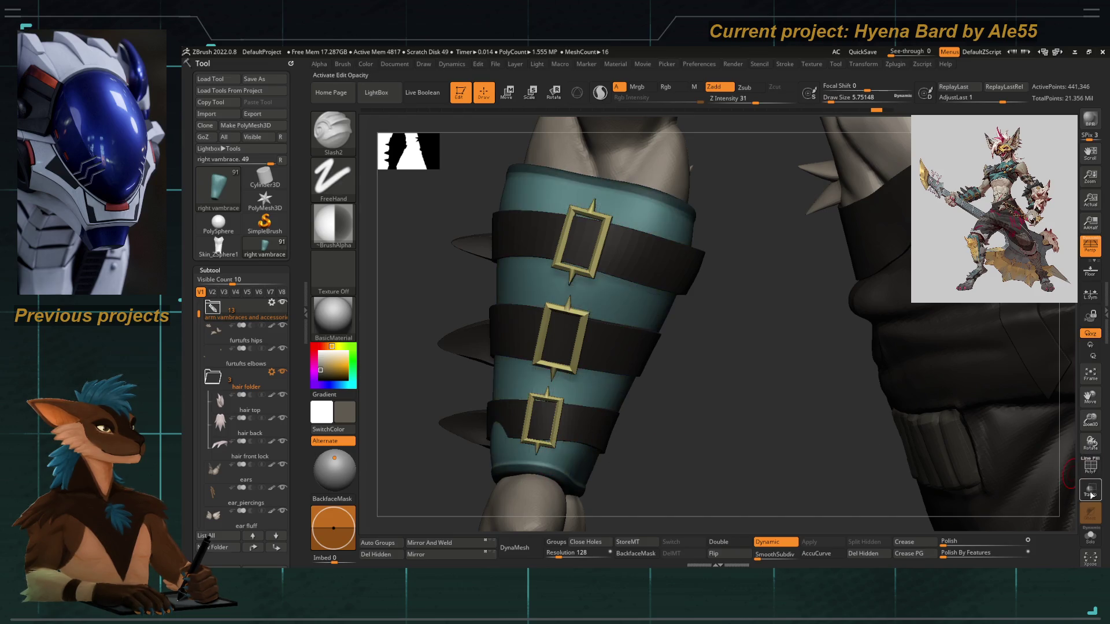
left_click(1090, 490)
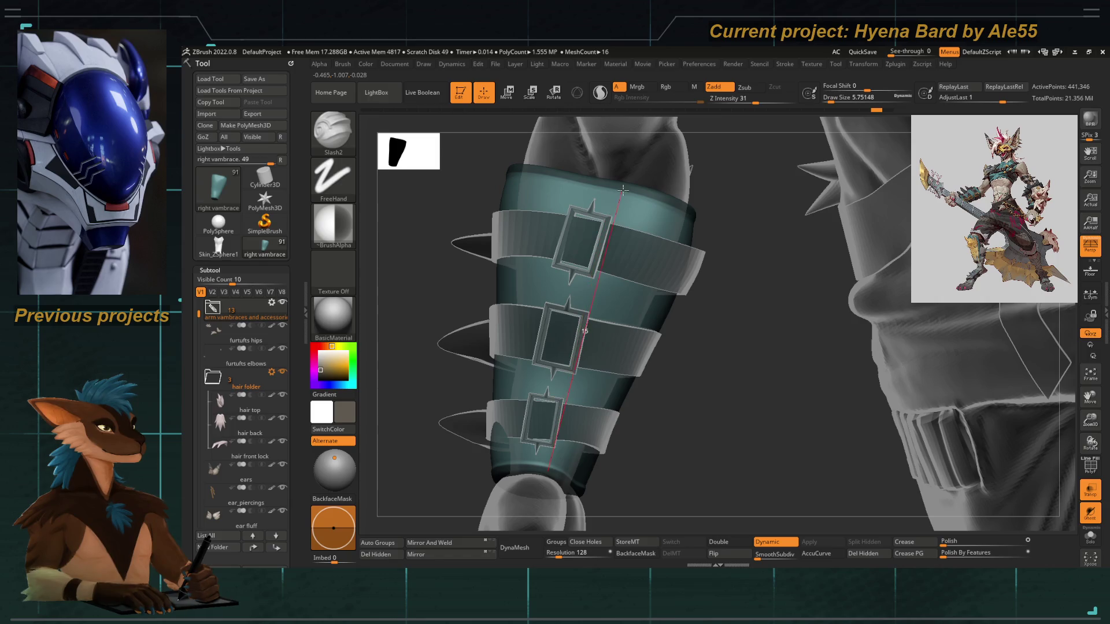
key("space")
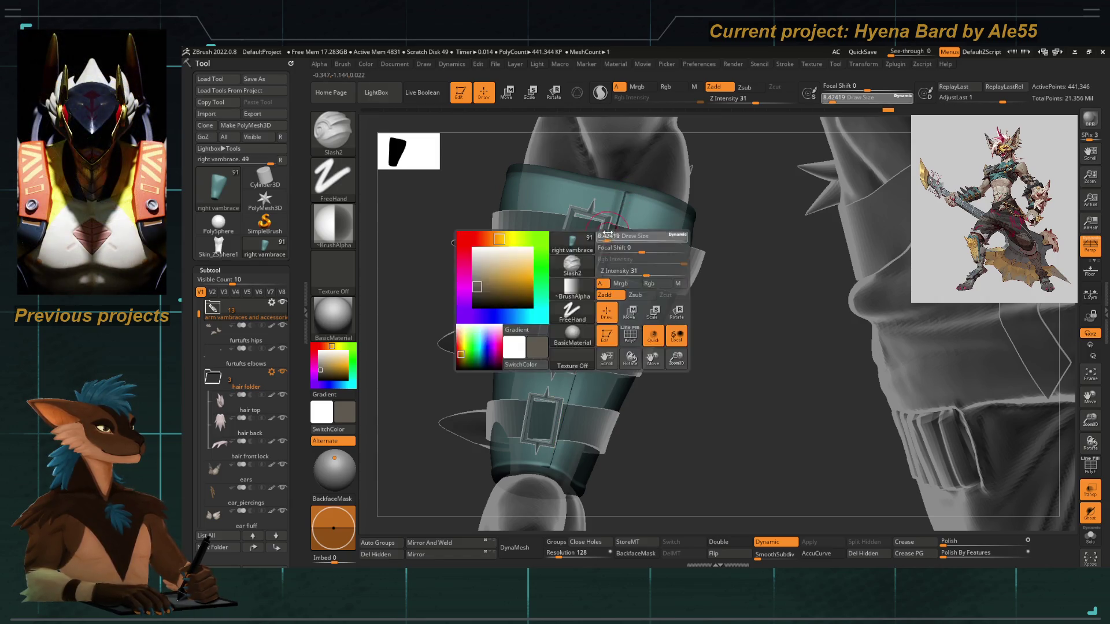
key("shift")
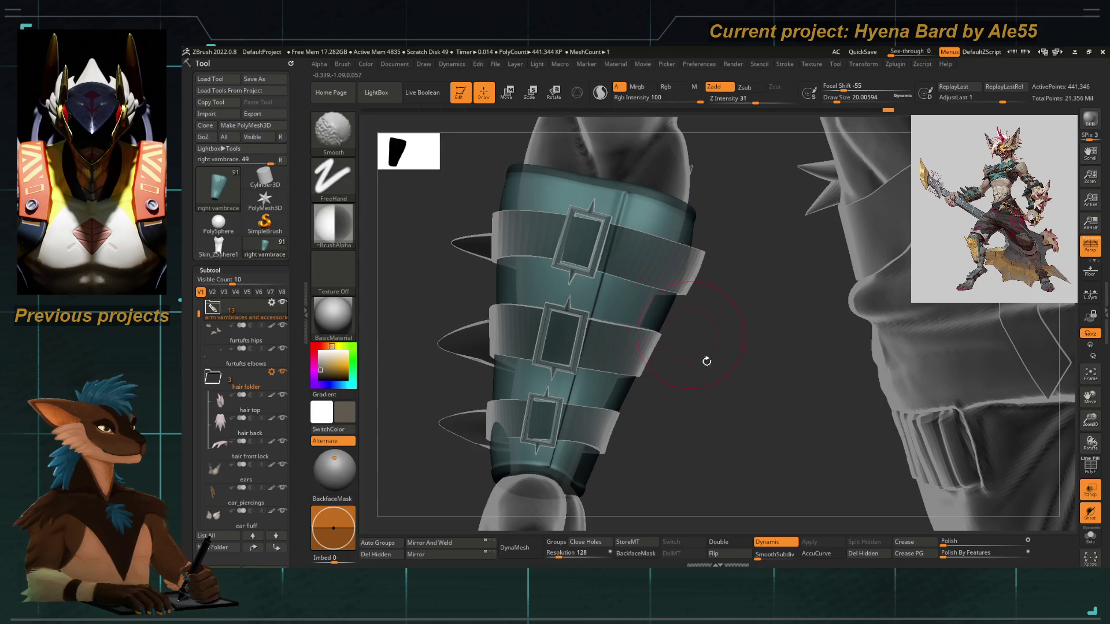
left_click_drag(706, 359, 711, 437)
left_click(1090, 490)
mouse_move(694, 390)
left_mouse_down()
mouse_move(467, 434)
mouse_move(417, 339)
mouse_move(439, 334)
mouse_move(555, 388)
left_mouse_up()
mouse_move(652, 432)
left_mouse_down()
mouse_move(639, 436)
mouse_move(637, 374)
left_mouse_up()
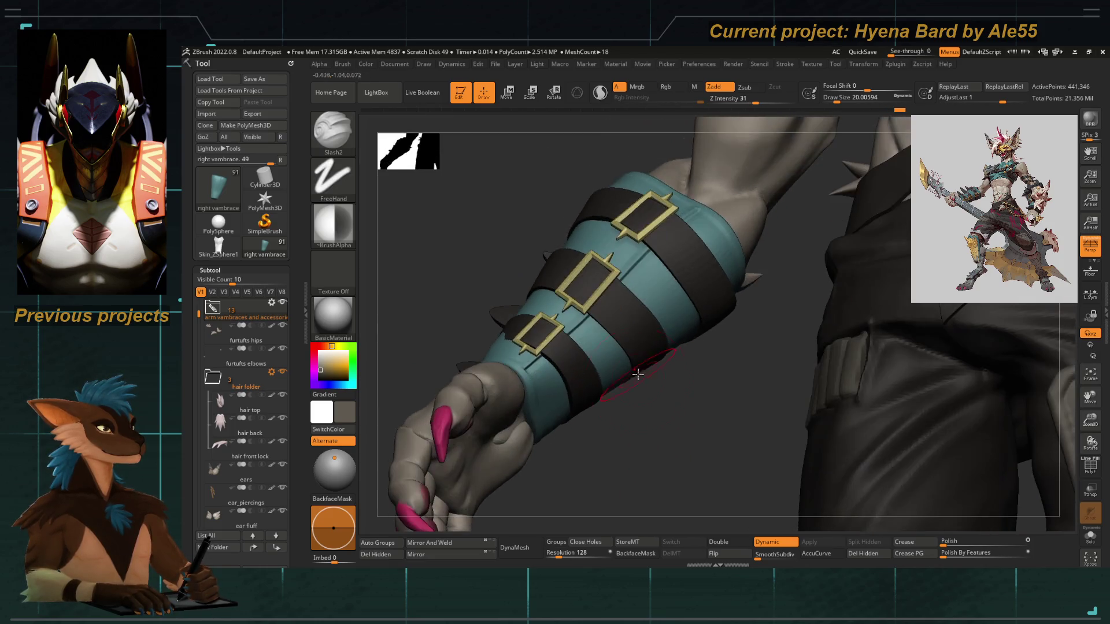
Switch to the Move Topological brush (B-M-T) and orbit to reveal the jacket pad and yellow strap
mouse_move(624, 420)
left_mouse_down()
mouse_move(608, 437)
mouse_move(608, 289)
mouse_move(622, 359)
mouse_move(562, 349)
left_mouse_up()
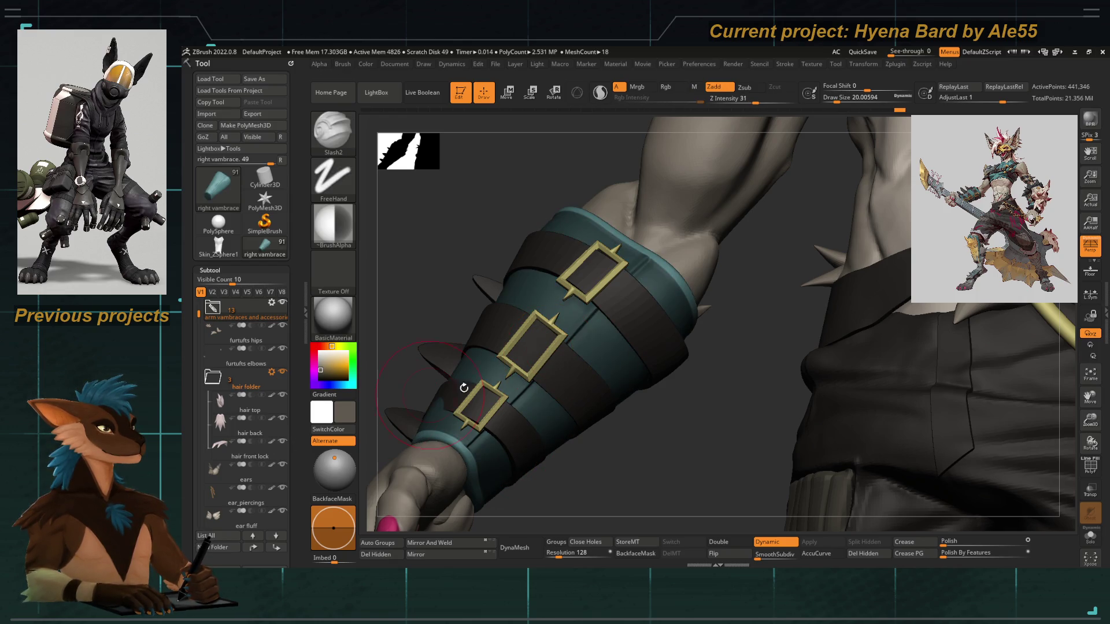
key("b")
key("m")
key("t")
left_click_drag(627, 277, 656, 280)
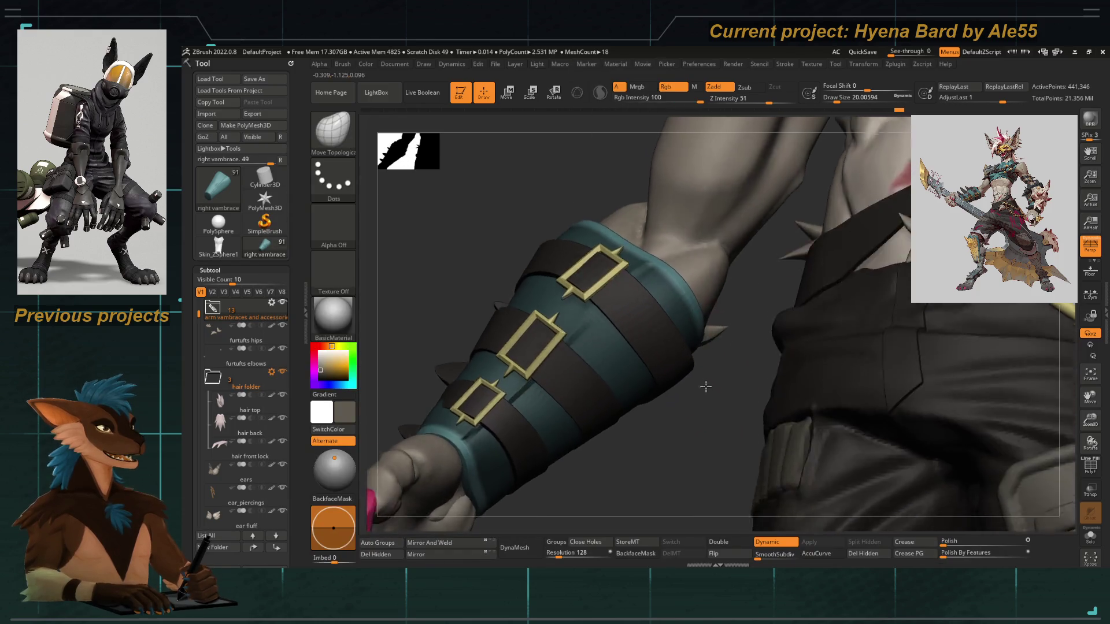
mouse_move(645, 262)
right_mouse_down()
mouse_move(432, 443)
mouse_move(394, 262)
mouse_move(593, 358)
mouse_move(454, 312)
mouse_move(503, 441)
mouse_move(528, 446)
mouse_move(569, 419)
mouse_move(469, 304)
right_mouse_up()
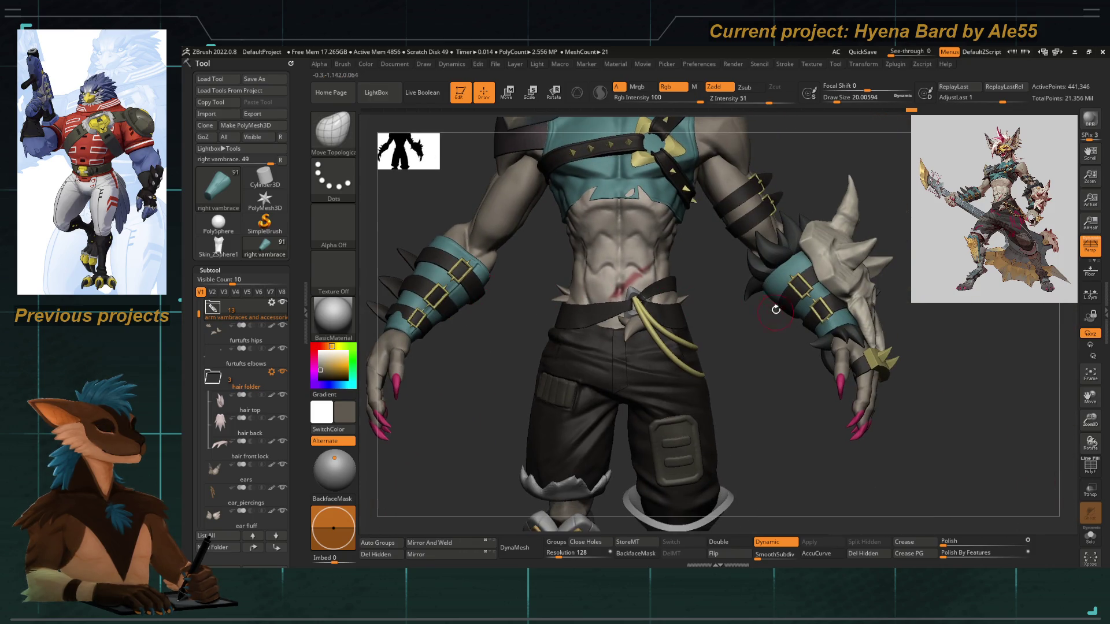
Make the left vambrace active with PolyF on, dynamic subdivision off and SDiv level 5
left_click(772, 287, "alt")
mouse_move(772, 287)
right_mouse_down()
mouse_move(569, 435)
mouse_move(452, 347)
right_mouse_up()
left_click(1090, 466)
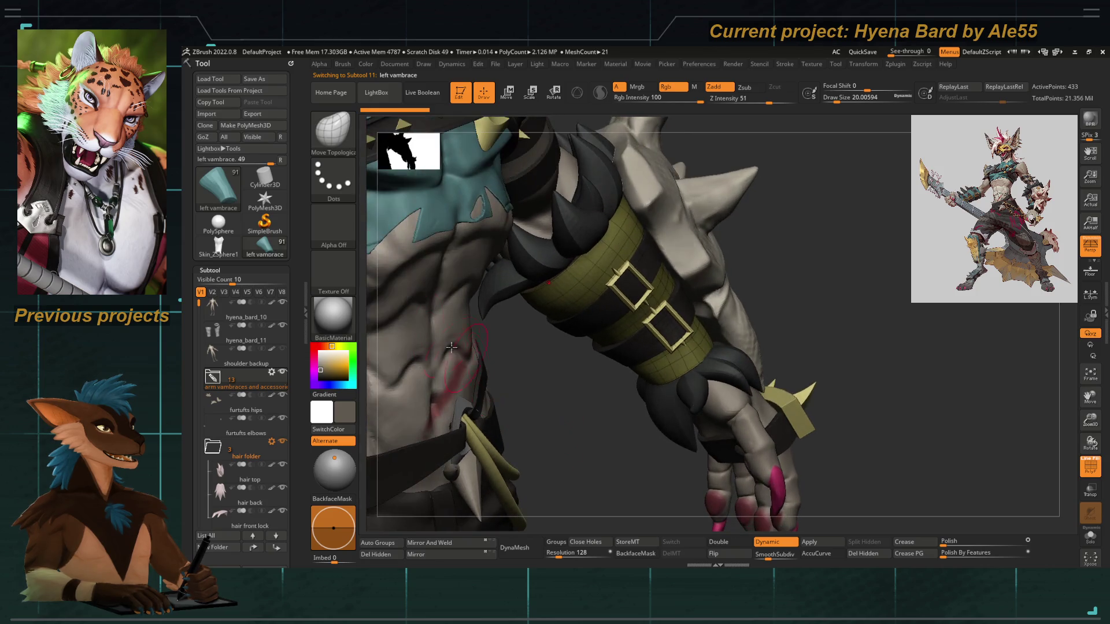
scroll(270, 296, "down", 10)
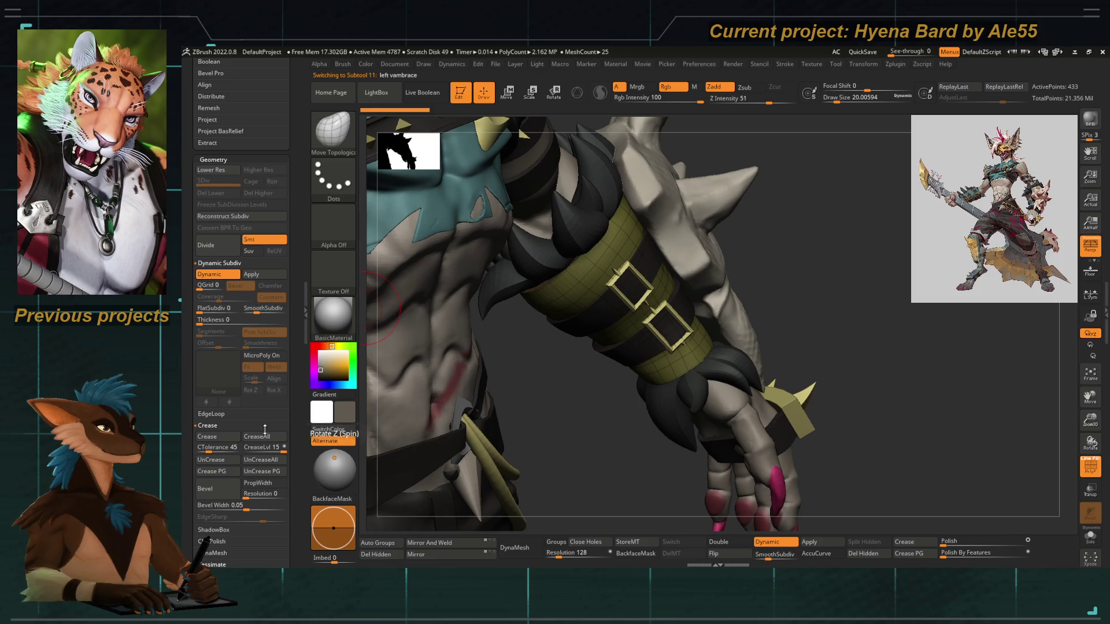
key("shift+d")
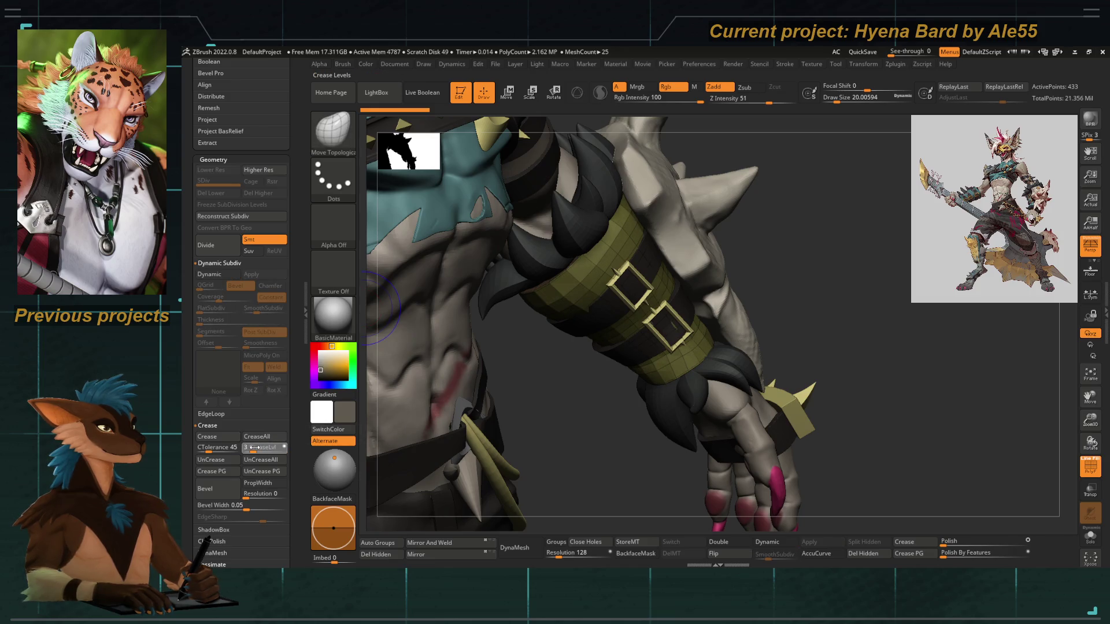
key("d")
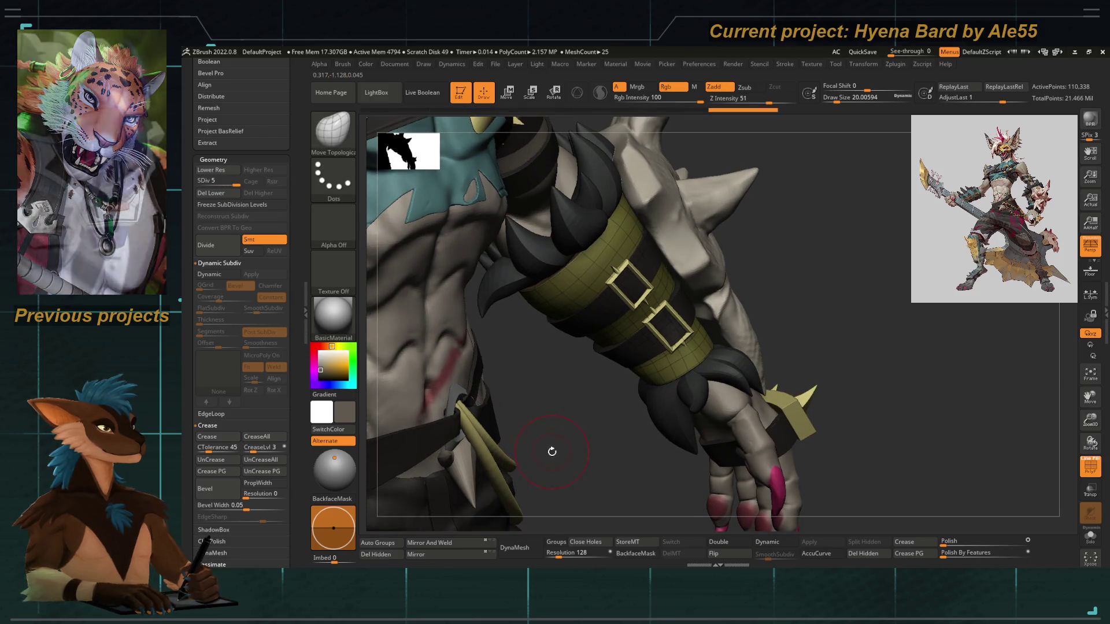
Frame the model, zoom to the torso and arm, and turn on Solo for the active piece
left_click_drag(551, 450, 675, 461)
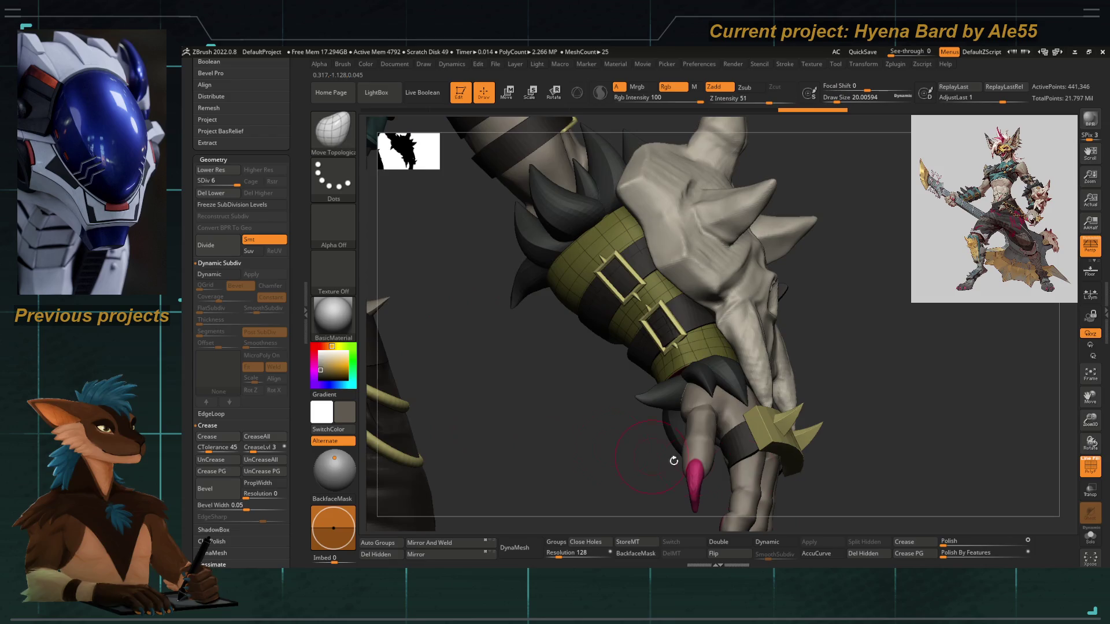
key("f")
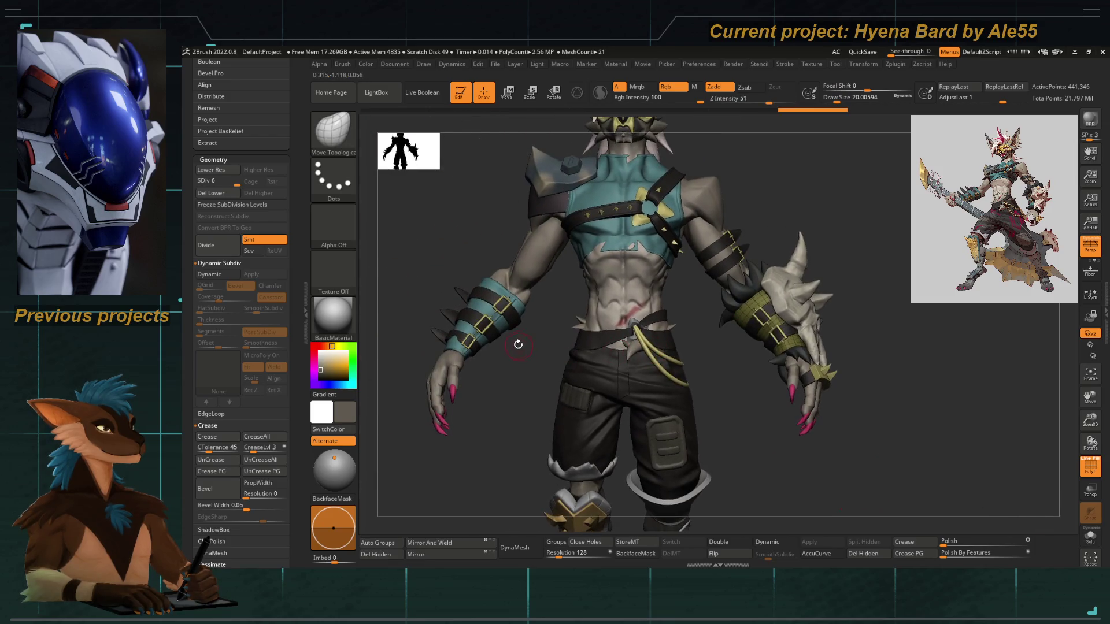
mouse_move(520, 342)
left_mouse_down()
mouse_move(713, 361)
mouse_move(697, 281)
left_mouse_up()
left_click(1090, 536)
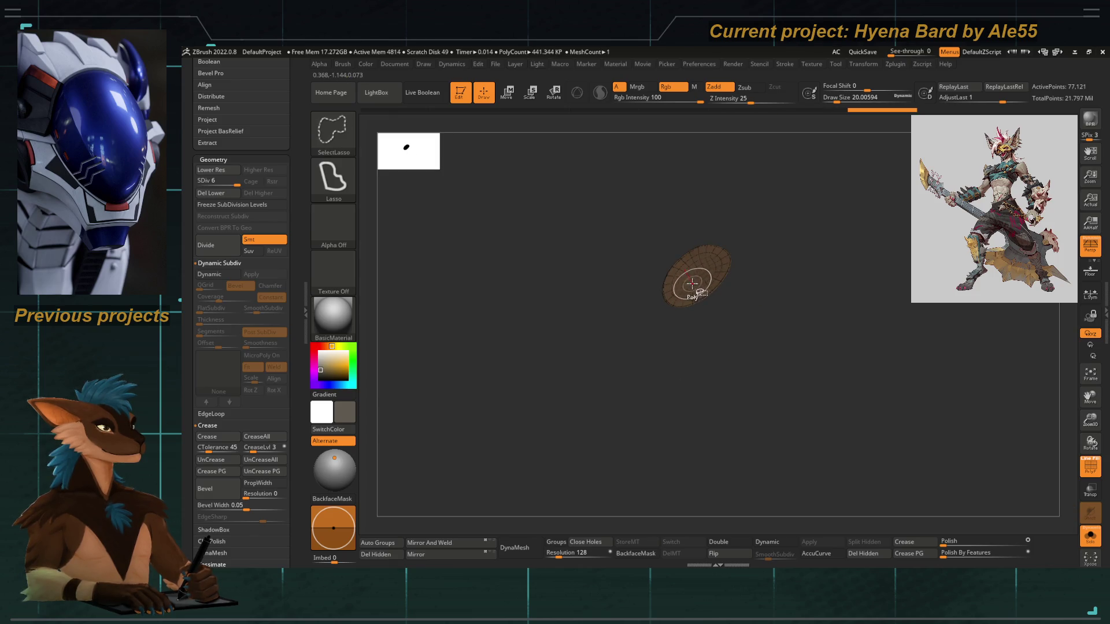
Isolate the cone by hiding its cap and clear the mask from it
left_click_drag(612, 255, 667, 332)
left_click(733, 333, "ctrl+shift")
left_click(680, 397, "ctrl+shift")
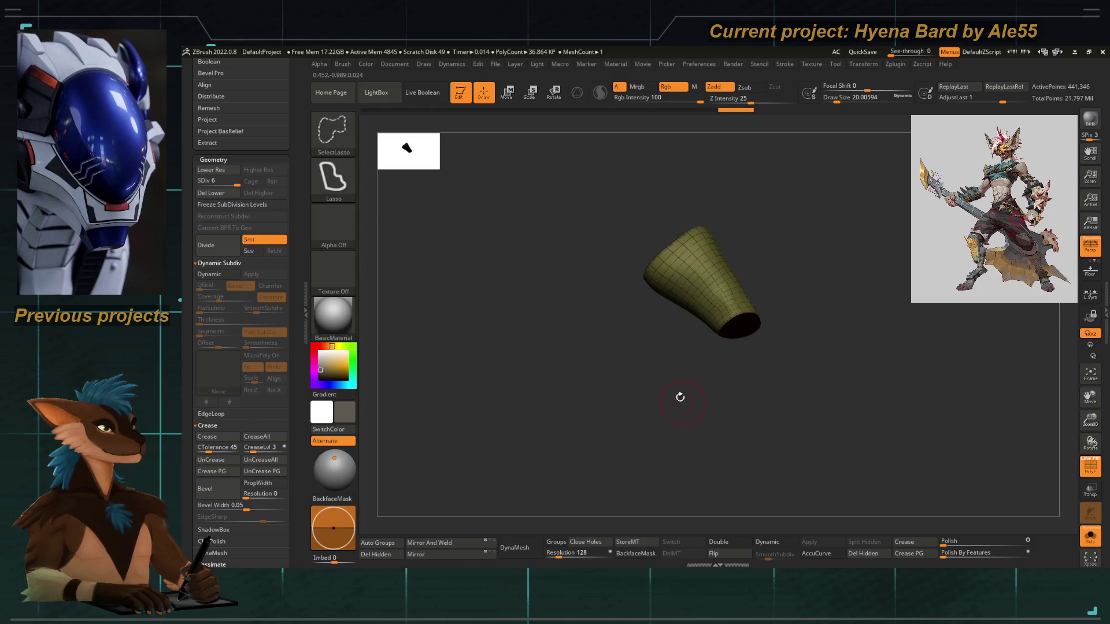
left_click_drag(627, 335, 700, 448)
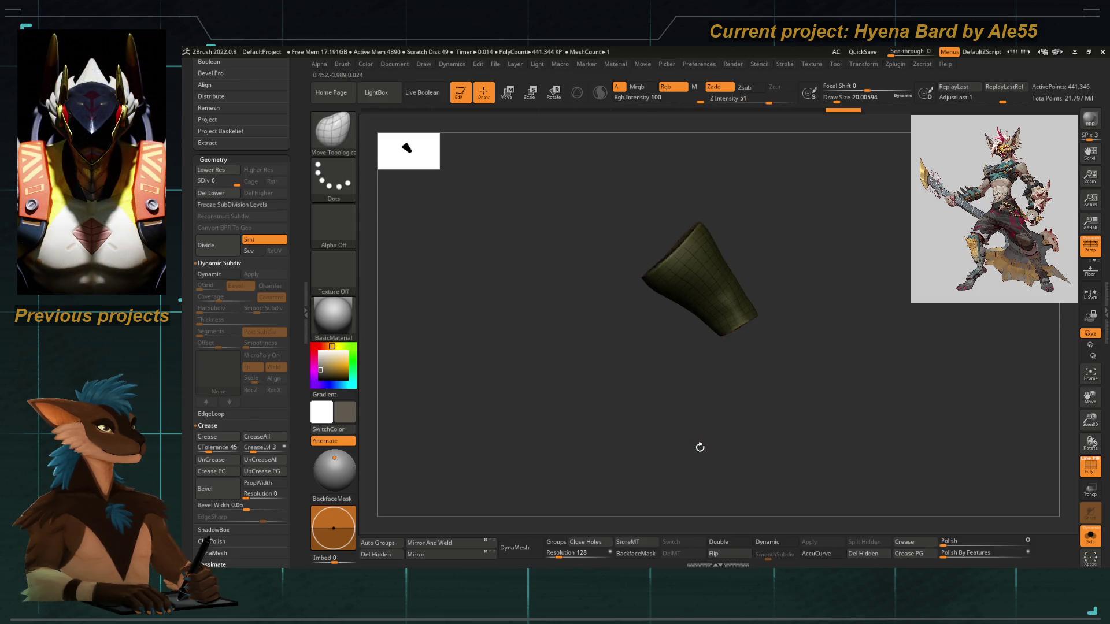
left_click(636, 311, "ctrl")
scroll(300, 413, "down", 10)
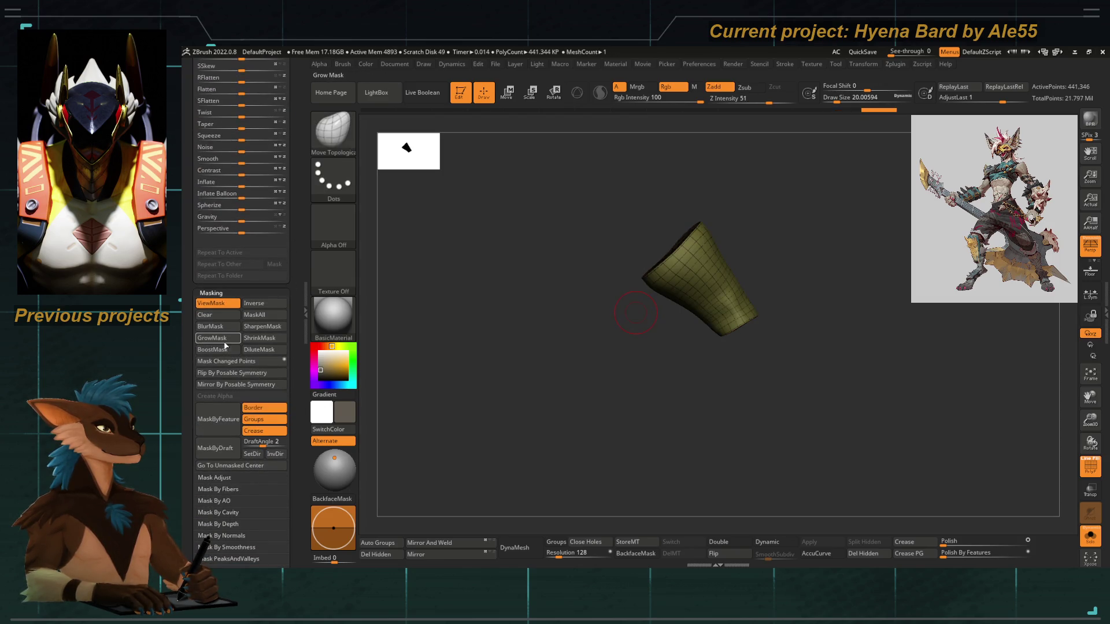
Shrink then grow the mask across the cone with the polygroup wireframe hidden
left_click(222, 340)
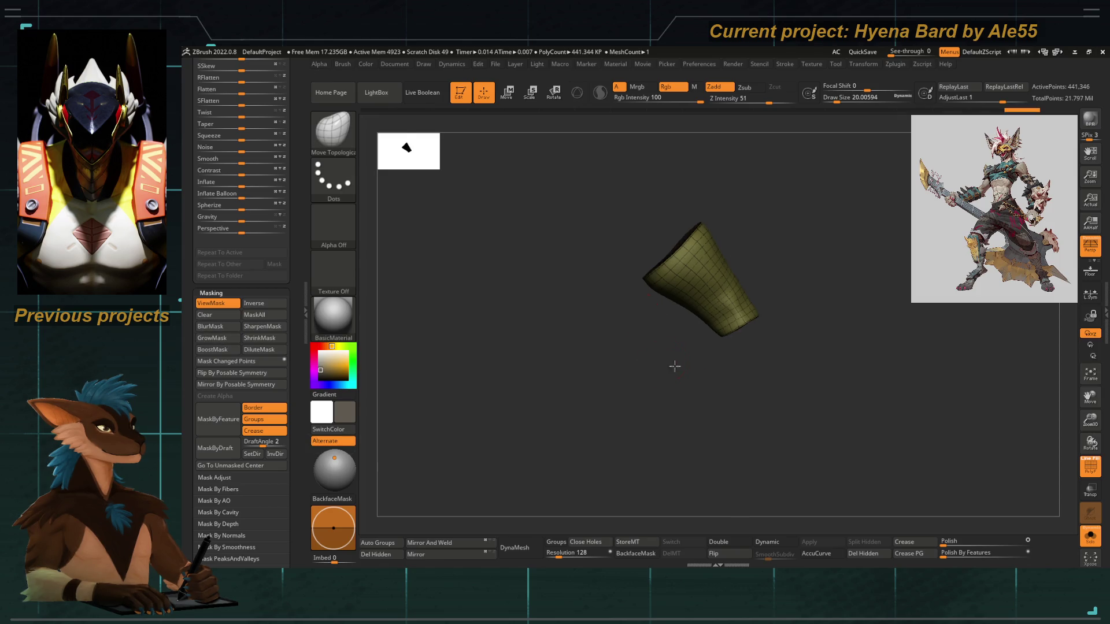
right_click_drag(675, 366, 618, 448, "ctrl")
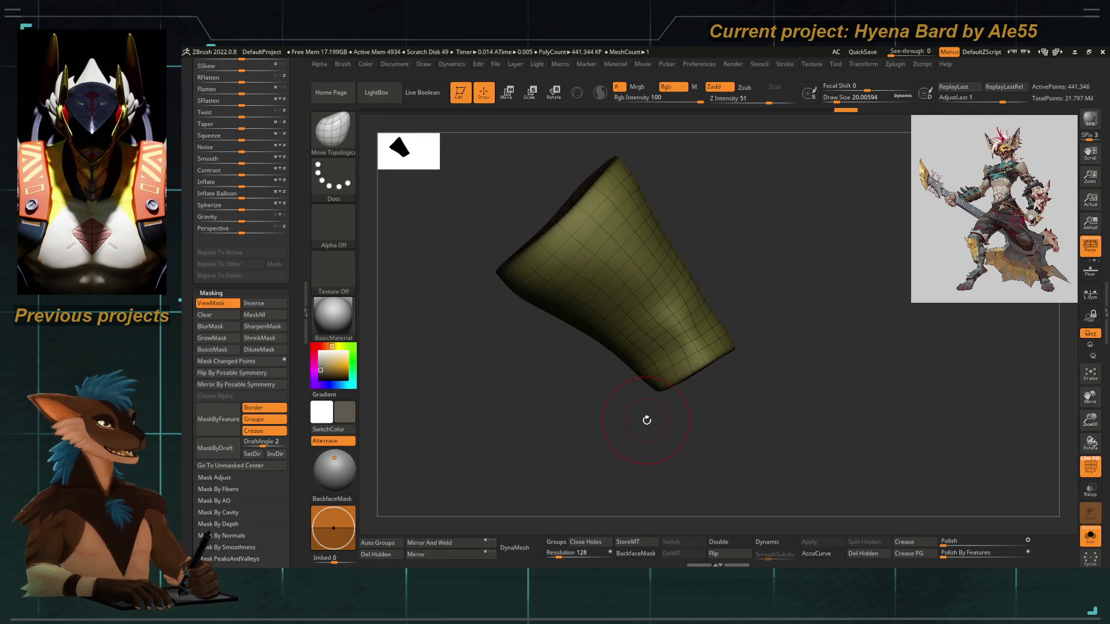
left_click(1089, 467)
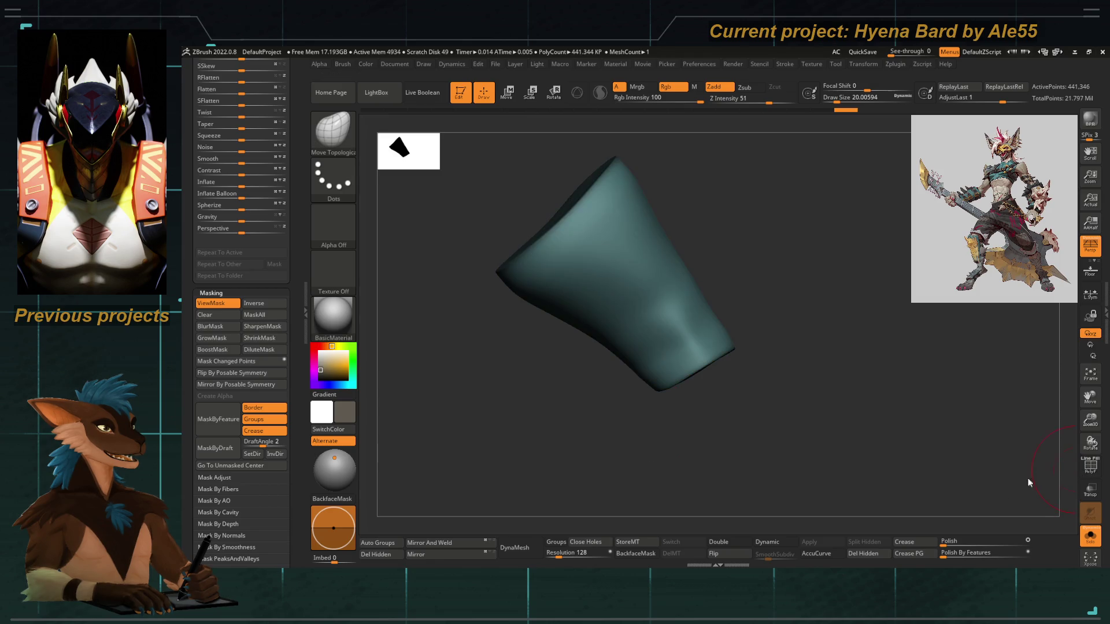
mouse_move(561, 386)
right_mouse_down("ctrl")
mouse_move(446, 339)
mouse_move(613, 364)
mouse_move(547, 354)
mouse_move(740, 403)
right_mouse_up("ctrl")
right_click_drag(665, 341, 548, 215)
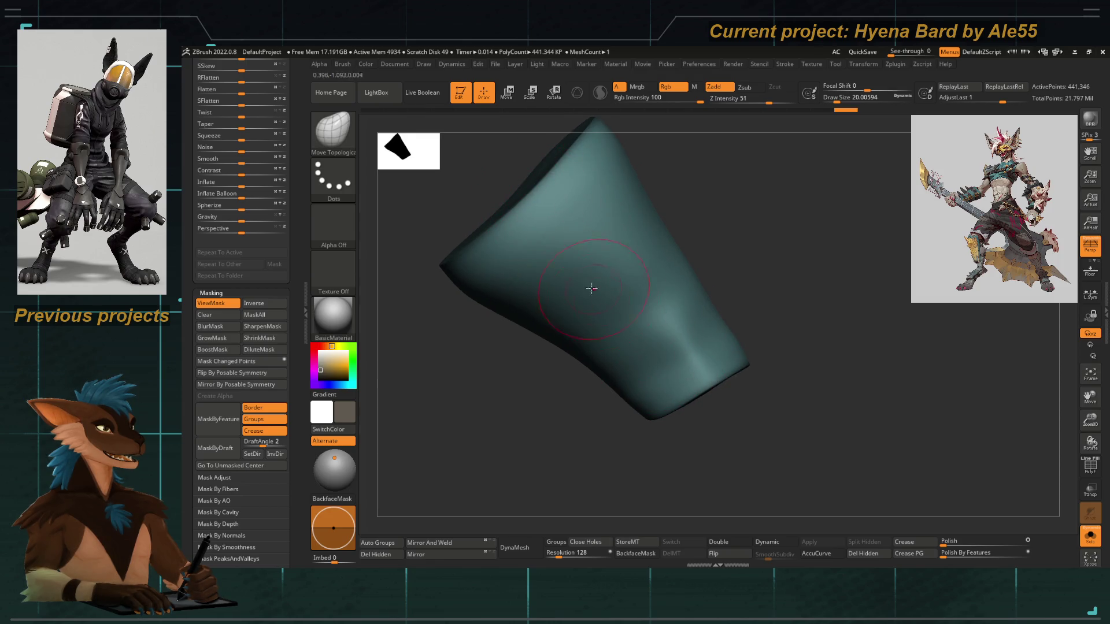
left_click(228, 338)
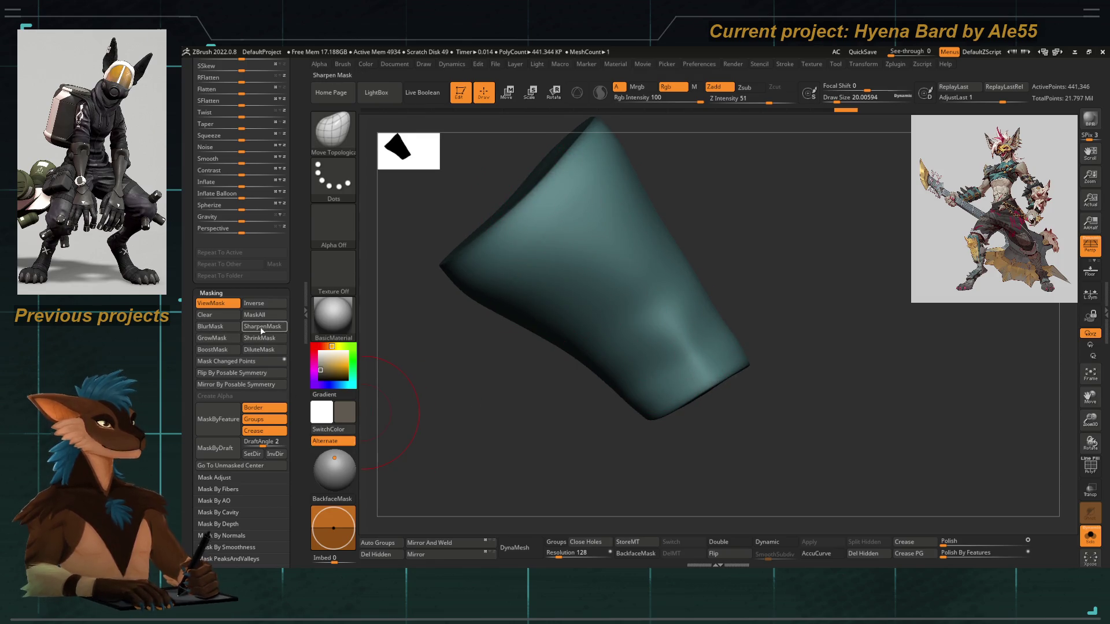
left_click(216, 341)
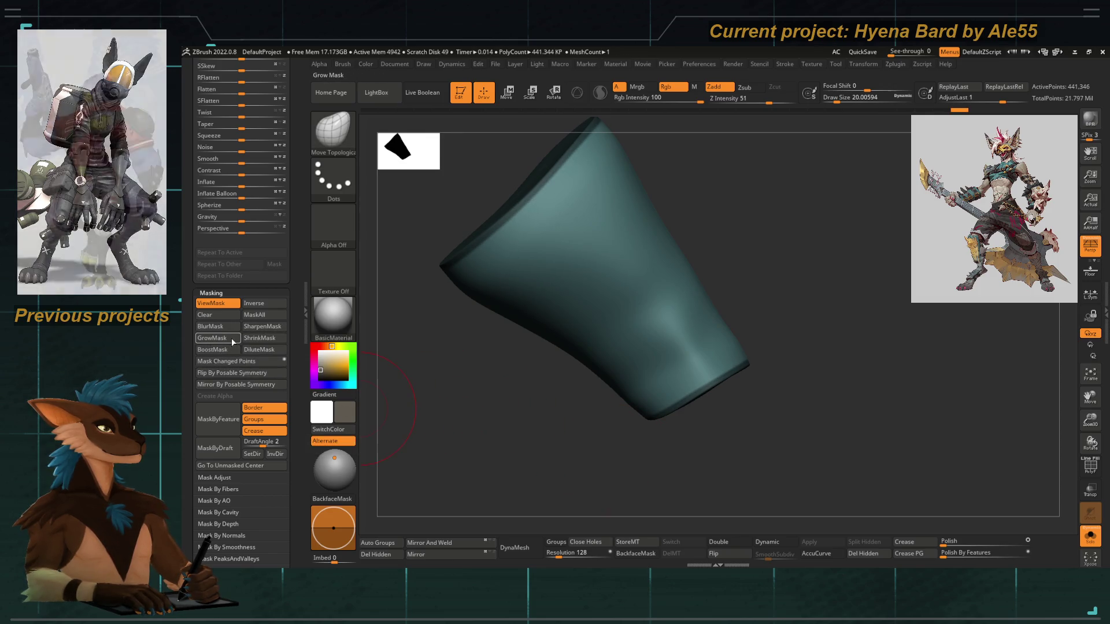
Leave Solo to show the full character and inflate the vambrace piece slightly
left_click_drag(387, 370, 551, 401, "alt")
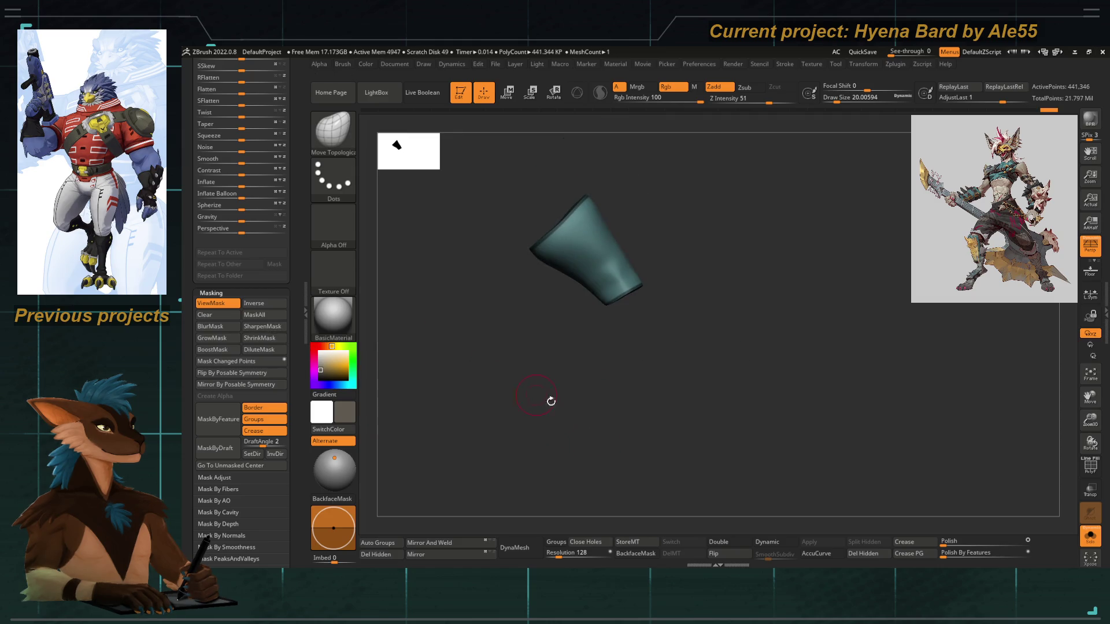
left_click(1091, 536)
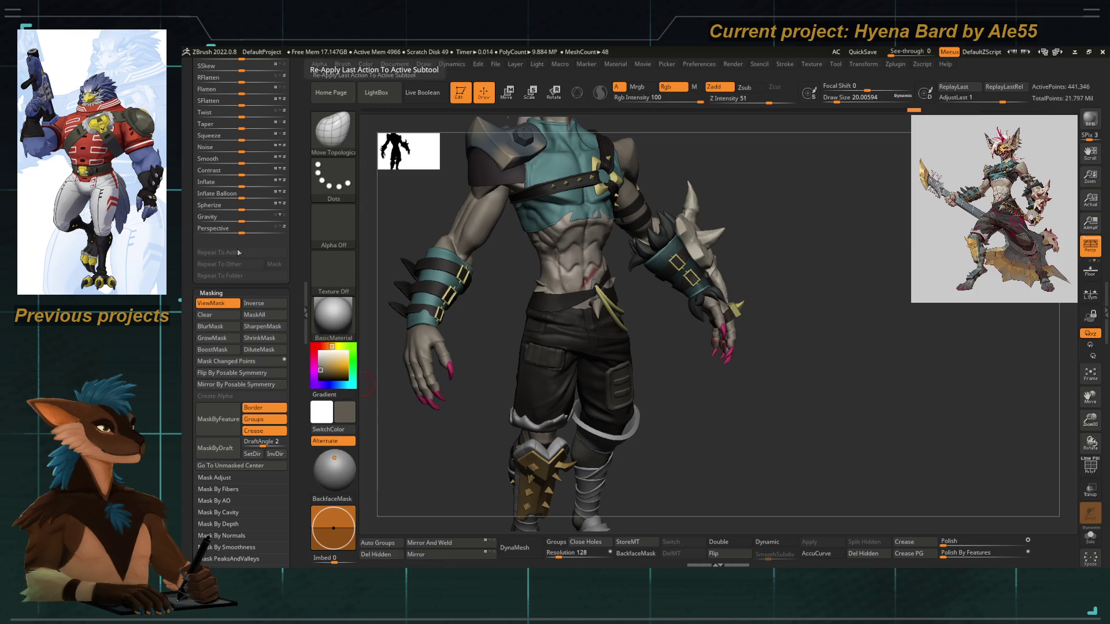
left_click(235, 182)
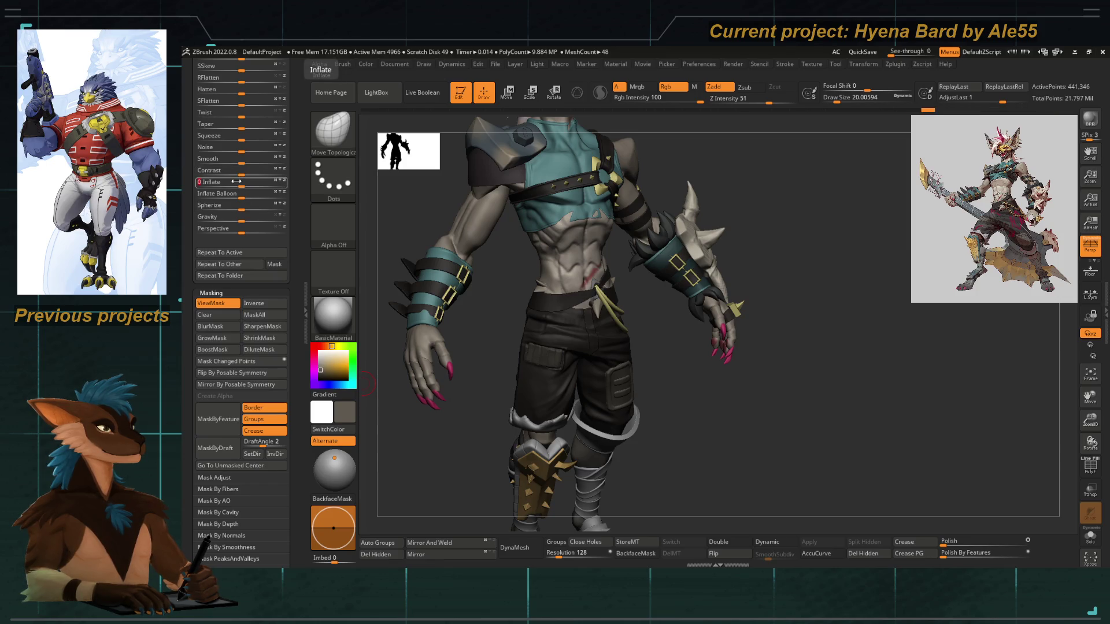
left_click_drag(481, 386, 469, 312)
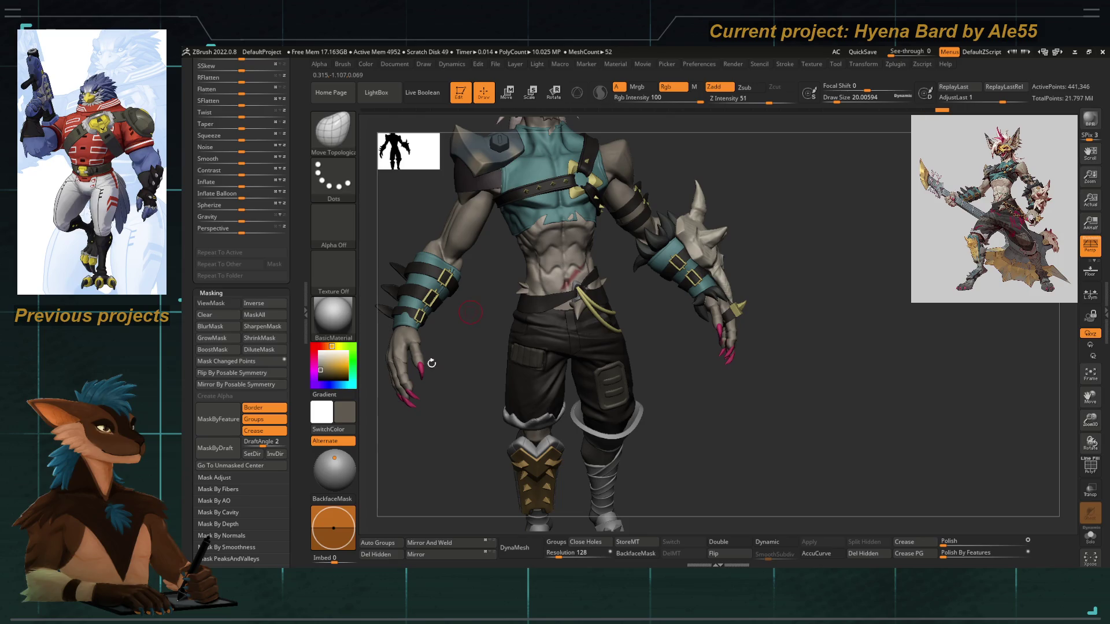
mouse_move(456, 430)
left_mouse_down()
mouse_move(471, 426)
mouse_move(448, 435)
mouse_move(425, 414)
mouse_move(687, 372)
mouse_move(476, 244)
left_mouse_up()
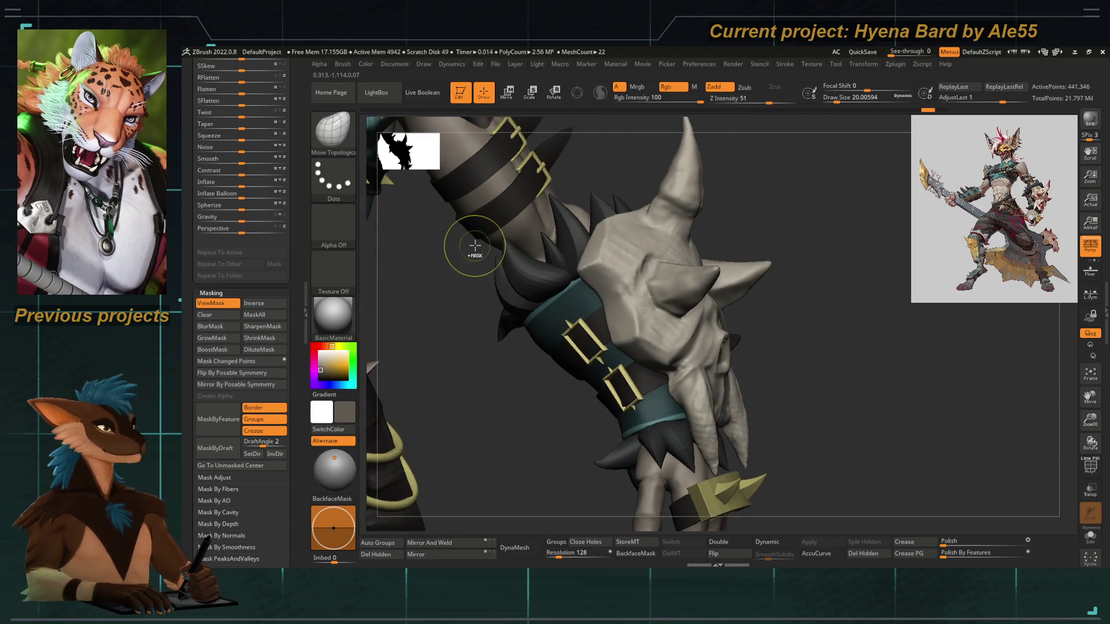
mouse_move(555, 407)
left_mouse_down()
mouse_move(550, 417)
mouse_move(521, 377)
mouse_move(565, 395)
left_mouse_up()
Pick the Slash brush (B-S-L) and inspect the bracer with Transparency on
key("b")
key("s")
key("l")
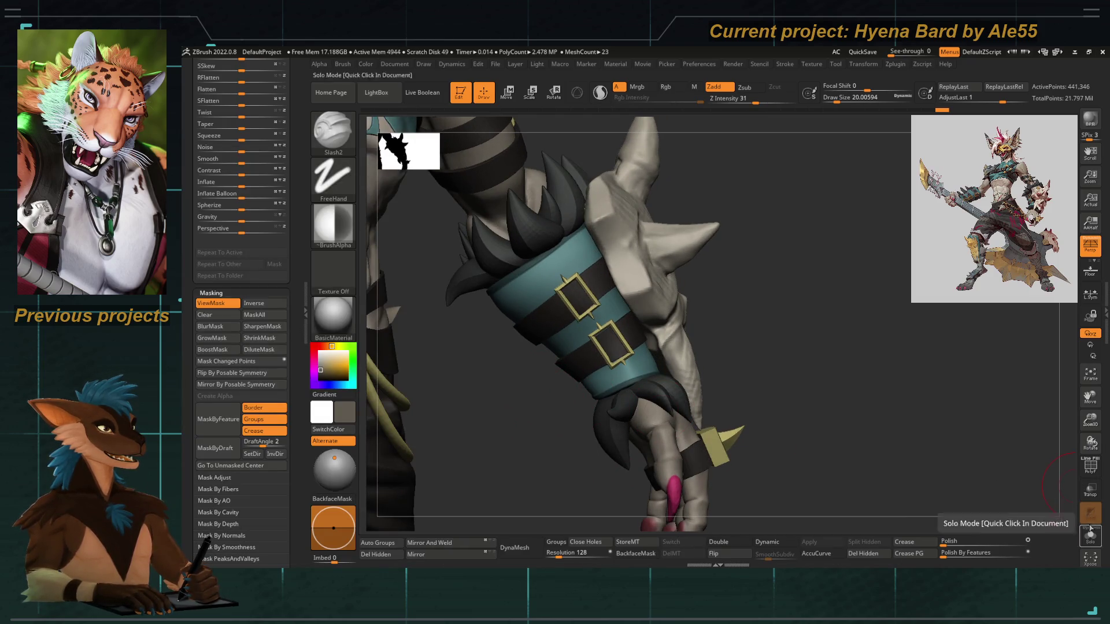
left_click(1090, 491)
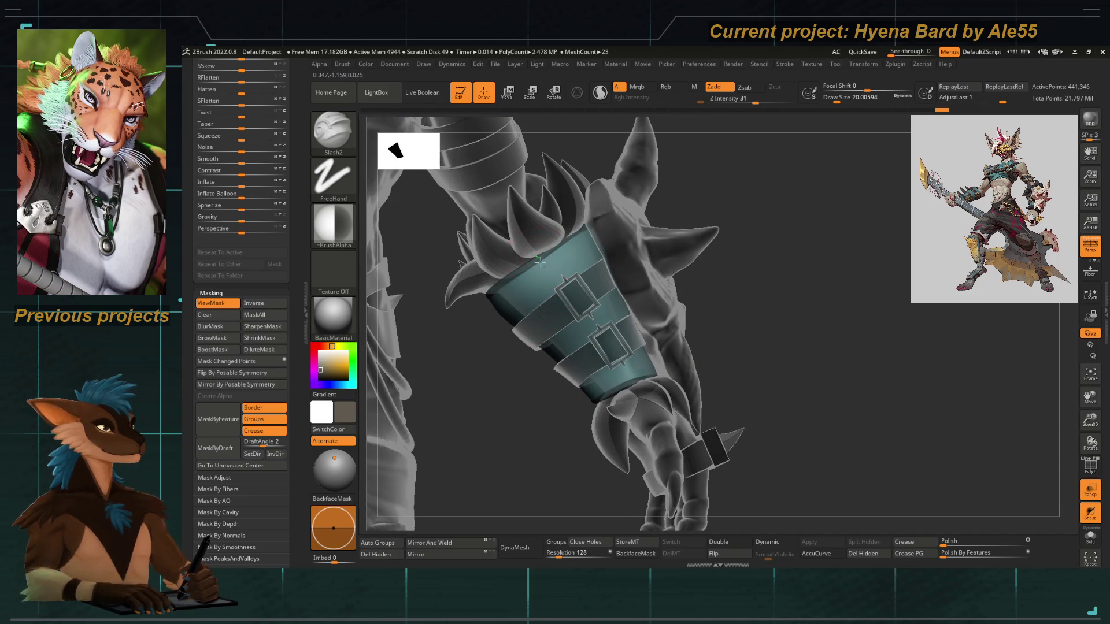
mouse_move(560, 439)
left_mouse_down()
mouse_move(550, 377)
mouse_move(560, 307)
left_mouse_up()
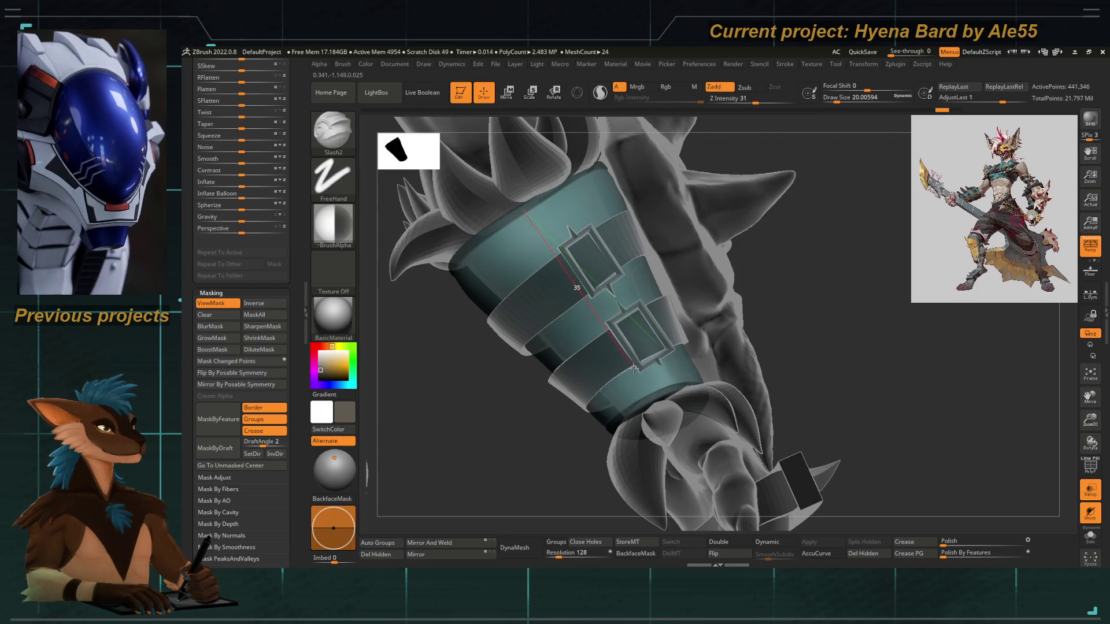
mouse_move(528, 465)
left_mouse_down()
mouse_move(513, 488)
mouse_move(535, 464)
mouse_move(450, 426)
mouse_move(468, 362)
left_mouse_up()
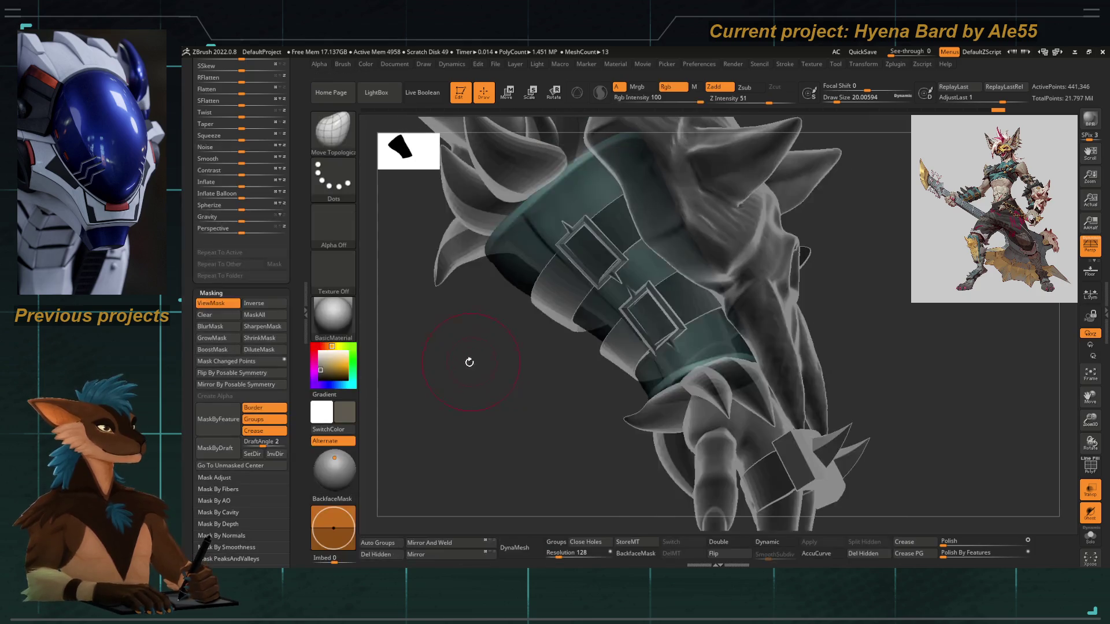
Return to Move Topological, turn Transparency off and frame the whole character
key("space")
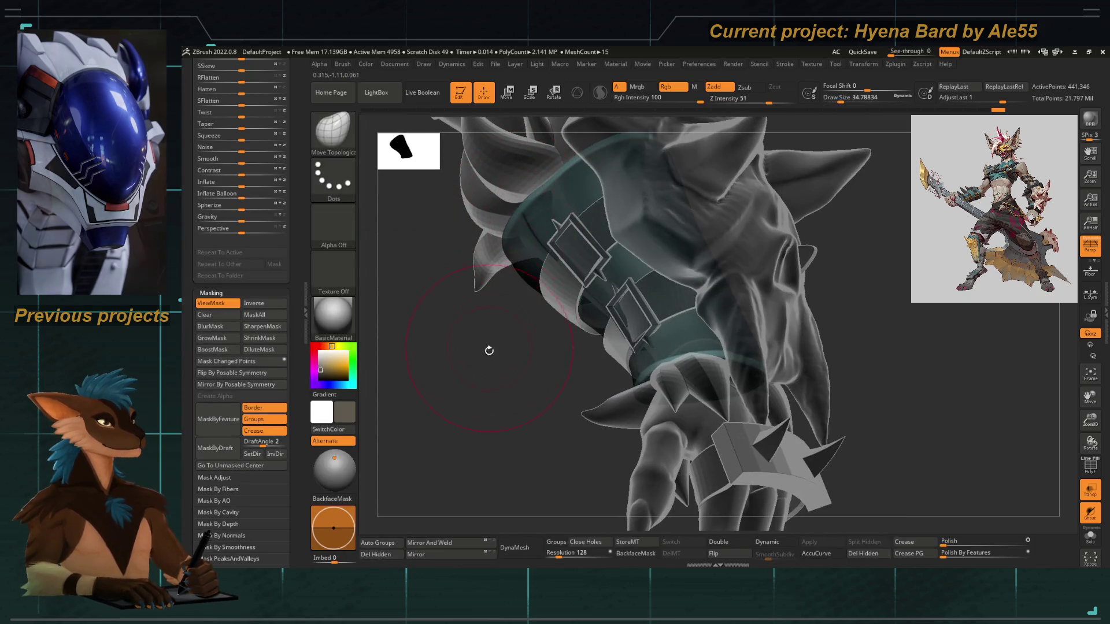
mouse_move(518, 211)
left_mouse_down()
mouse_move(560, 421)
mouse_move(611, 394)
left_mouse_up()
left_click(1091, 489)
key("f")
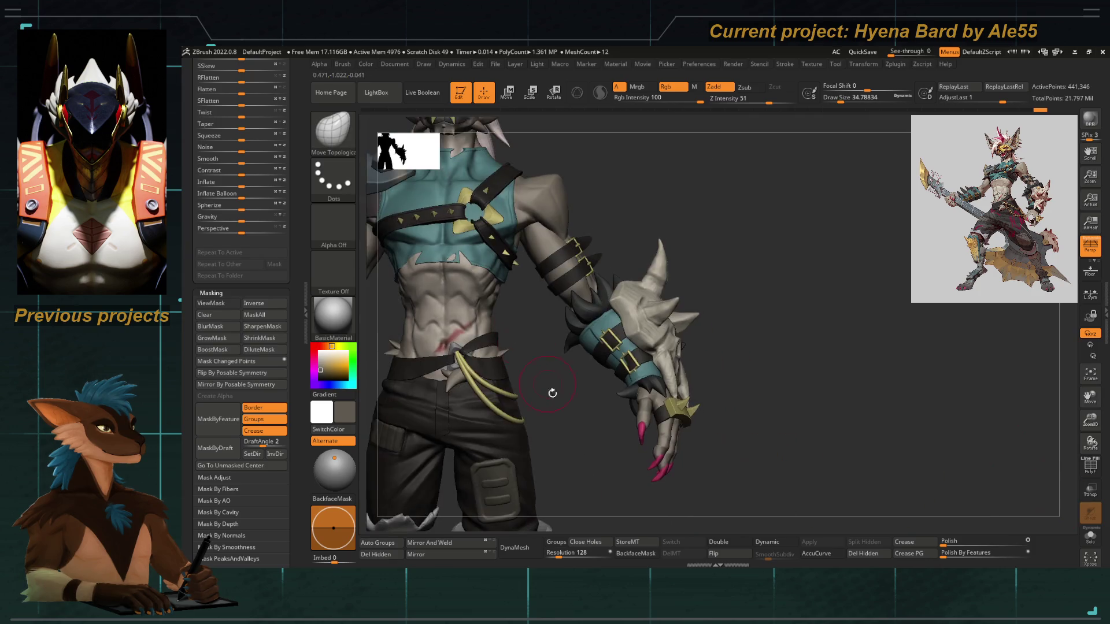
Select the spiked forearm bracer mesh for editing and make the brush smaller
mouse_move(603, 321)
left_mouse_down("alt")
mouse_move(664, 384)
mouse_move(683, 434)
mouse_move(686, 374)
mouse_move(701, 426)
mouse_move(707, 322)
left_mouse_up("alt")
left_click(716, 308, "alt")
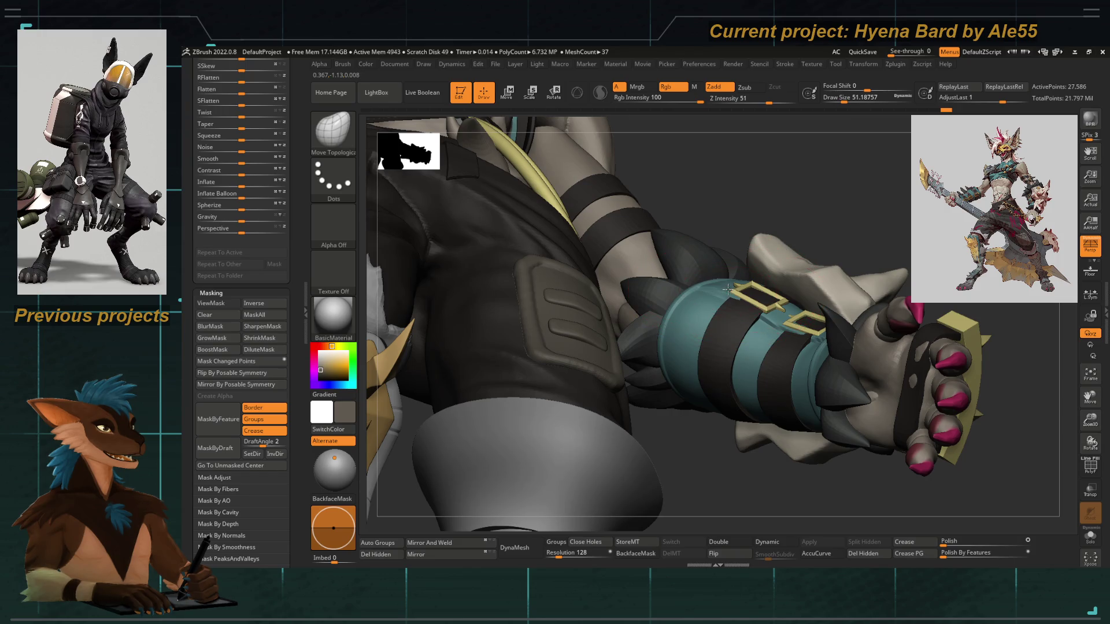
left_click(769, 315, "alt")
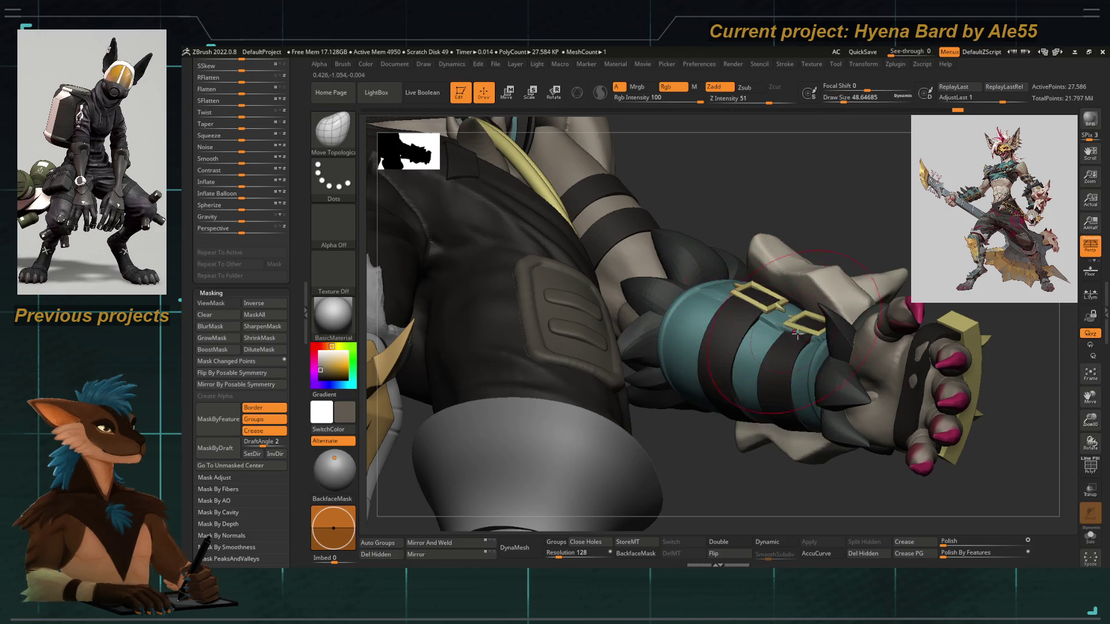
key("bracketleft")
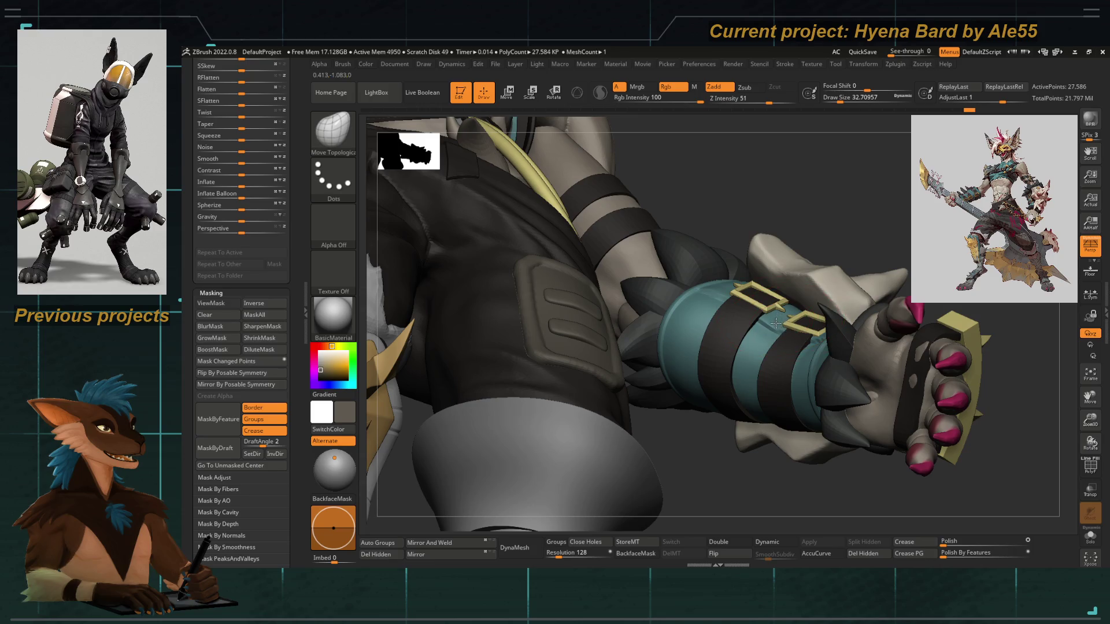
Frame the character, zoom to the forearm and make the right lower arm bands active
right_click_drag(776, 324, 693, 398)
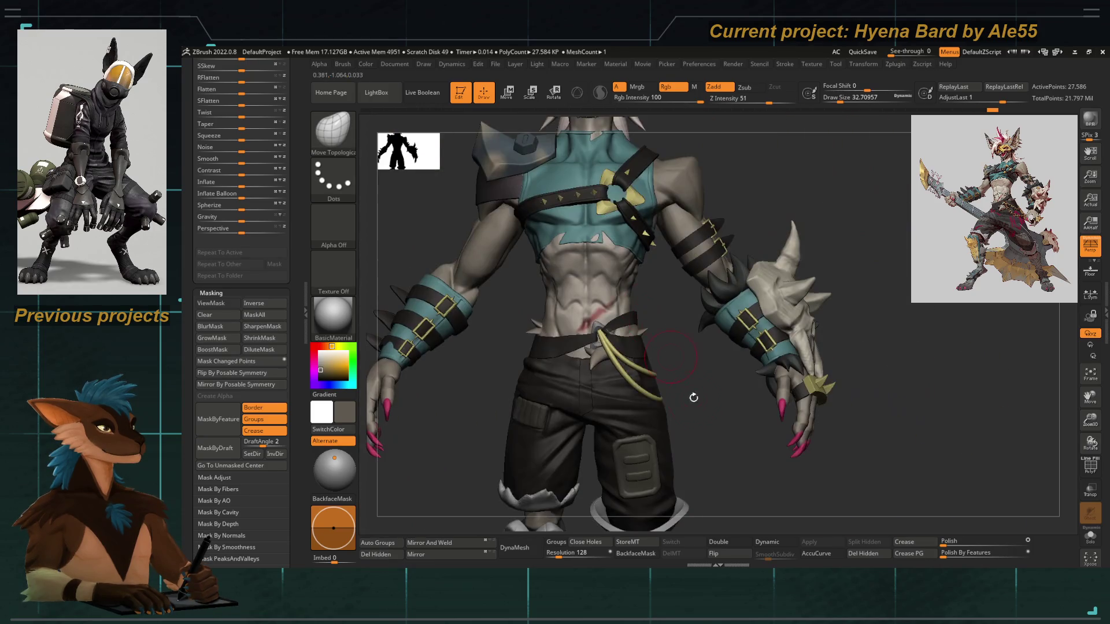
key("f")
mouse_move(533, 466)
right_mouse_down()
mouse_move(526, 457)
mouse_move(569, 462)
mouse_move(481, 425)
right_mouse_up()
mouse_move(504, 476)
right_mouse_down("alt")
mouse_move(450, 292)
mouse_move(515, 272)
mouse_move(464, 266)
mouse_move(478, 256)
mouse_move(507, 290)
right_mouse_up("alt")
left_click(450, 291, "alt")
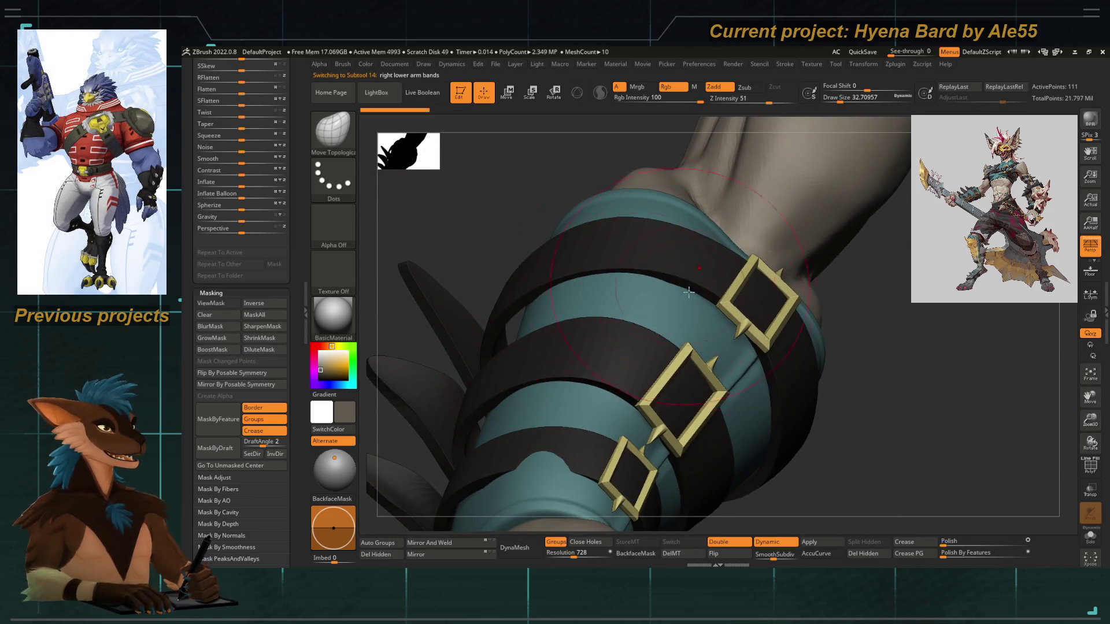
mouse_move(476, 224)
right_mouse_down()
mouse_move(622, 226)
mouse_move(606, 215)
mouse_move(580, 280)
right_mouse_up()
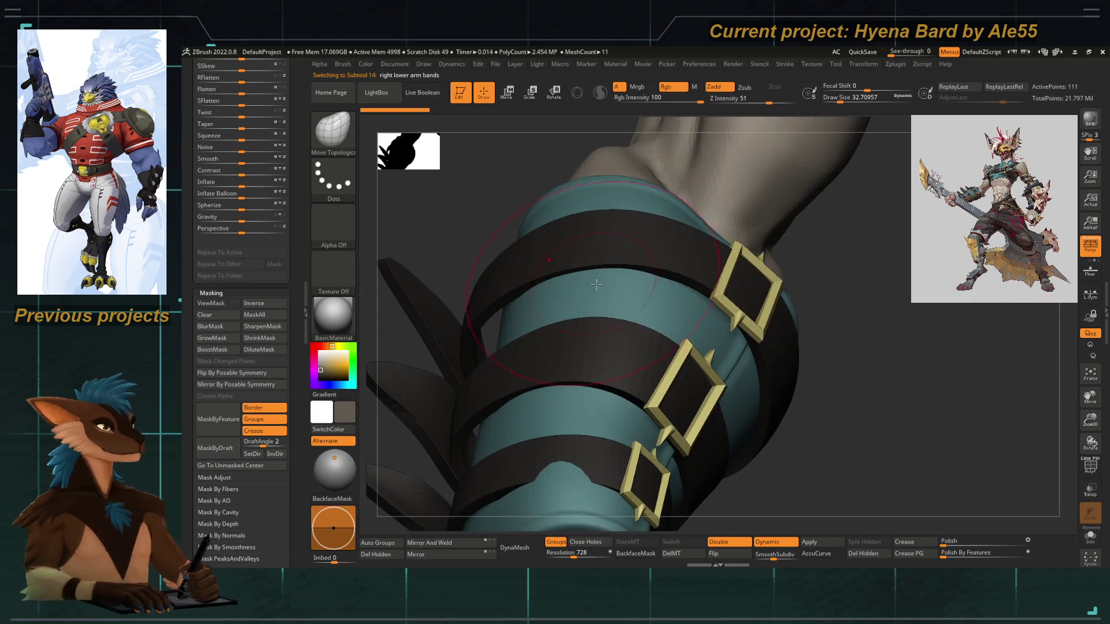
key("shift")
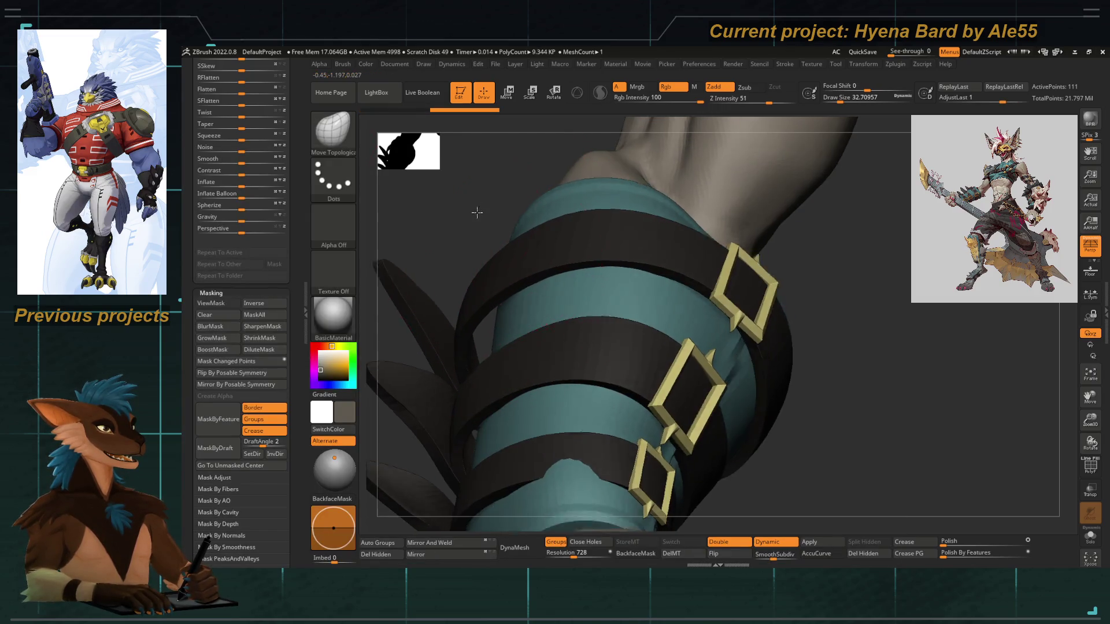
right_click_drag(538, 256, 476, 286)
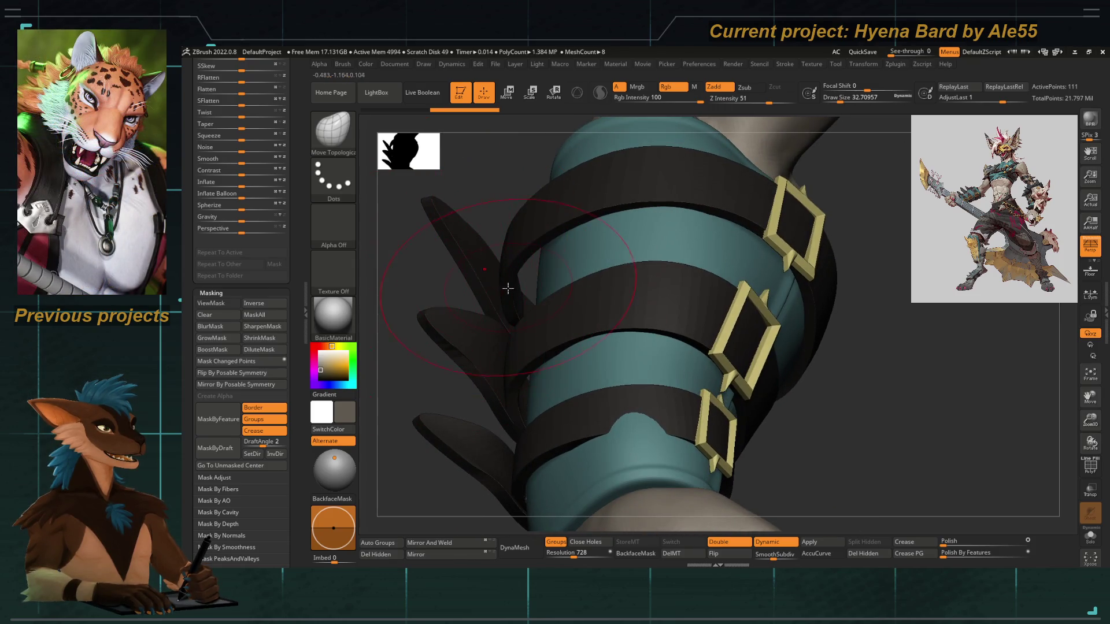
key("shift+d")
key("d")
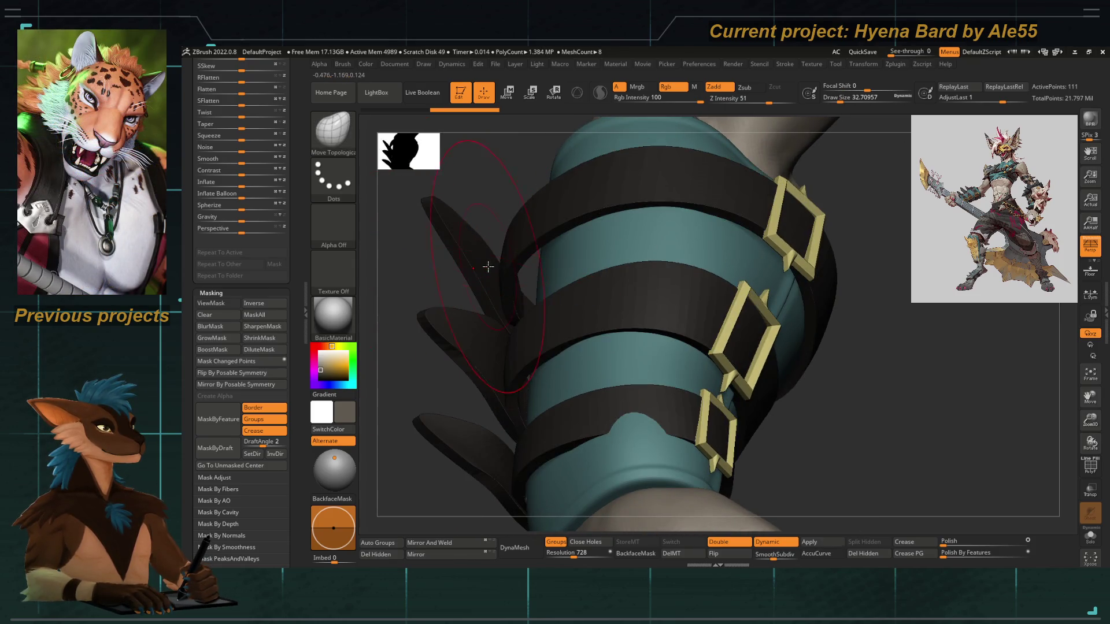
key("shift+d")
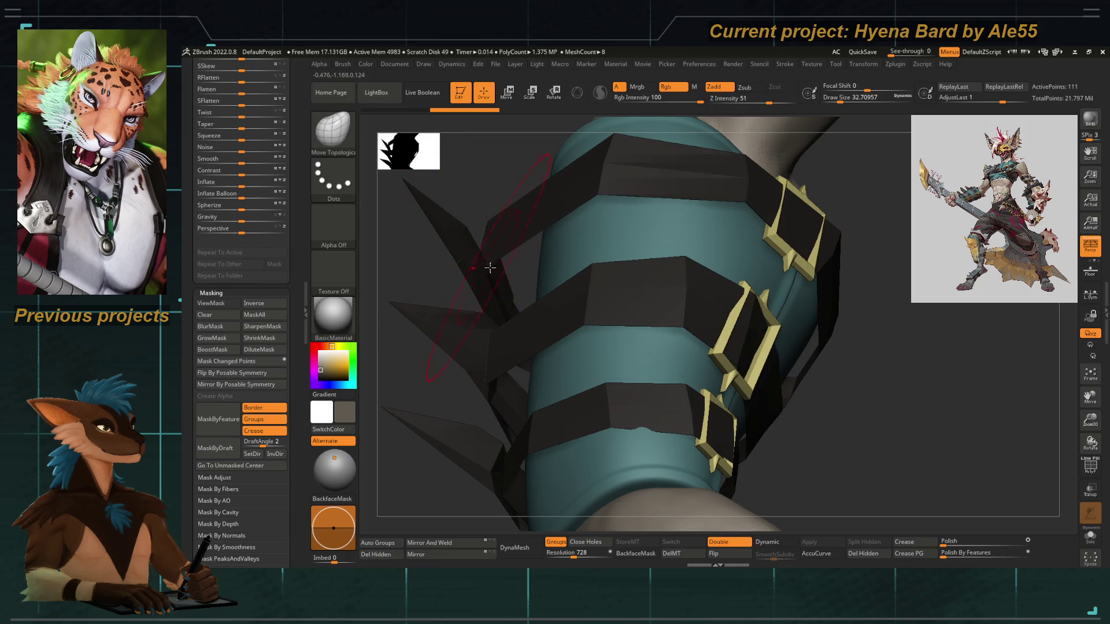
key("d")
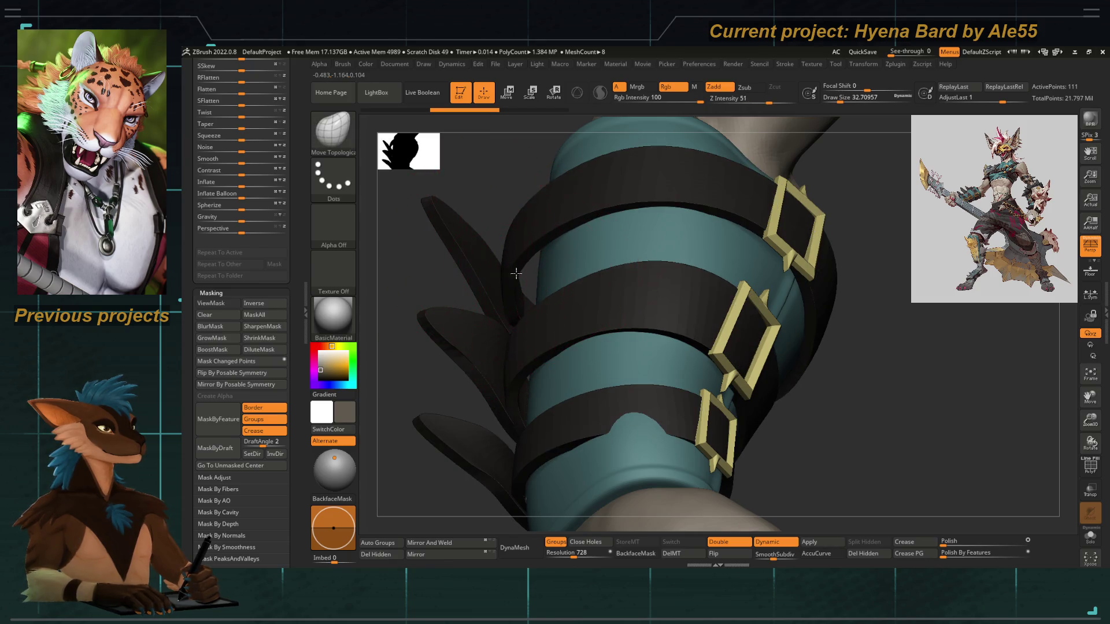
key("shift+d")
left_click_drag(500, 212, 489, 240)
key("d")
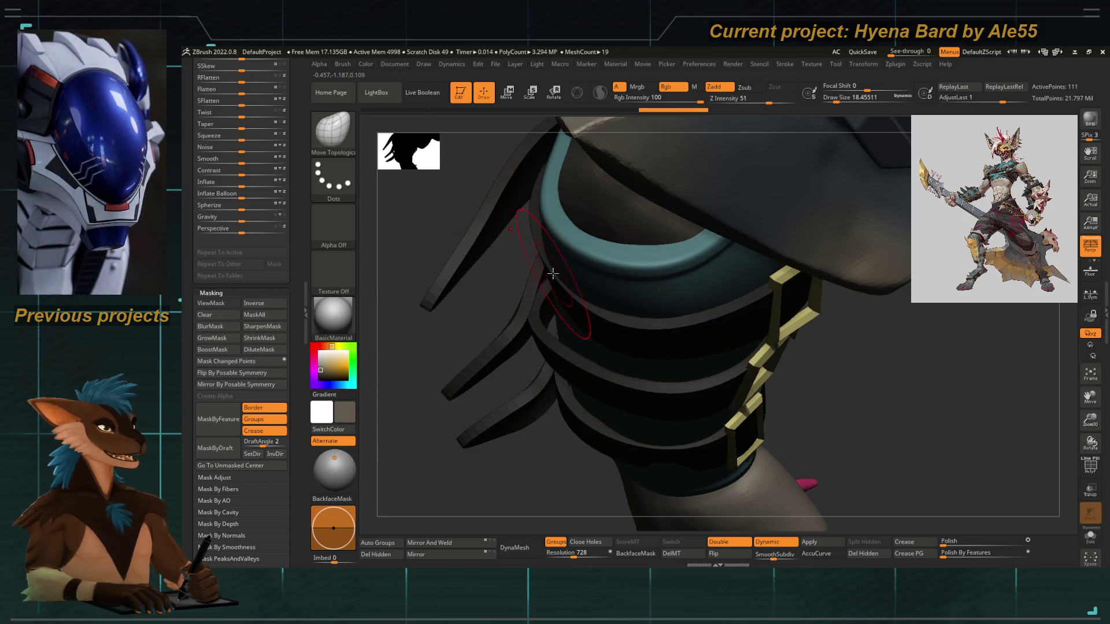
left_click(1090, 469)
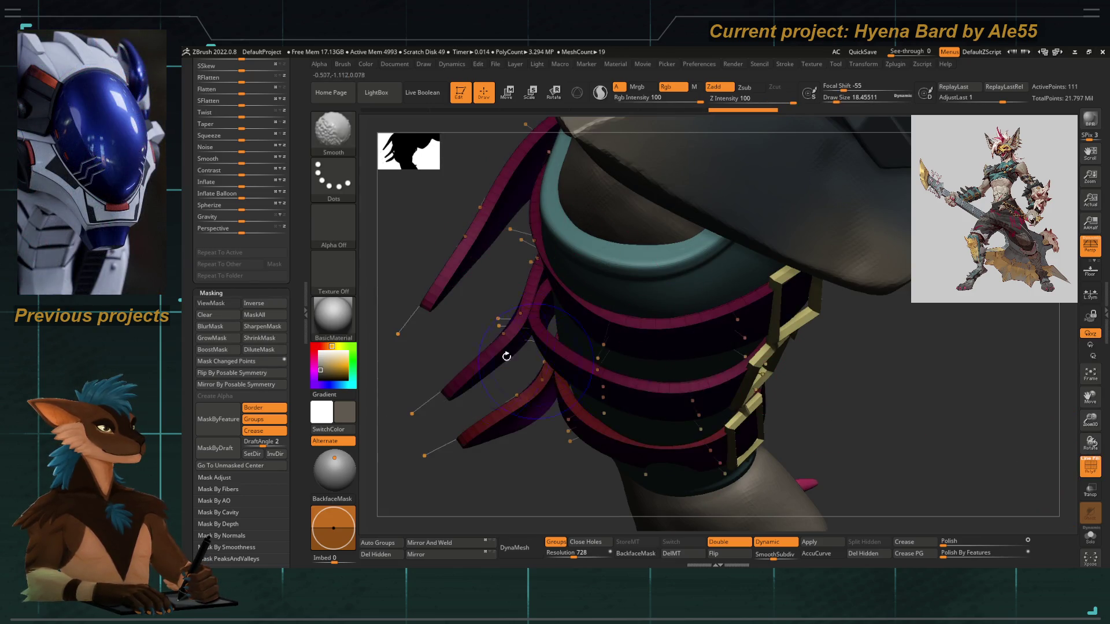
With ZModeler set to edge loop insertion, add an edge loop across the upper band
mouse_move(428, 367)
left_mouse_down()
mouse_move(448, 266)
mouse_move(561, 283)
left_mouse_up()
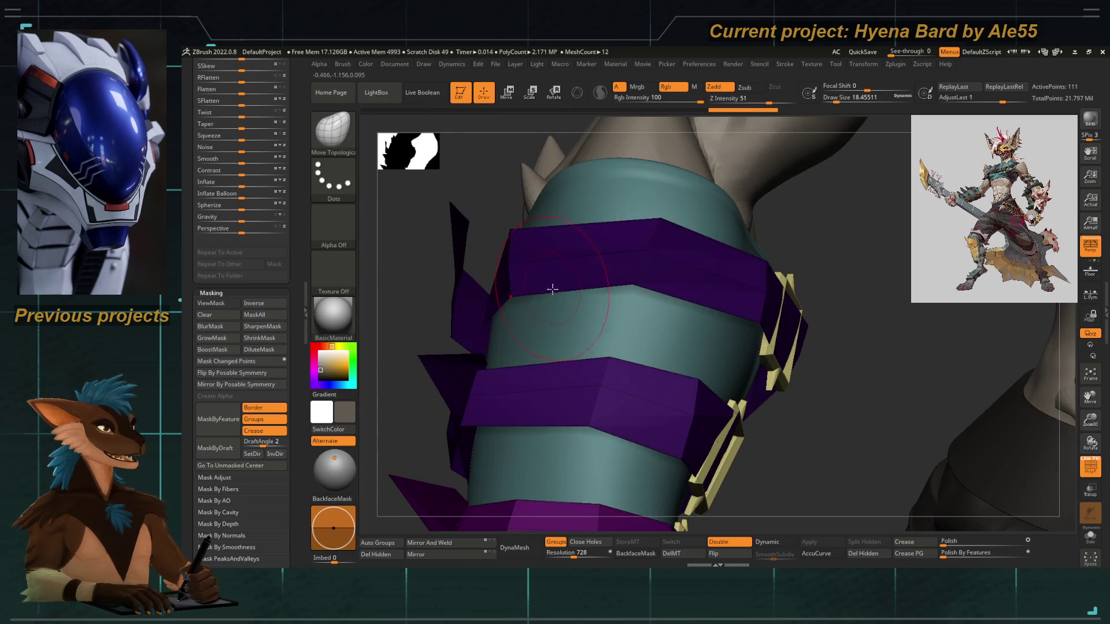
key("b")
key("z")
key("m")
key("space")
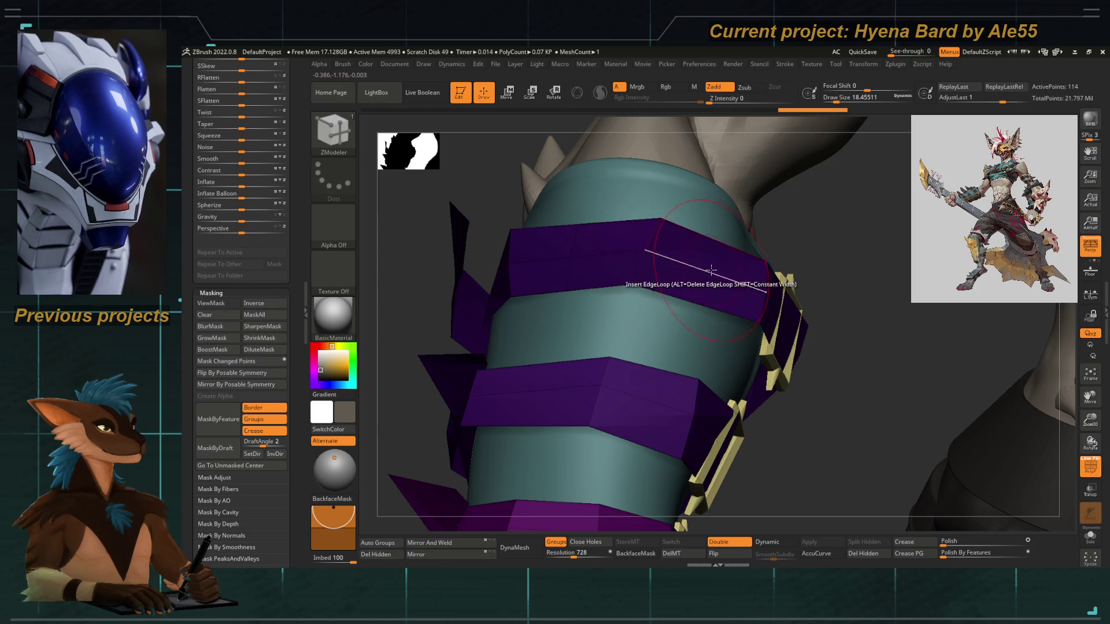
right_click_drag(614, 383, 617, 308)
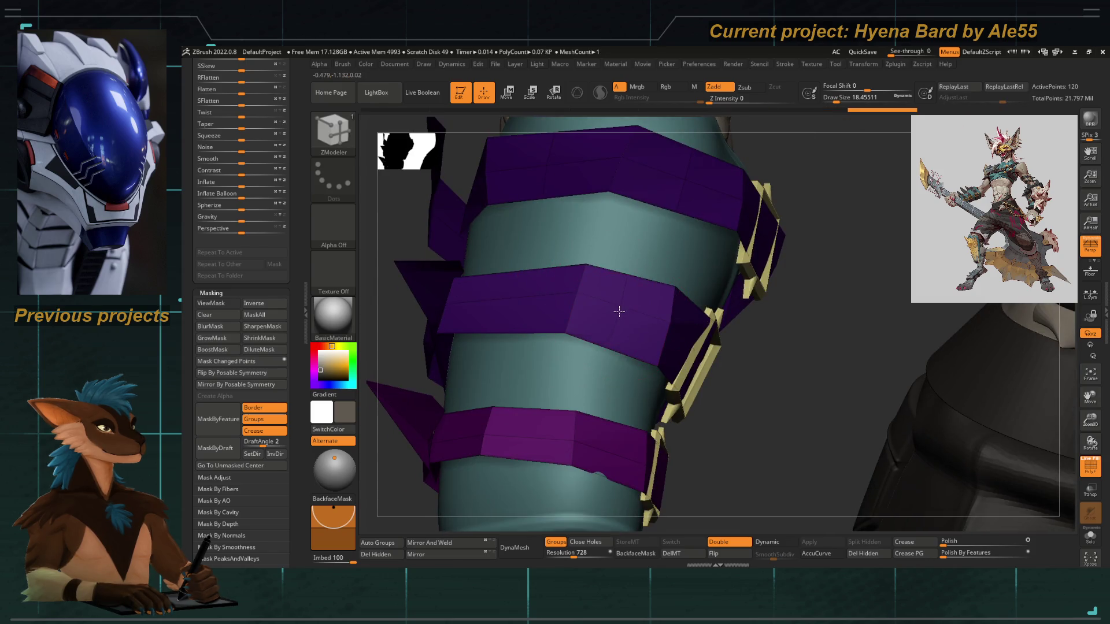
mouse_move(496, 315)
right_mouse_down()
mouse_move(386, 366)
mouse_move(381, 341)
mouse_move(417, 318)
mouse_move(404, 248)
mouse_move(421, 279)
mouse_move(543, 270)
right_mouse_up()
Polish the bands by features, check the whole forearm, and return to Move Topological
left_click_drag(945, 552, 952, 555)
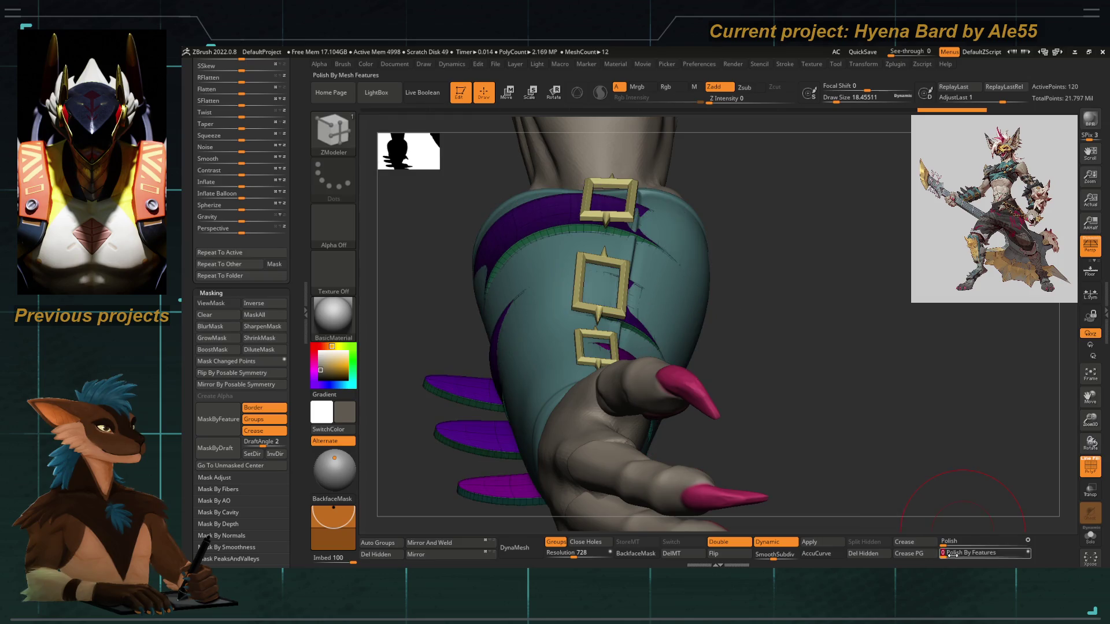
mouse_move(429, 308)
right_mouse_down()
mouse_move(515, 405)
mouse_move(488, 367)
mouse_move(721, 419)
right_mouse_up()
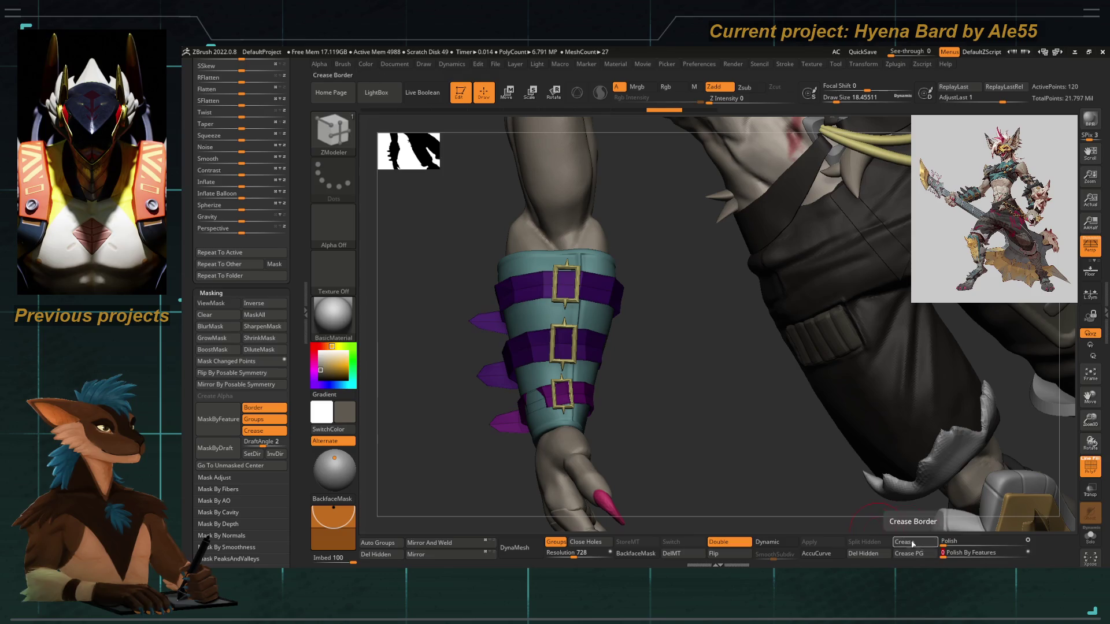
mouse_move(788, 413)
right_mouse_down()
mouse_move(694, 401)
mouse_move(549, 309)
right_mouse_up()
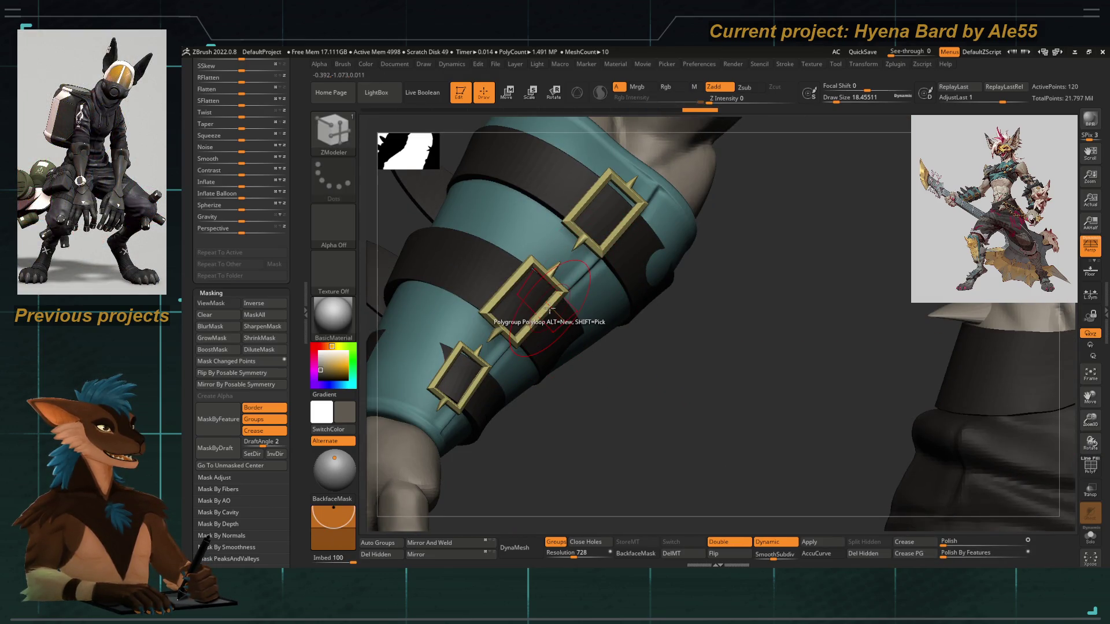
key("b")
key("m")
key("t")
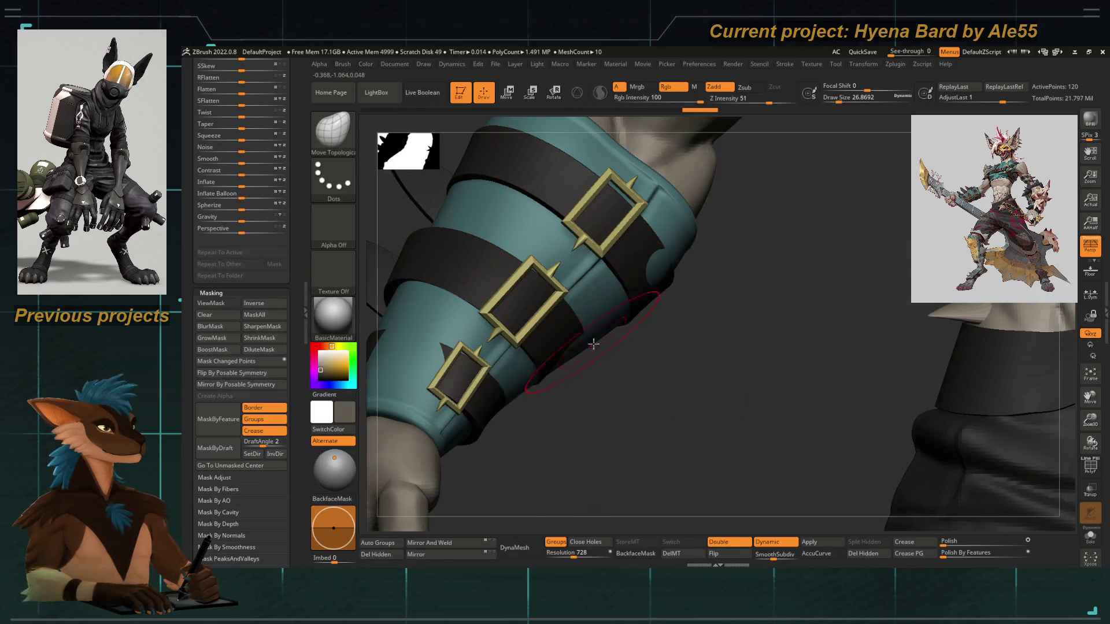
mouse_move(605, 365)
right_mouse_down()
mouse_move(552, 433)
mouse_move(589, 406)
right_mouse_up()
mouse_move(666, 259)
right_mouse_down()
mouse_move(674, 278)
mouse_move(622, 235)
right_mouse_up()
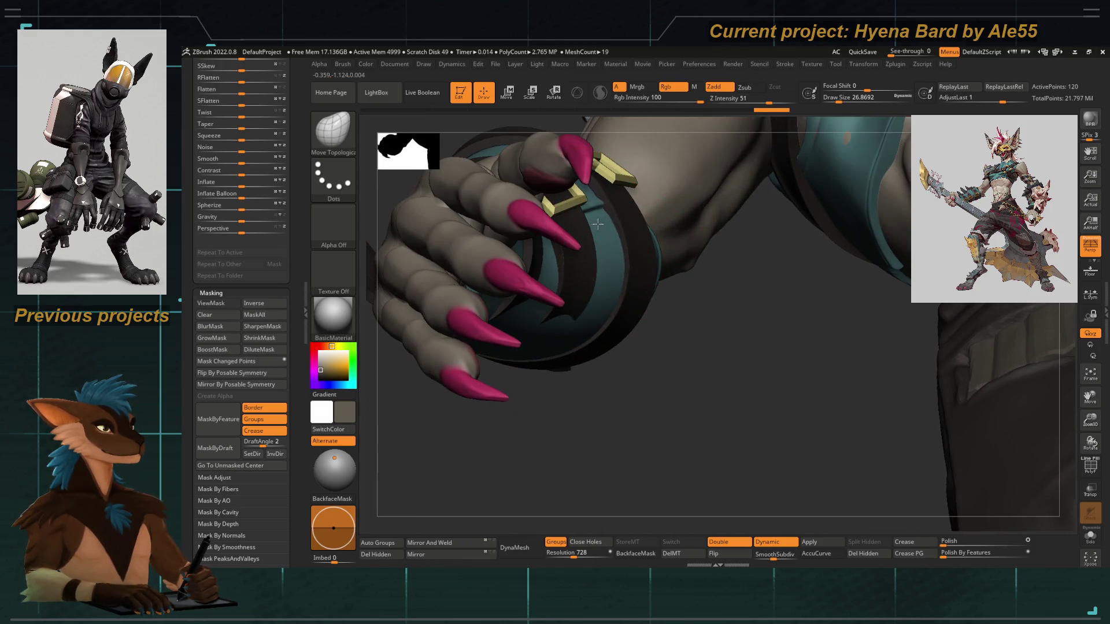
right_click_drag(668, 371, 581, 262)
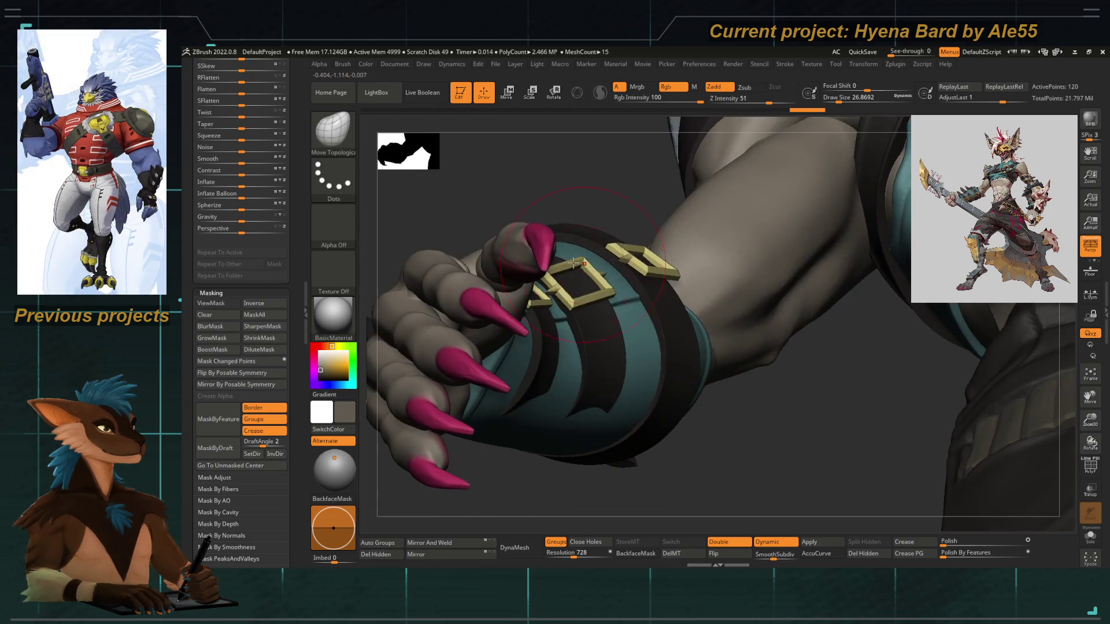
mouse_move(562, 208)
right_mouse_down()
mouse_move(575, 245)
mouse_move(519, 256)
right_mouse_up()
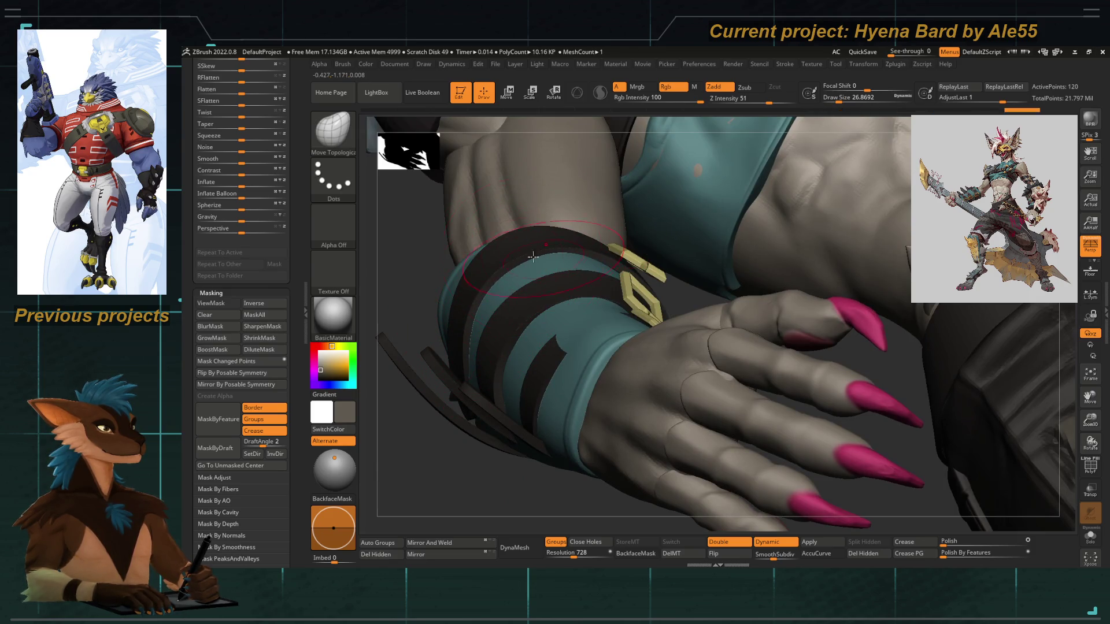
right_click_drag(534, 256, 500, 243)
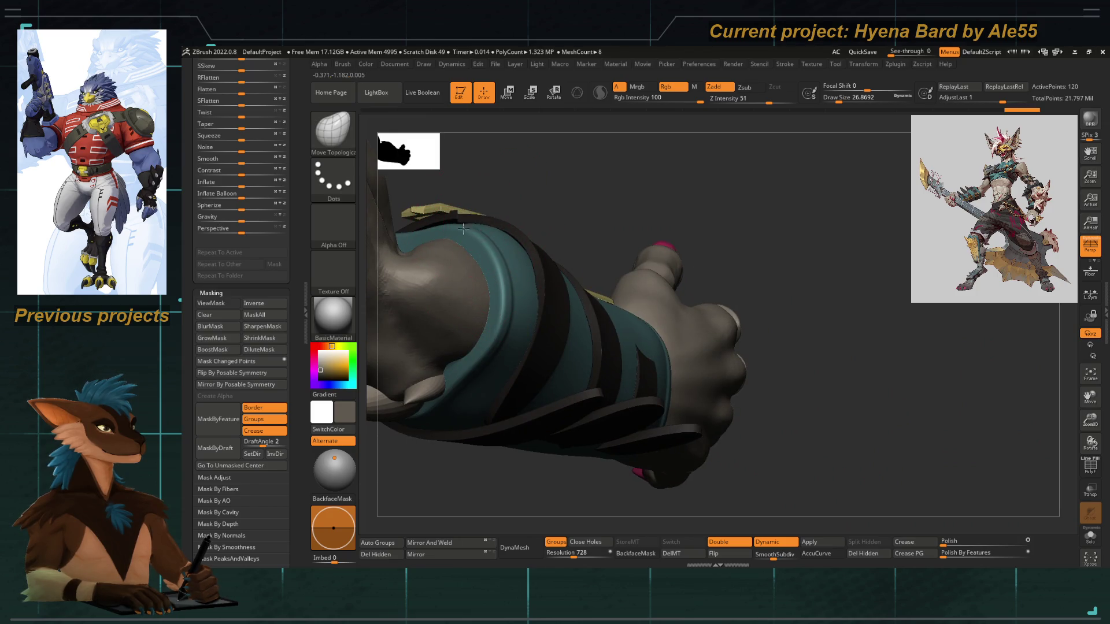
right_click_drag(516, 256, 514, 227)
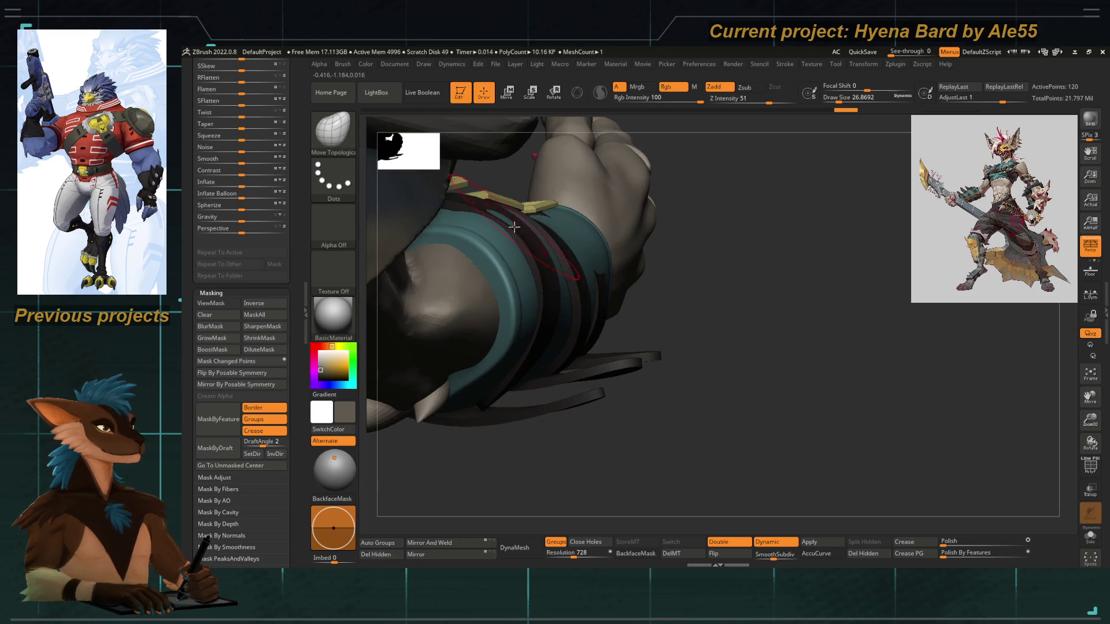
mouse_move(540, 345)
right_mouse_down()
mouse_move(614, 319)
mouse_move(539, 279)
right_mouse_up()
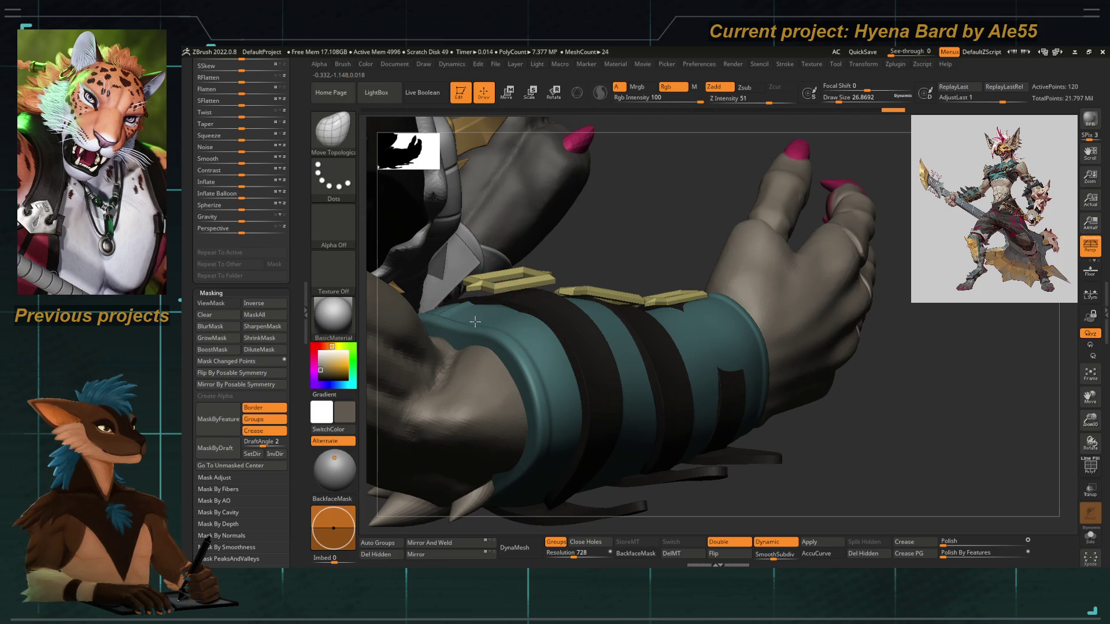
mouse_move(530, 196)
right_mouse_down()
mouse_move(602, 240)
mouse_move(614, 292)
mouse_move(659, 226)
mouse_move(575, 230)
mouse_move(582, 243)
mouse_move(515, 242)
mouse_move(491, 255)
mouse_move(599, 330)
mouse_move(561, 405)
mouse_move(555, 286)
right_mouse_up()
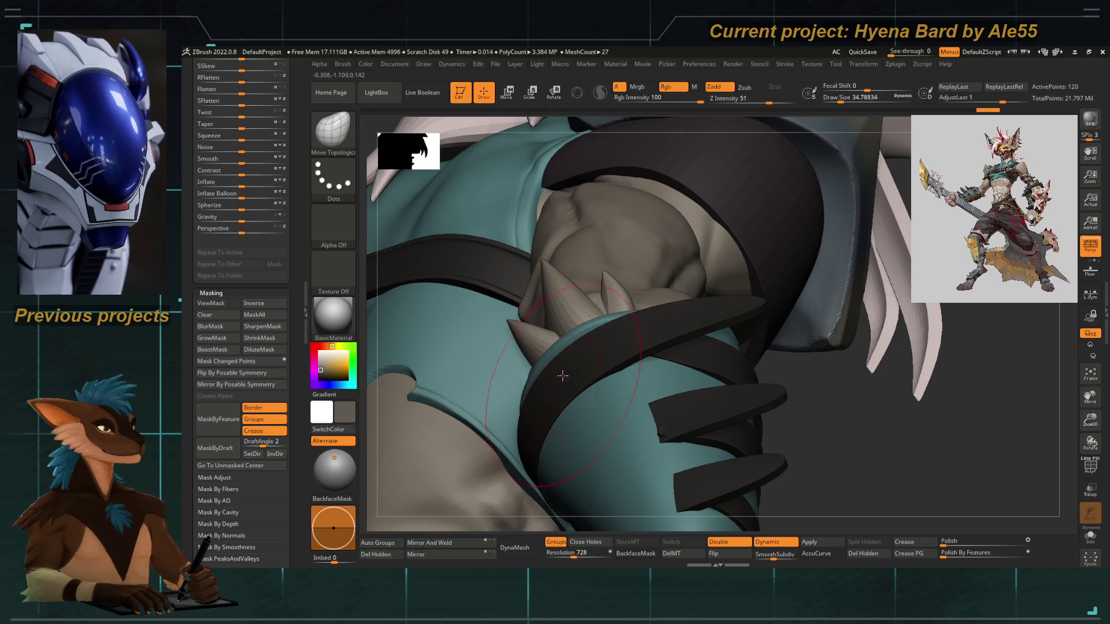
mouse_move(366, 202)
right_mouse_down()
mouse_move(573, 408)
mouse_move(505, 337)
mouse_move(472, 232)
right_mouse_up()
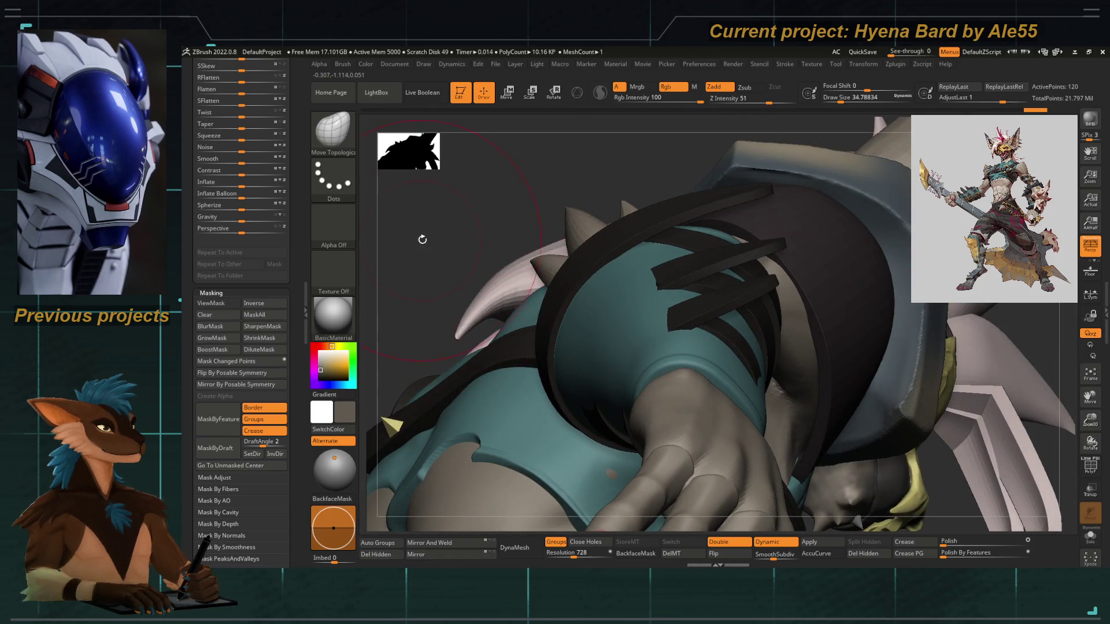
mouse_move(423, 240)
right_mouse_down()
mouse_move(518, 231)
mouse_move(500, 233)
mouse_move(486, 278)
mouse_move(525, 305)
mouse_move(527, 266)
mouse_move(539, 265)
mouse_move(520, 256)
mouse_move(526, 283)
mouse_move(563, 309)
mouse_move(561, 325)
mouse_move(602, 347)
mouse_move(495, 297)
mouse_move(508, 241)
mouse_move(528, 258)
right_mouse_up()
Orbit around the hand and bracer from several sides while adjusting brush size
right_click(527, 258)
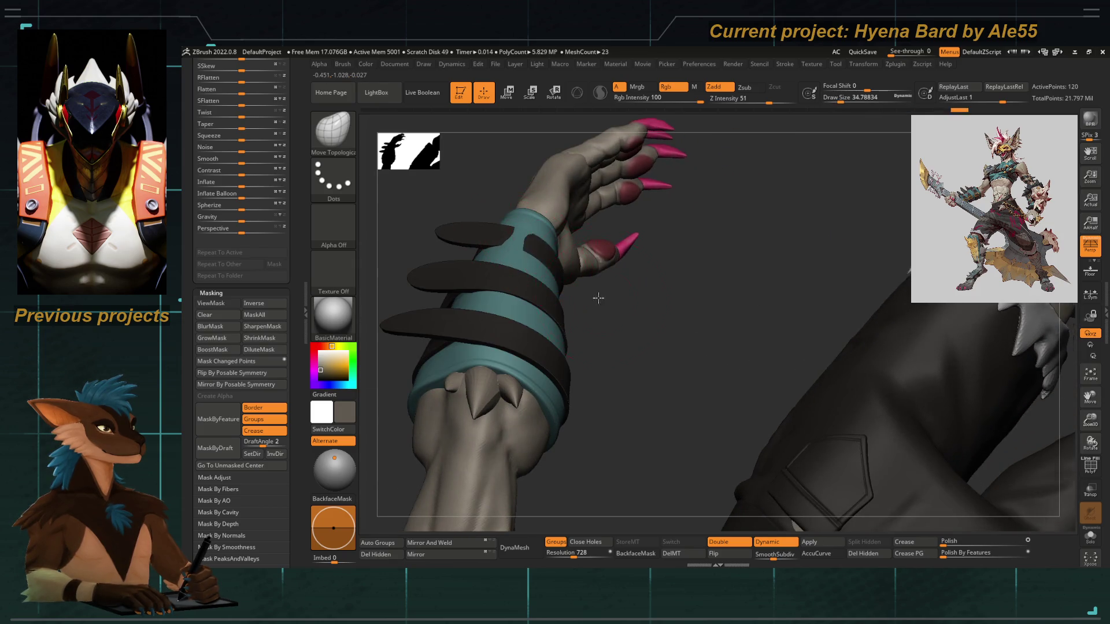
right_click_drag(599, 298, 516, 241)
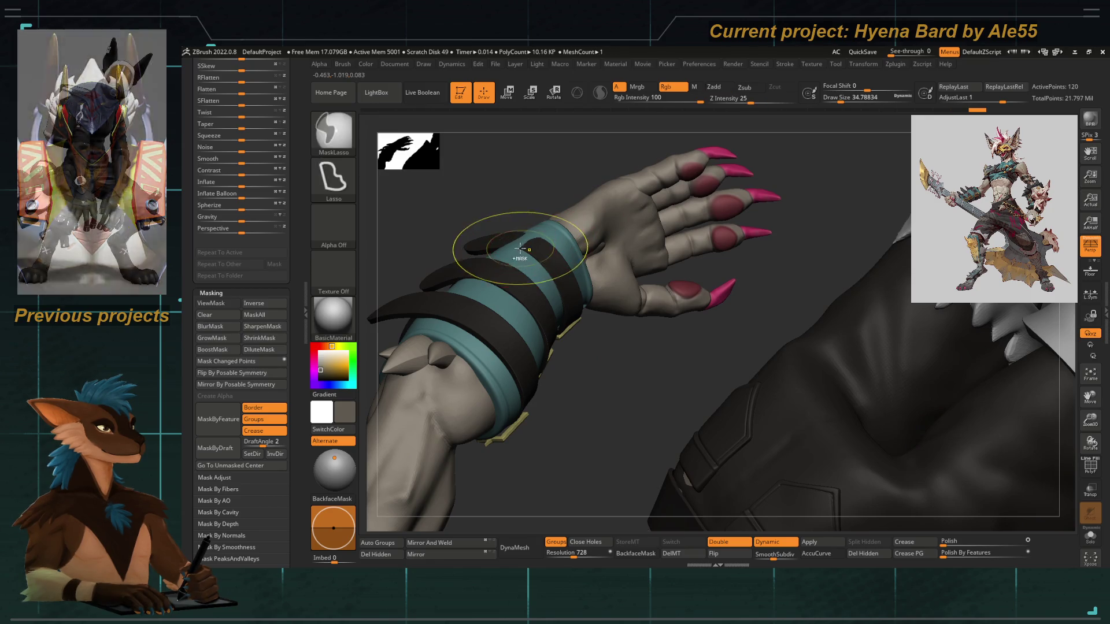
right_click_drag(521, 244, 570, 295)
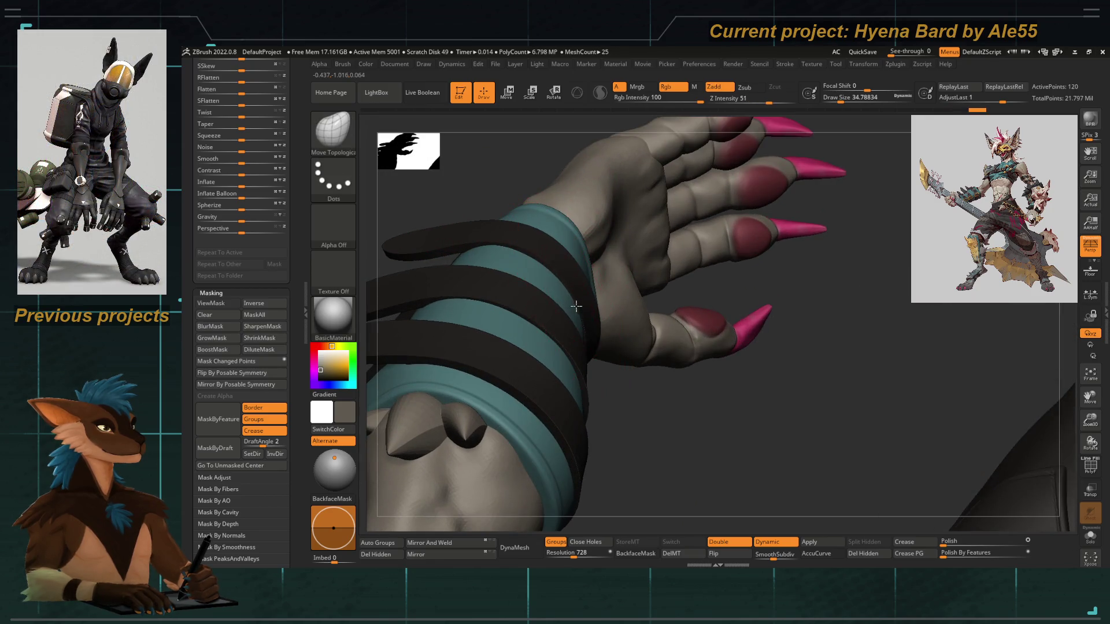
mouse_move(644, 380)
right_mouse_down()
mouse_move(580, 303)
mouse_move(607, 228)
mouse_move(562, 277)
mouse_move(588, 248)
right_mouse_up()
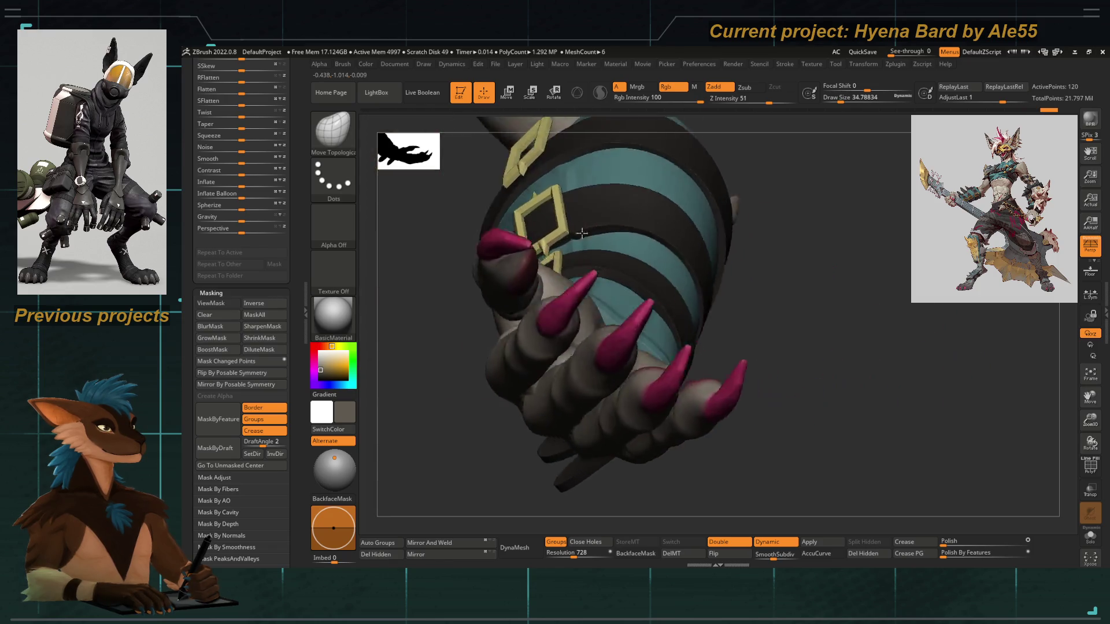
key("bracketleft")
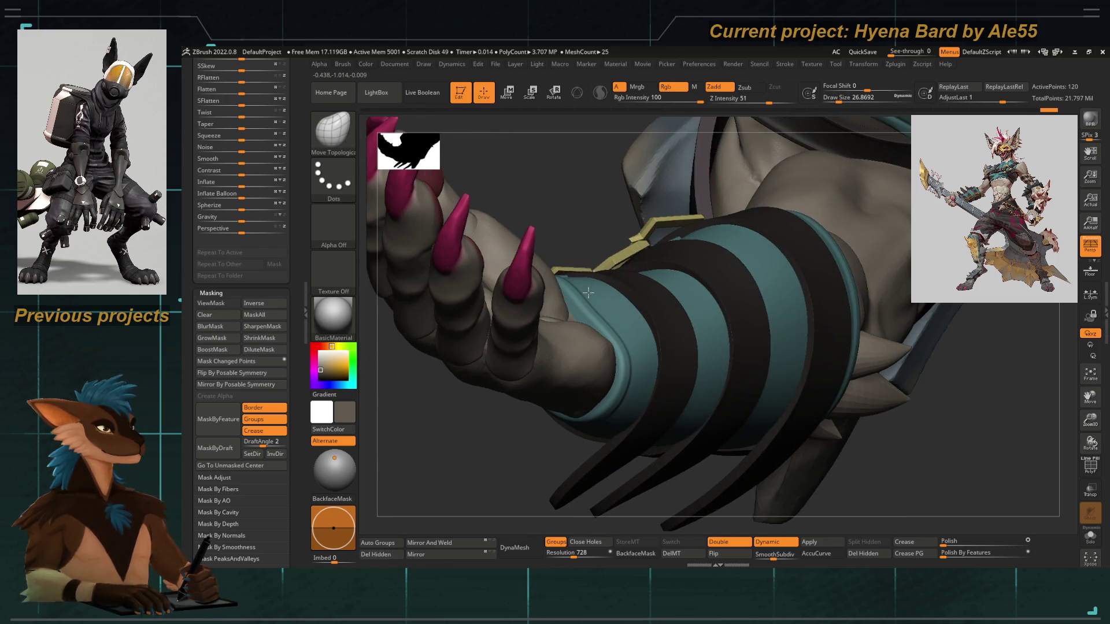
mouse_move(631, 272)
right_mouse_down()
mouse_move(564, 226)
mouse_move(599, 221)
mouse_move(559, 253)
right_mouse_up()
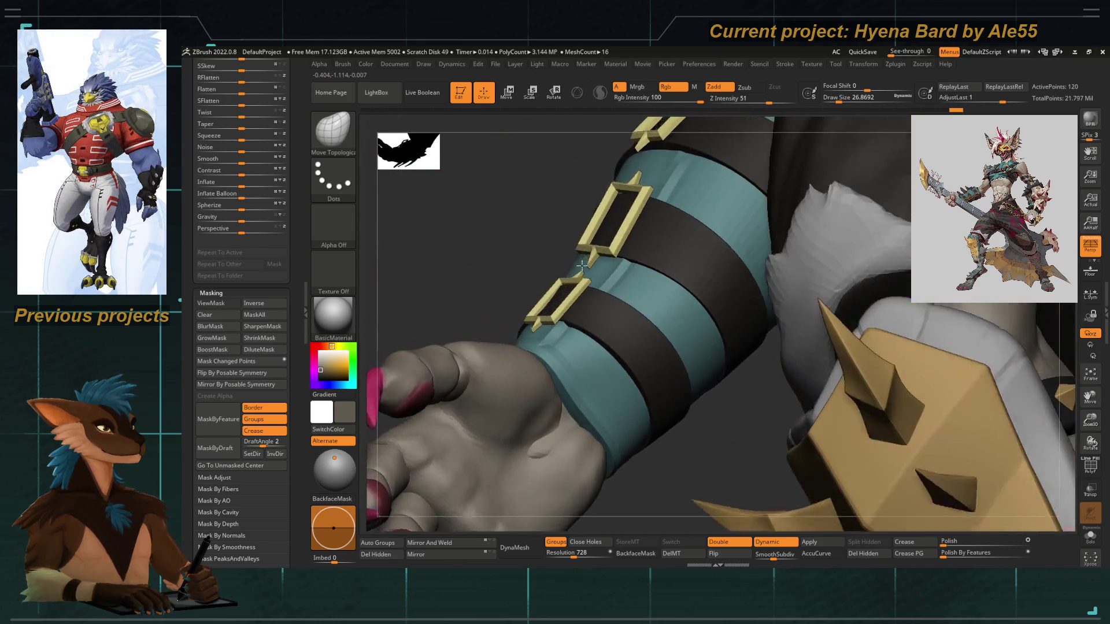
key("bracketright")
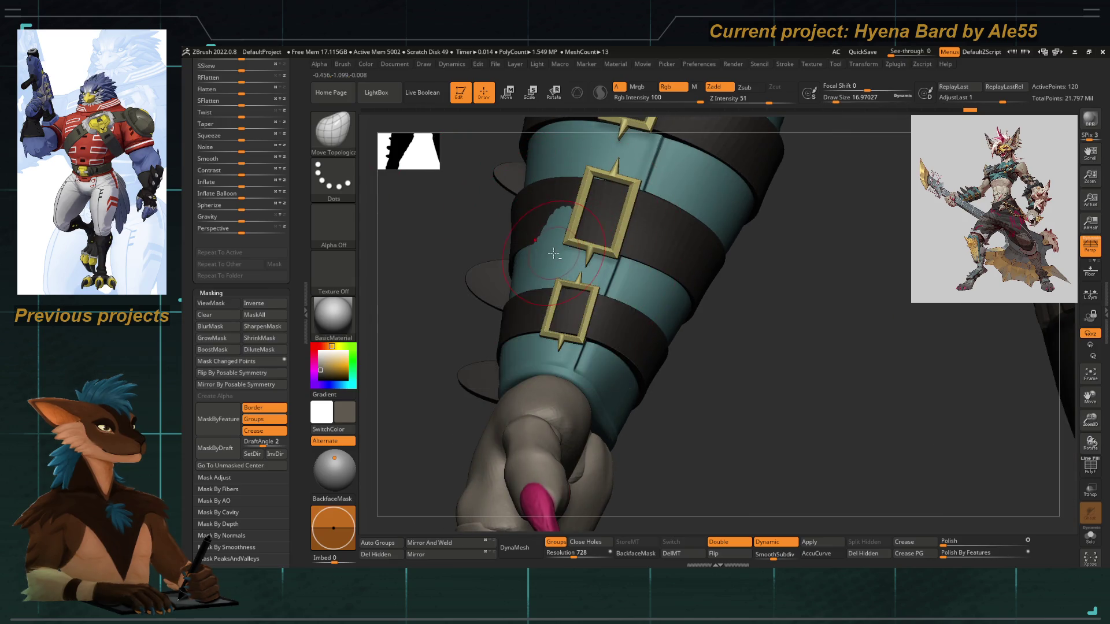
right_click_drag(564, 257, 540, 251)
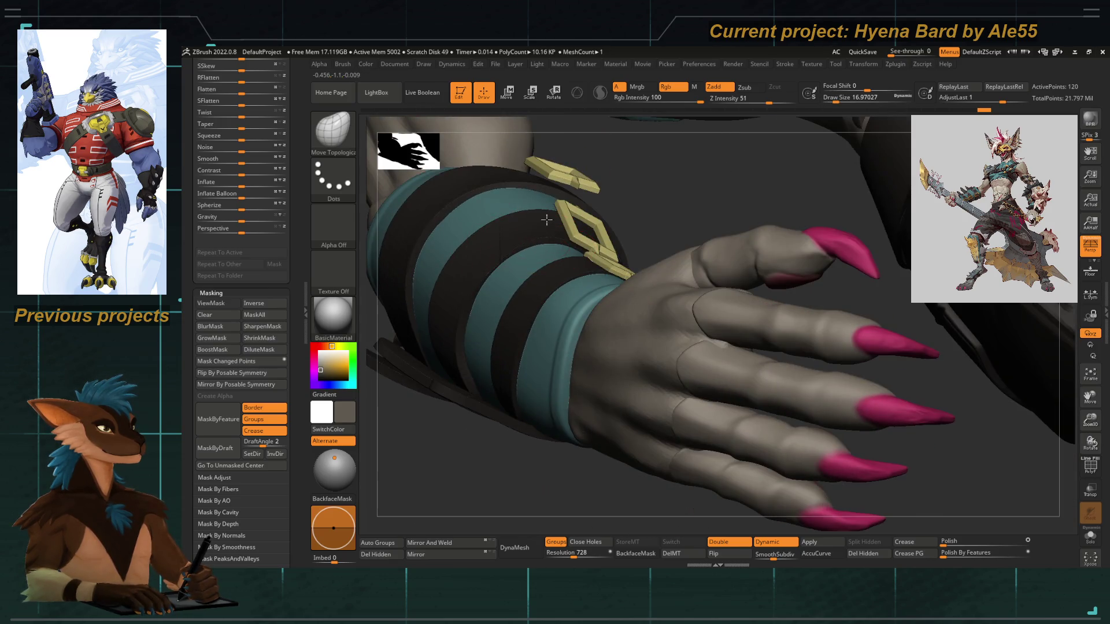
mouse_move(490, 259)
right_mouse_down()
mouse_move(446, 441)
mouse_move(512, 386)
mouse_move(595, 404)
right_mouse_up()
Frame the figure, then zoom into the left hand and wristband with a smaller brush
key("f")
mouse_move(446, 318)
right_mouse_down()
mouse_move(397, 362)
mouse_move(529, 380)
mouse_move(441, 281)
mouse_move(526, 275)
mouse_move(595, 339)
mouse_move(533, 297)
mouse_move(549, 276)
mouse_move(491, 291)
mouse_move(523, 278)
right_mouse_up()
right_click(491, 289)
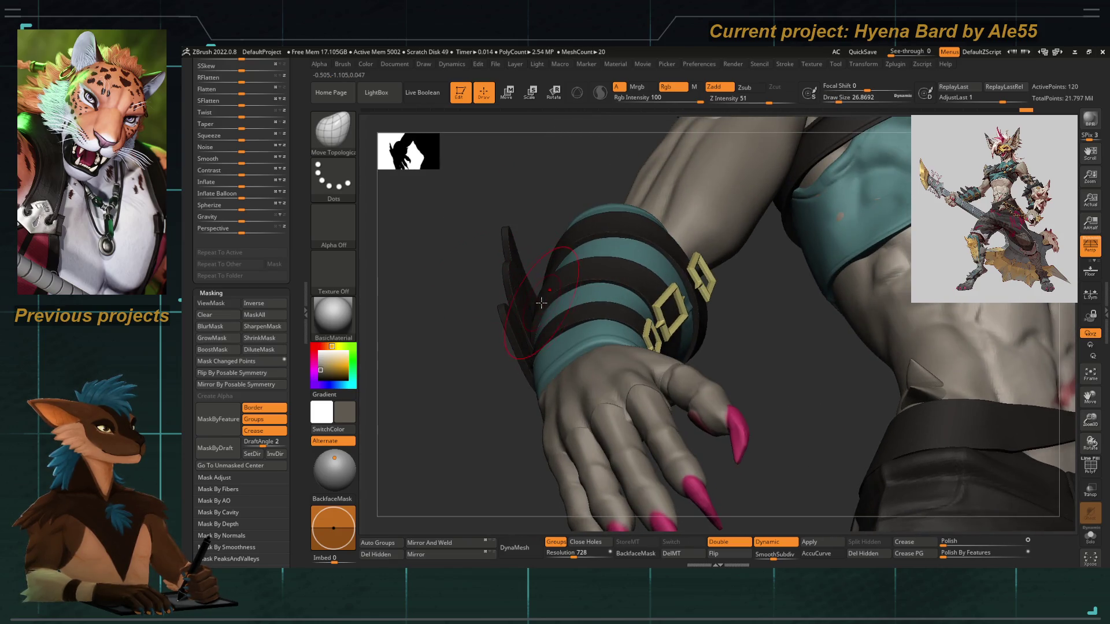
right_click_drag(546, 315, 494, 318, "alt")
right_click(495, 318)
mouse_move(494, 217)
right_mouse_down("alt")
mouse_move(515, 239)
mouse_move(553, 233)
mouse_move(521, 223)
mouse_move(543, 238)
right_mouse_up("alt")
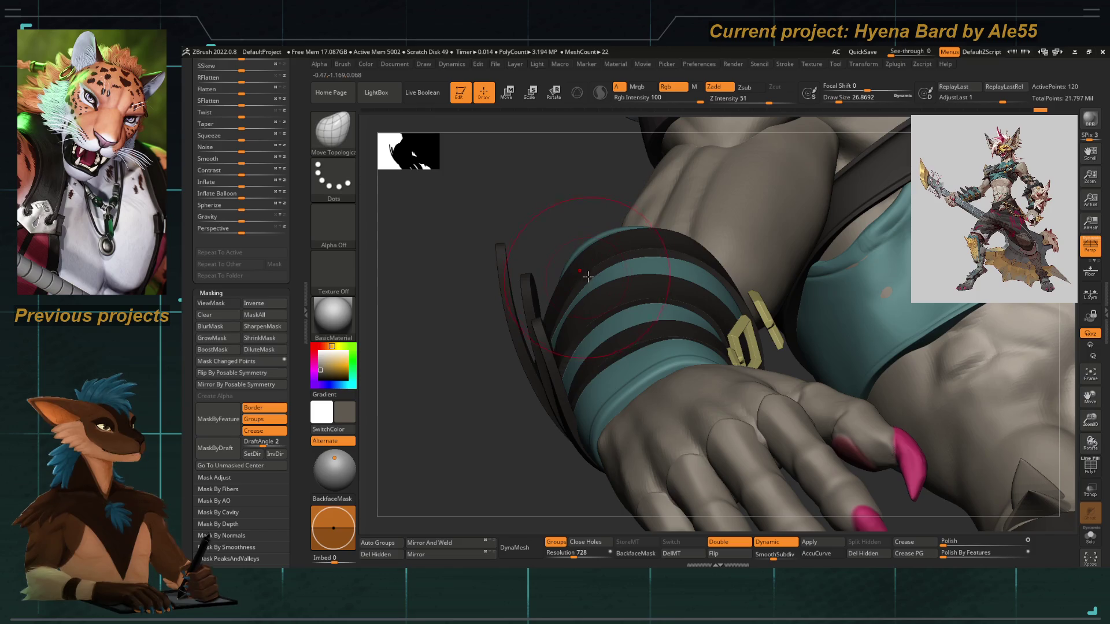
right_click_drag(638, 249, 552, 240)
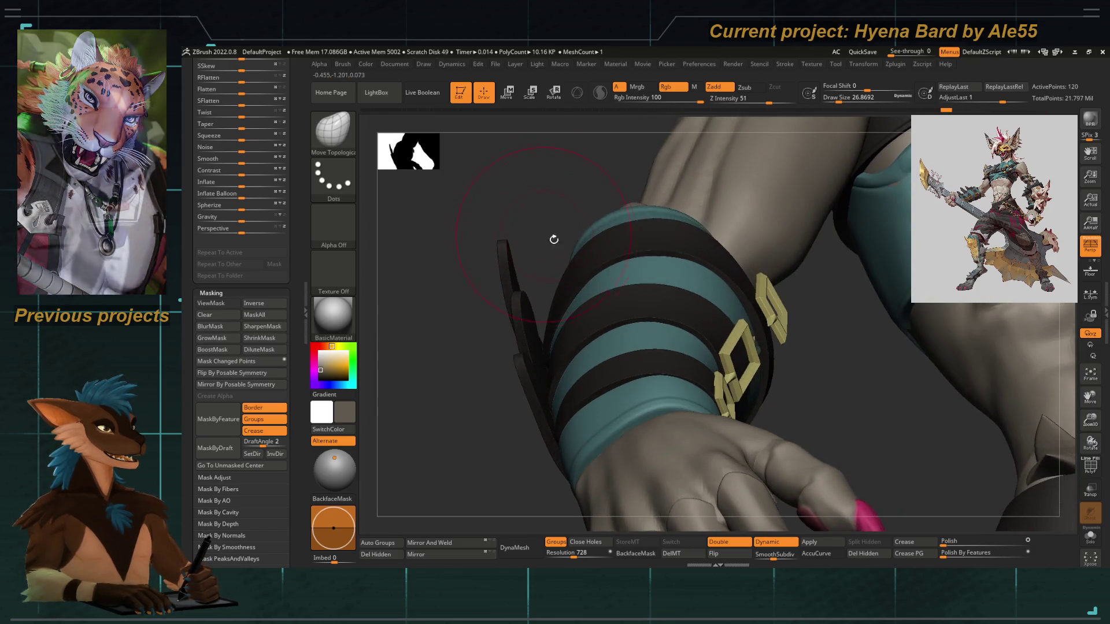
right_click(552, 240)
Tilt and turn the forearm to study the band from the side and from above
mouse_move(628, 233)
right_mouse_down()
mouse_move(703, 253)
mouse_move(737, 286)
right_mouse_up()
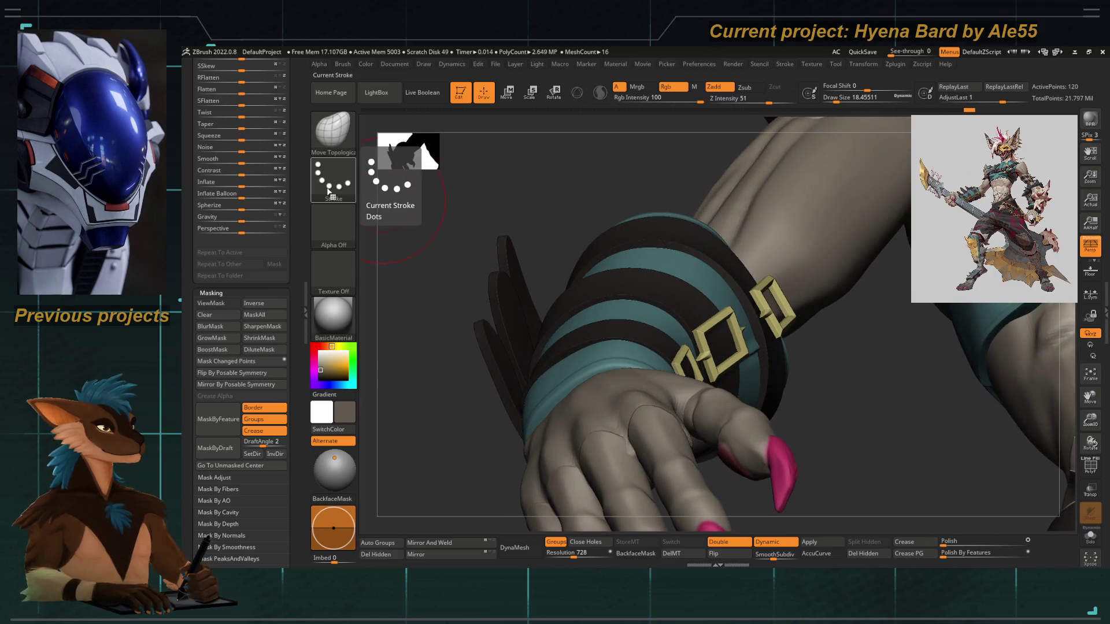
mouse_move(478, 185)
right_mouse_down()
mouse_move(441, 316)
mouse_move(648, 357)
right_mouse_up()
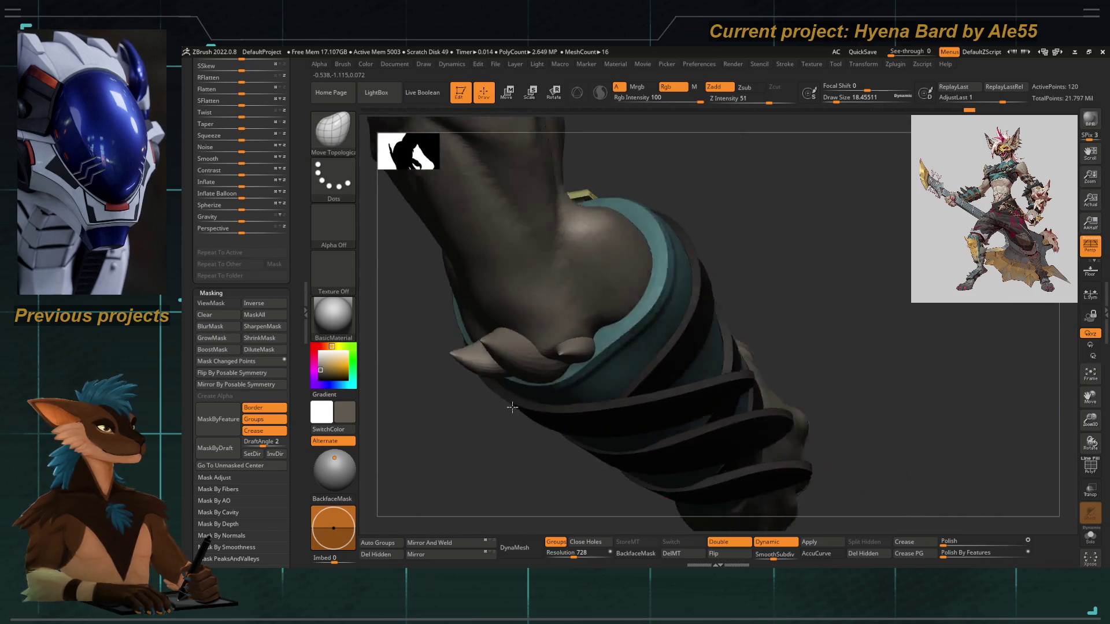
right_click_drag(694, 295, 712, 275)
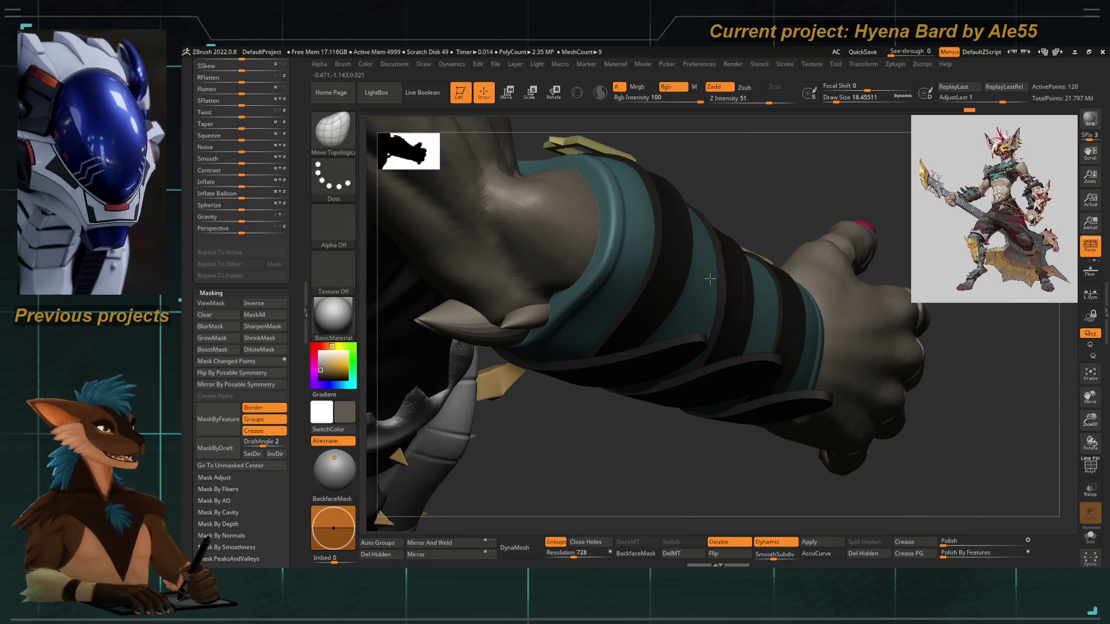
right_click_drag(683, 469, 694, 355)
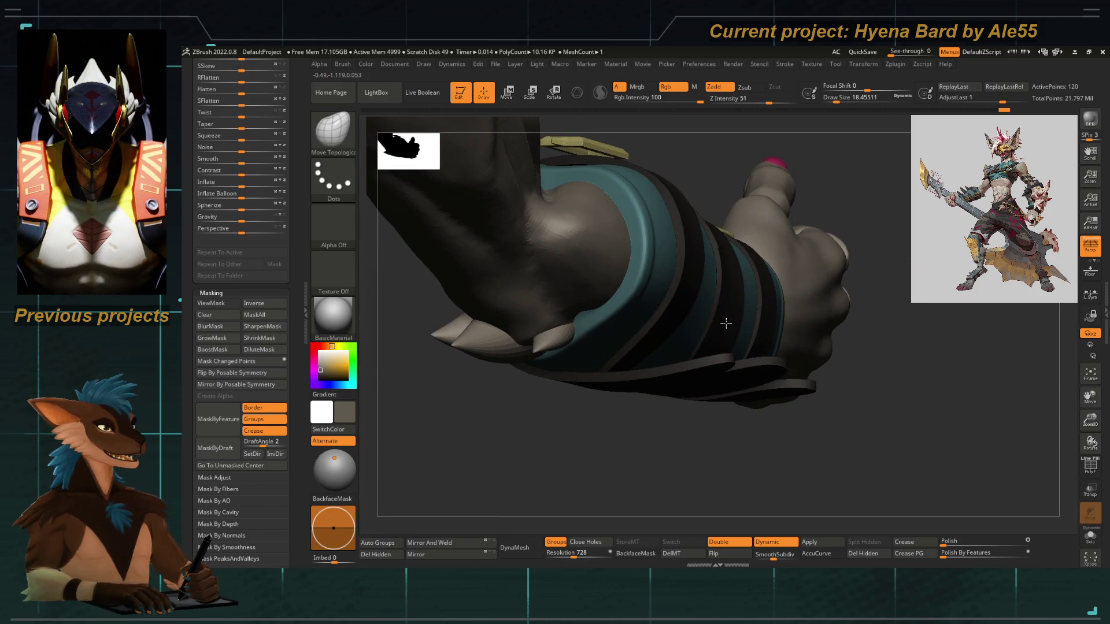
mouse_move(722, 329)
right_mouse_down()
mouse_move(711, 448)
mouse_move(674, 186)
right_mouse_up()
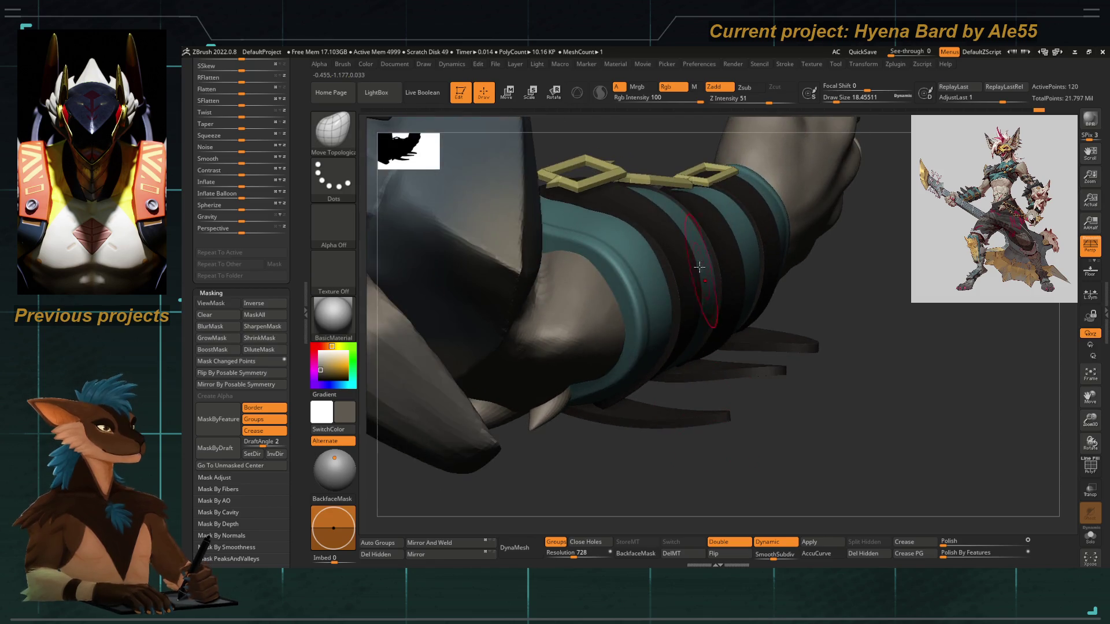
mouse_move(800, 343)
right_mouse_down()
mouse_move(746, 409)
mouse_move(669, 326)
right_mouse_up()
key("bracketleft")
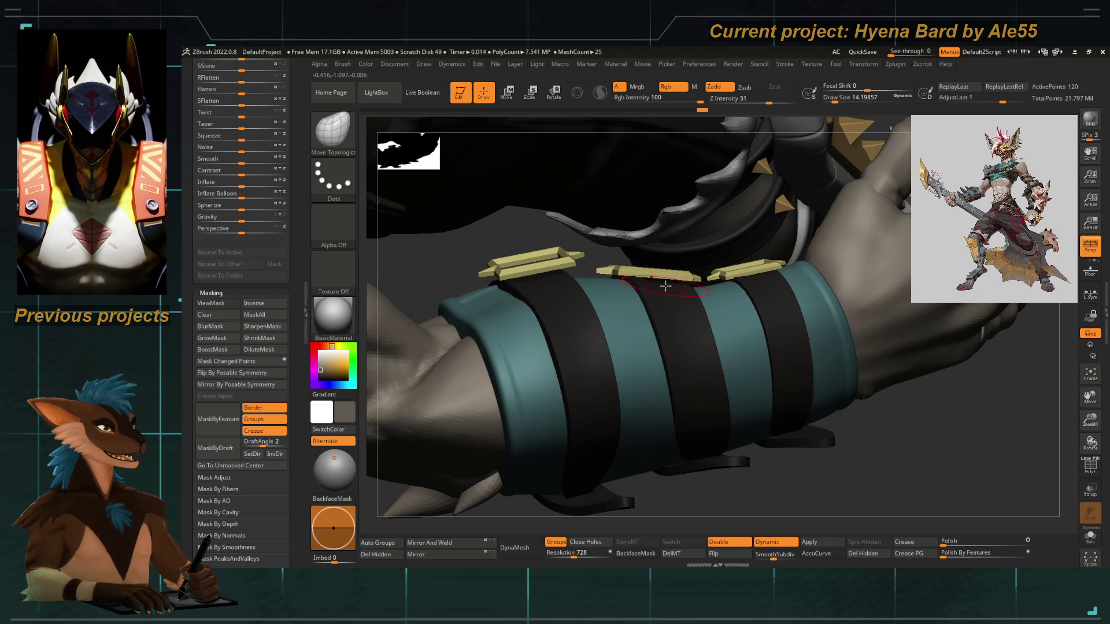
right_click_drag(665, 274, 588, 235)
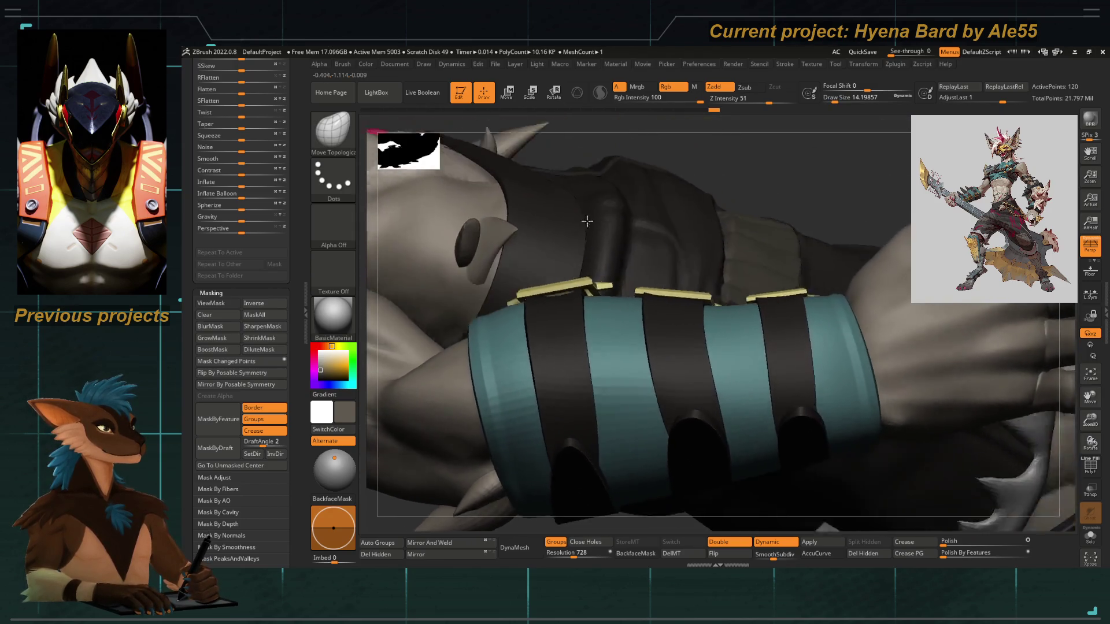
Make the band strips the active subtool and enter Transpose mode (W) on them
left_click(683, 295, "alt")
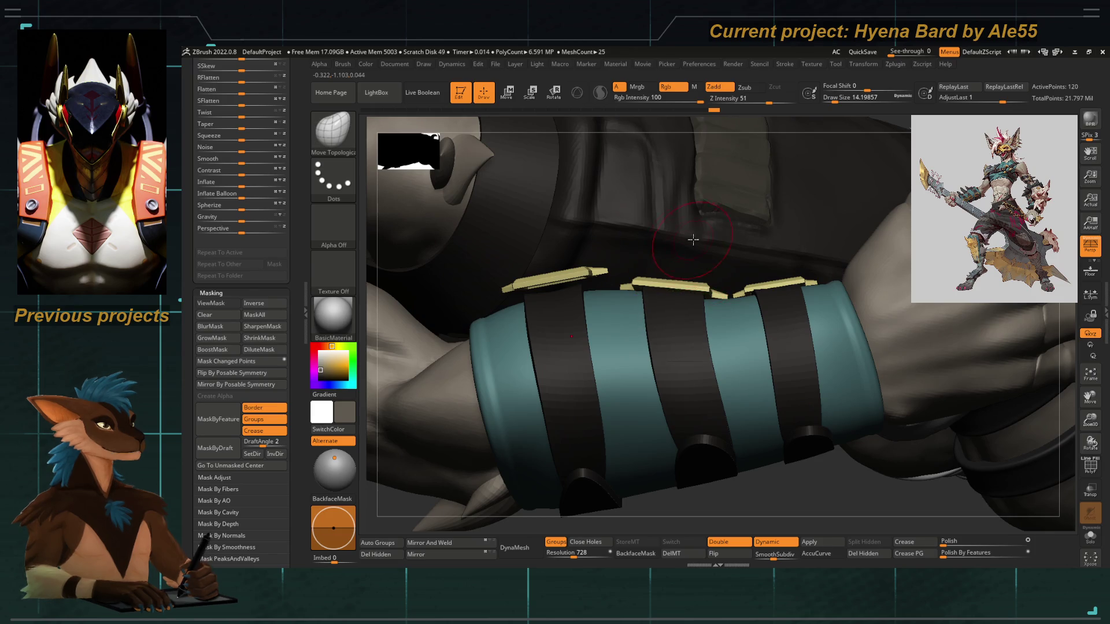
left_click(549, 331, "alt")
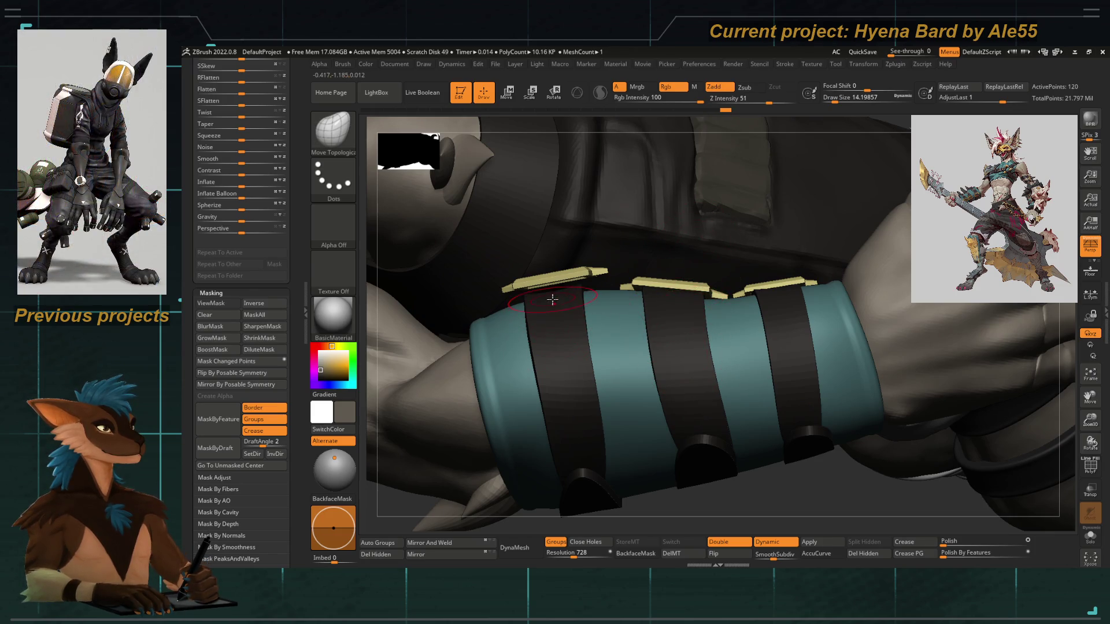
right_click_drag(511, 146, 549, 281)
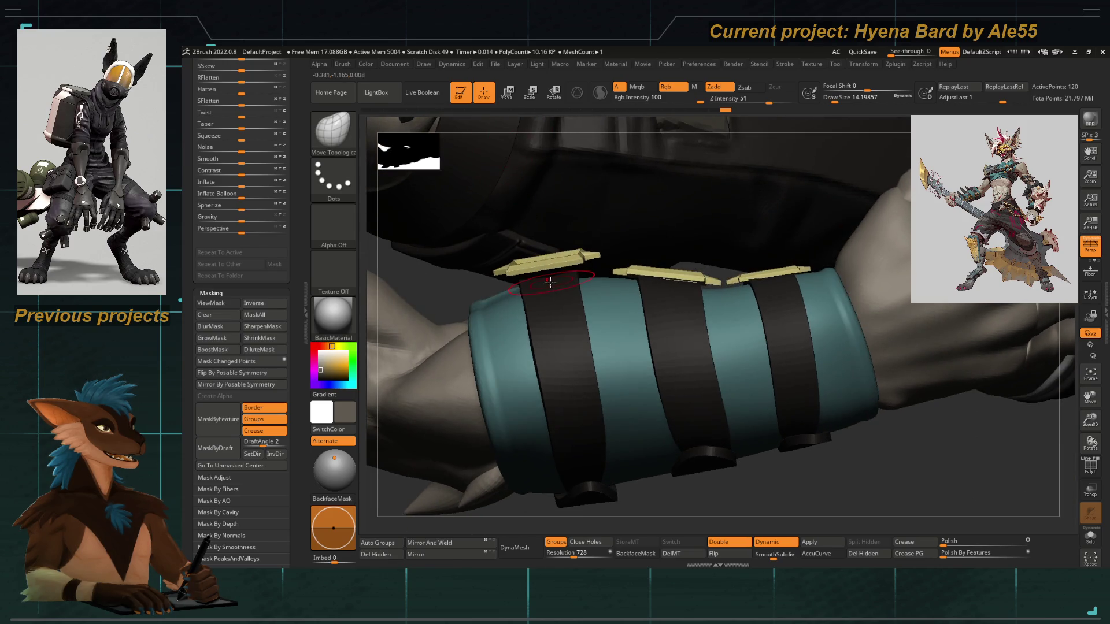
key("w")
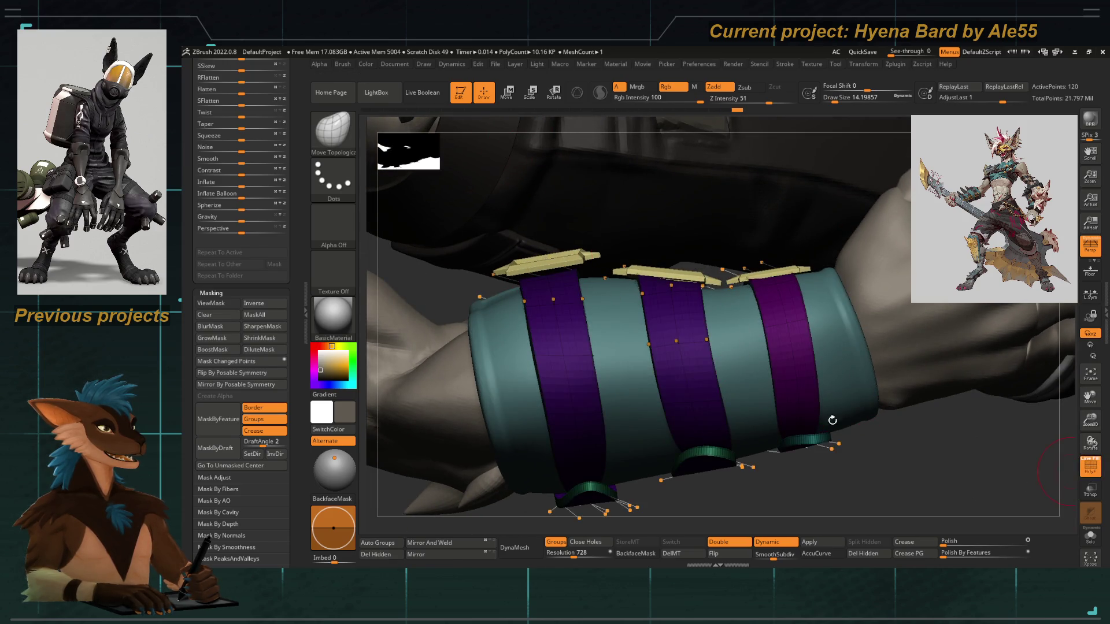
Orbit around the arm, bracer and buckles while enlarging the brush
right_click_drag(529, 400, 525, 437)
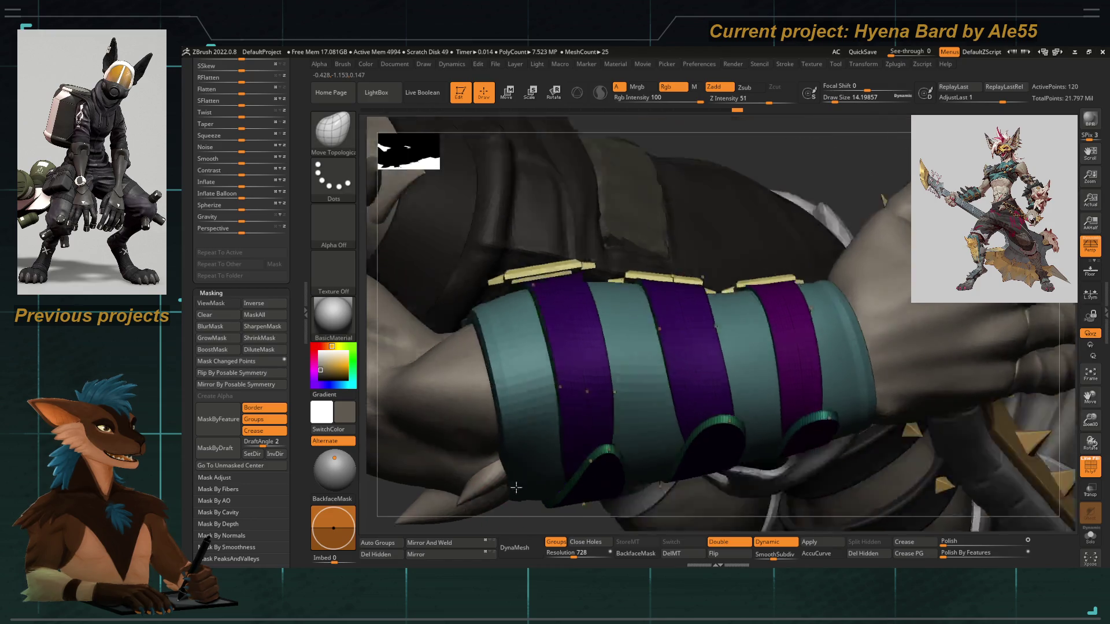
right_click_drag(532, 181, 566, 290)
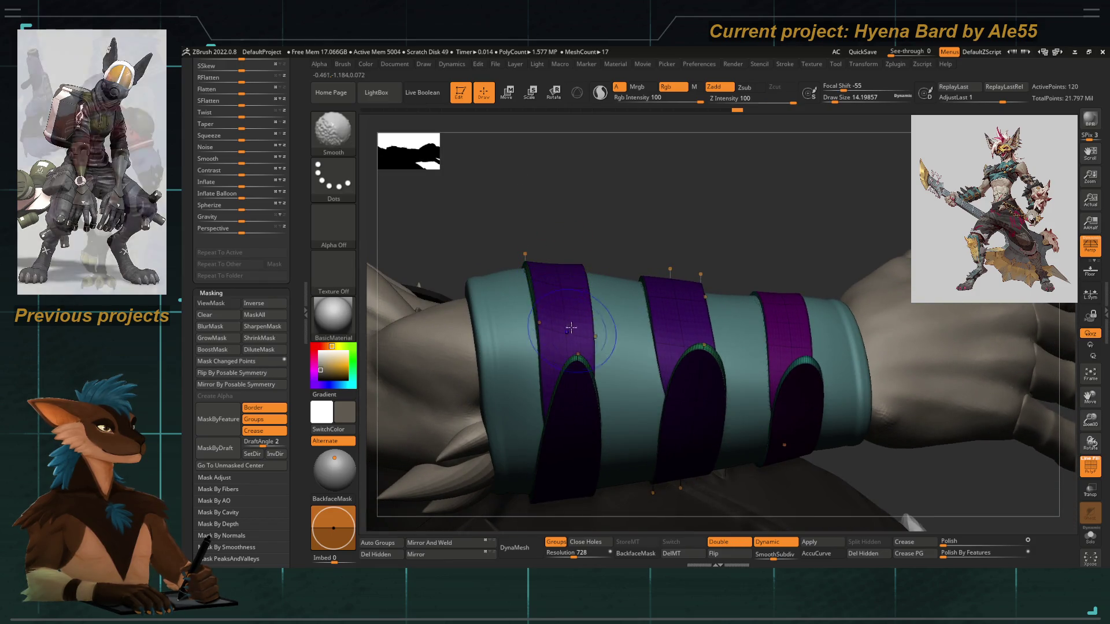
mouse_move(556, 241)
right_mouse_down()
mouse_move(549, 206)
mouse_move(530, 196)
right_mouse_up()
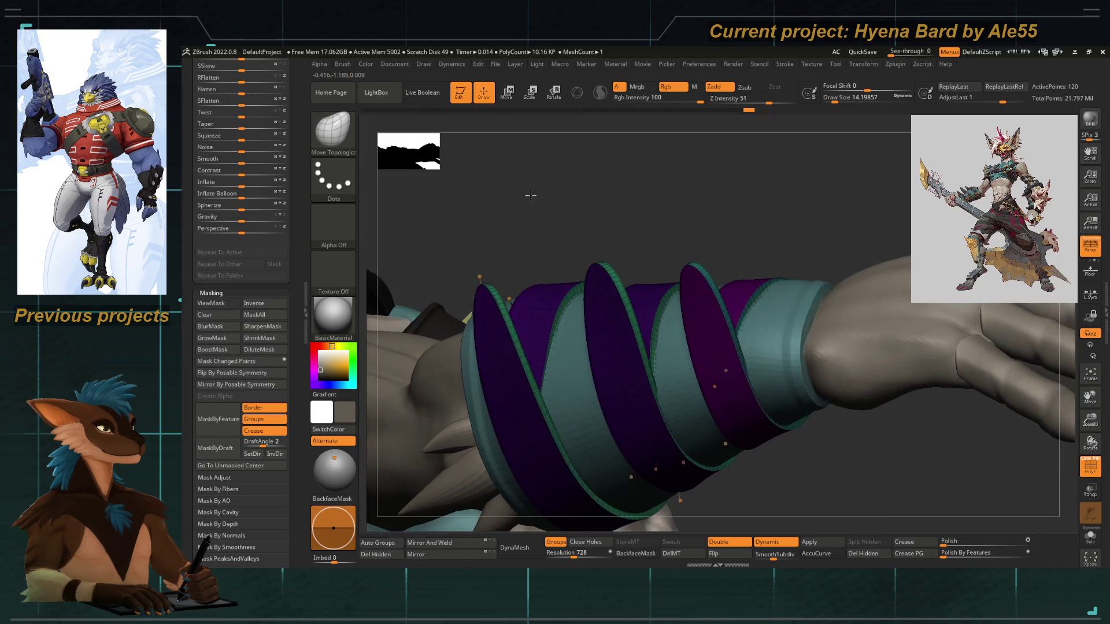
right_click(526, 283)
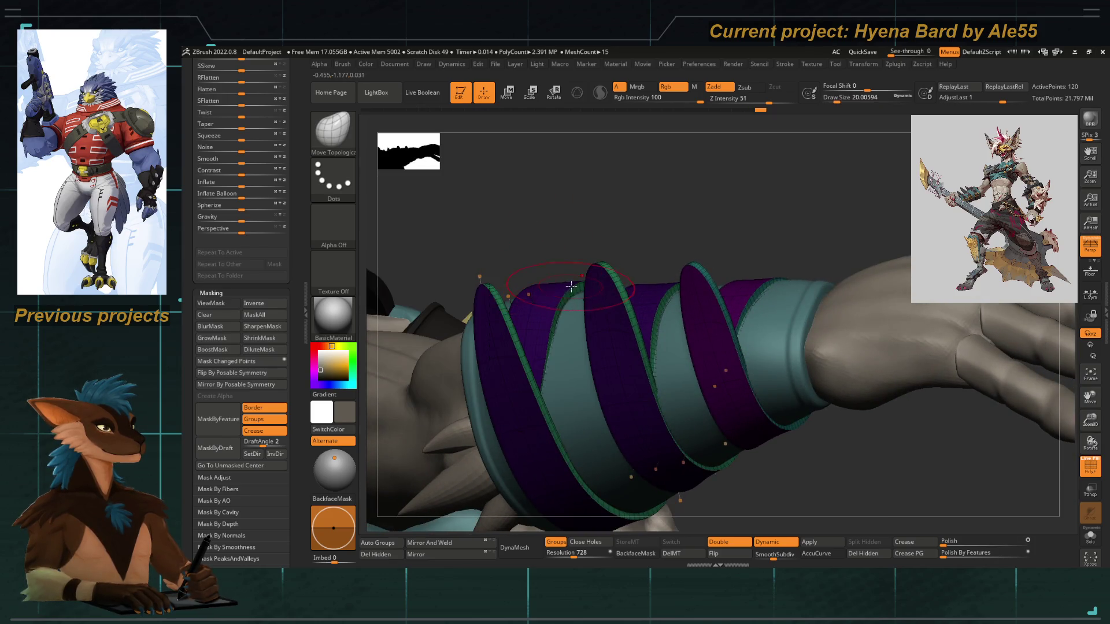
mouse_move(577, 301)
right_mouse_down()
mouse_move(524, 295)
mouse_move(699, 327)
right_mouse_up()
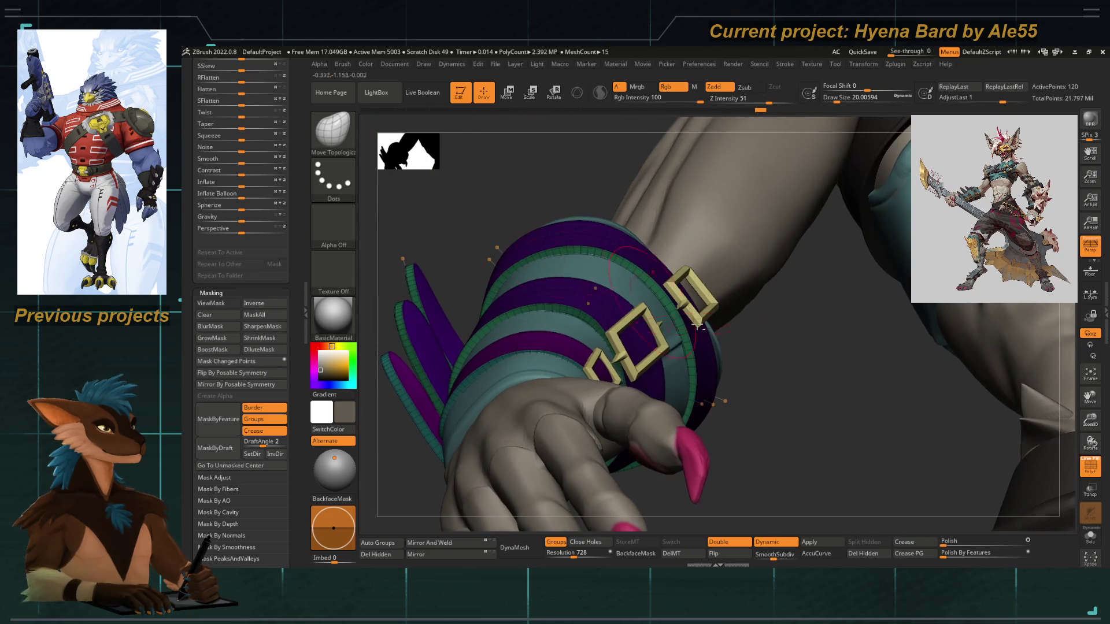
right_click_drag(770, 440, 625, 355)
right_click(624, 356)
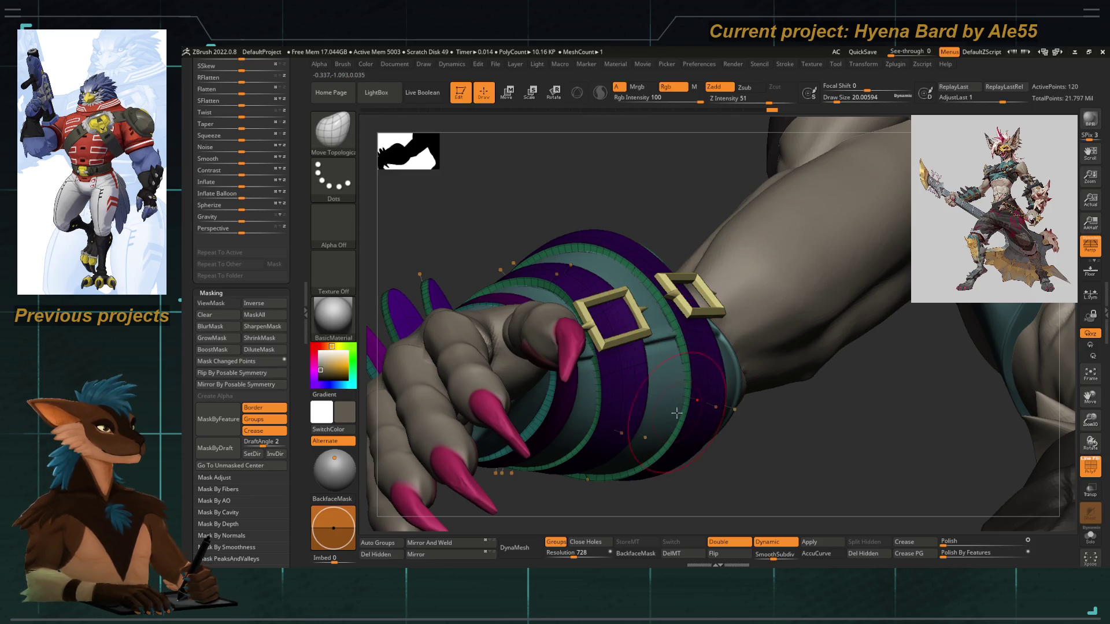
right_click_drag(691, 417, 687, 411)
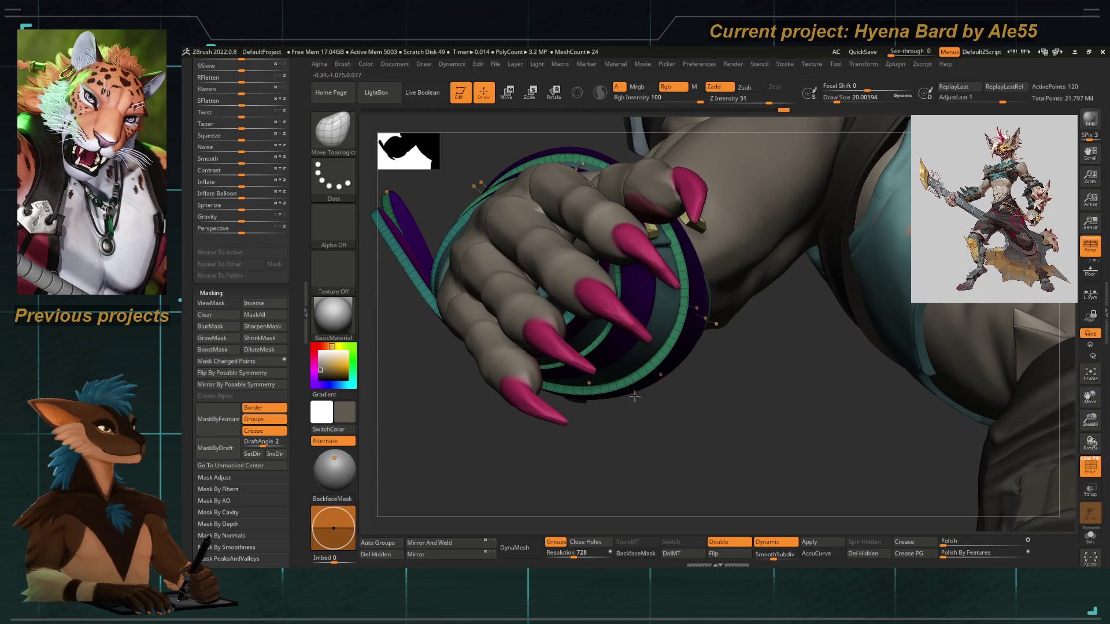
Inspect the bracer rings close up and lower Draw Size from 20 to about 7.5
mouse_move(582, 391)
right_mouse_down("ctrl")
mouse_move(657, 445)
mouse_move(648, 391)
right_mouse_up("ctrl")
left_click_drag(664, 412, 654, 342)
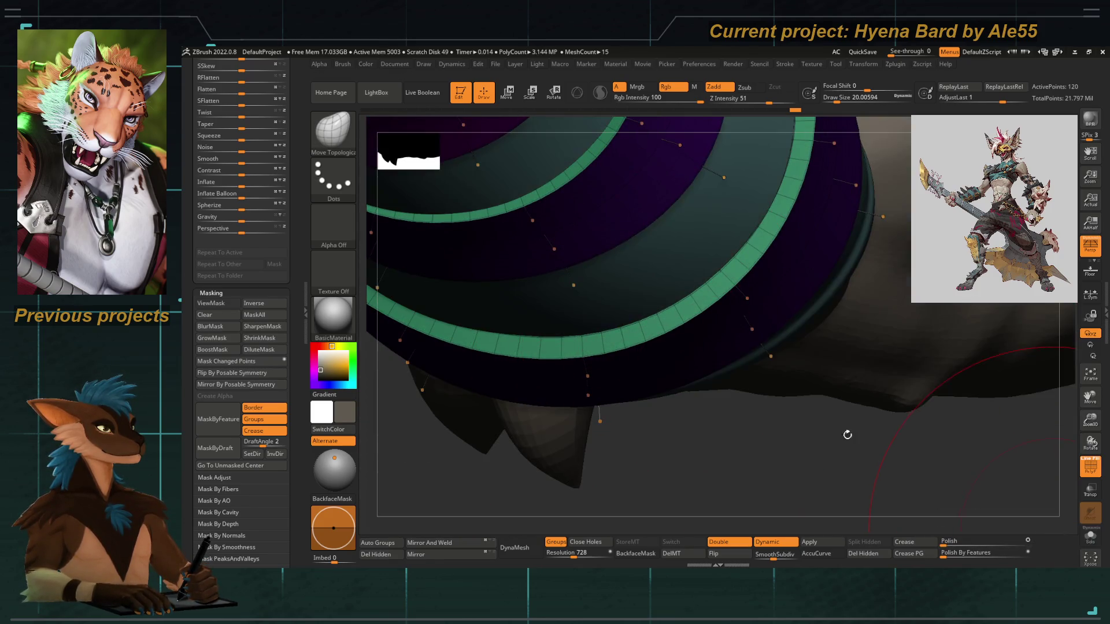
mouse_move(720, 399)
left_mouse_down()
mouse_move(670, 282)
mouse_move(701, 225)
mouse_move(695, 286)
mouse_move(468, 224)
left_mouse_up()
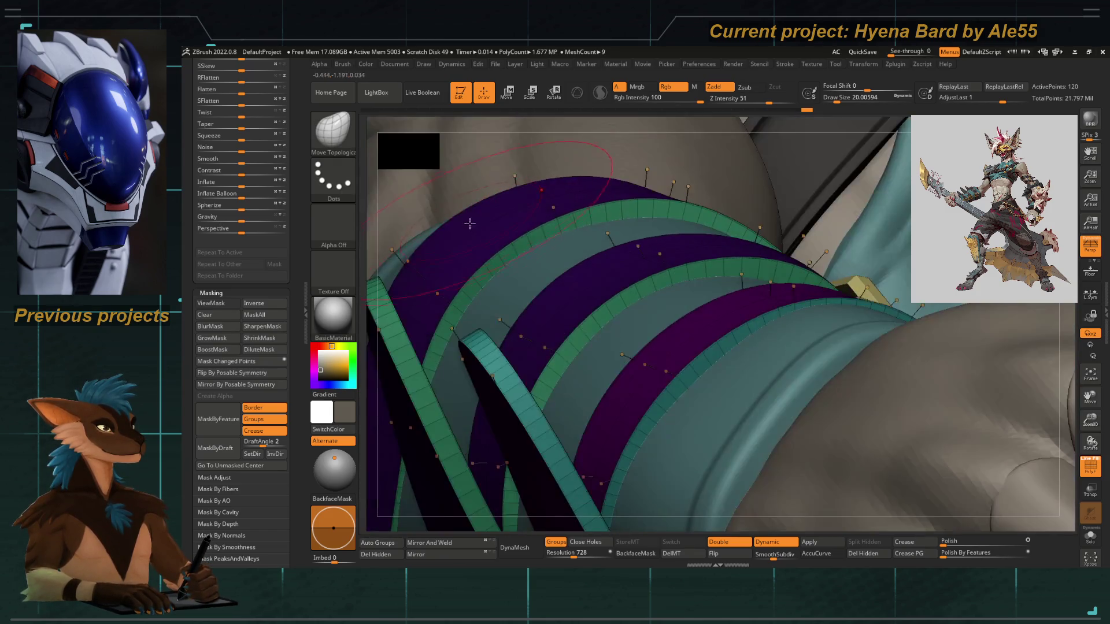
mouse_move(661, 234)
left_mouse_down()
mouse_move(441, 458)
mouse_move(486, 427)
mouse_move(651, 217)
left_mouse_up()
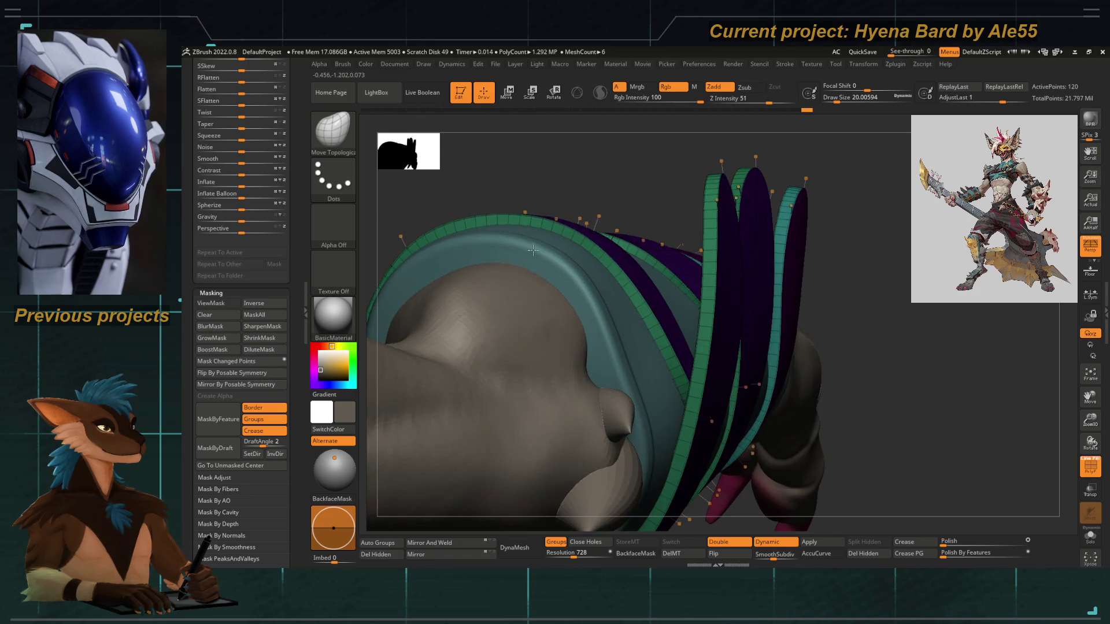
left_click_drag(534, 250, 402, 251)
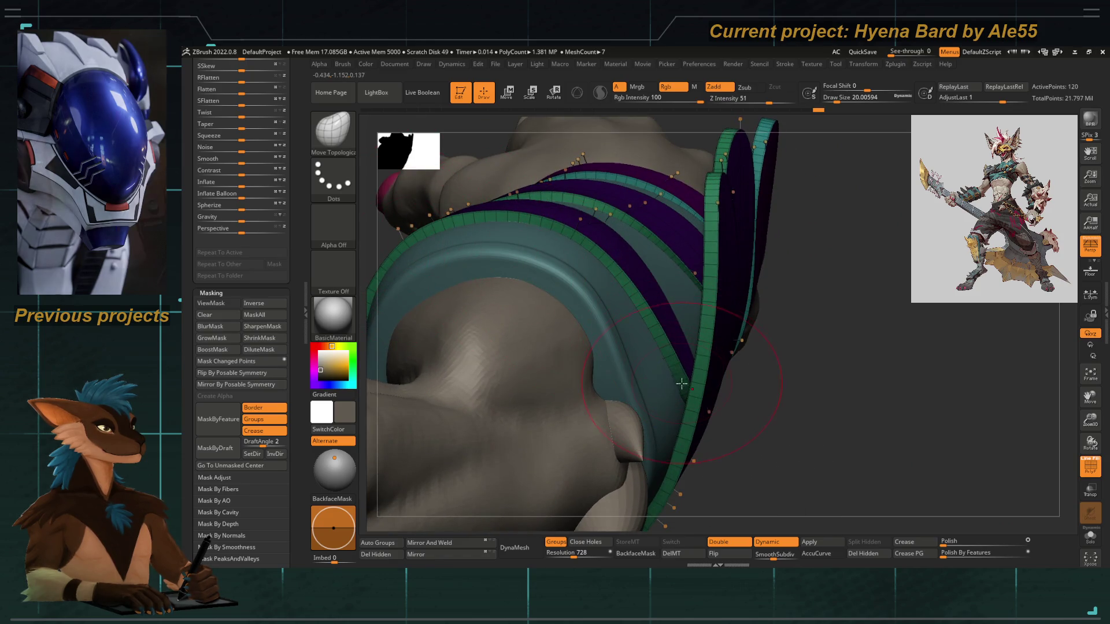
key("space")
left_click_drag(654, 339, 657, 312)
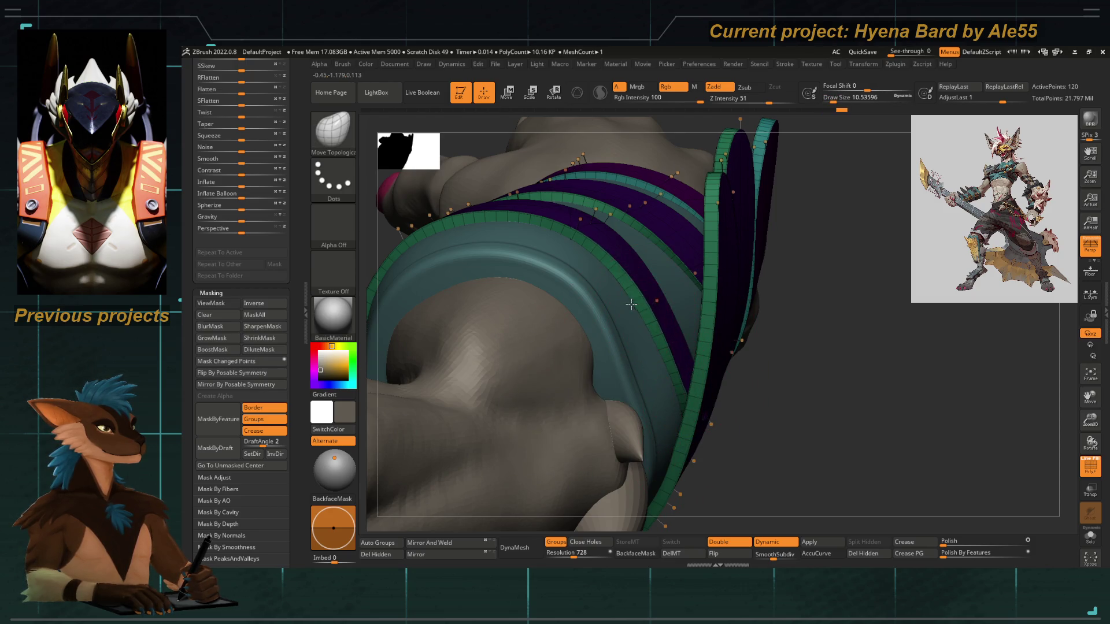
mouse_move(640, 310)
left_mouse_down()
mouse_move(760, 416)
mouse_move(761, 440)
mouse_move(701, 291)
mouse_move(637, 248)
mouse_move(546, 348)
mouse_move(688, 300)
mouse_move(584, 322)
mouse_move(616, 369)
left_mouse_up()
key("space")
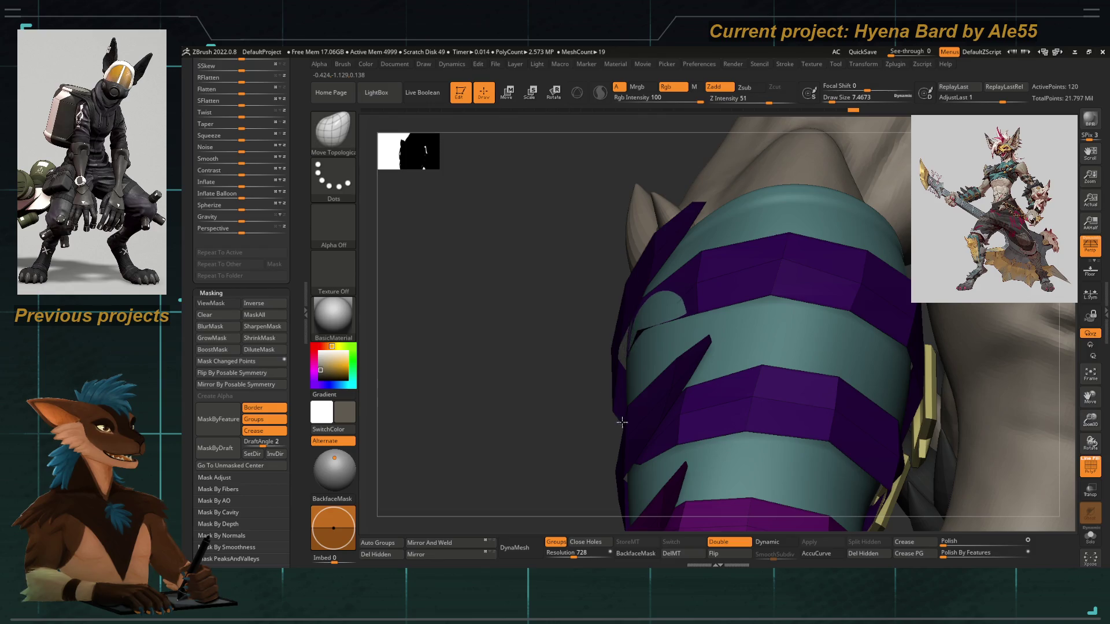
Nudge the teal band surface, then pick ZModeler (B-Z-M) with Inset as its polygon action
left_click_drag(641, 328, 616, 383)
left_click_drag(565, 428, 625, 349)
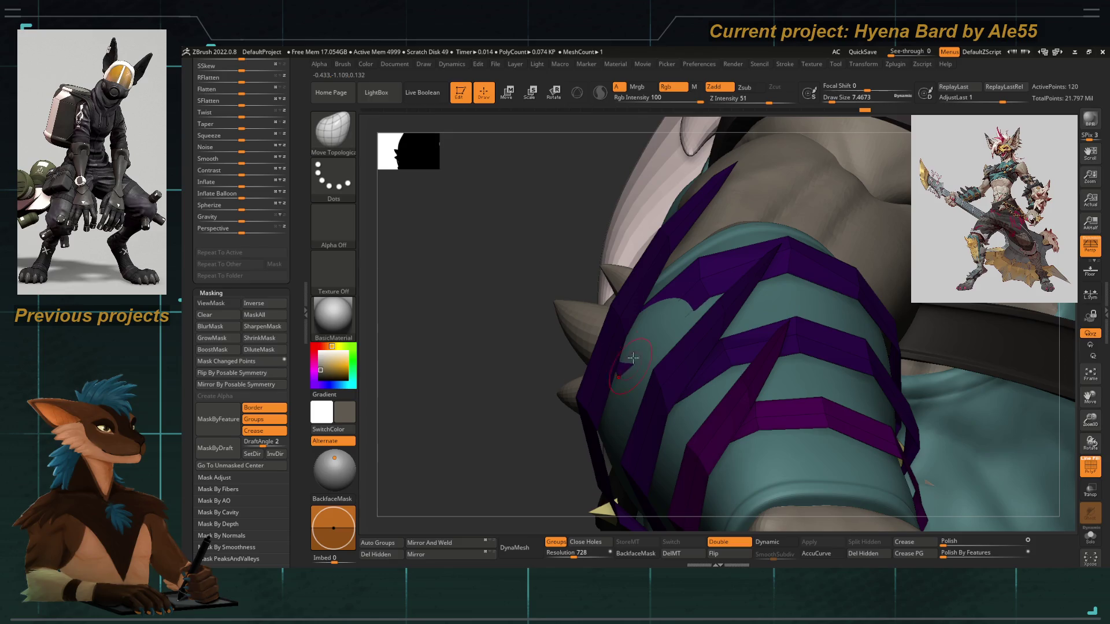
key("b")
key("z")
key("m")
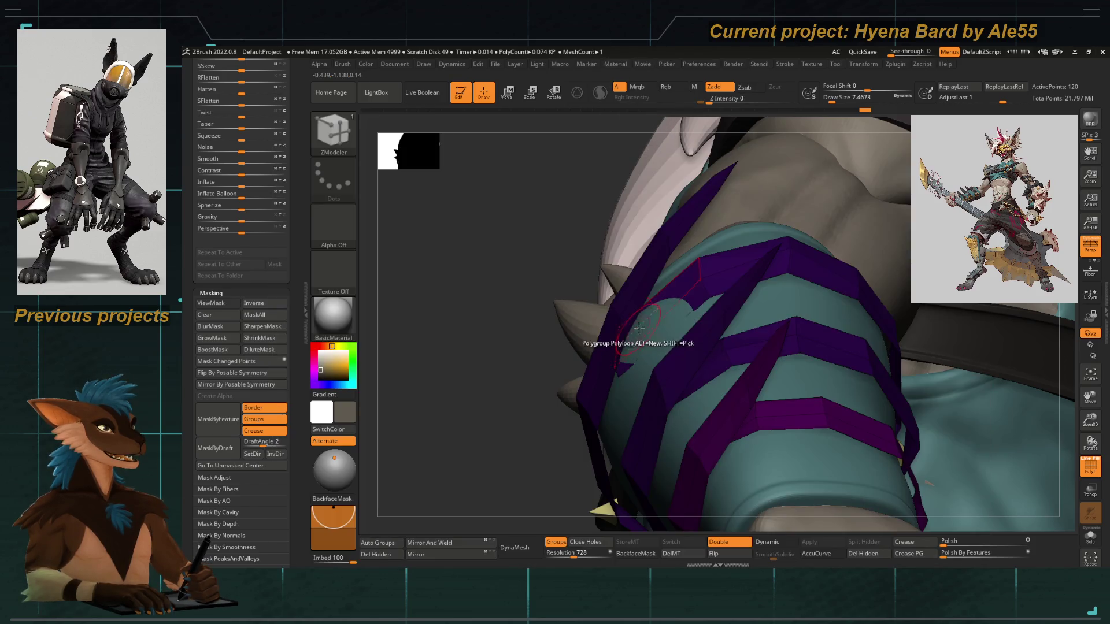
key("space")
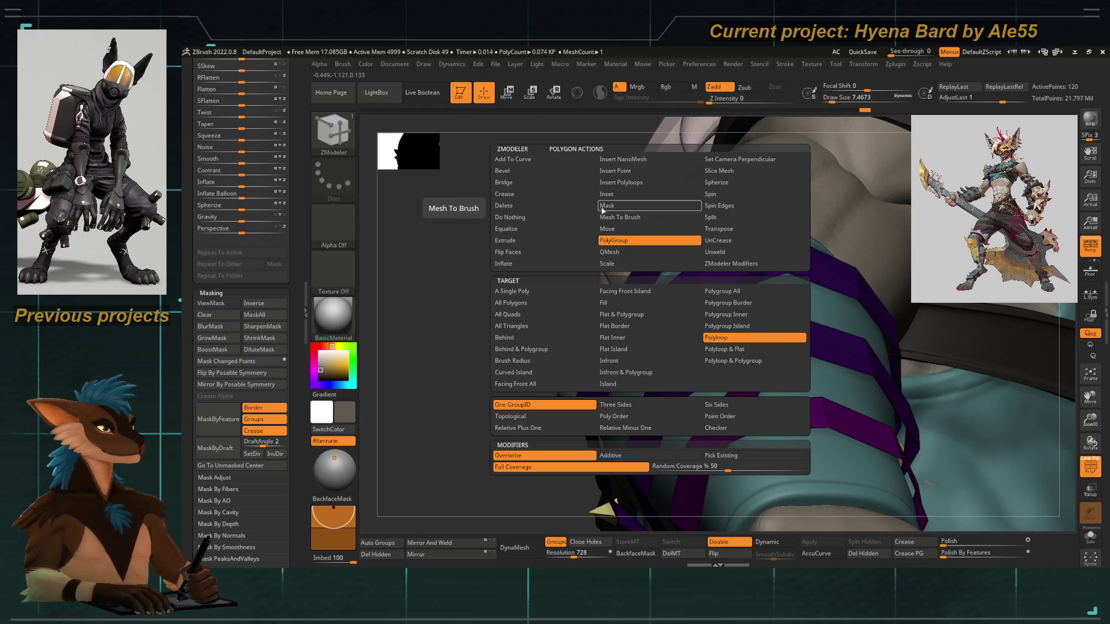
left_click(607, 194)
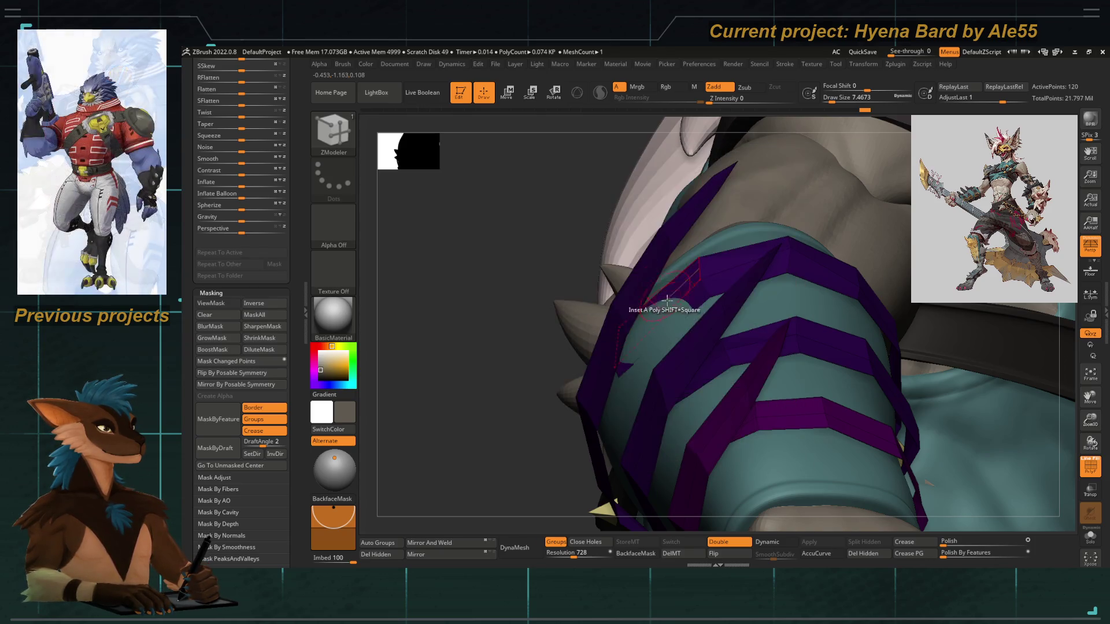
key("space")
left_click(644, 276)
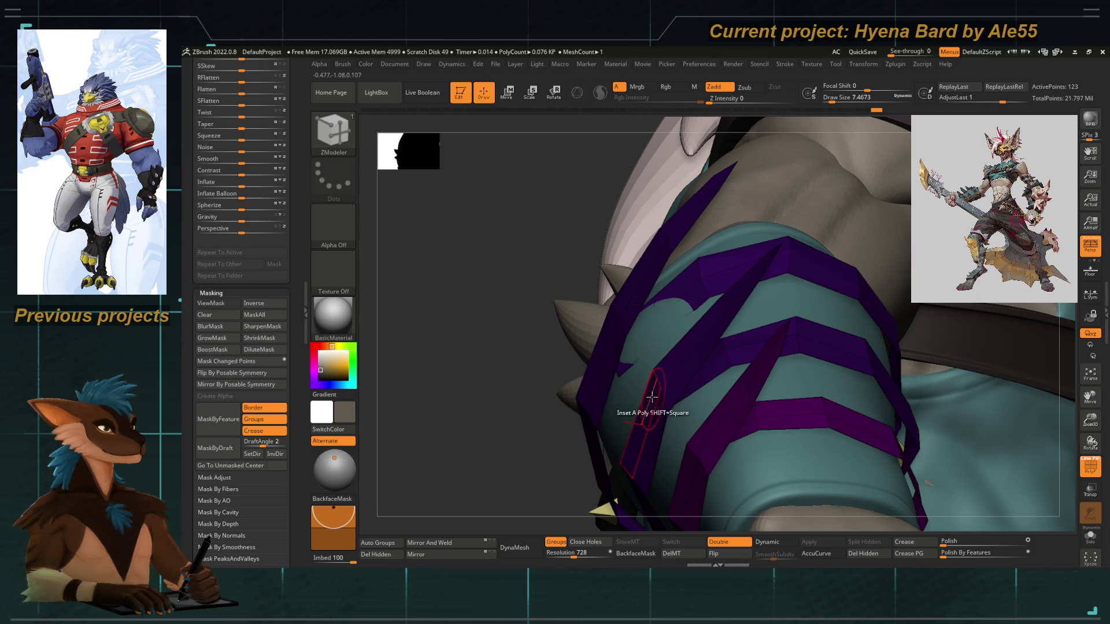
Turn on dynamic subdivision, return to Move Topological and make the right vambrace active
key("d")
key("b")
key("m")
key("t")
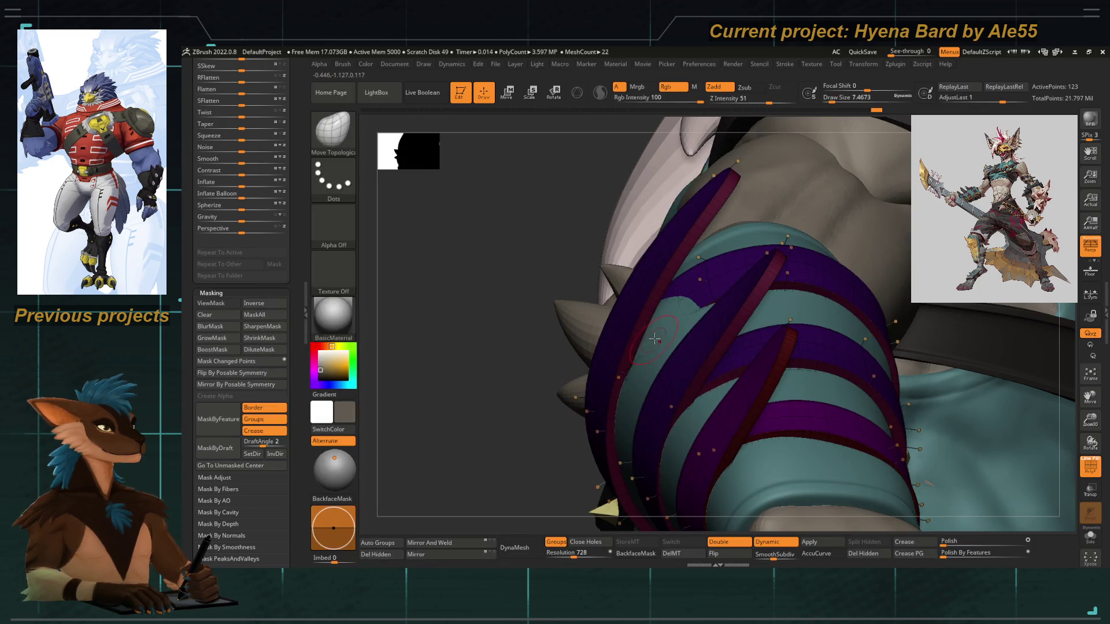
left_click(665, 340, "alt")
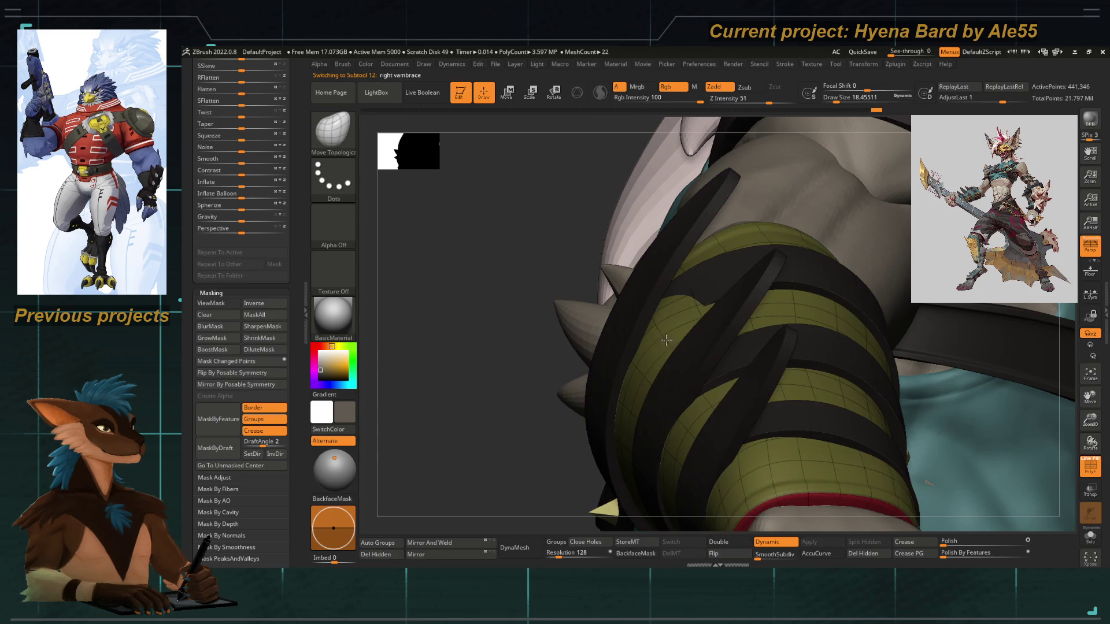
On the right lower arm bands with brush about 8, straighten the purple band edges to reveal teal
left_click(692, 292, "alt")
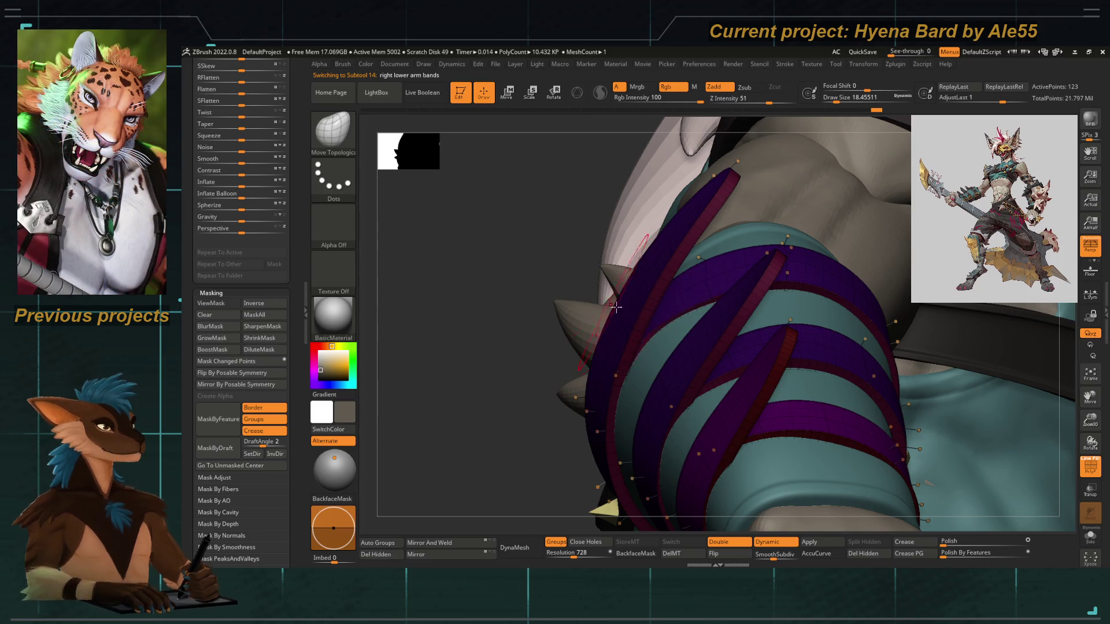
key("bracketleft")
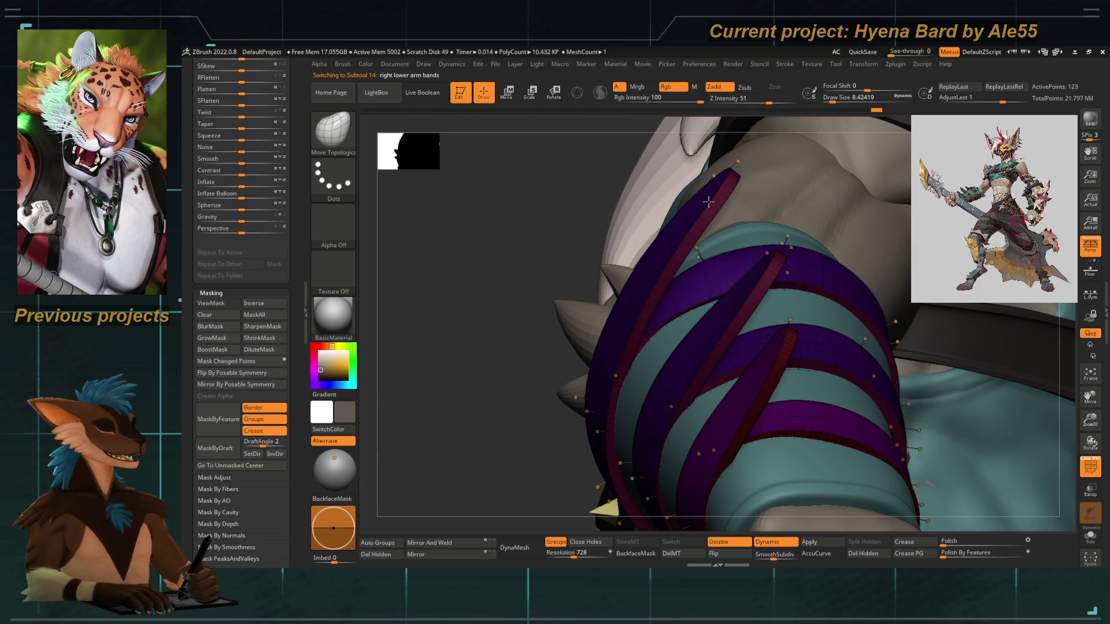
right_click_drag(695, 198, 647, 311)
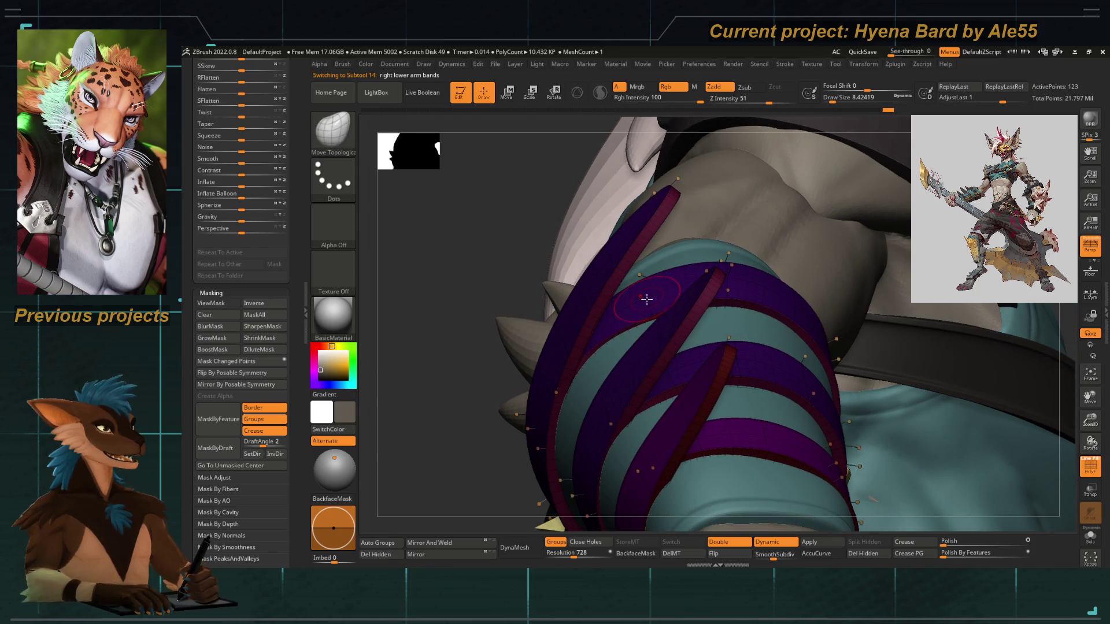
left_click_drag(645, 300, 571, 354)
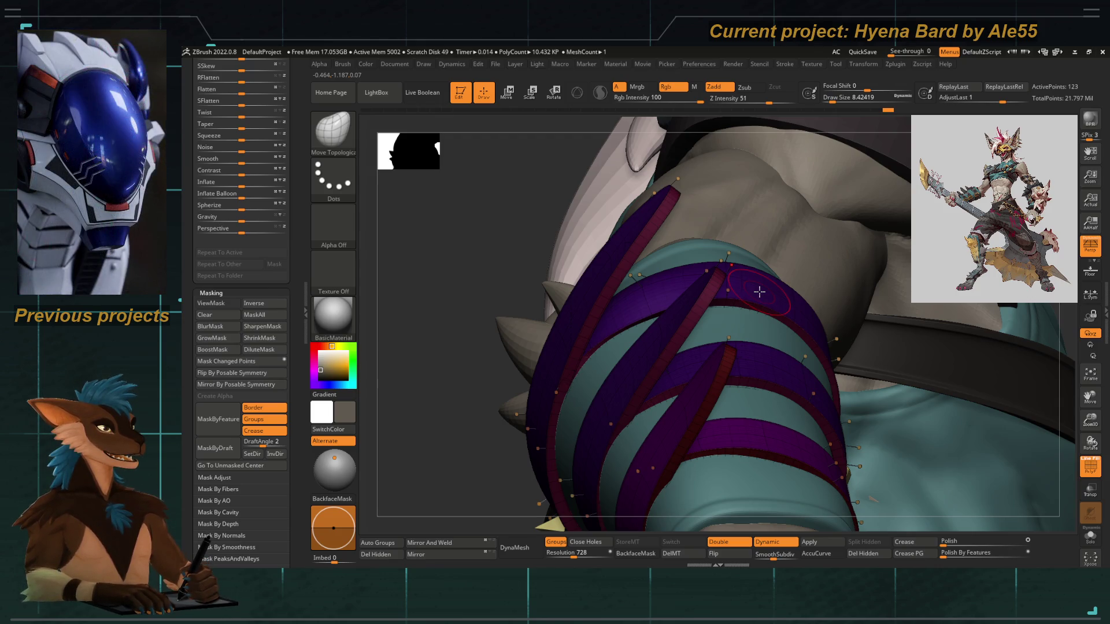
left_click_drag(437, 319, 615, 265)
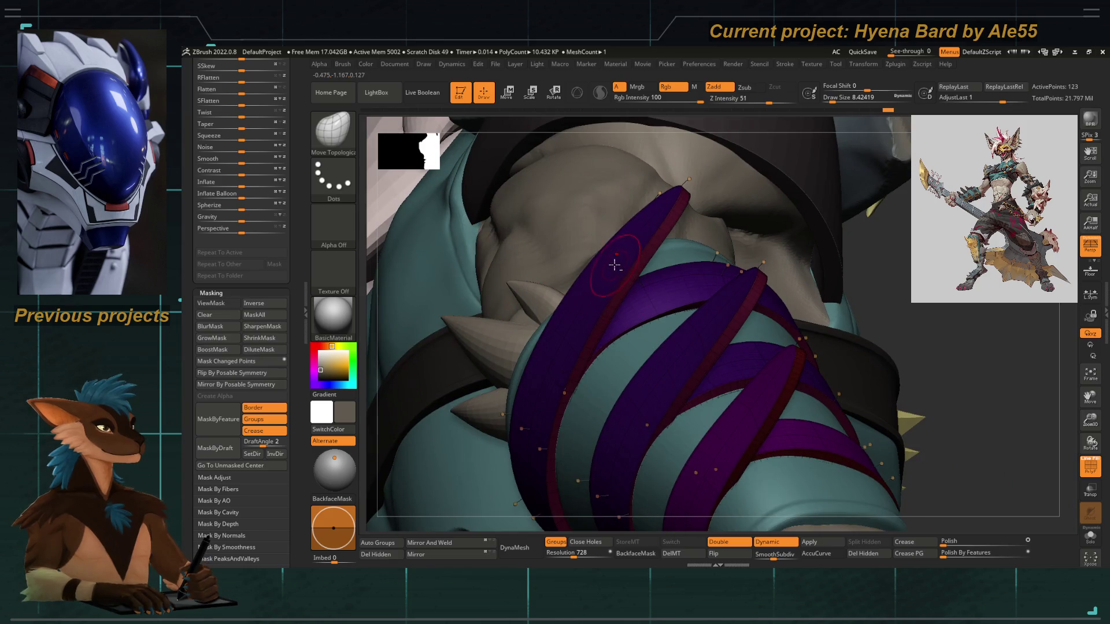
left_click_drag(682, 310, 668, 209)
Orbit to review the reshaped bands from several angles, then make the right vambrace active
mouse_move(366, 297)
left_mouse_down()
mouse_move(604, 279)
mouse_move(646, 230)
left_mouse_up()
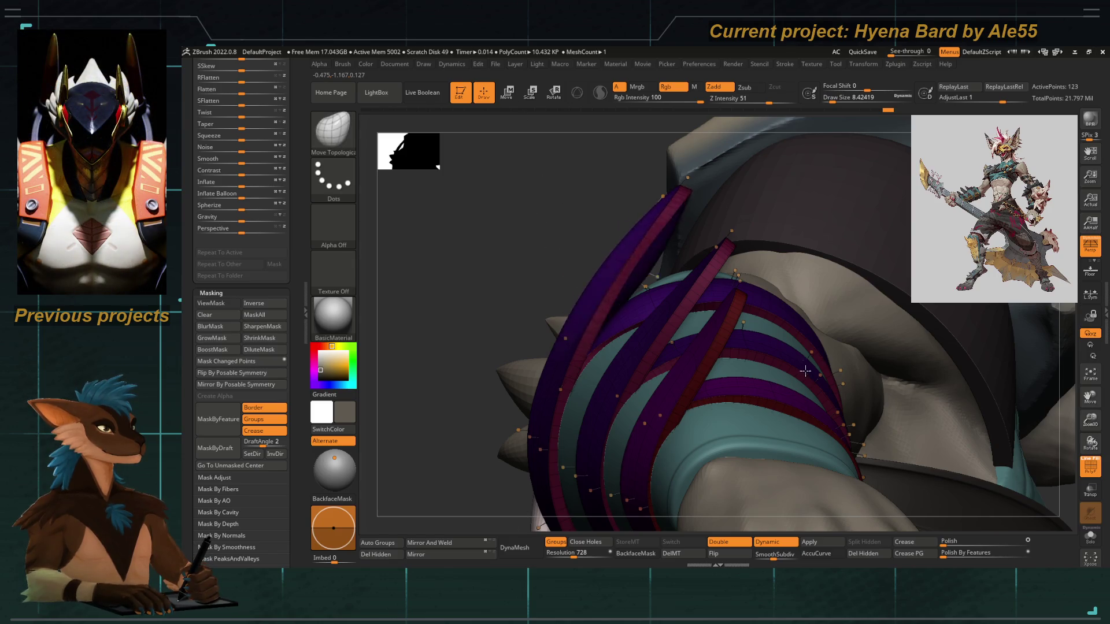
mouse_move(454, 230)
left_mouse_down()
mouse_move(465, 331)
mouse_move(566, 262)
mouse_move(614, 257)
left_mouse_up()
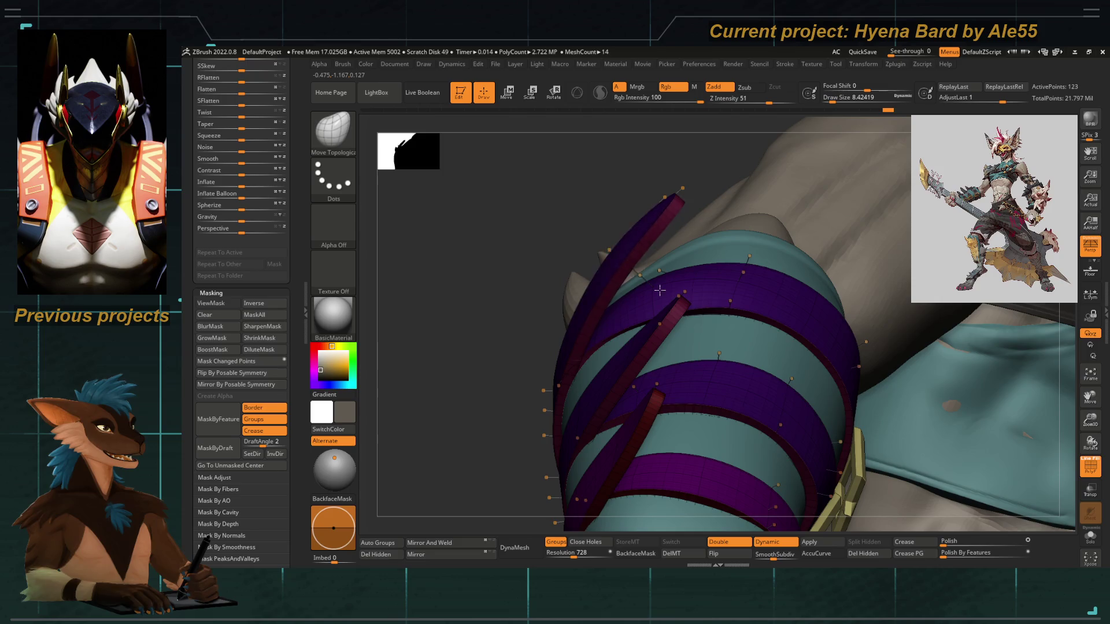
mouse_move(511, 255)
left_mouse_down()
mouse_move(491, 335)
mouse_move(633, 267)
left_mouse_up()
left_click_drag(560, 238, 611, 323)
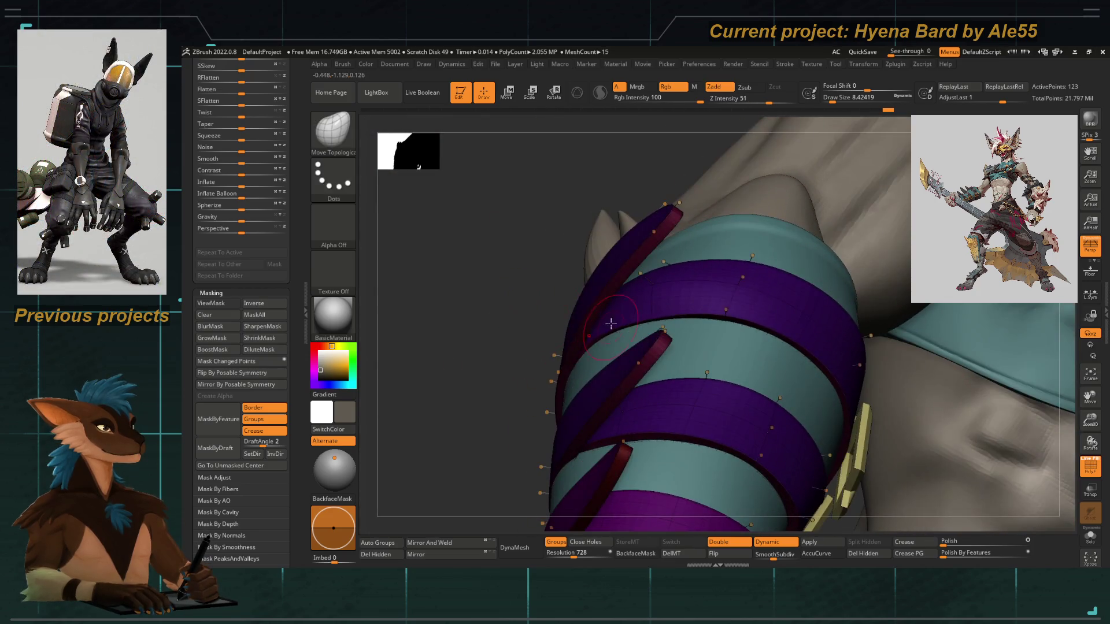
left_click(597, 356, "alt")
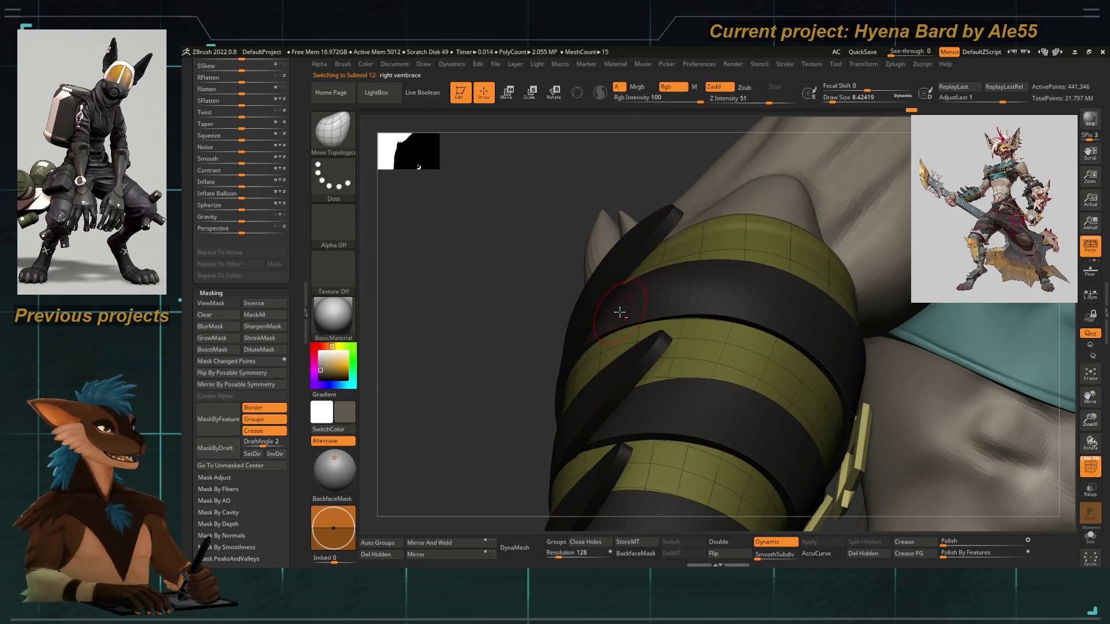
Make the right lower arm bands the active subtool and lower Draw Size to about 3.1
left_click(590, 253, "alt")
left_click(610, 314, "alt")
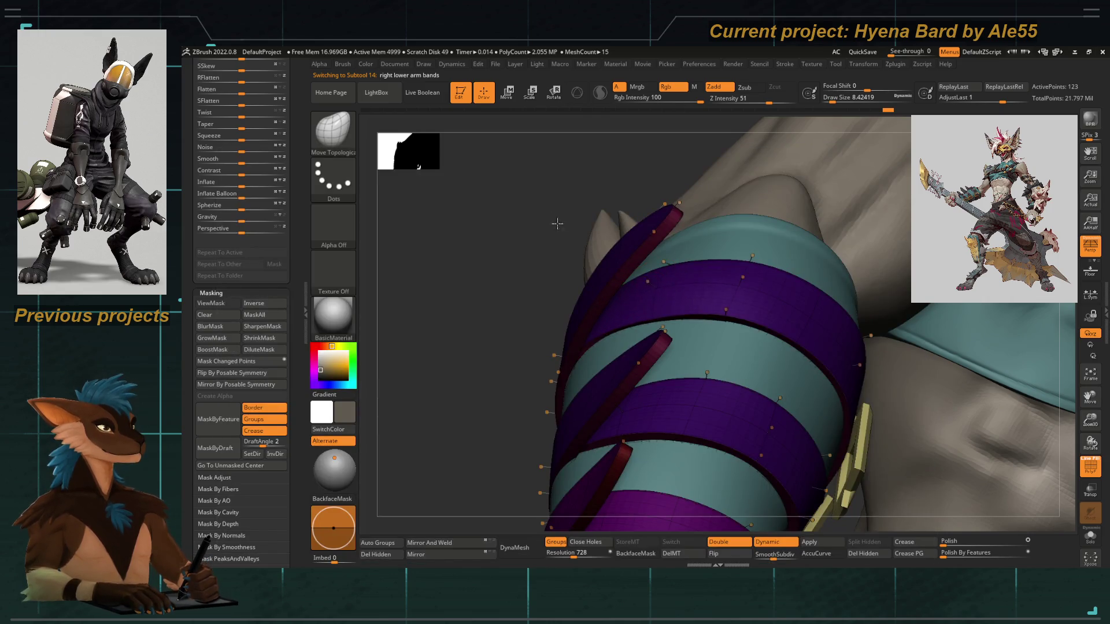
mouse_move(548, 198)
left_mouse_down()
mouse_move(615, 317)
mouse_move(451, 292)
left_mouse_up()
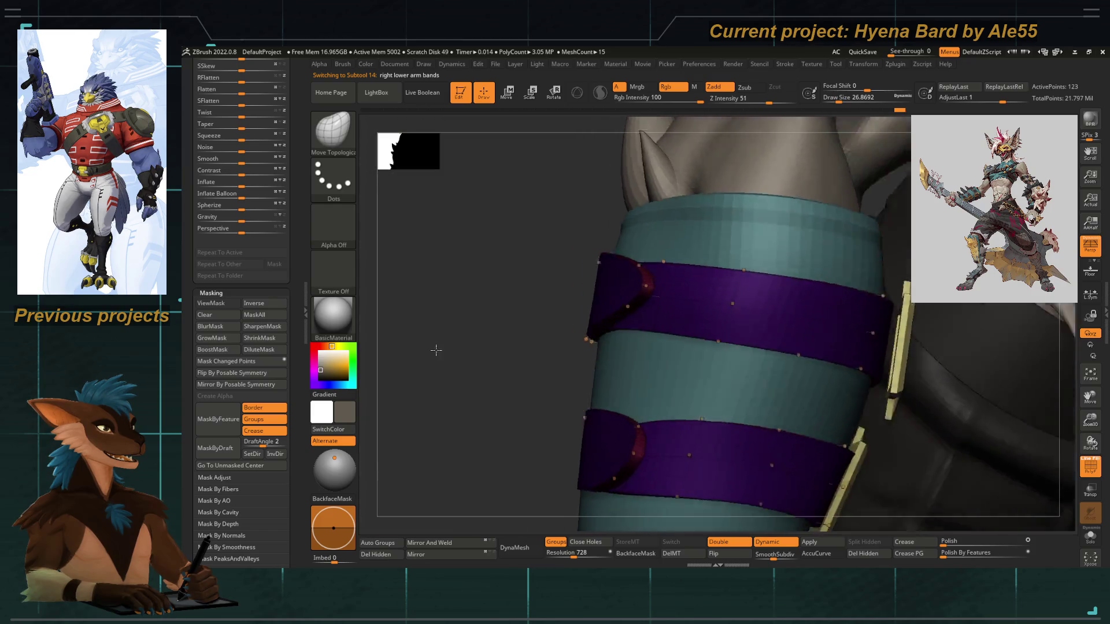
left_click_drag(451, 291, 520, 338)
key("space")
mouse_move(642, 337)
left_mouse_down()
mouse_move(637, 351)
mouse_move(547, 302)
left_mouse_up()
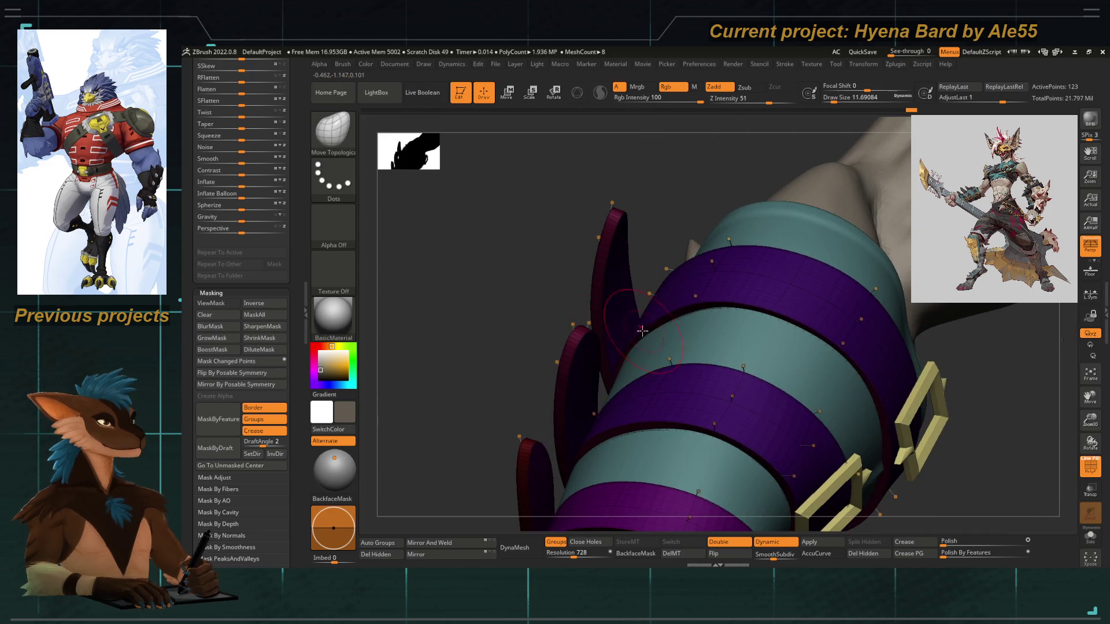
Orbit around the arm to inspect the purple band from several side views
left_click_drag(669, 228, 669, 266)
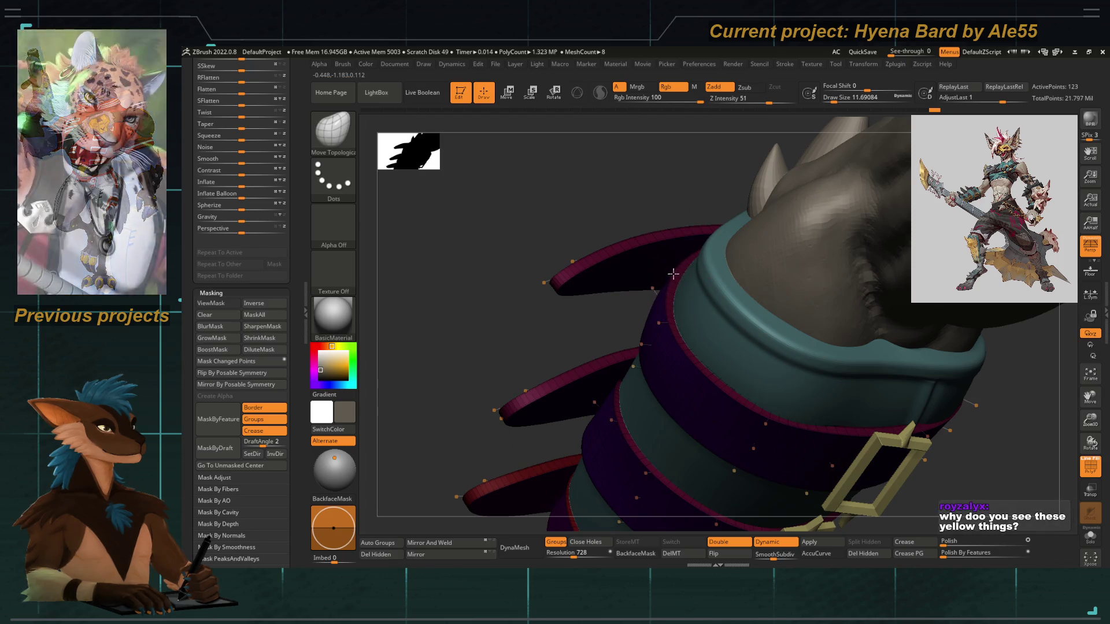
mouse_move(538, 226)
left_mouse_down()
mouse_move(611, 305)
mouse_move(578, 261)
mouse_move(615, 262)
left_mouse_up()
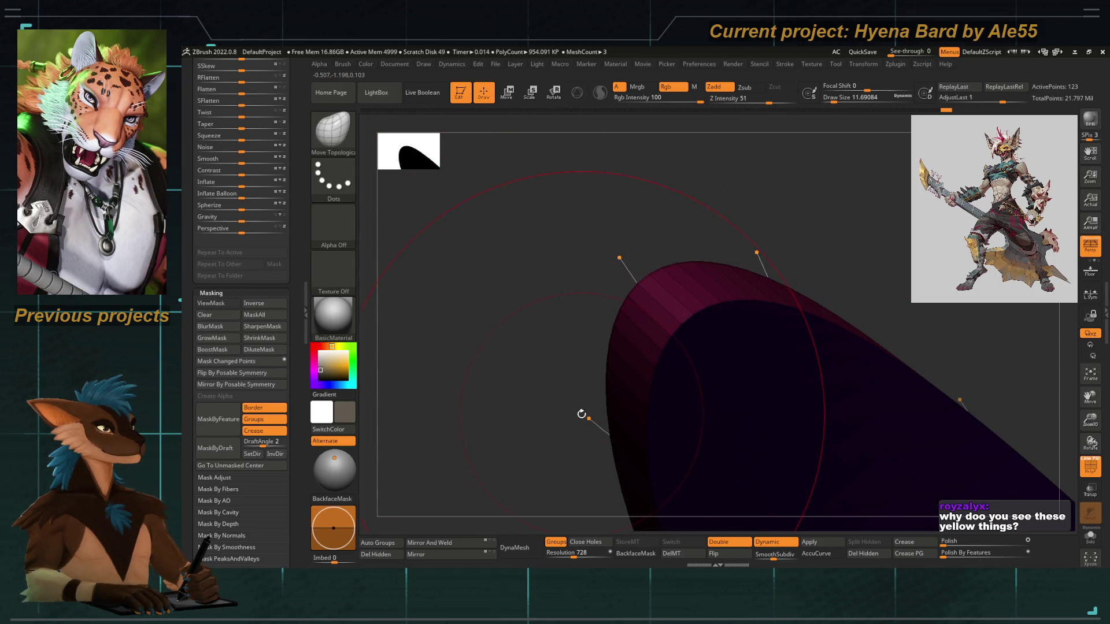
mouse_move(581, 414)
left_mouse_down()
mouse_move(617, 351)
mouse_move(590, 335)
mouse_move(764, 338)
mouse_move(730, 312)
mouse_move(581, 325)
left_mouse_up()
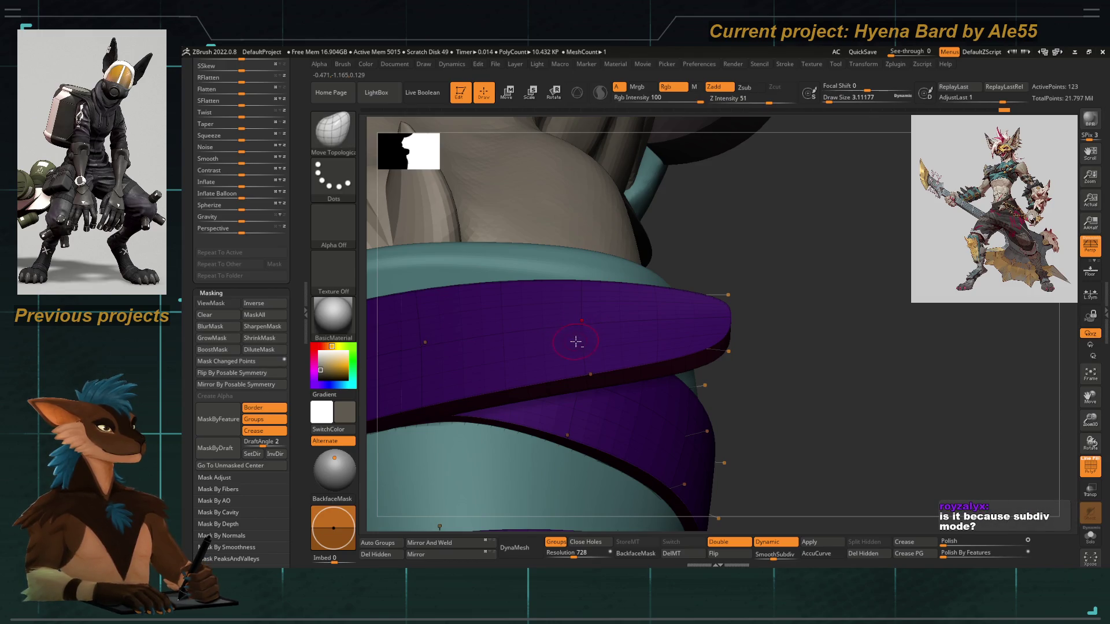
mouse_move(580, 342)
left_mouse_down()
mouse_move(671, 367)
mouse_move(676, 390)
mouse_move(642, 367)
mouse_move(676, 375)
left_mouse_up()
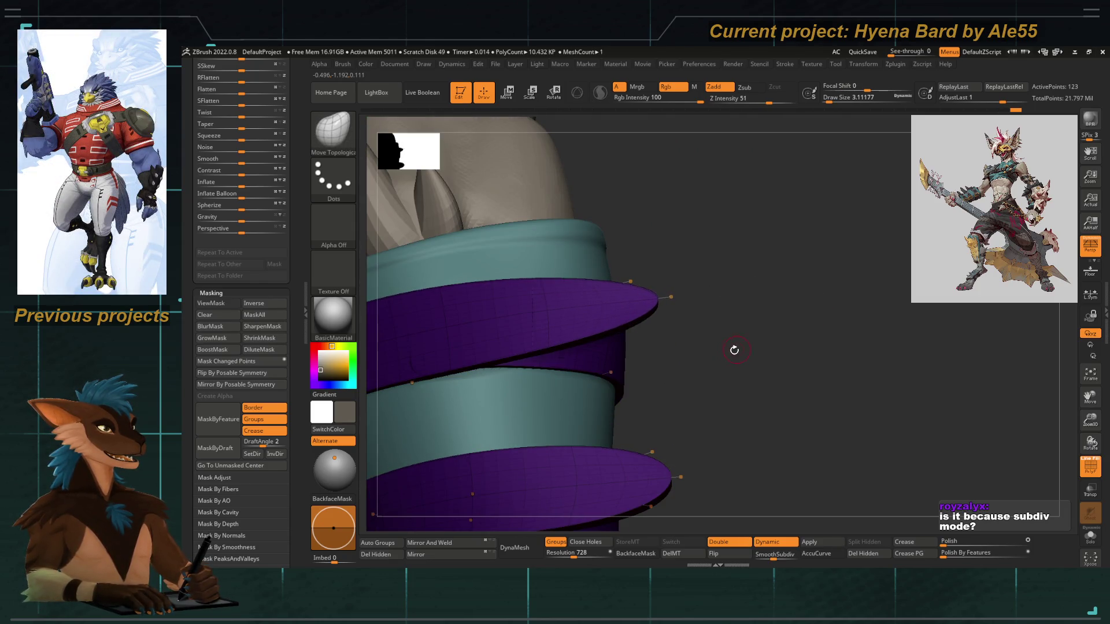
left_click_drag(734, 349, 731, 347)
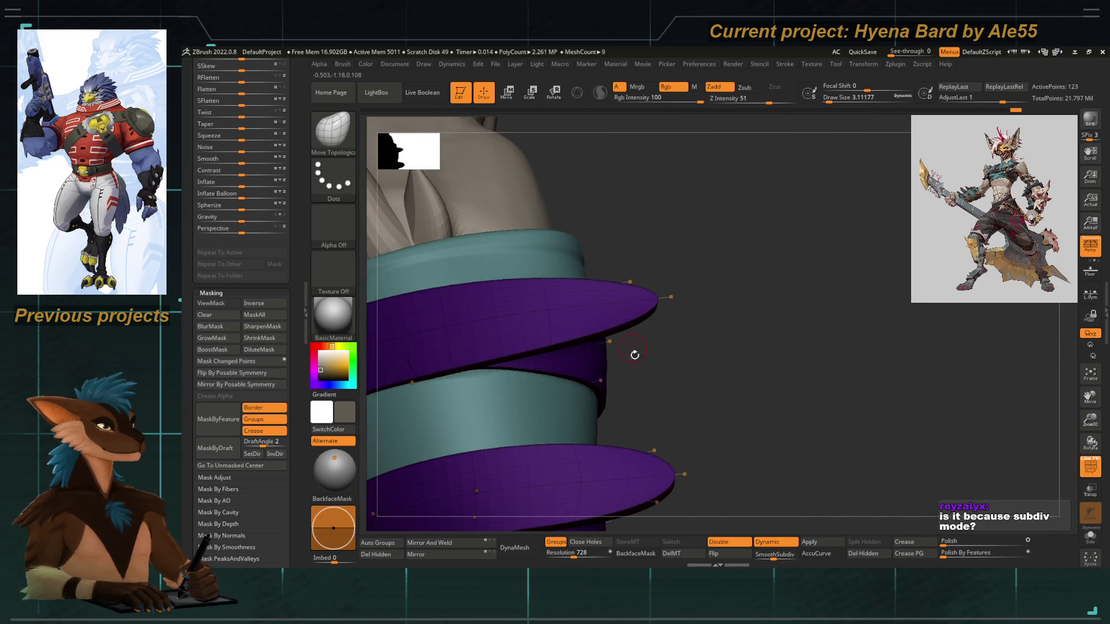